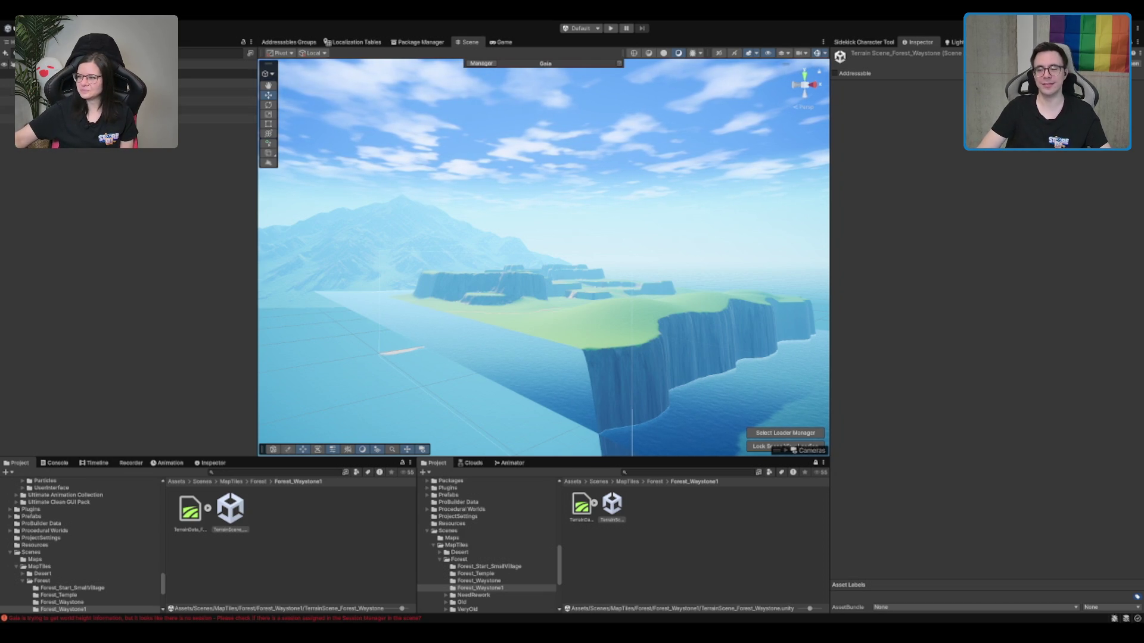
Orbit the Scene view over the cliffs and plain and clear the selection.
{"action": "left_click_drag", "start_coordinate": [674, 108], "coordinate": [678, 198]}
{"action": "left_click_drag", "start_coordinate": [595, 168], "coordinate": [570, 305]}
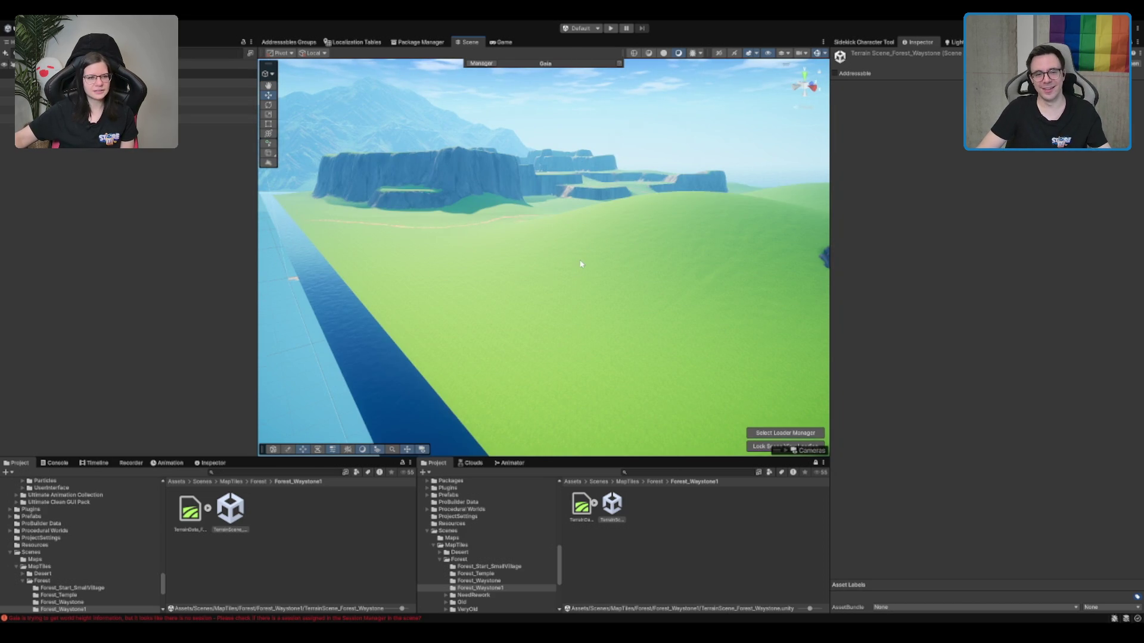
{"action": "left_click", "coordinate": [527, 191]}
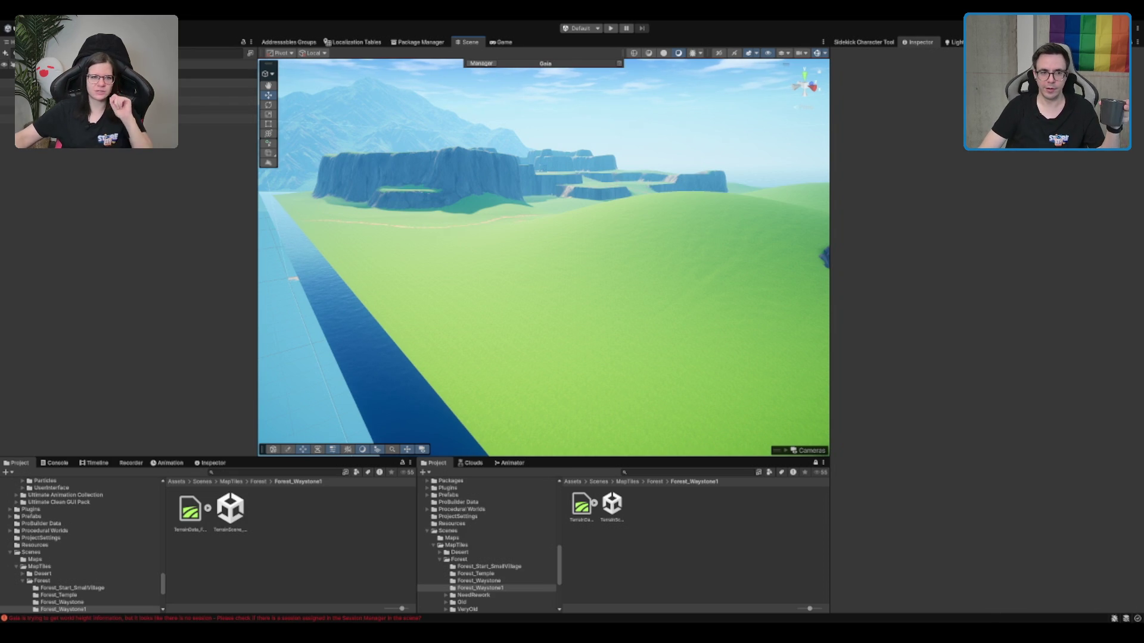
Zoom around the terrain, then select MapTile to show its components in the Inspector.
{"action": "scroll", "coordinate": [723, 212], "scroll_direction": "down", "scroll_amount": 5}
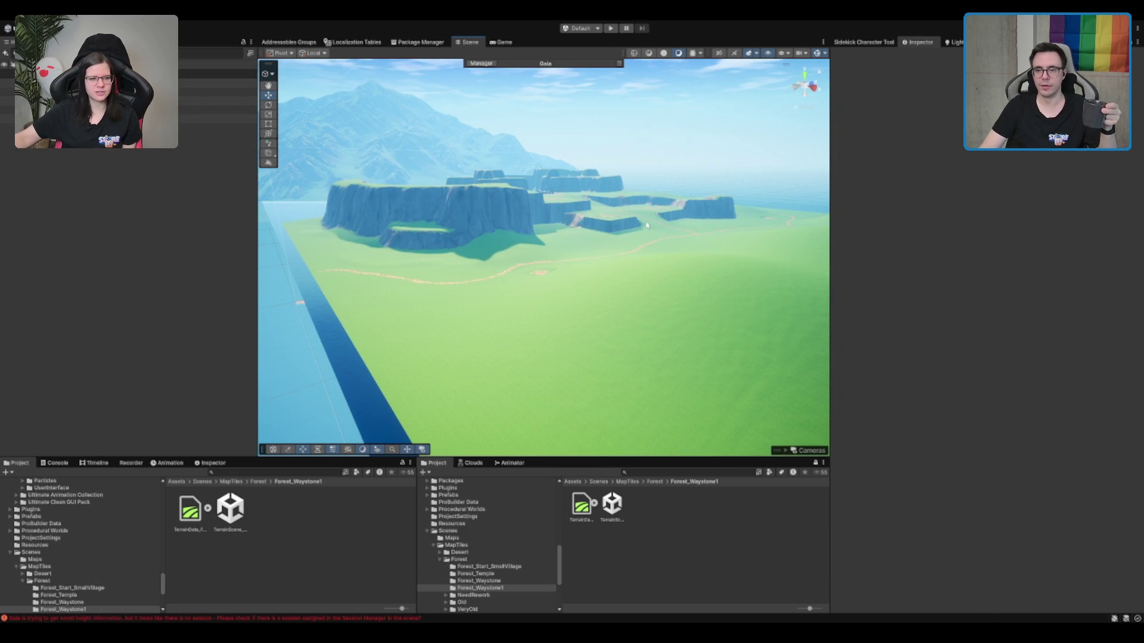
{"action": "scroll", "coordinate": [666, 227], "scroll_direction": "down", "scroll_amount": 3}
{"action": "scroll", "coordinate": [666, 227], "scroll_direction": "up", "scroll_amount": 5}
{"action": "scroll", "coordinate": [666, 225], "scroll_direction": "down", "scroll_amount": 3}
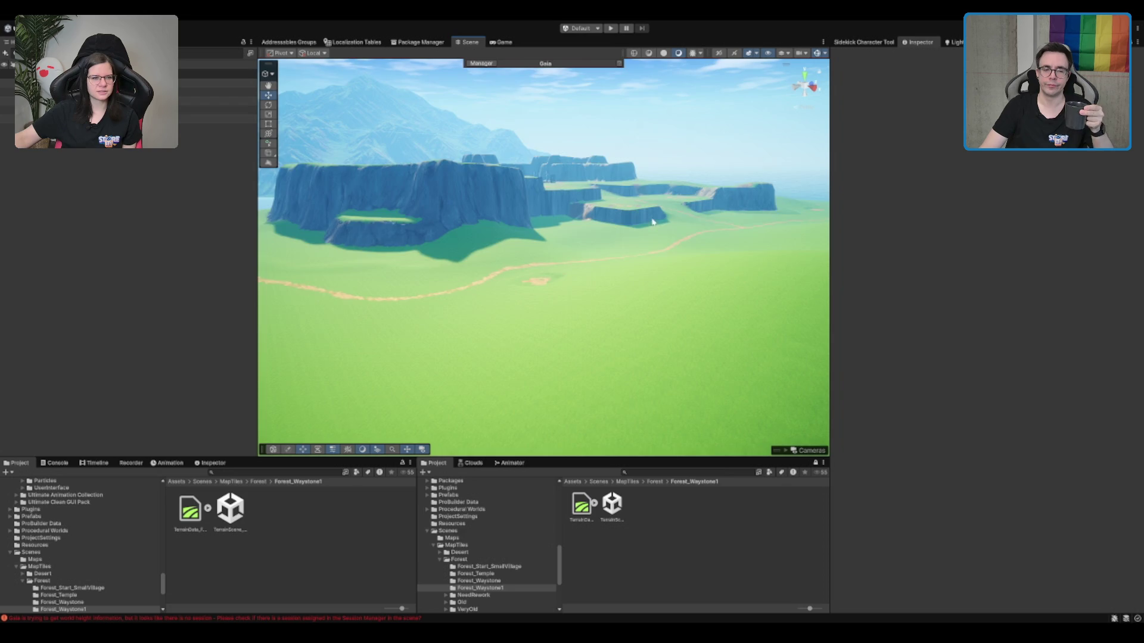
{"action": "scroll", "coordinate": [654, 219], "scroll_direction": "up", "scroll_amount": 2}
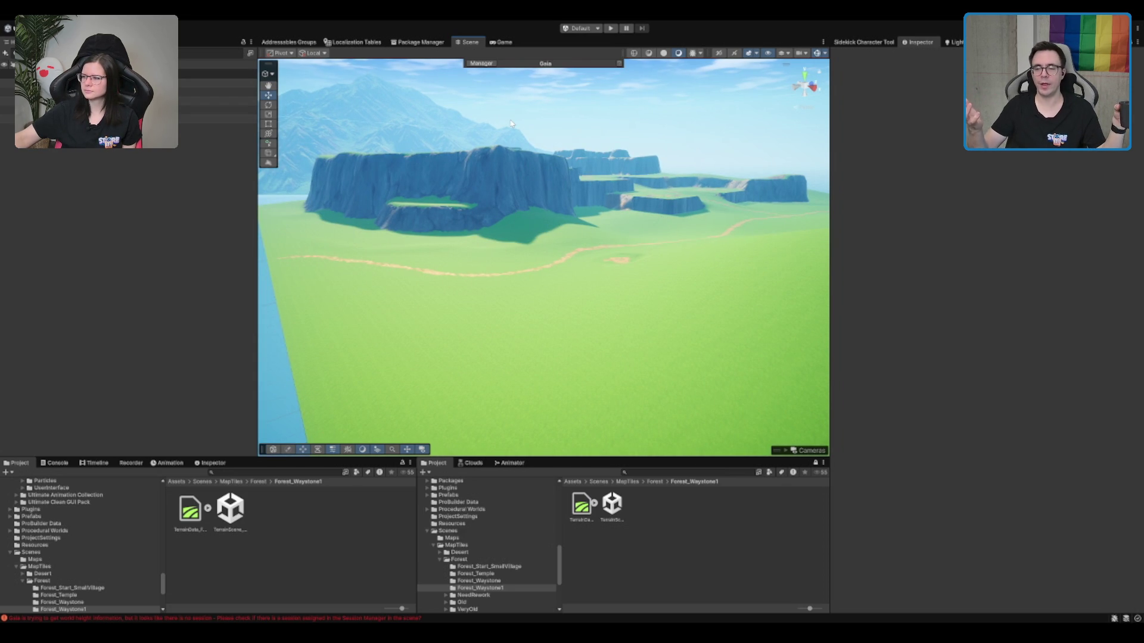
{"action": "left_click", "coordinate": [217, 84]}
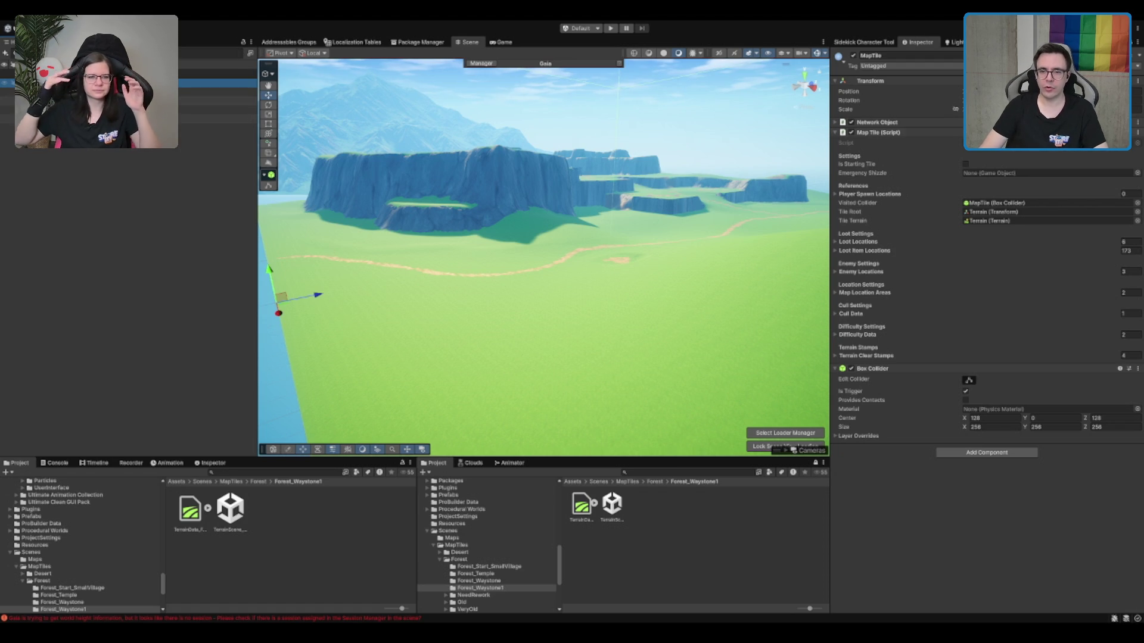
Collapse Map Tile (Script) and Box Collider, then select the Terrain object.
{"action": "left_click", "coordinate": [878, 132]}
{"action": "left_click", "coordinate": [873, 142]}
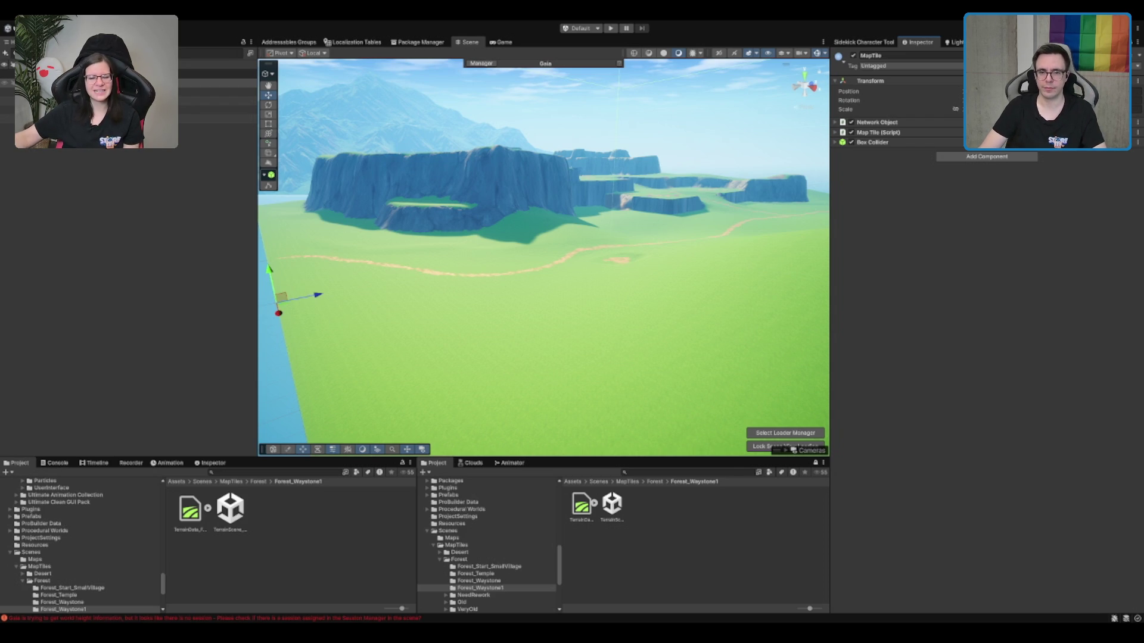
{"action": "left_click", "coordinate": [226, 92]}
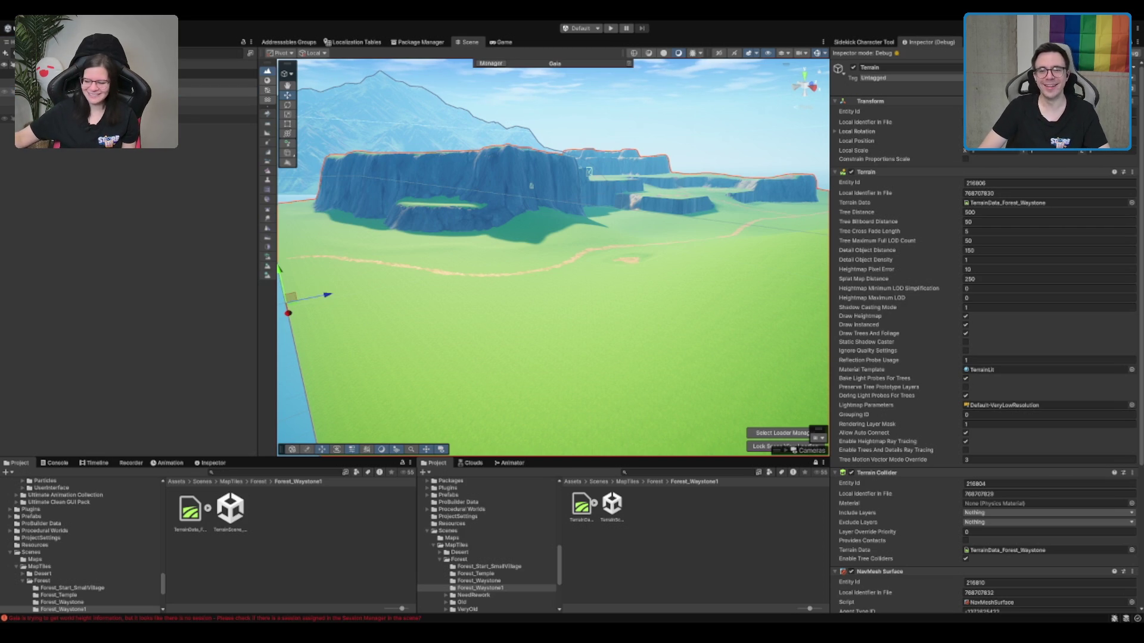
Rename the terrain data asset to TerrainData_Forest_WitchHouse.
{"action": "left_click", "coordinate": [581, 505]}
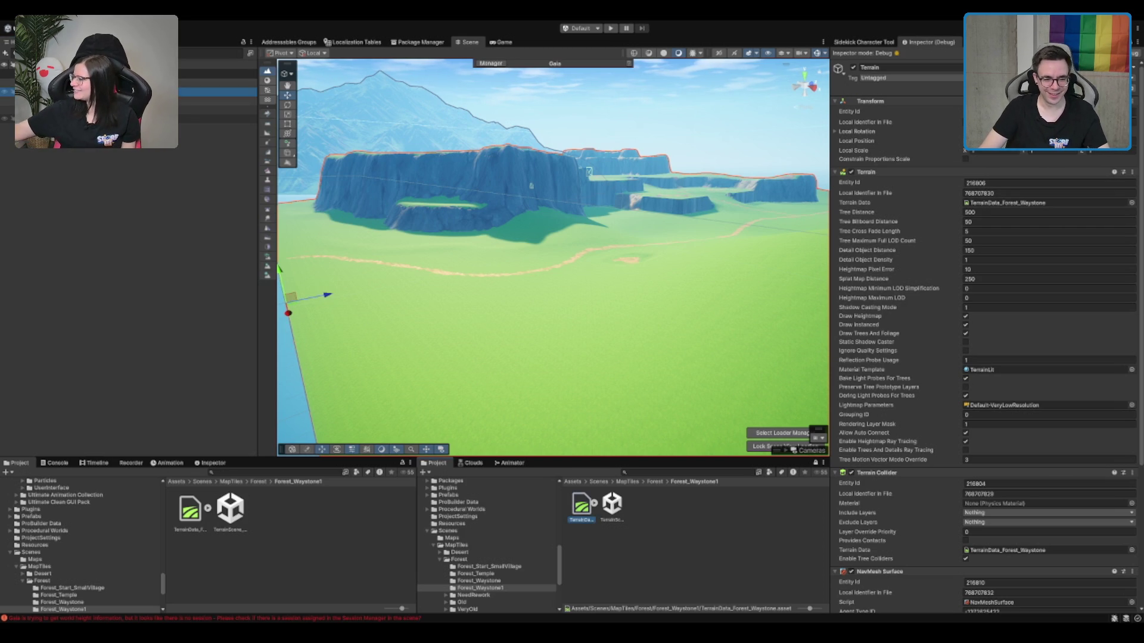
{"action": "key", "text": "F2"}
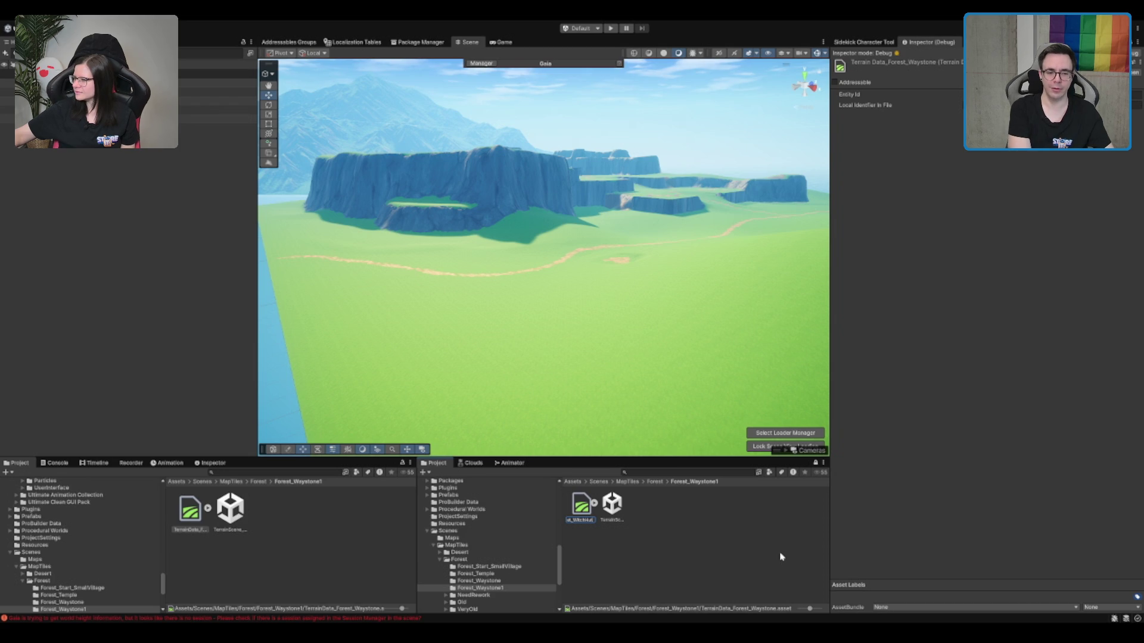
{"action": "type", "text": "ouse"}
{"action": "key", "text": "Return"}
Rename the terrain scene asset to TerrainScene_Forest_WitchHouse.
{"action": "left_click", "coordinate": [614, 517]}
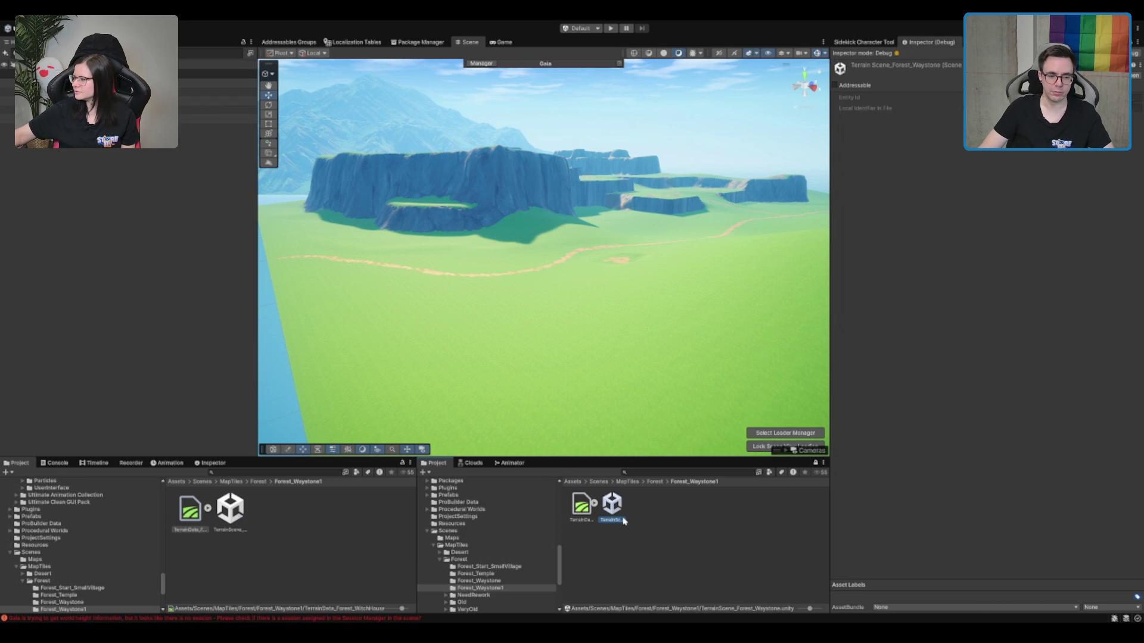
{"action": "left_click", "coordinate": [616, 519]}
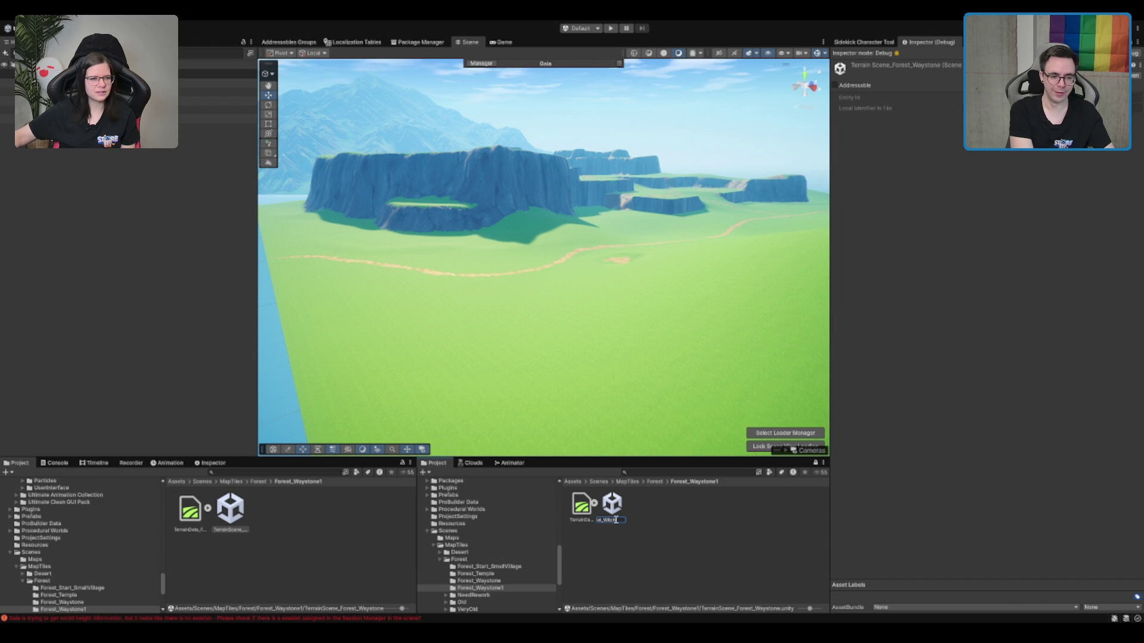
{"action": "type", "text": "se"}
{"action": "key", "text": "Return"}
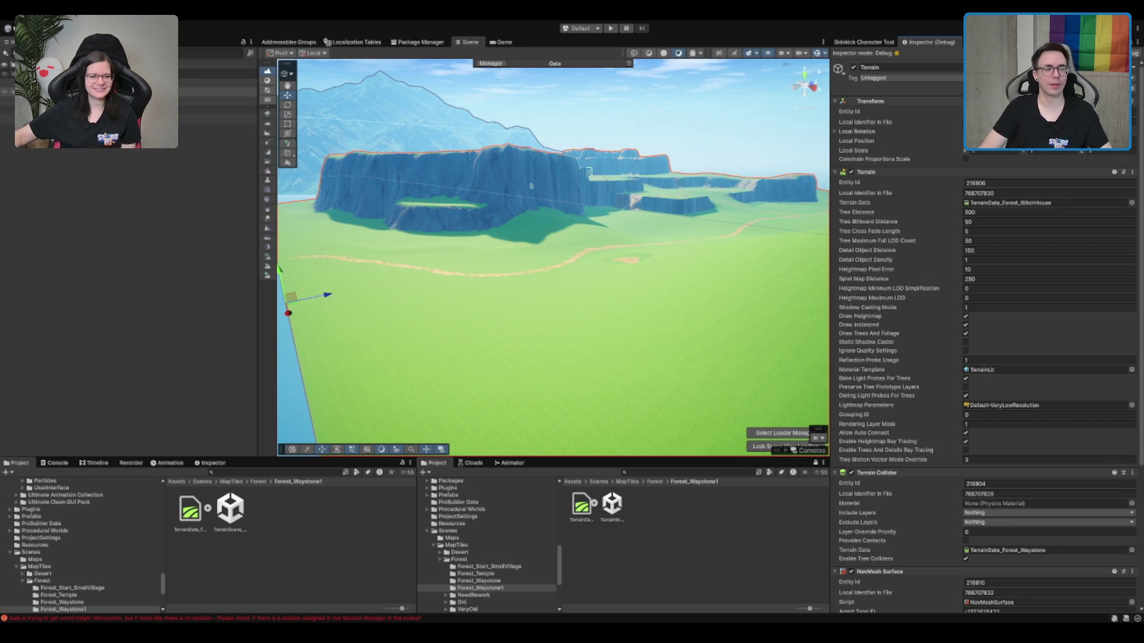
Orbit and zoom the Scene view to inspect the terrain edges and cliffs.
{"action": "scroll", "coordinate": [650, 318], "scroll_direction": "up", "scroll_amount": 3}
{"action": "scroll", "coordinate": [649, 318], "scroll_direction": "down", "scroll_amount": 3}
{"action": "scroll", "coordinate": [619, 320], "scroll_direction": "up", "scroll_amount": 3}
{"action": "scroll", "coordinate": [545, 292], "scroll_direction": "down", "scroll_amount": 3}
{"action": "scroll", "coordinate": [545, 292], "scroll_direction": "up", "scroll_amount": 3}
{"action": "scroll", "coordinate": [785, 220], "scroll_direction": "up", "scroll_amount": 2}
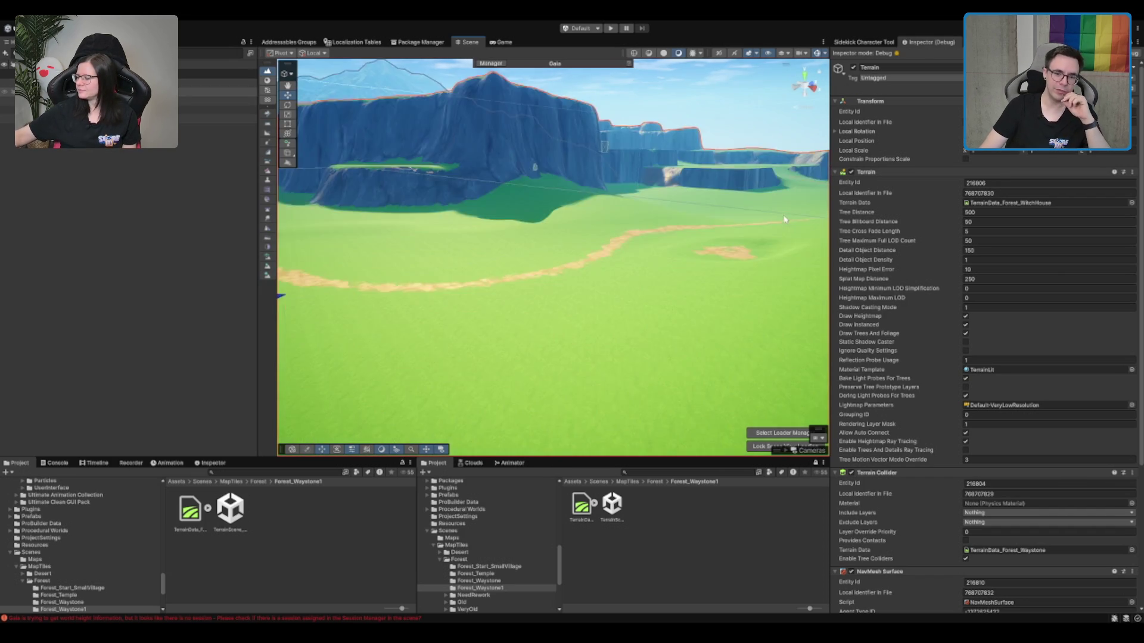
{"action": "scroll", "coordinate": [784, 220], "scroll_direction": "down", "scroll_amount": 3}
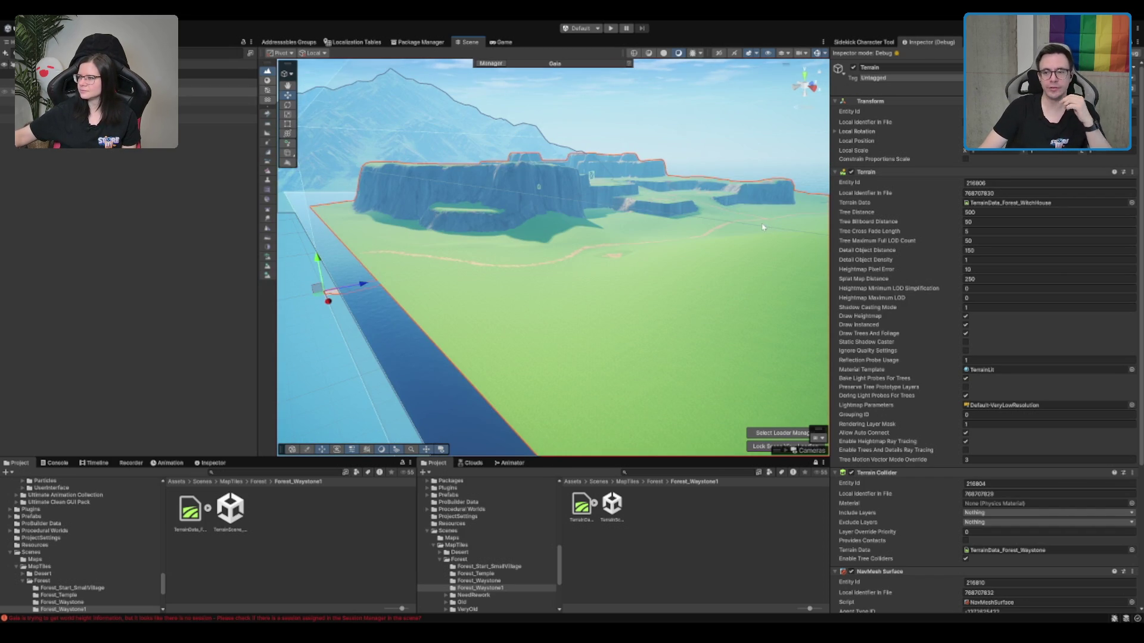
{"action": "mouse_move", "coordinate": [746, 247]}
{"action": "left_mouse_down"}
{"action": "mouse_move", "coordinate": [761, 266]}
{"action": "mouse_move", "coordinate": [776, 183]}
{"action": "left_mouse_up"}
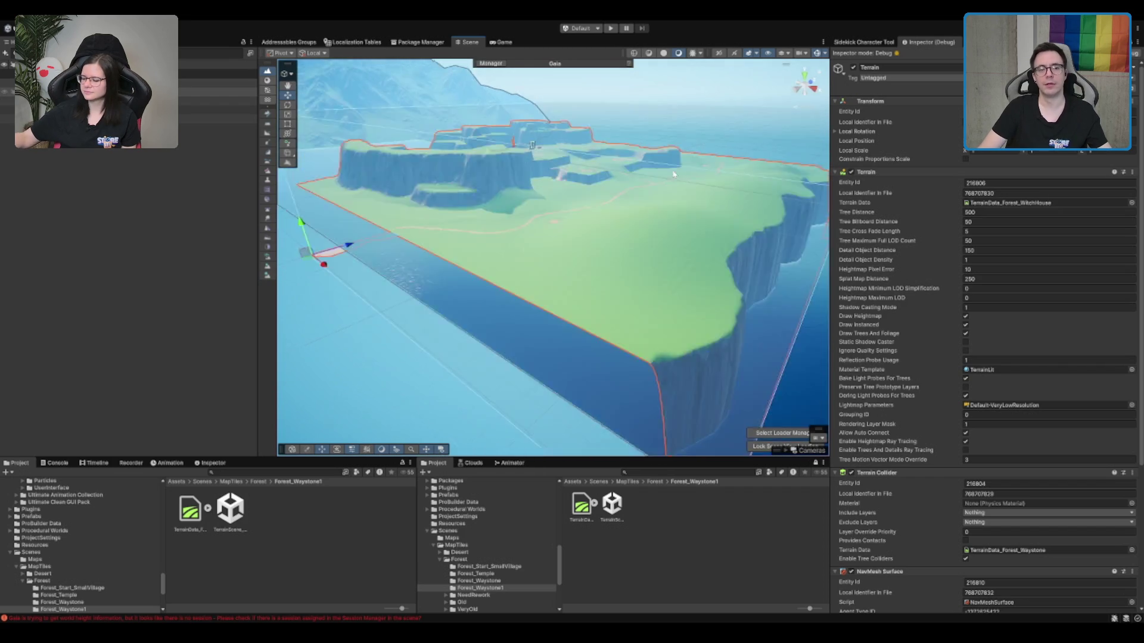
{"action": "scroll", "coordinate": [678, 193], "scroll_direction": "up", "scroll_amount": 5}
{"action": "left_click_drag", "start_coordinate": [613, 140], "coordinate": [619, 166]}
{"action": "scroll", "coordinate": [619, 167], "scroll_direction": "down", "scroll_amount": 3}
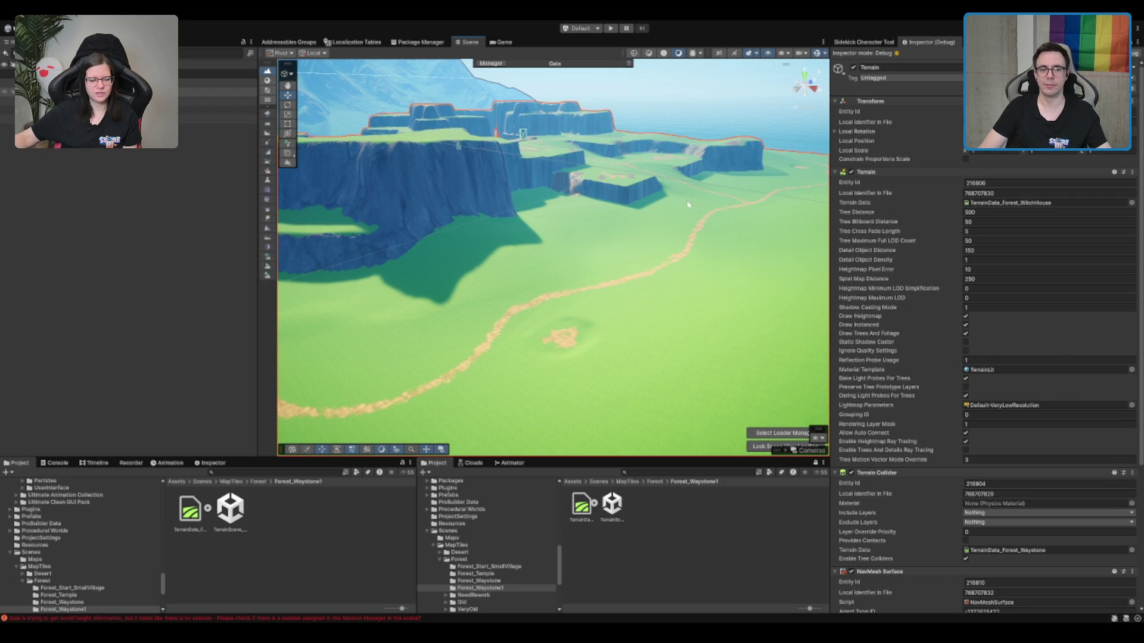
{"action": "scroll", "coordinate": [645, 150], "scroll_direction": "up", "scroll_amount": 5}
{"action": "scroll", "coordinate": [638, 161], "scroll_direction": "down", "scroll_amount": 5}
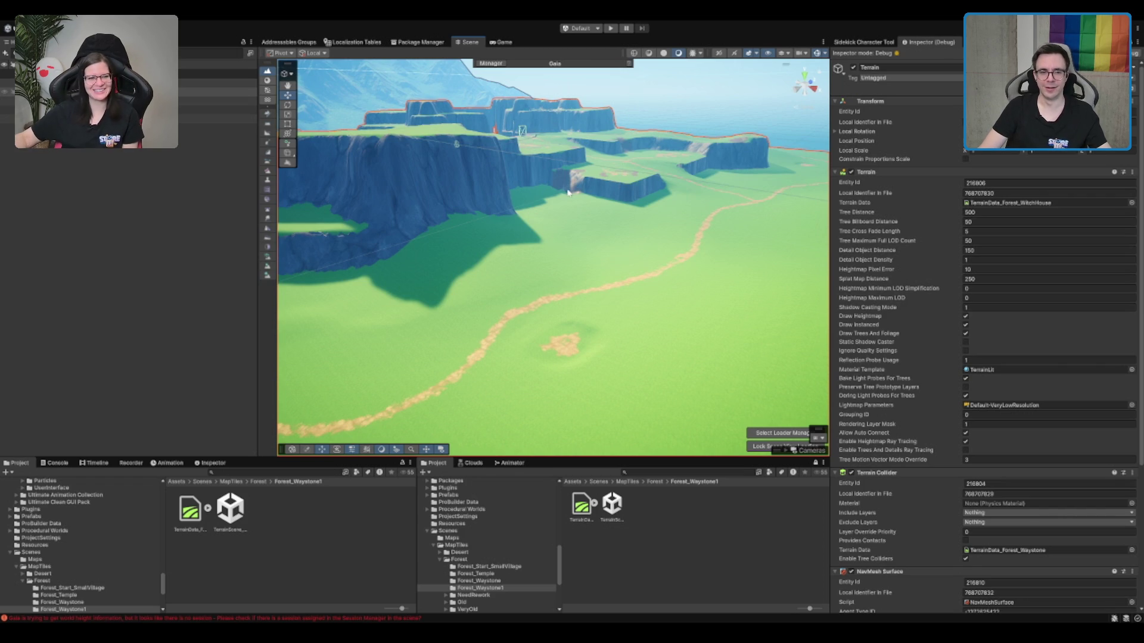
{"action": "scroll", "coordinate": [596, 182], "scroll_direction": "up", "scroll_amount": 10}
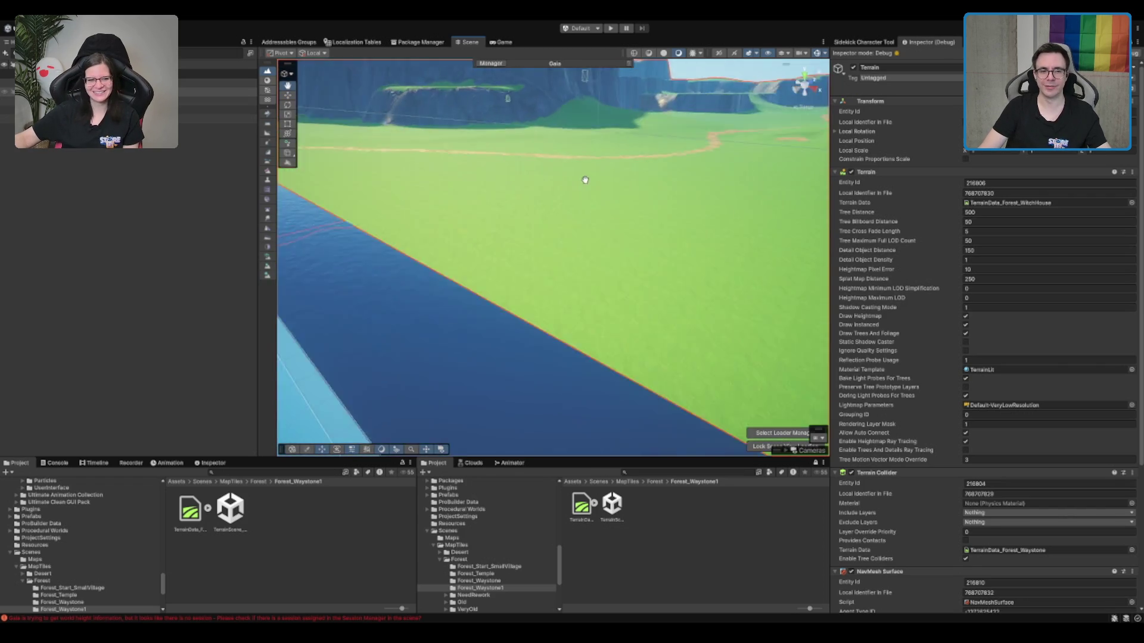
{"action": "left_click_drag", "start_coordinate": [586, 180], "coordinate": [575, 206]}
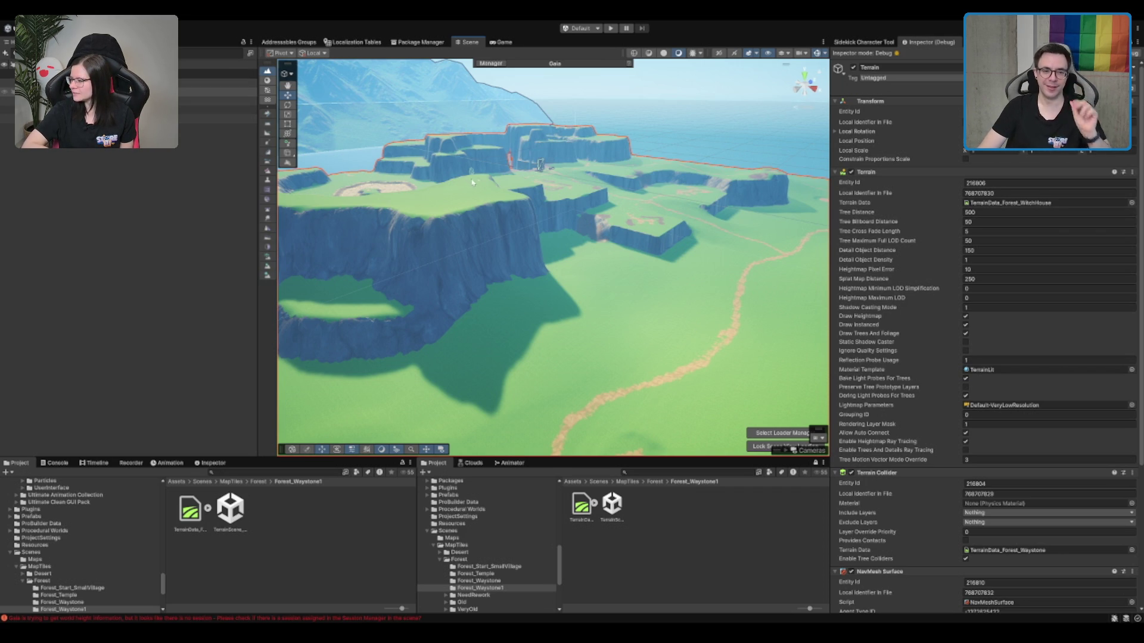
{"action": "scroll", "coordinate": [734, 237], "scroll_direction": "down", "scroll_amount": 3}
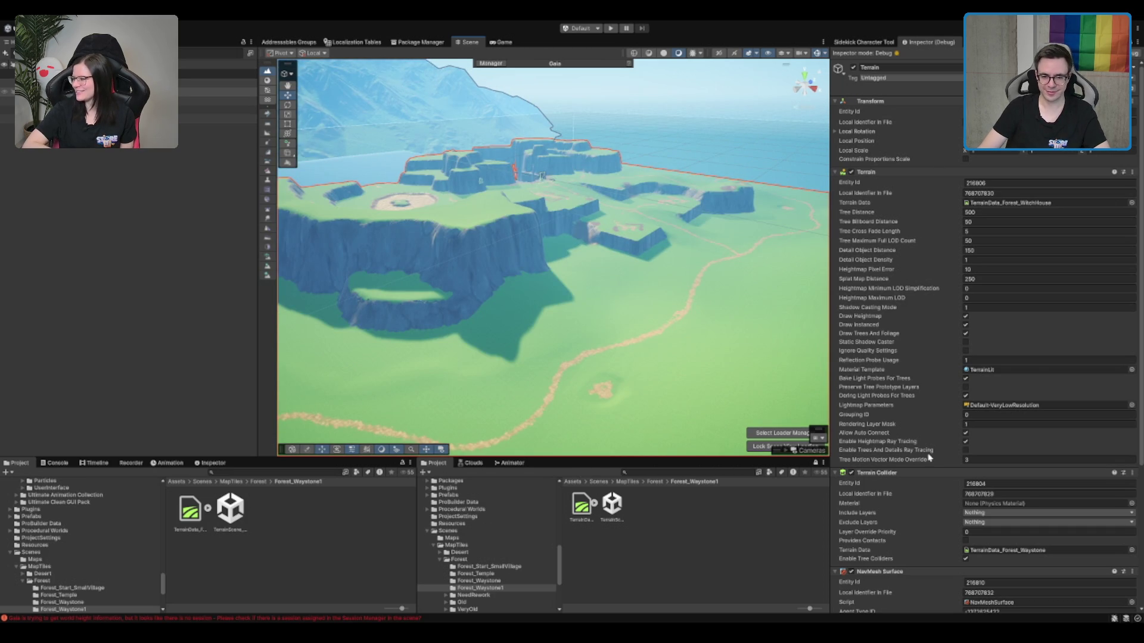
{"action": "scroll", "coordinate": [941, 442], "scroll_direction": "down", "scroll_amount": 3}
{"action": "scroll", "coordinate": [941, 441], "scroll_direction": "down", "scroll_amount": 5}
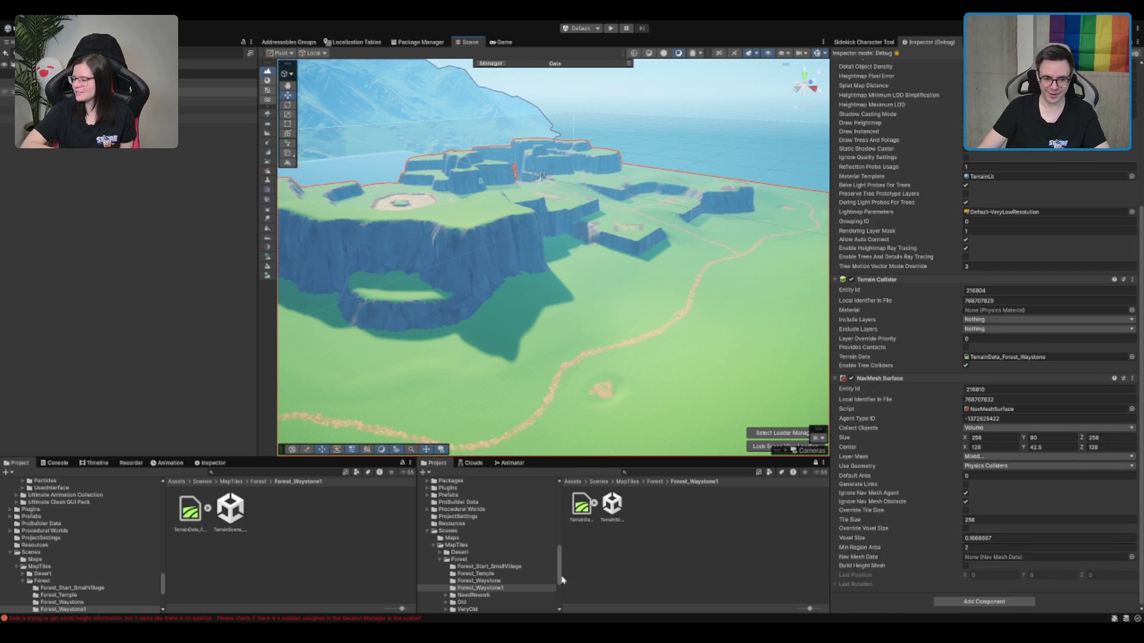
Collapse NavMesh Surface, assign TerrainData_Forest_WitchHouse to the Terrain Collider, and frame the terrain.
{"action": "left_click", "coordinate": [961, 382]}
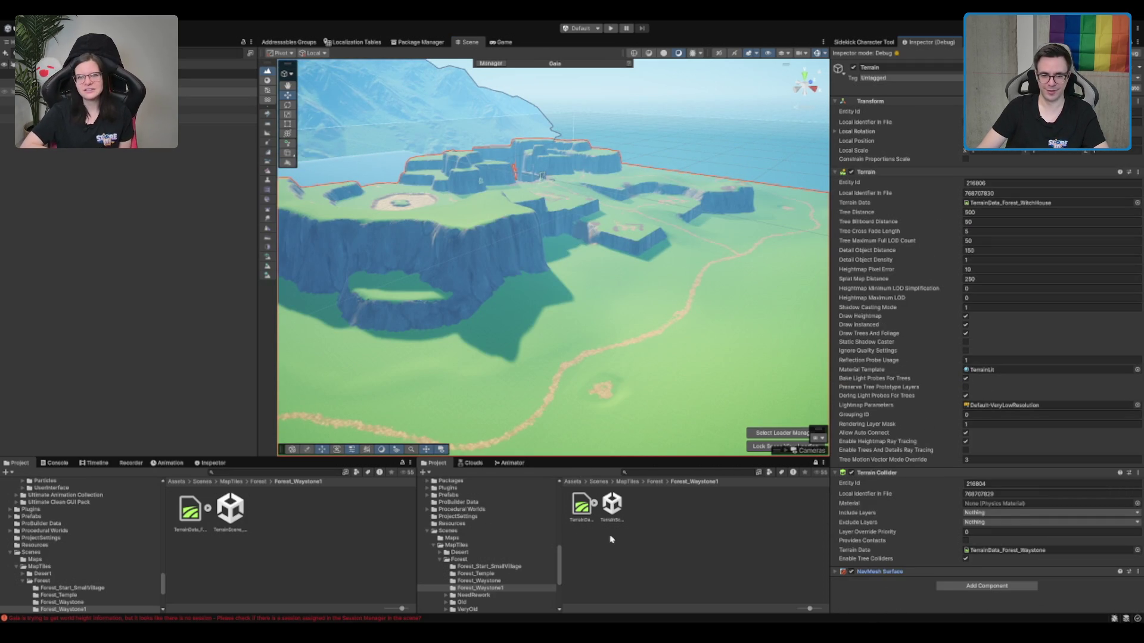
{"action": "mouse_move", "coordinate": [583, 505]}
{"action": "left_mouse_down"}
{"action": "mouse_move", "coordinate": [1004, 516]}
{"action": "mouse_move", "coordinate": [1011, 554]}
{"action": "left_mouse_up"}
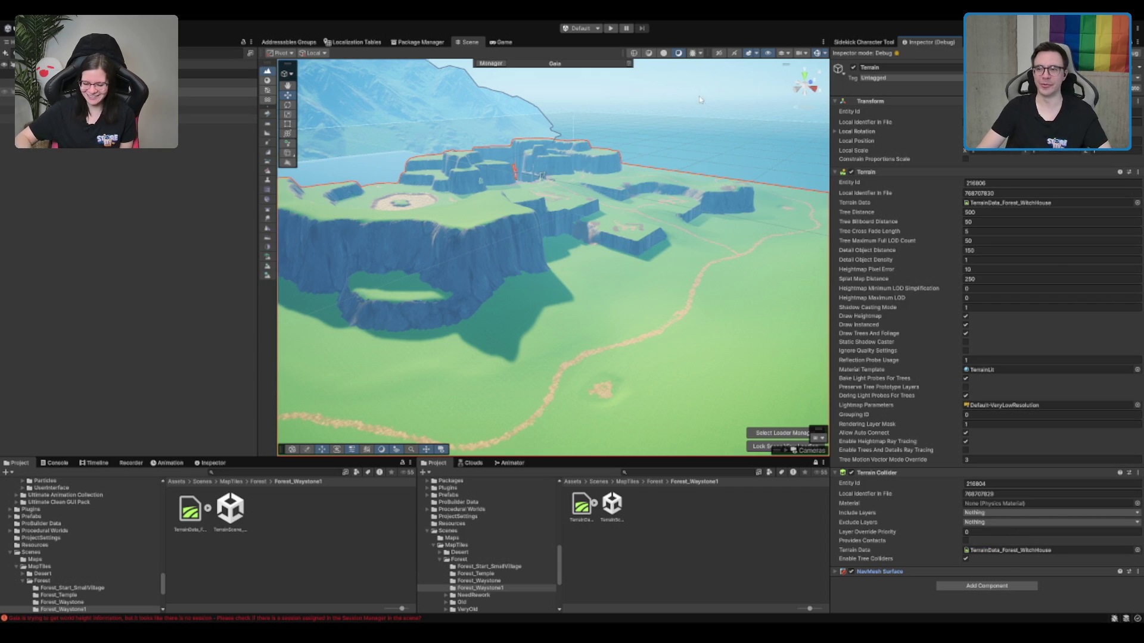
{"action": "scroll", "coordinate": [701, 99], "scroll_direction": "down", "scroll_amount": 3}
{"action": "key", "text": "f"}
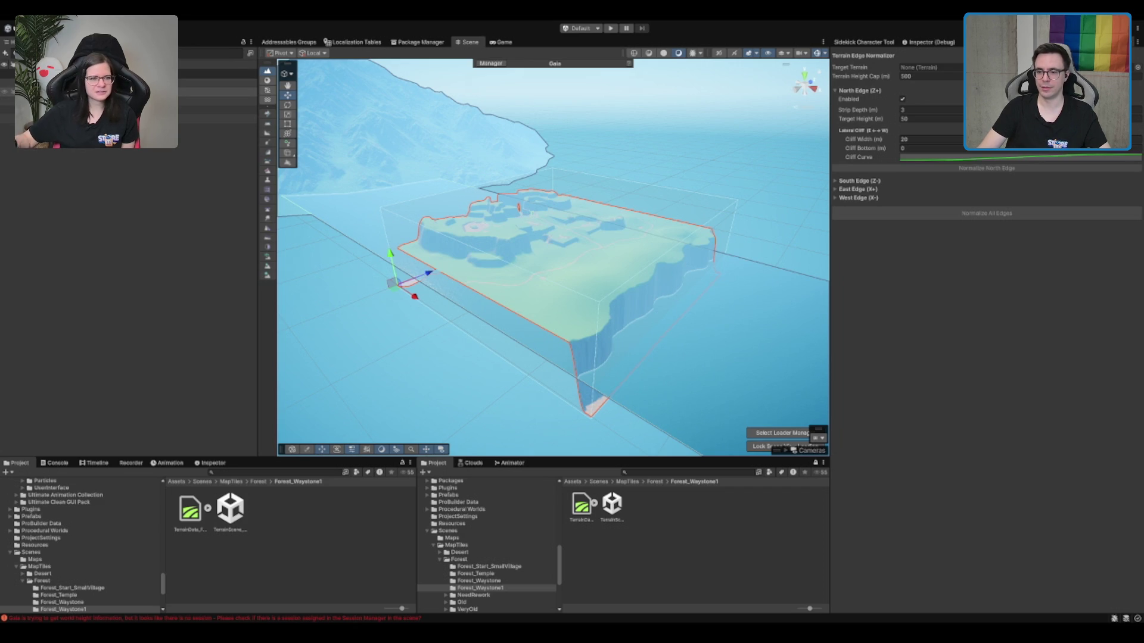
Target the terrain in the edge normalizer and flatten the north edge with Strip Depth 200.
{"action": "scroll", "coordinate": [602, 237], "scroll_direction": "up", "scroll_amount": 5}
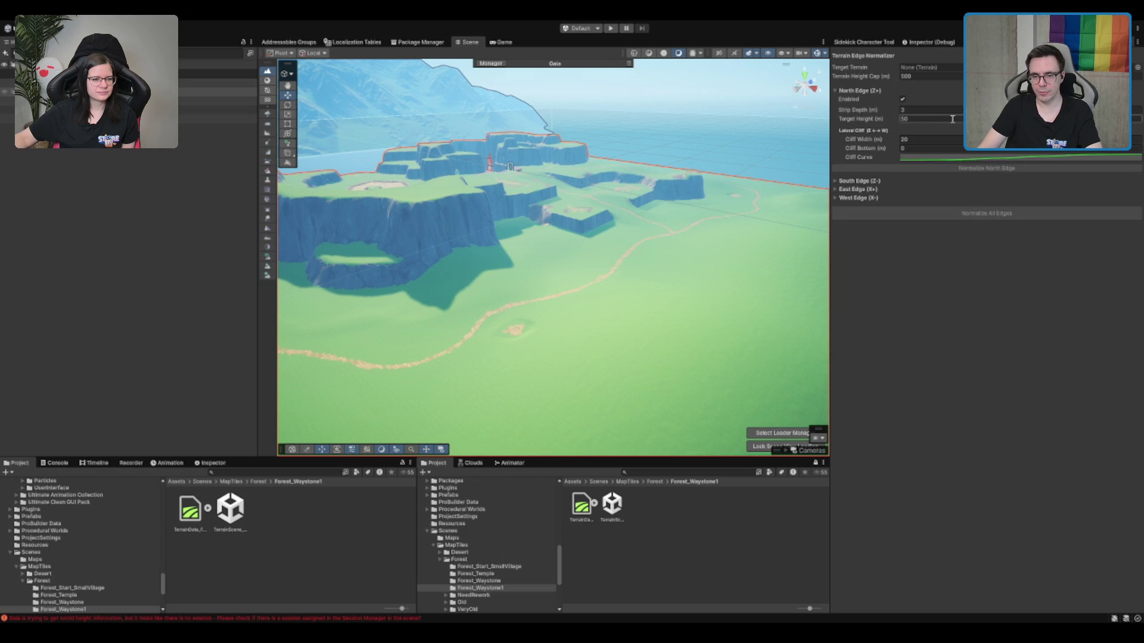
{"action": "left_click", "coordinate": [936, 109]}
{"action": "type", "text": "2"}
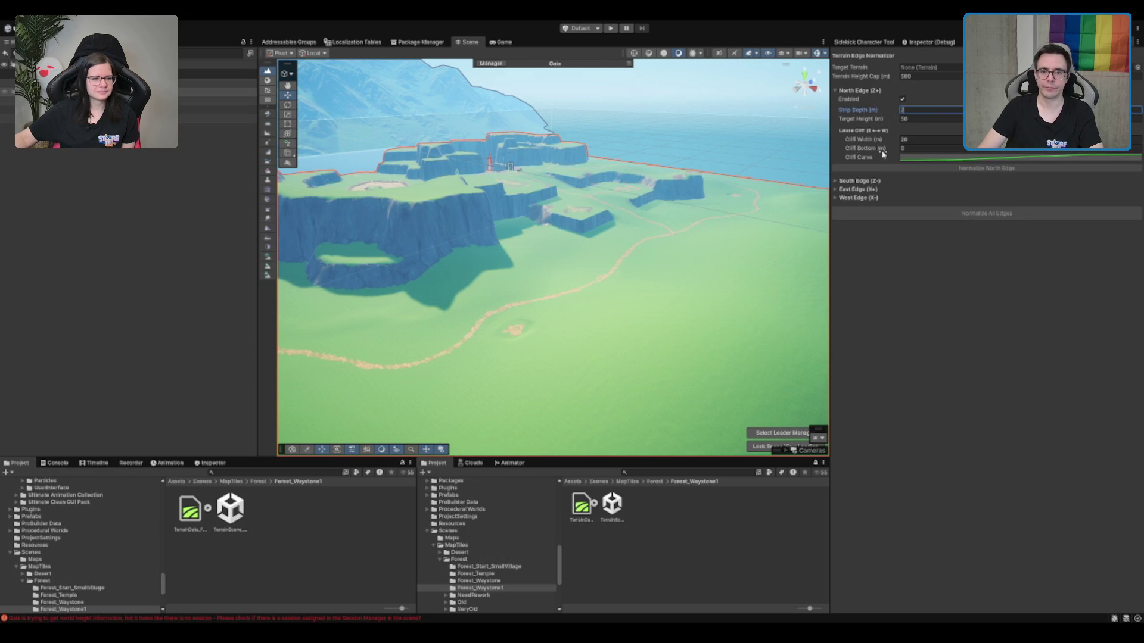
{"action": "type", "text": "00"}
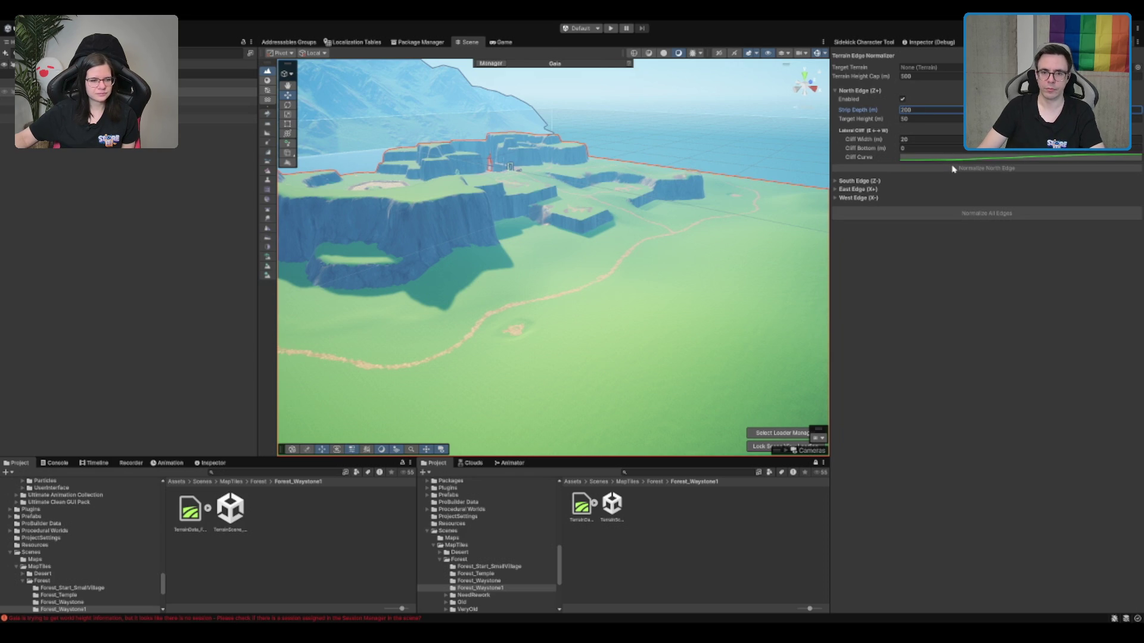
{"action": "left_click_drag", "start_coordinate": [219, 96], "coordinate": [929, 68]}
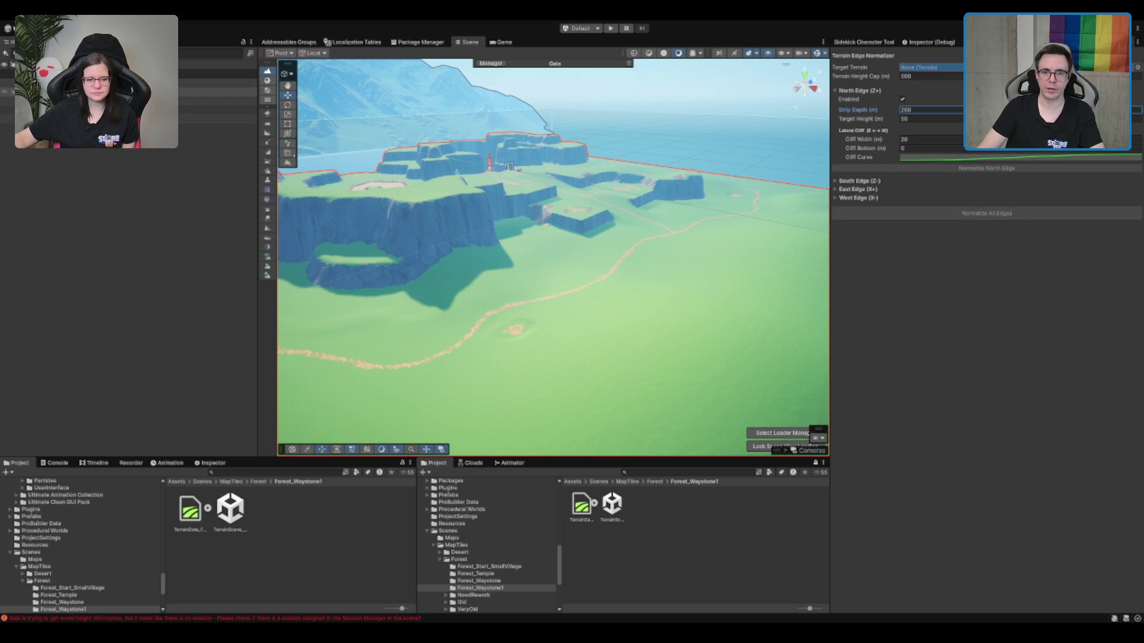
{"action": "left_click", "coordinate": [943, 170]}
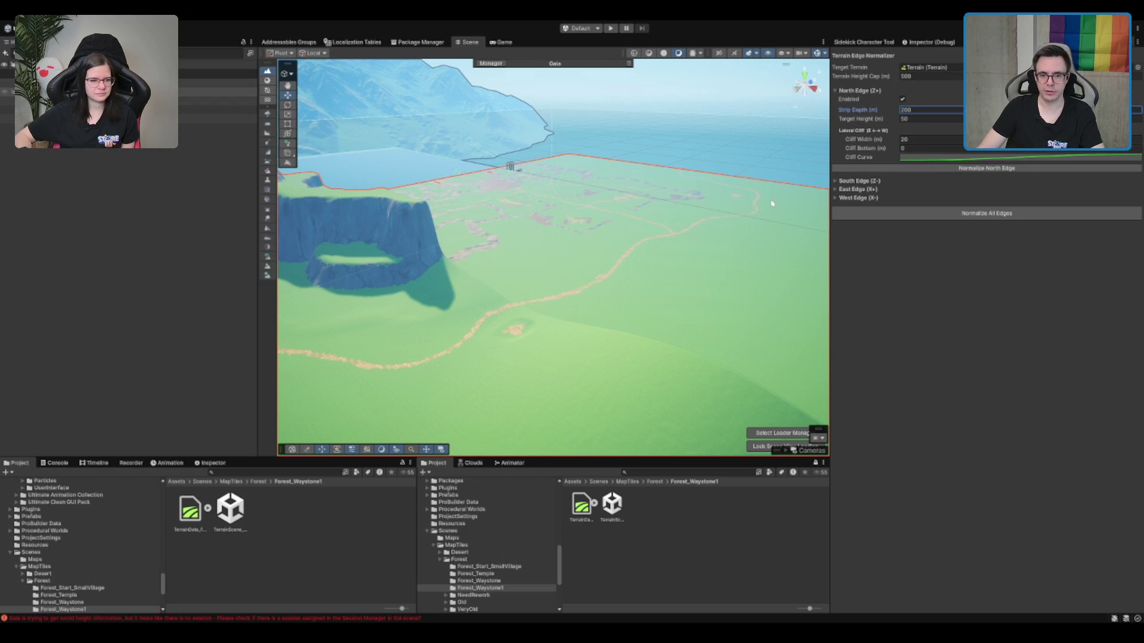
Flatten the south edge with Strip Depth 200.
{"action": "left_click", "coordinate": [859, 181]}
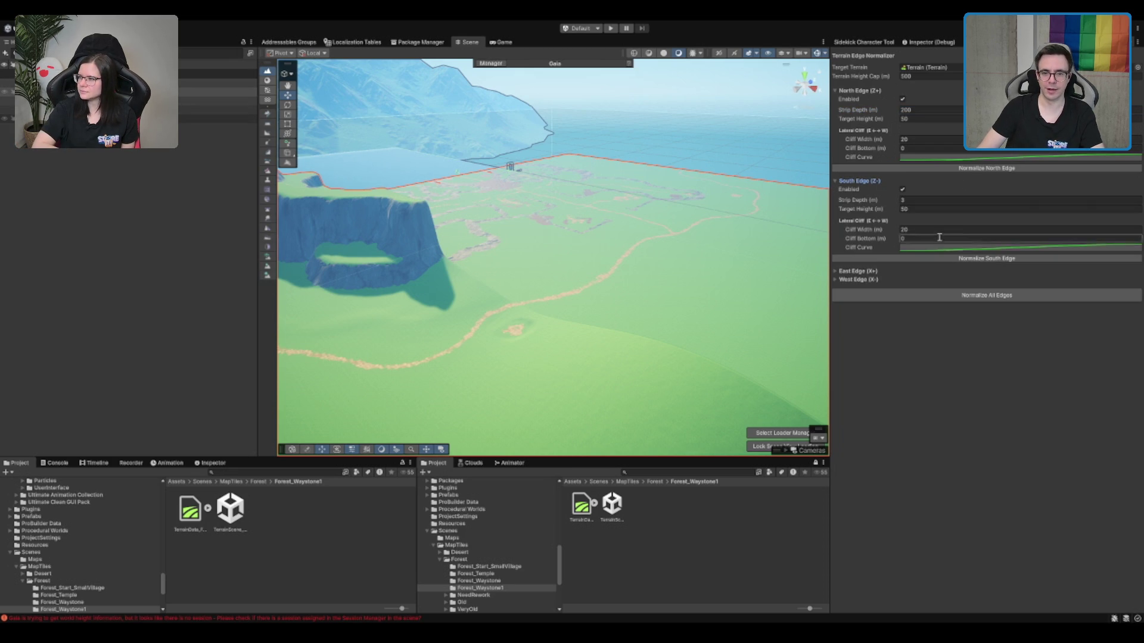
{"action": "left_click", "coordinate": [955, 200]}
{"action": "type", "text": "200"}
{"action": "left_click", "coordinate": [970, 258]}
{"action": "scroll", "coordinate": [422, 273], "scroll_direction": "down", "scroll_amount": 5}
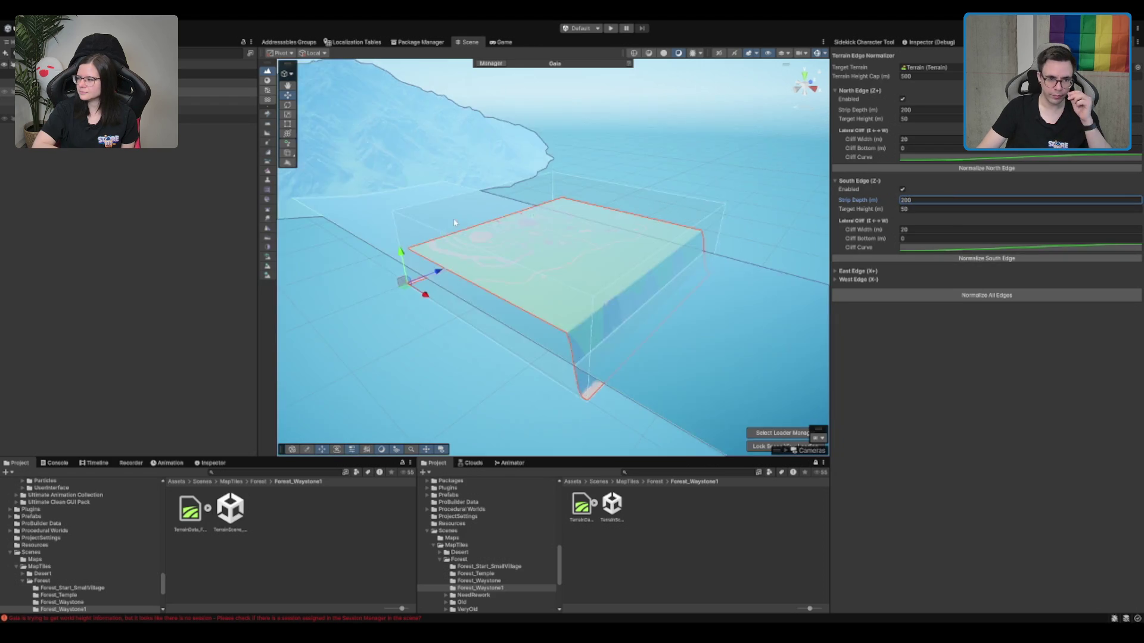
{"action": "scroll", "coordinate": [324, 301], "scroll_direction": "up", "scroll_amount": 5}
{"action": "scroll", "coordinate": [645, 218], "scroll_direction": "down", "scroll_amount": 5}
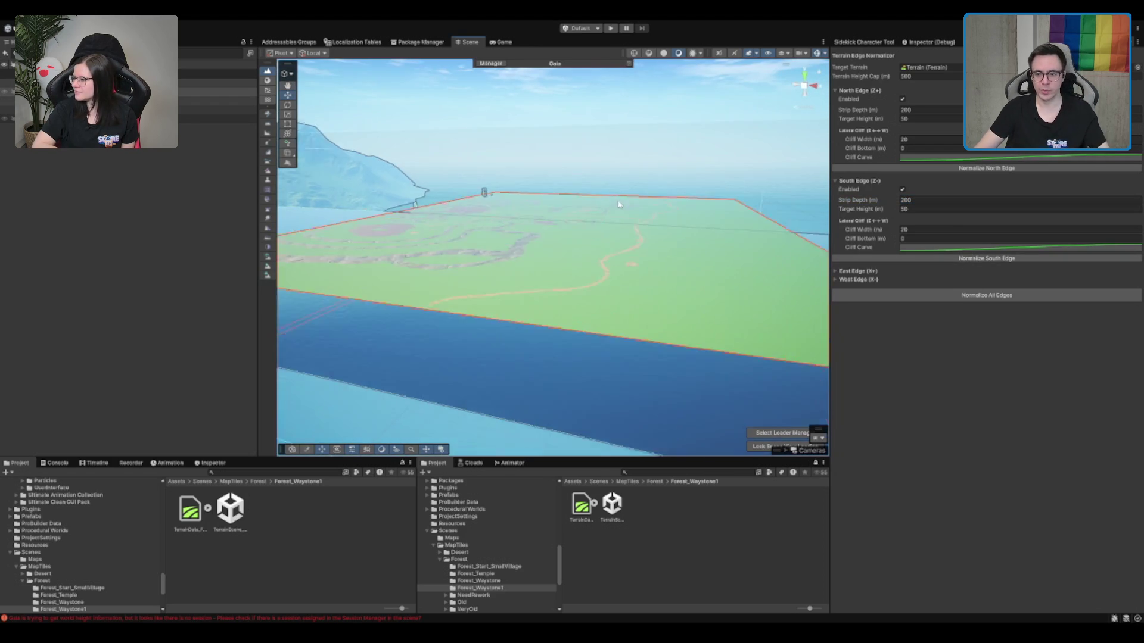
{"action": "scroll", "coordinate": [582, 253], "scroll_direction": "up", "scroll_amount": 3}
{"action": "scroll", "coordinate": [583, 251], "scroll_direction": "down", "scroll_amount": 3}
{"action": "scroll", "coordinate": [582, 250], "scroll_direction": "up", "scroll_amount": 3}
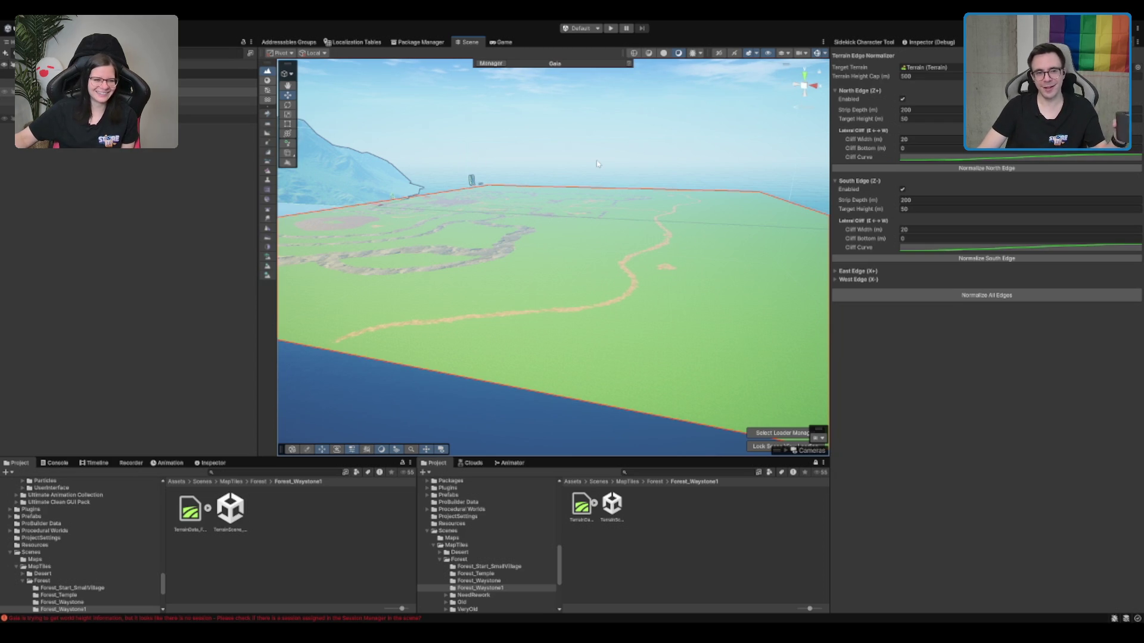
Open TerrainScene_Forest_Waystone from the Forest_Waystone folder.
{"action": "scroll", "coordinate": [477, 186], "scroll_direction": "up", "scroll_amount": 3}
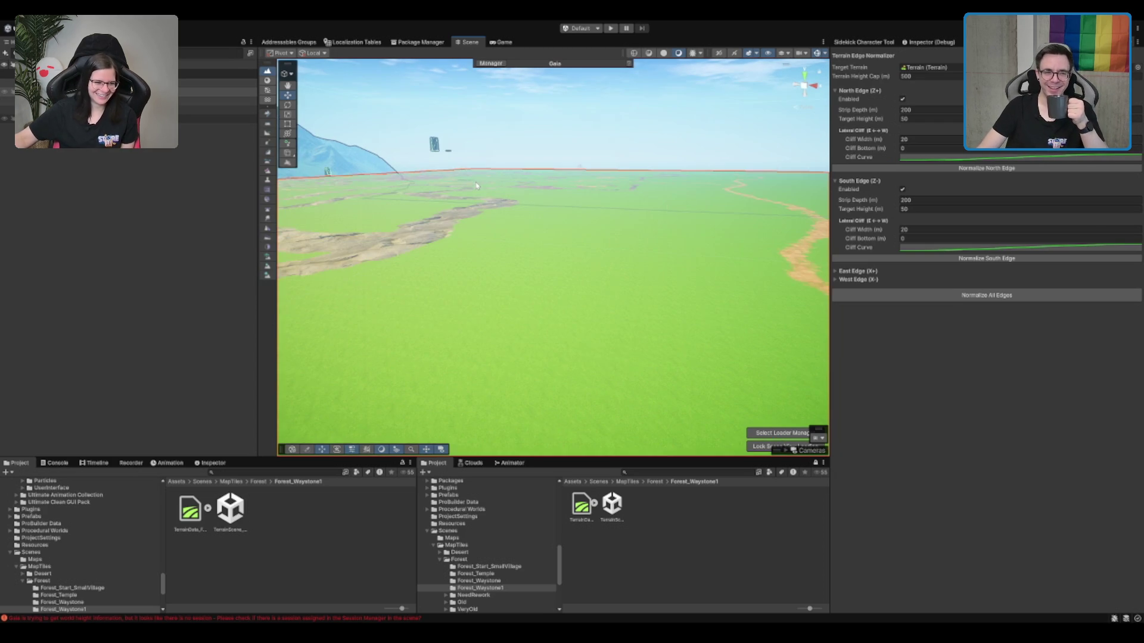
{"action": "left_click_drag", "start_coordinate": [486, 172], "coordinate": [352, 189]}
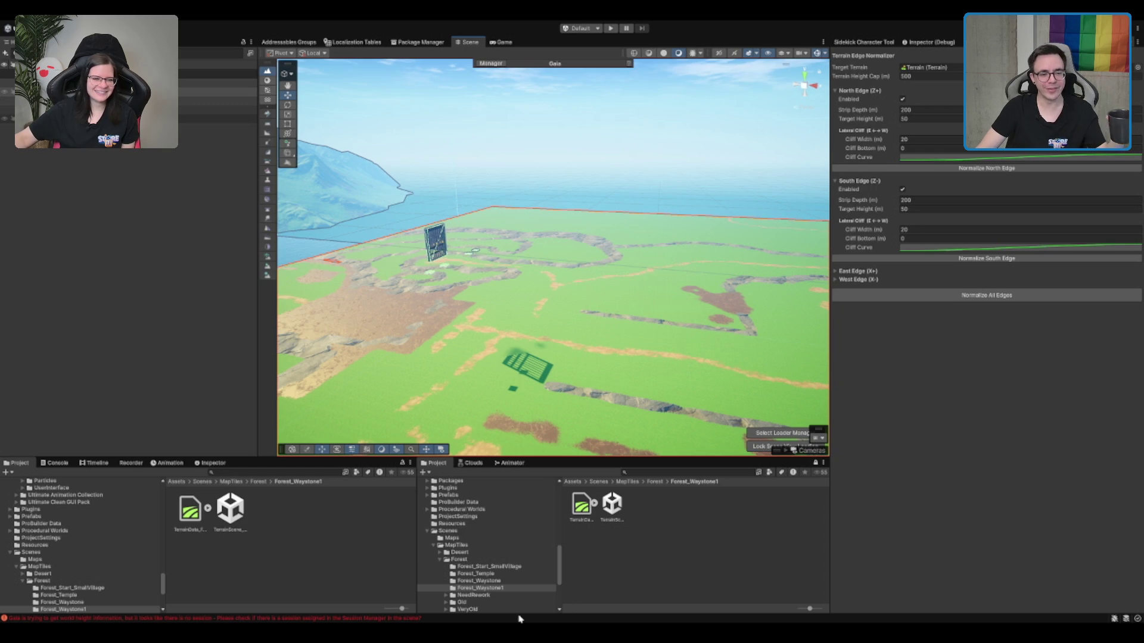
{"action": "left_click", "coordinate": [479, 581]}
{"action": "double_click", "coordinate": [612, 505]}
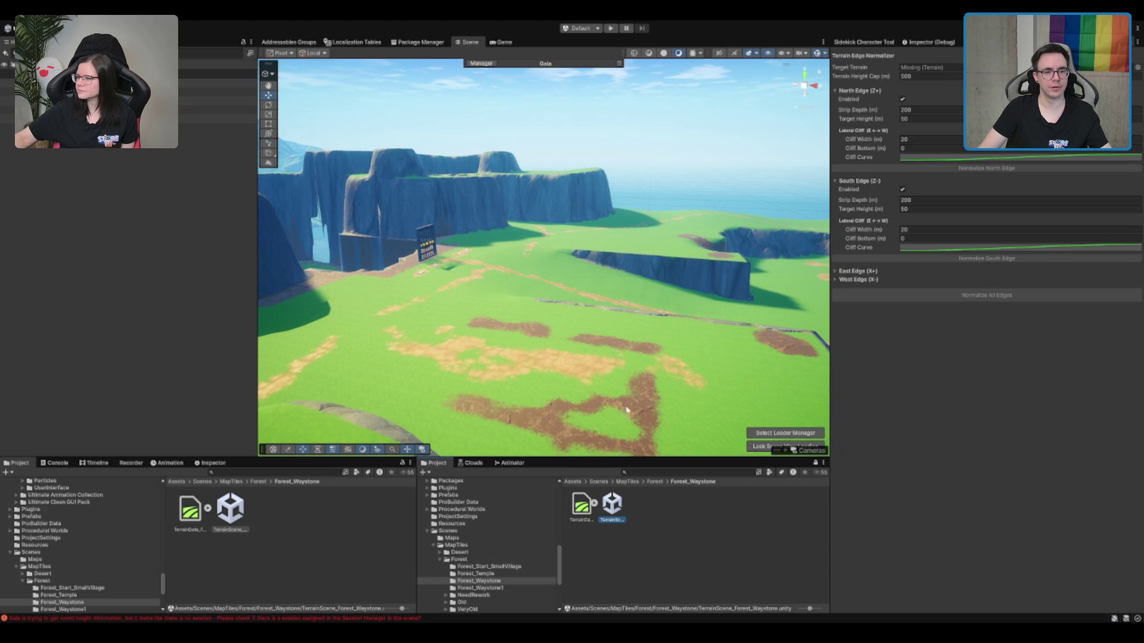
Return to the Forest_Waystone1 tile, expand Forest_Biome, and select Forest_Biome_Textures.
{"action": "left_click", "coordinate": [471, 588]}
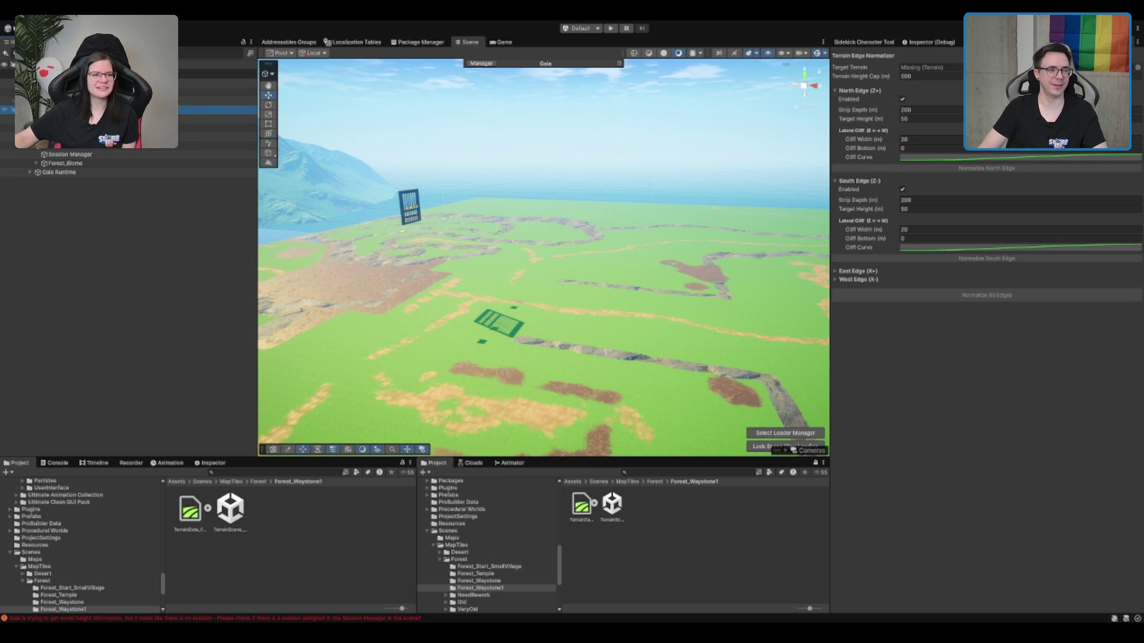
{"action": "left_click", "coordinate": [410, 205]}
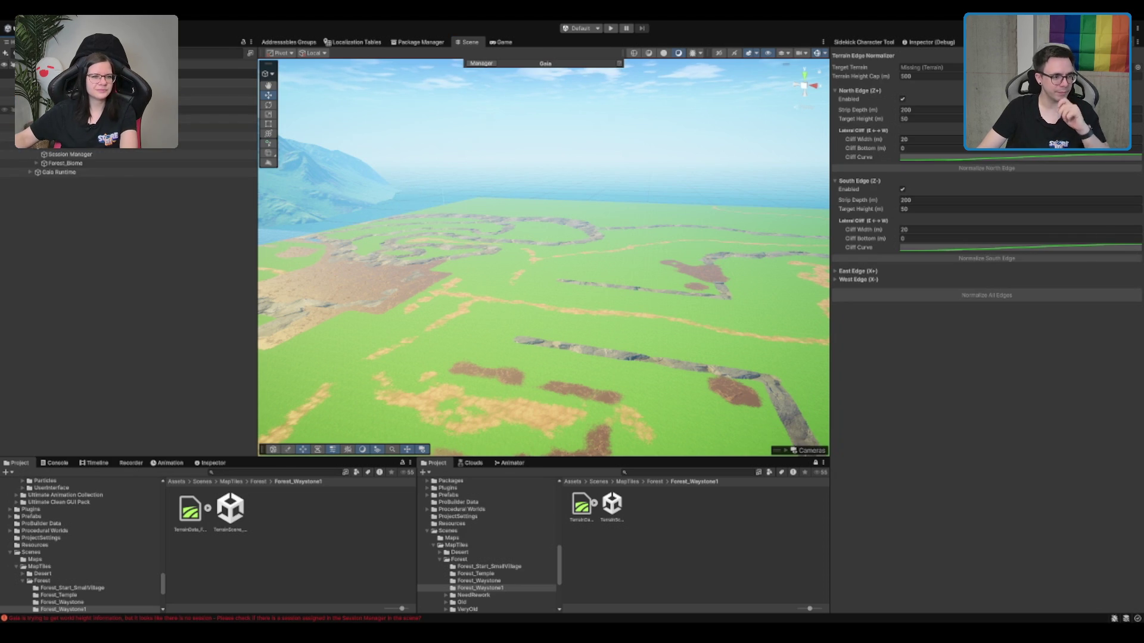
{"action": "left_click", "coordinate": [120, 110]}
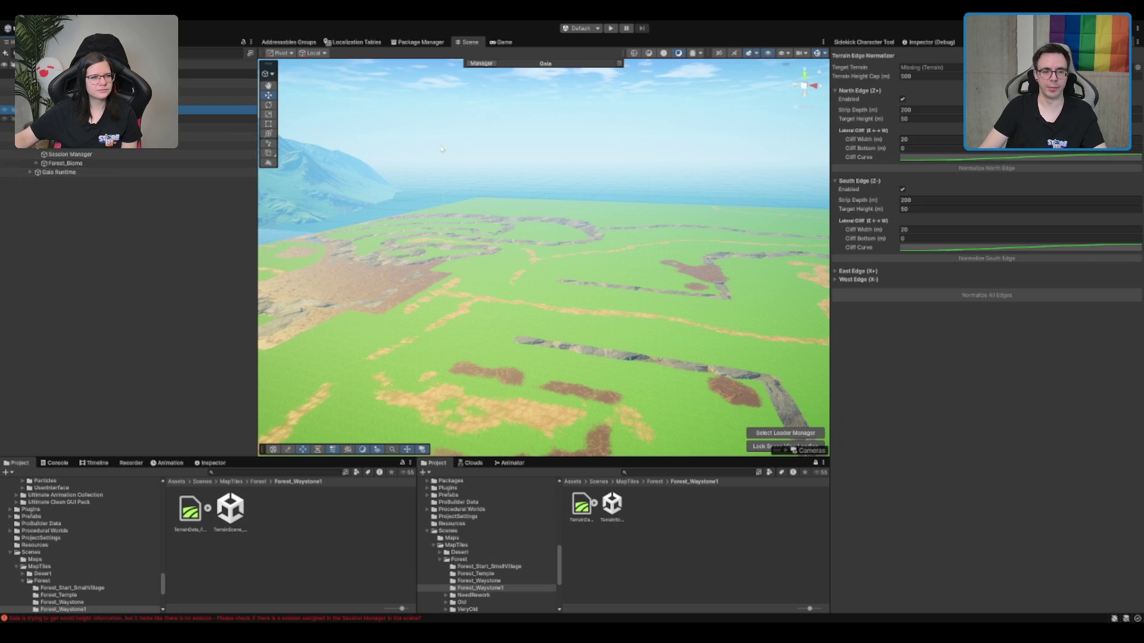
{"action": "scroll", "coordinate": [560, 300], "scroll_direction": "down", "scroll_amount": 5}
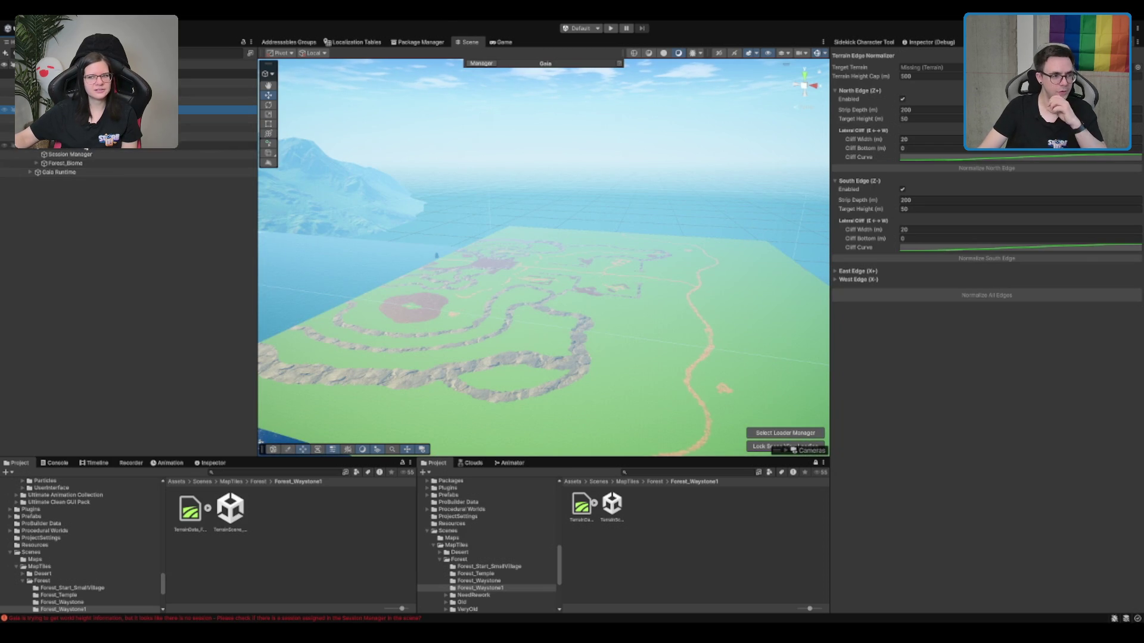
{"action": "left_click", "coordinate": [81, 165]}
{"action": "key", "text": "Right"}
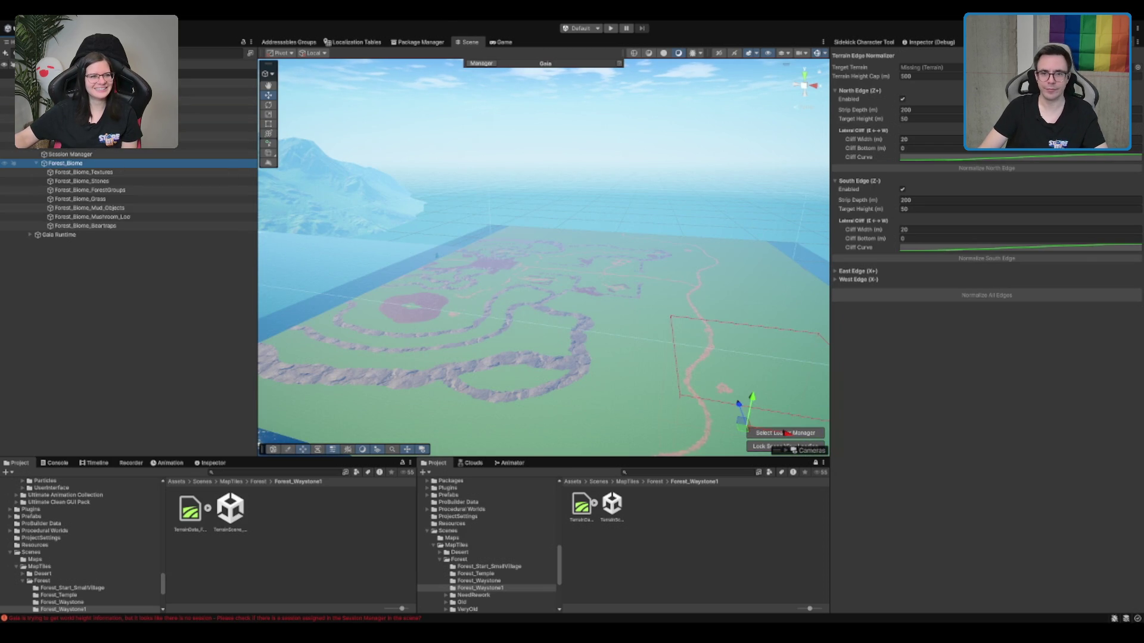
{"action": "left_click", "coordinate": [84, 172]}
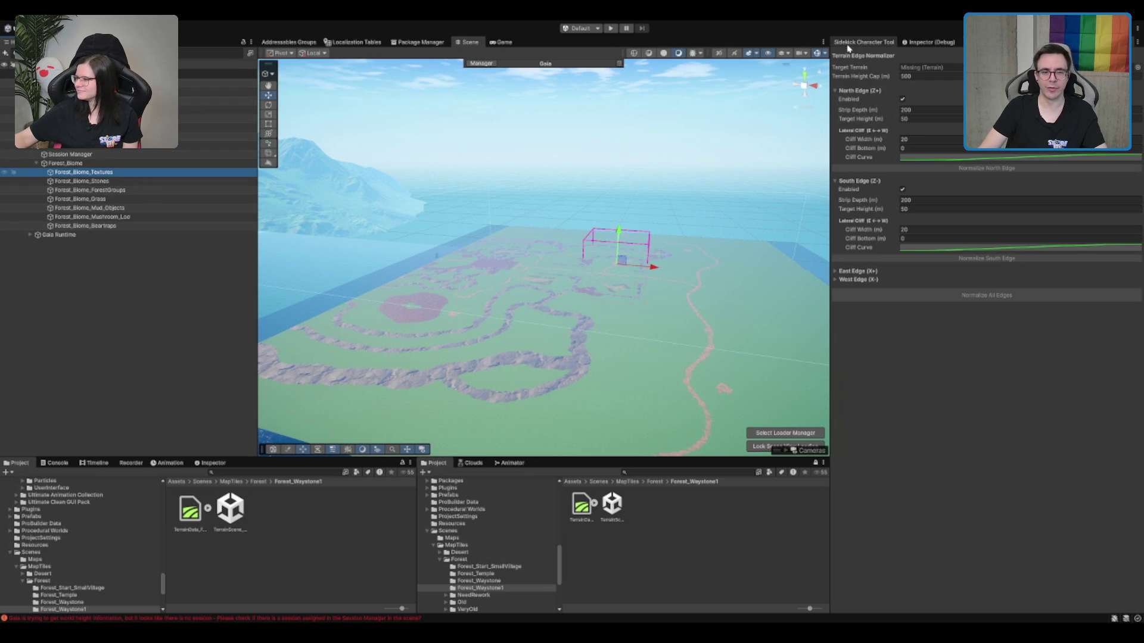
Switch the Inspector to Normal mode and run Spawn World on the Forest_Biome_Textures spawner.
{"action": "left_click", "coordinate": [917, 42]}
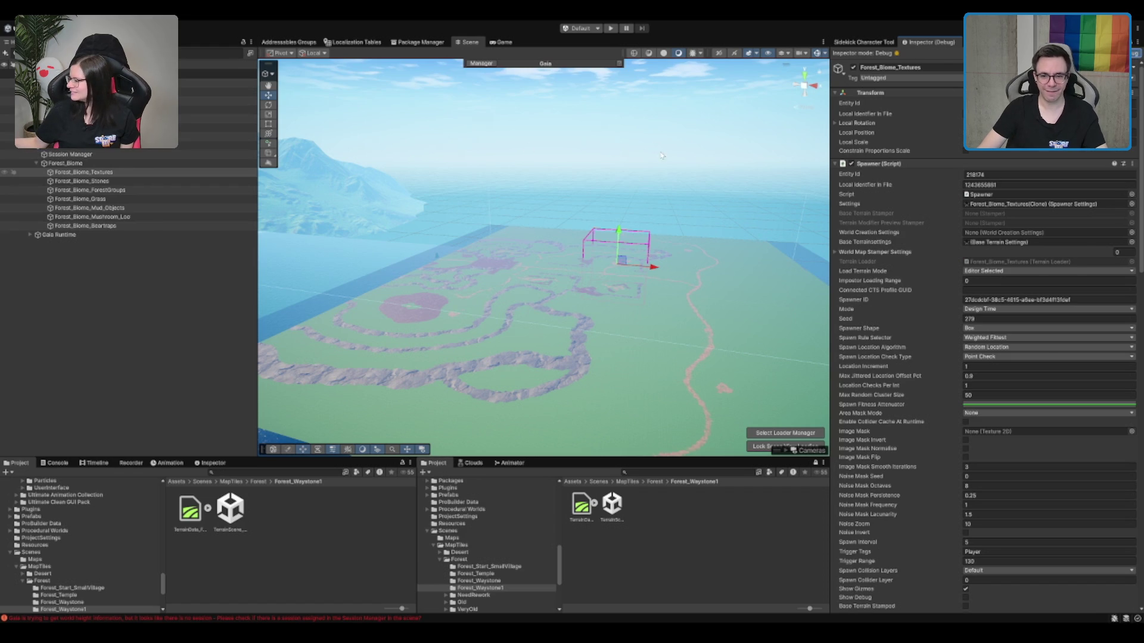
{"action": "left_click", "coordinate": [1072, 53]}
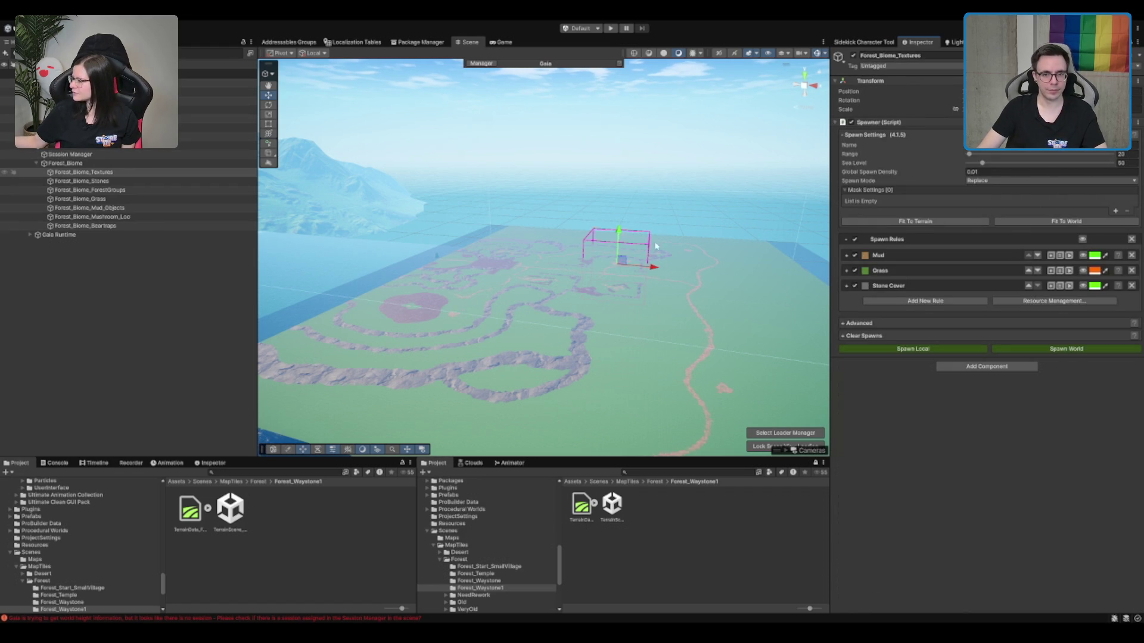
{"action": "left_click", "coordinate": [1069, 349]}
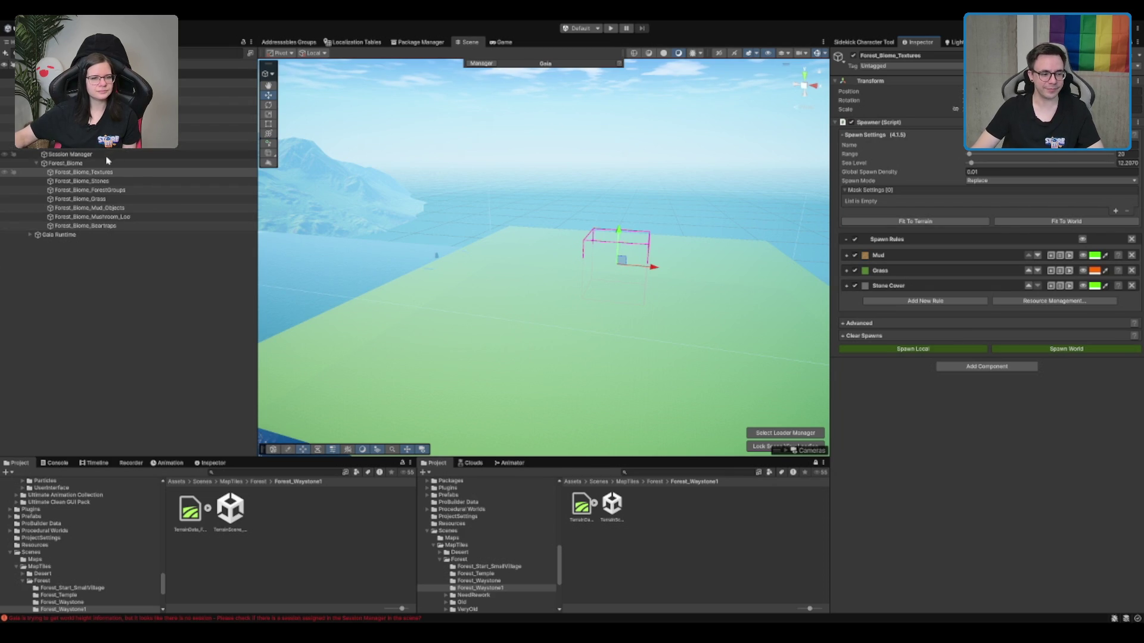
{"action": "left_click", "coordinate": [128, 163]}
Select and frame the terrain tile and choose the Raise or Lower Terrain tool.
{"action": "scroll", "coordinate": [743, 404], "scroll_direction": "up", "scroll_amount": 3}
{"action": "mouse_move", "coordinate": [743, 404]}
{"action": "left_mouse_down"}
{"action": "mouse_move", "coordinate": [638, 309]}
{"action": "mouse_move", "coordinate": [663, 333]}
{"action": "left_mouse_up"}
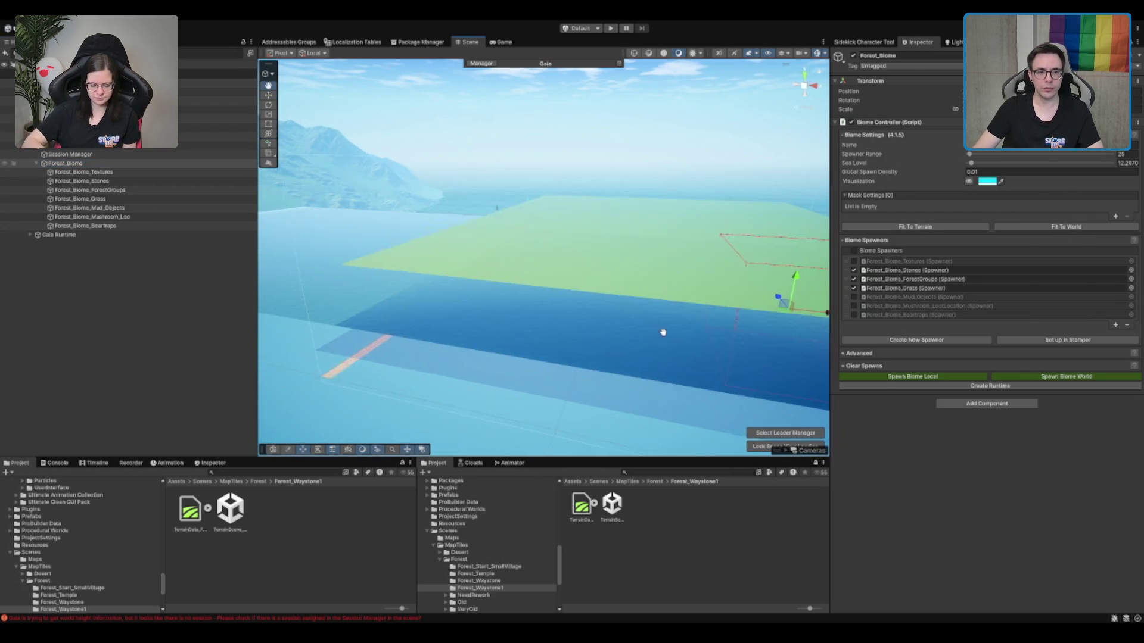
{"action": "left_click", "coordinate": [600, 242]}
{"action": "key", "text": "f"}
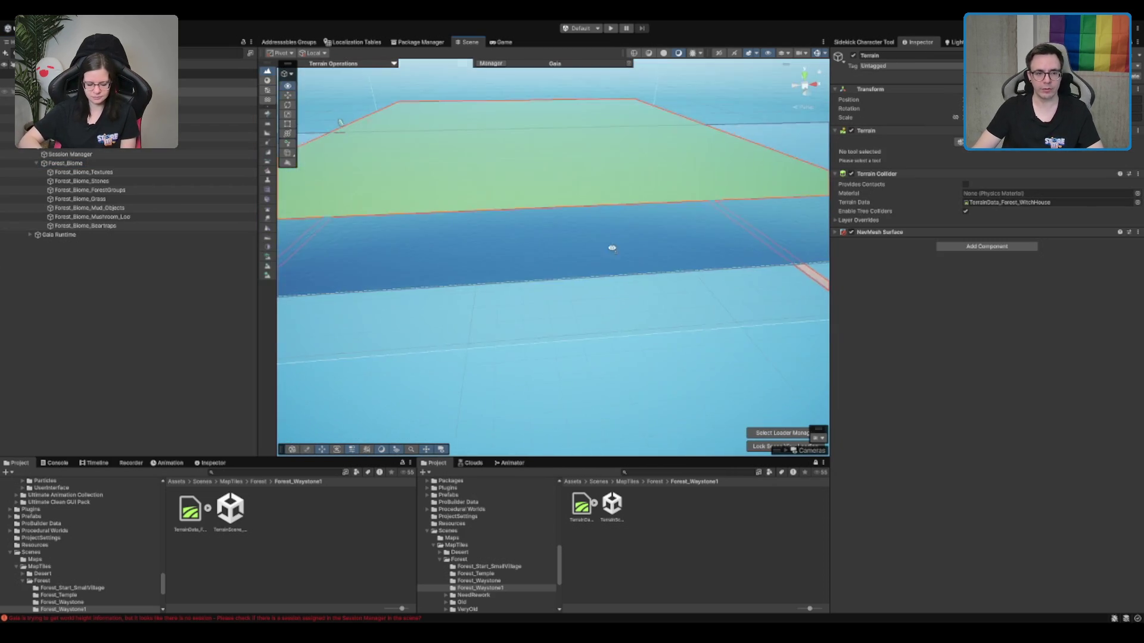
{"action": "scroll", "coordinate": [510, 285], "scroll_direction": "down", "scroll_amount": 3}
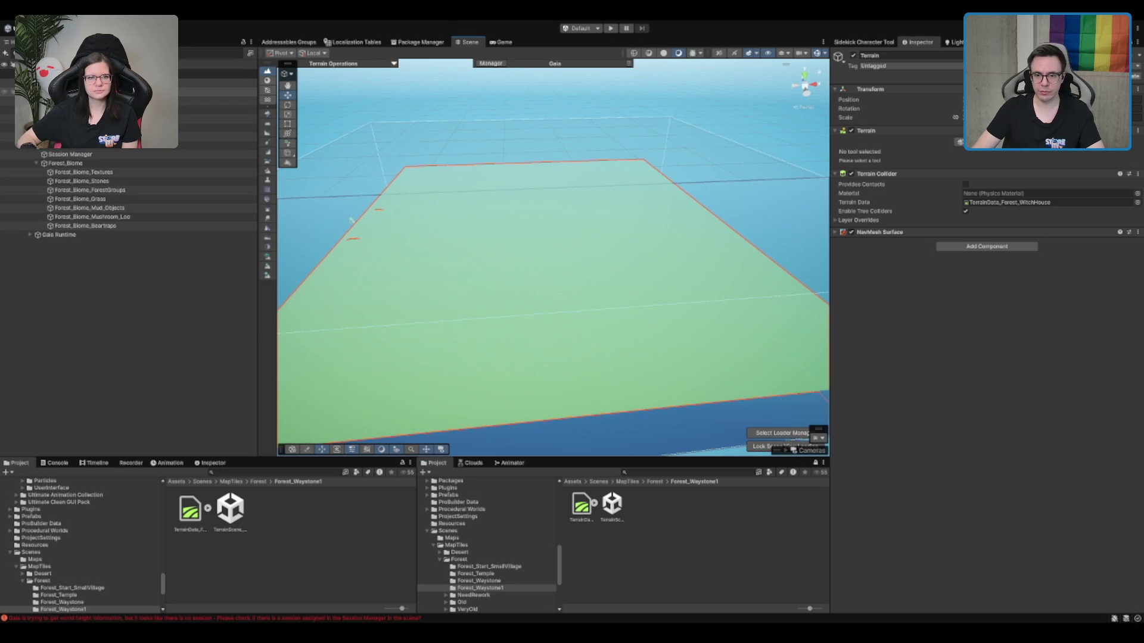
{"action": "left_click", "coordinate": [989, 142]}
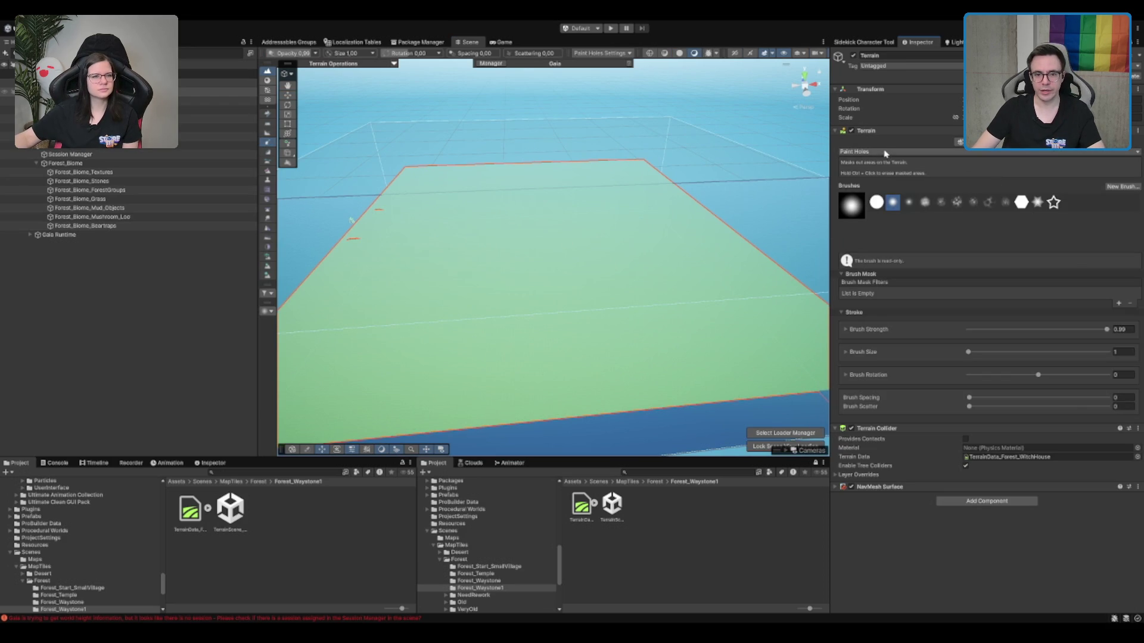
{"action": "key", "text": "F3"}
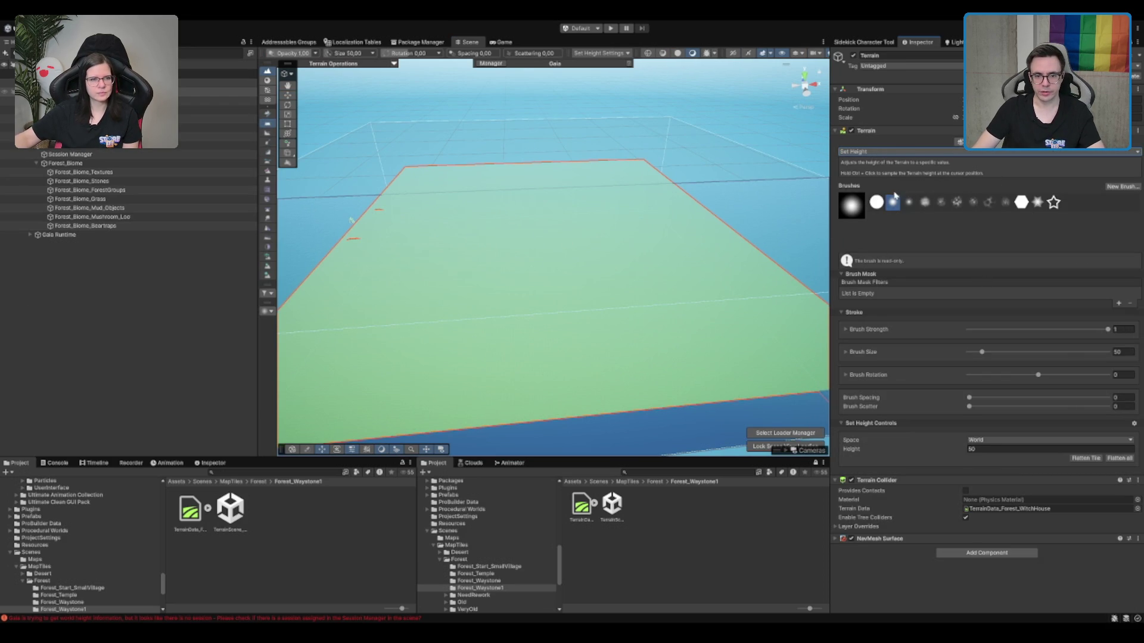
{"action": "key", "text": "F1"}
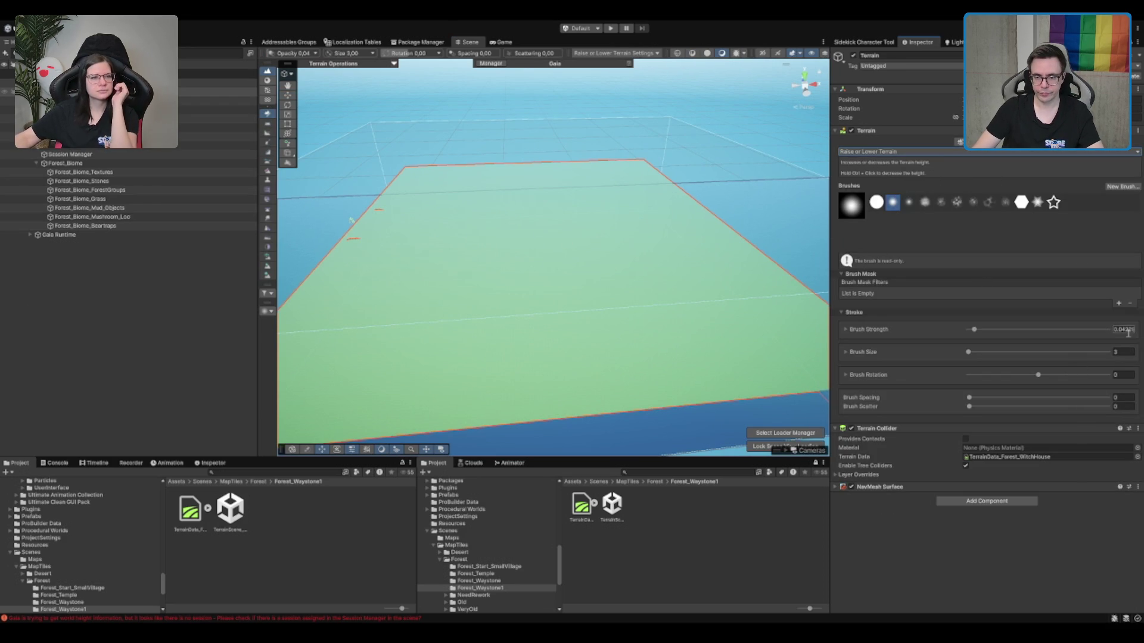
Paint a test hill with brush size 50 and strength 1, then undo it.
{"action": "double_click", "coordinate": [1124, 352]}
{"action": "type", "text": "50"}
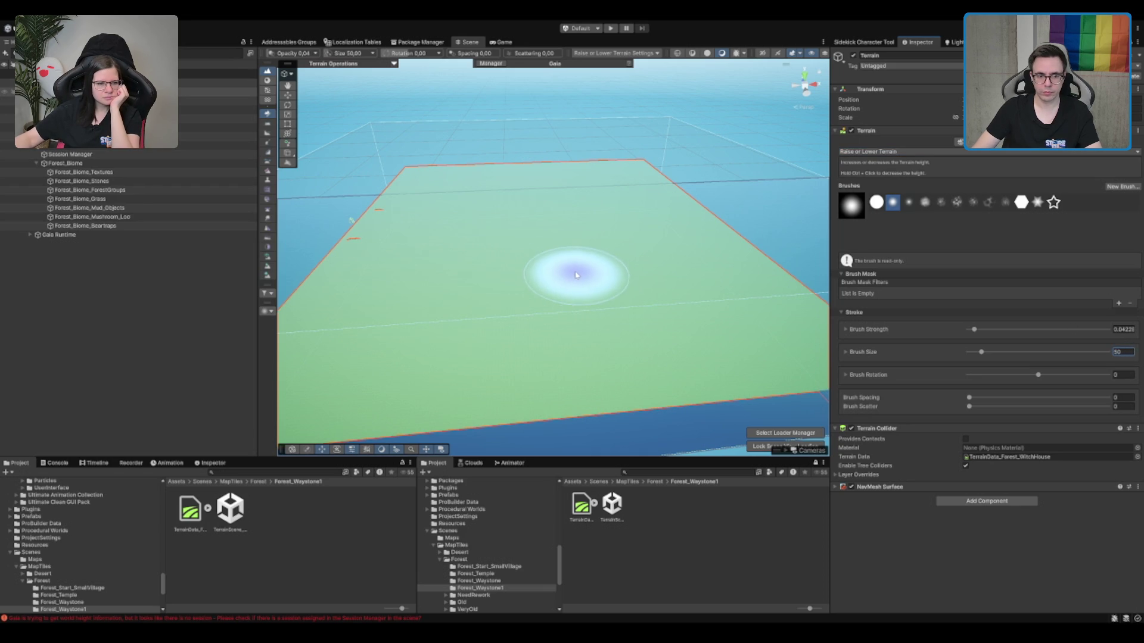
{"action": "left_click", "coordinate": [921, 271]}
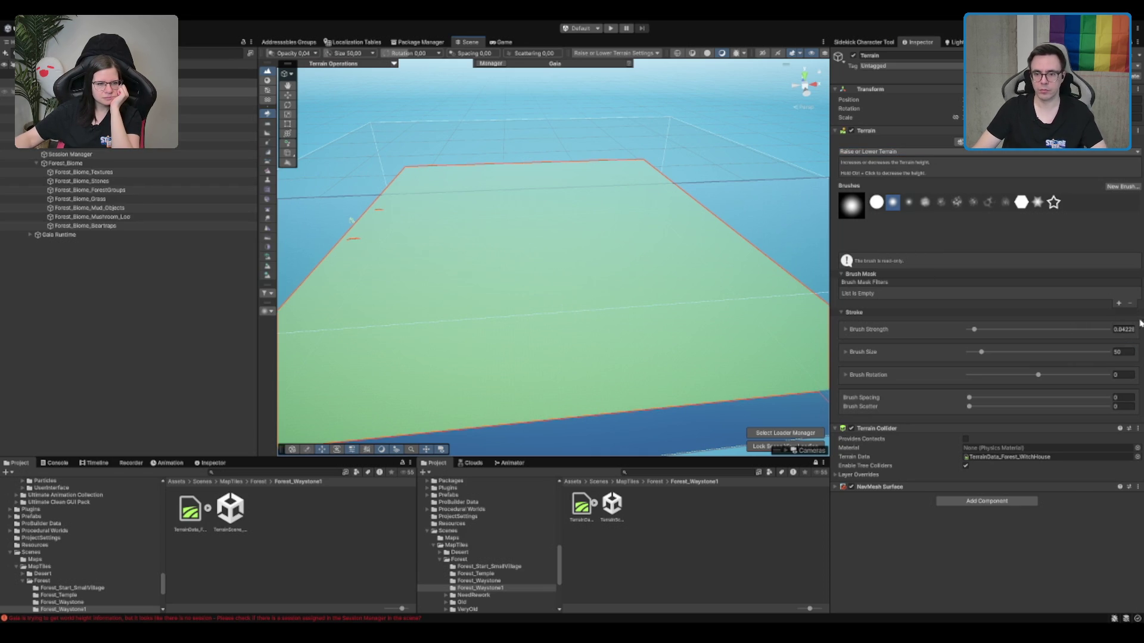
{"action": "type", "text": "1"}
{"action": "left_click", "coordinate": [566, 235]}
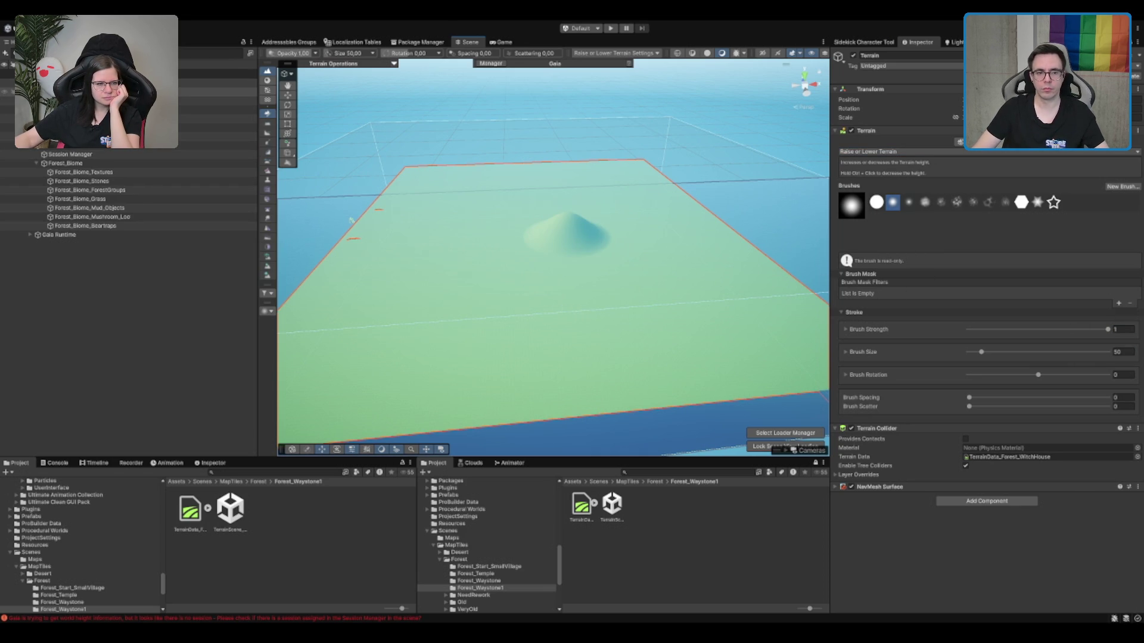
{"action": "key", "text": "ctrl+z"}
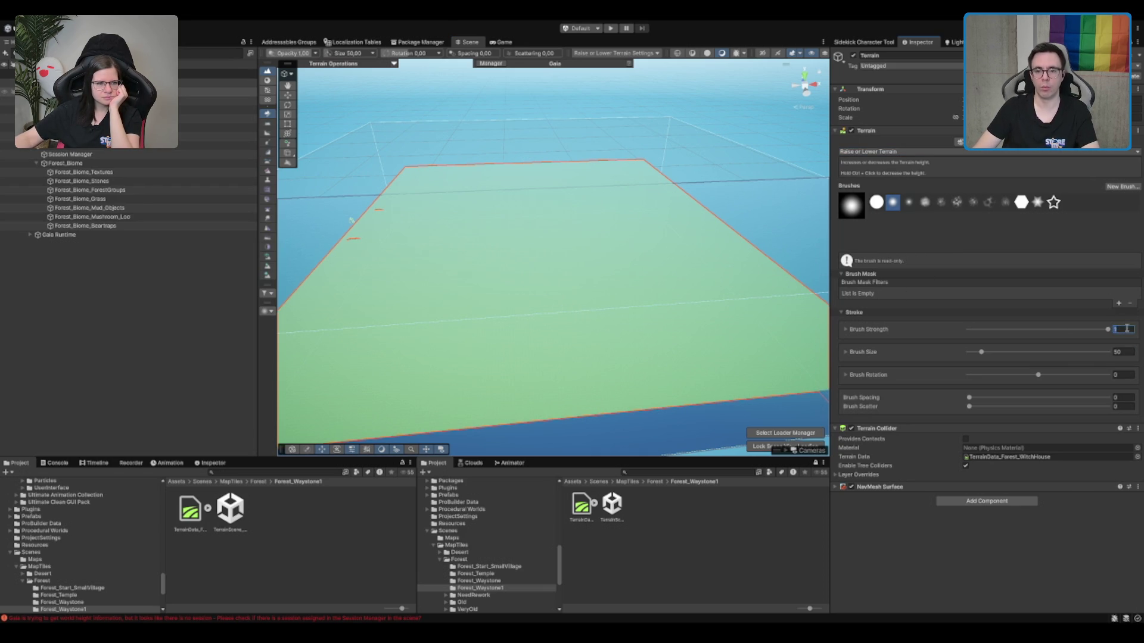
Set the brush strength to 0.5 and size to 250.
{"action": "type", "text": "0.5"}
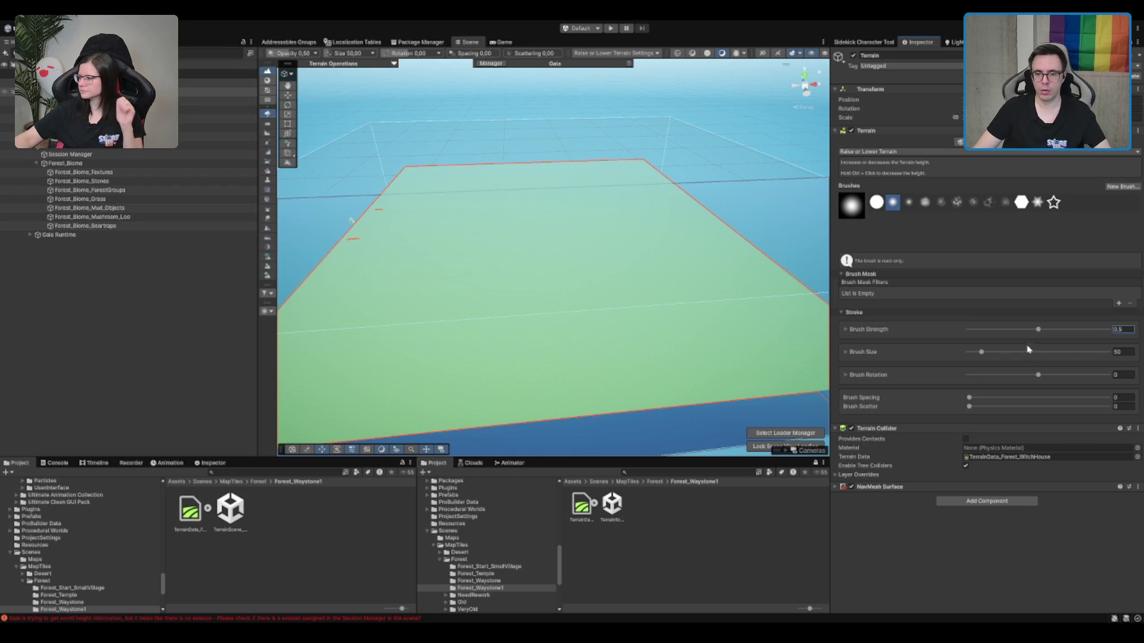
{"action": "left_click", "coordinate": [1118, 352]}
{"action": "type", "text": "25"}
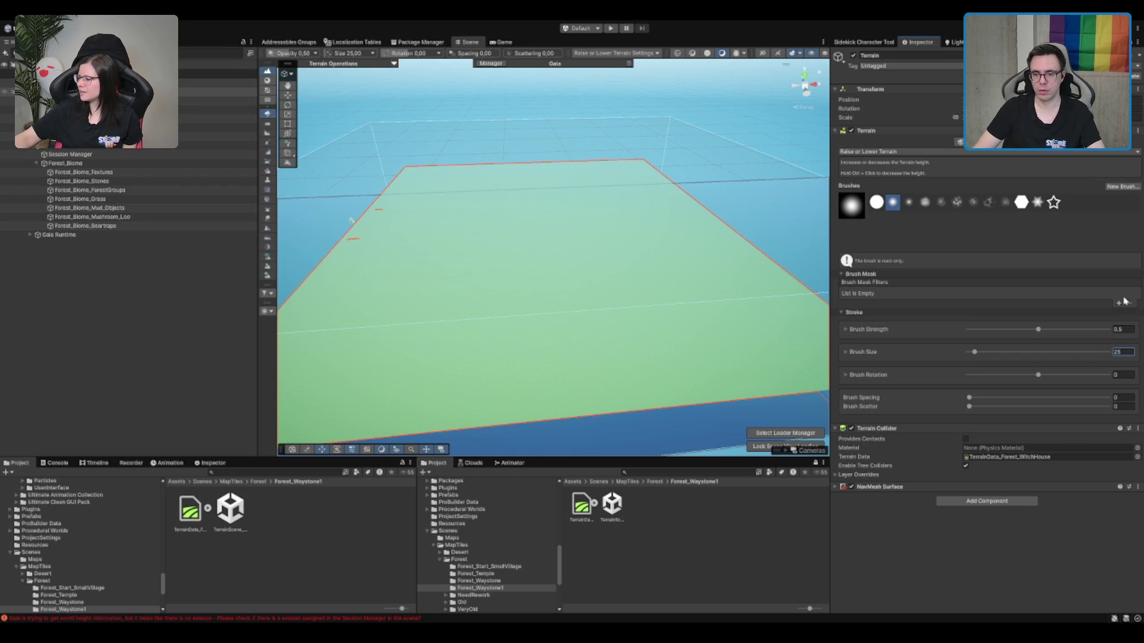
{"action": "type", "text": "0"}
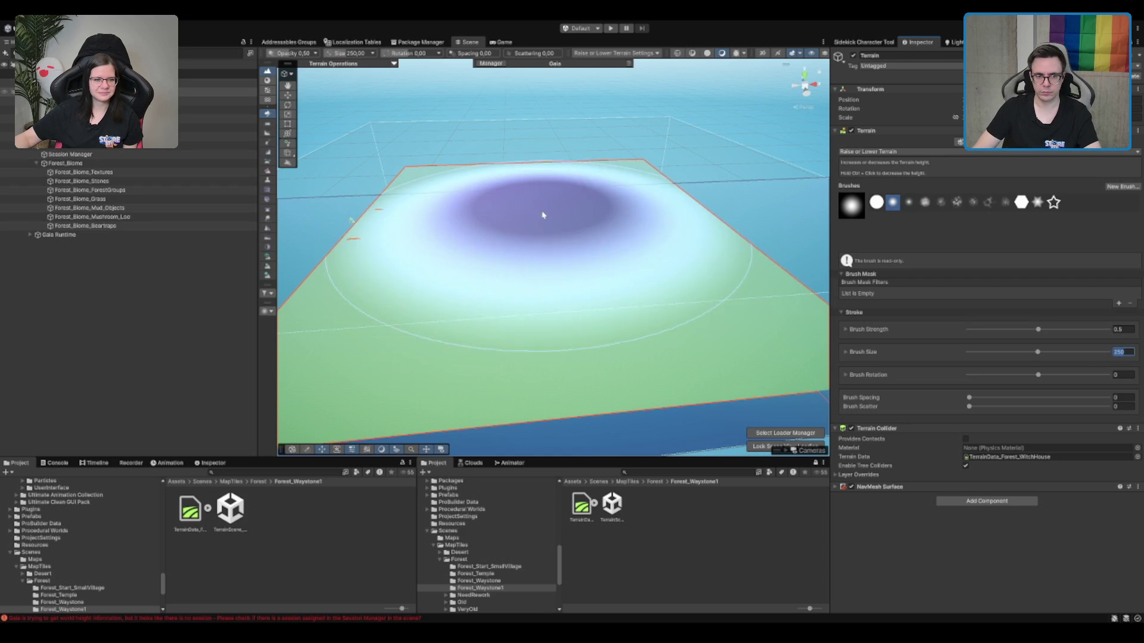
{"action": "left_click_drag", "start_coordinate": [713, 115], "coordinate": [534, 289]}
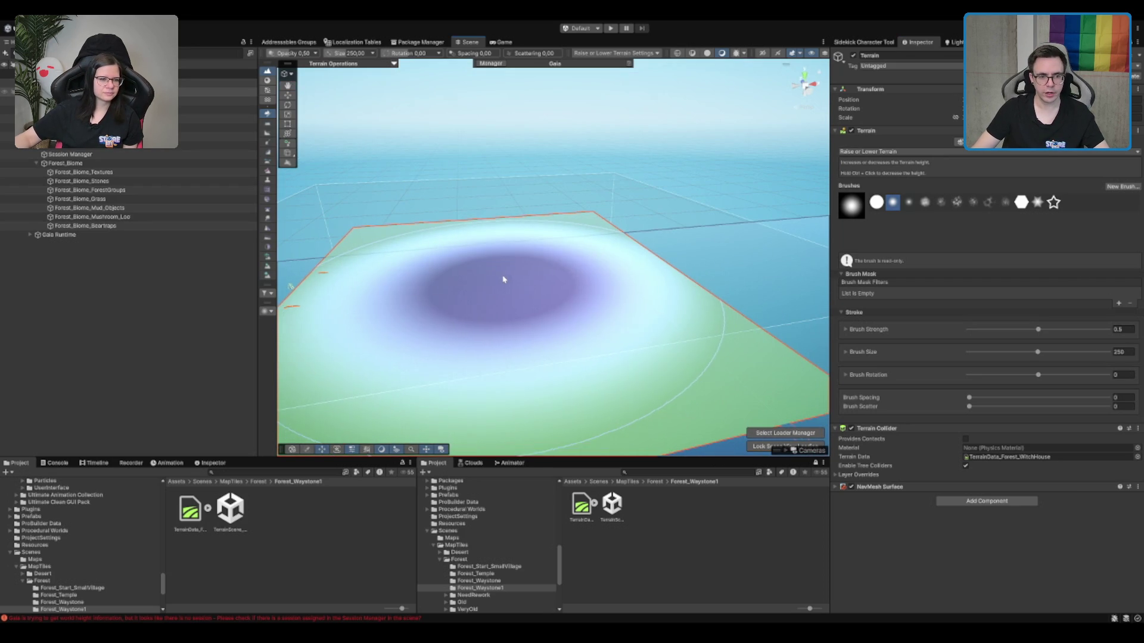
Select and frame the terrain tile, then orbit down to inspect the cliff edge.
{"action": "scroll", "coordinate": [528, 270], "scroll_direction": "up", "scroll_amount": 5}
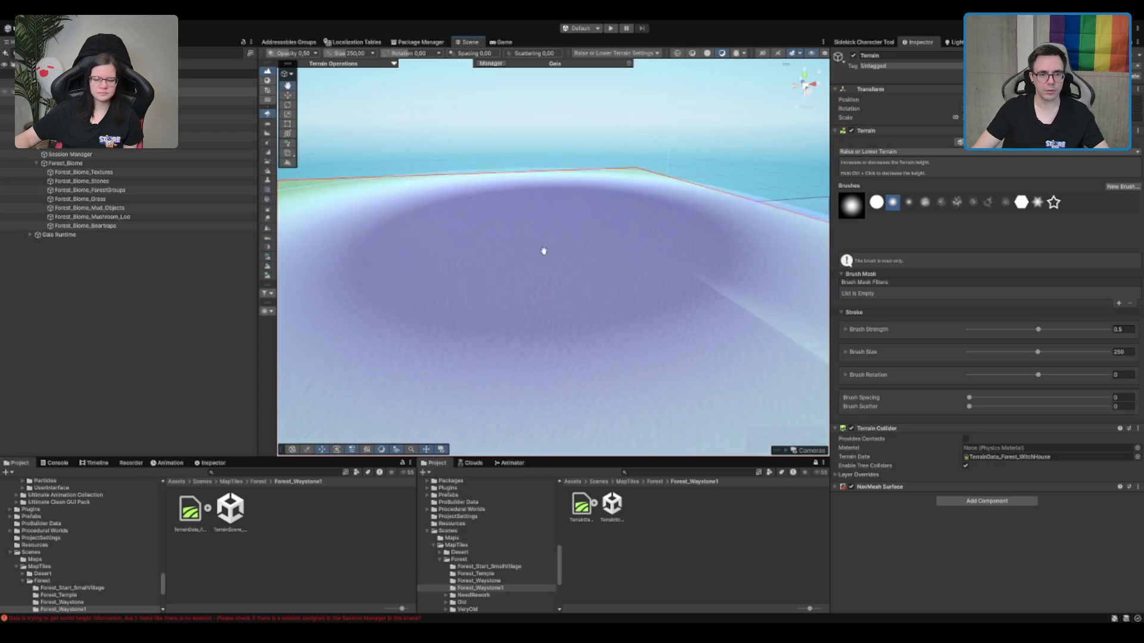
{"action": "key", "text": "q"}
{"action": "mouse_move", "coordinate": [596, 250]}
{"action": "left_mouse_down"}
{"action": "mouse_move", "coordinate": [668, 262]}
{"action": "mouse_move", "coordinate": [621, 293]}
{"action": "left_mouse_up"}
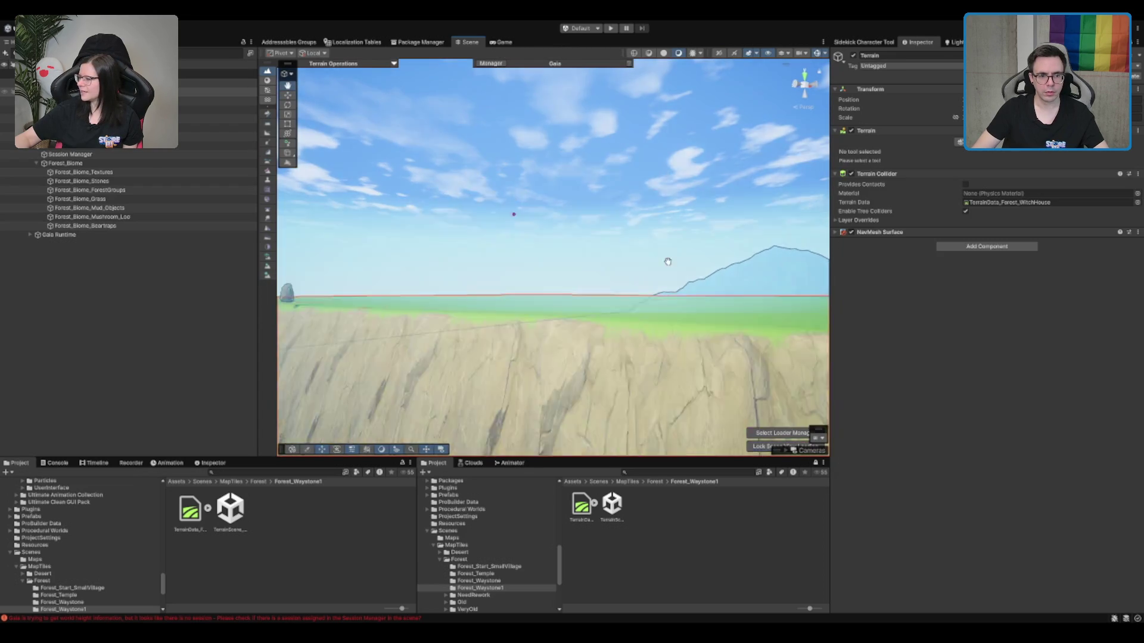
{"action": "key", "text": "w"}
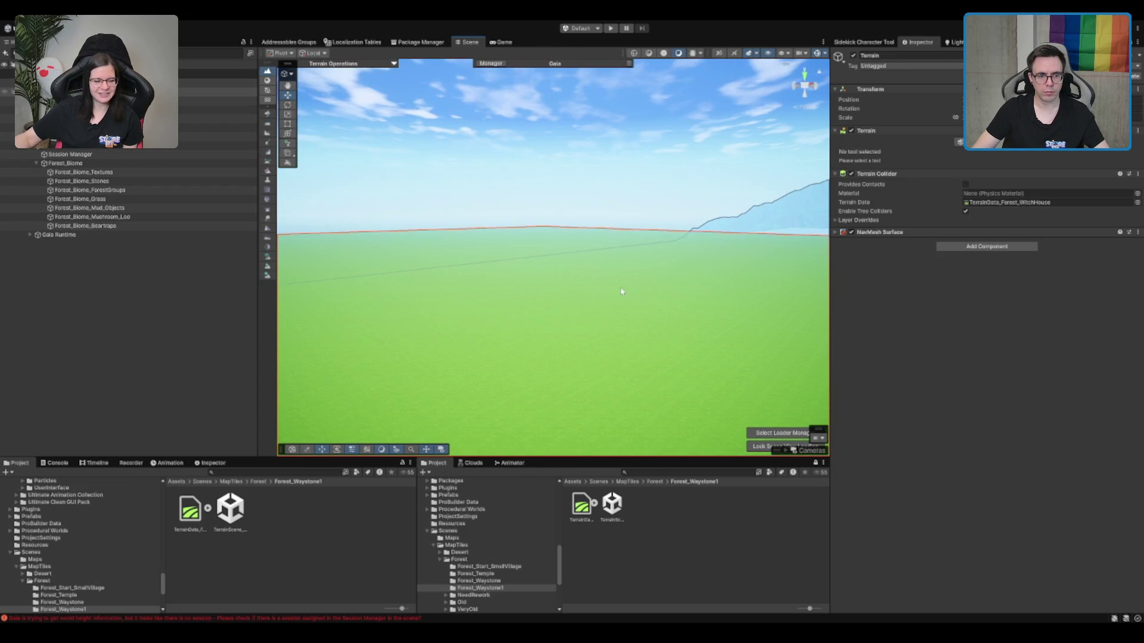
{"action": "left_click_drag", "start_coordinate": [645, 224], "coordinate": [656, 244]}
{"action": "left_click", "coordinate": [658, 251]}
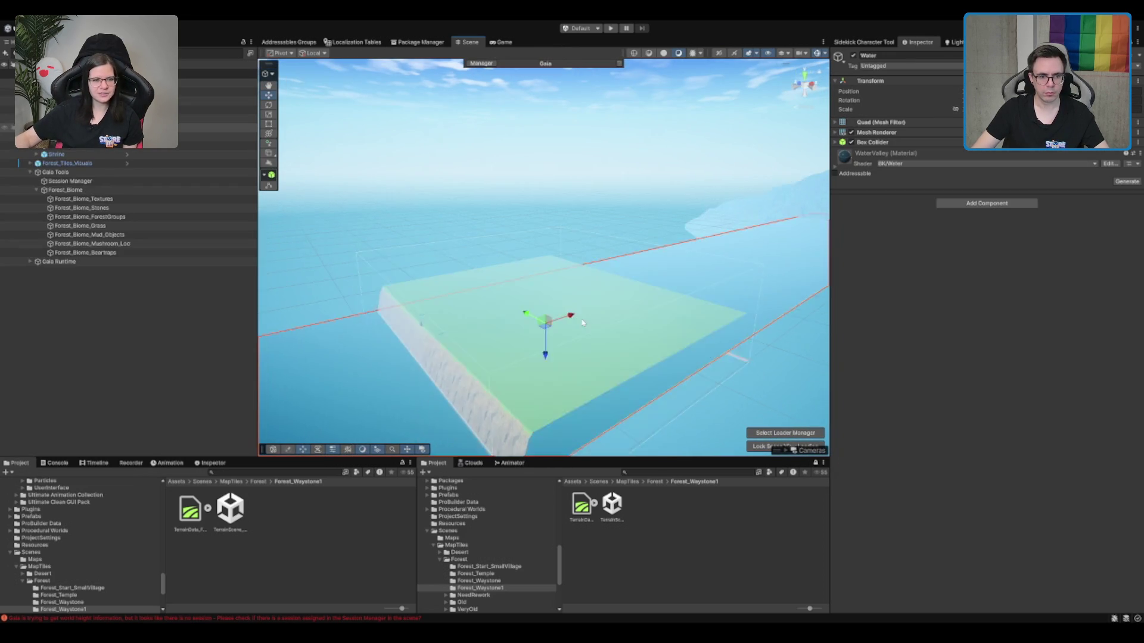
{"action": "left_click", "coordinate": [588, 276]}
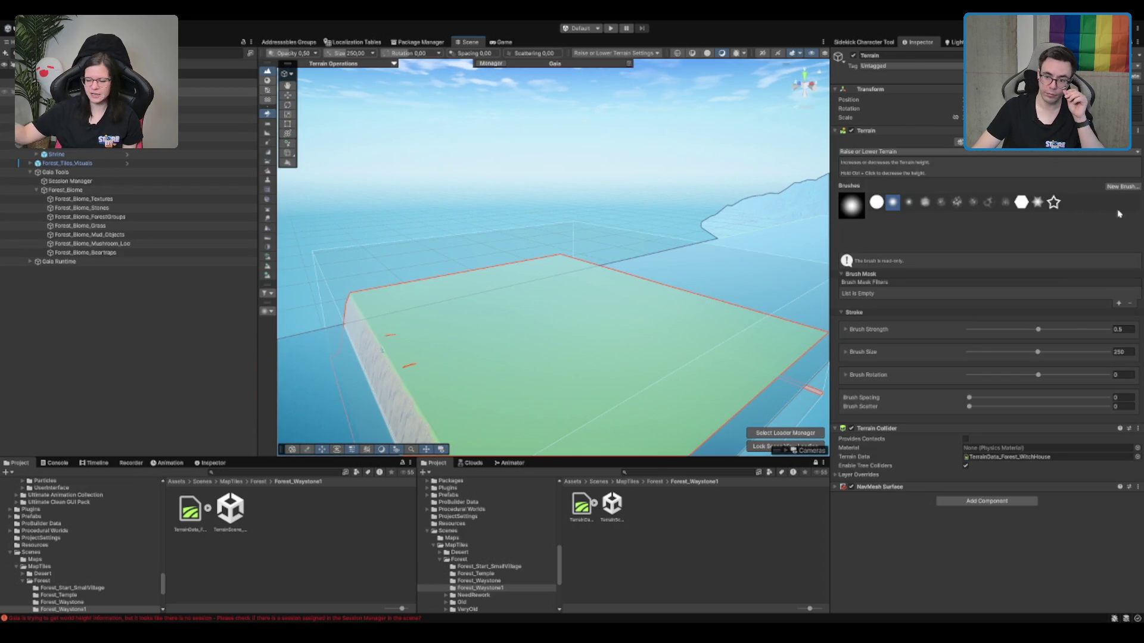
{"action": "key", "text": "f"}
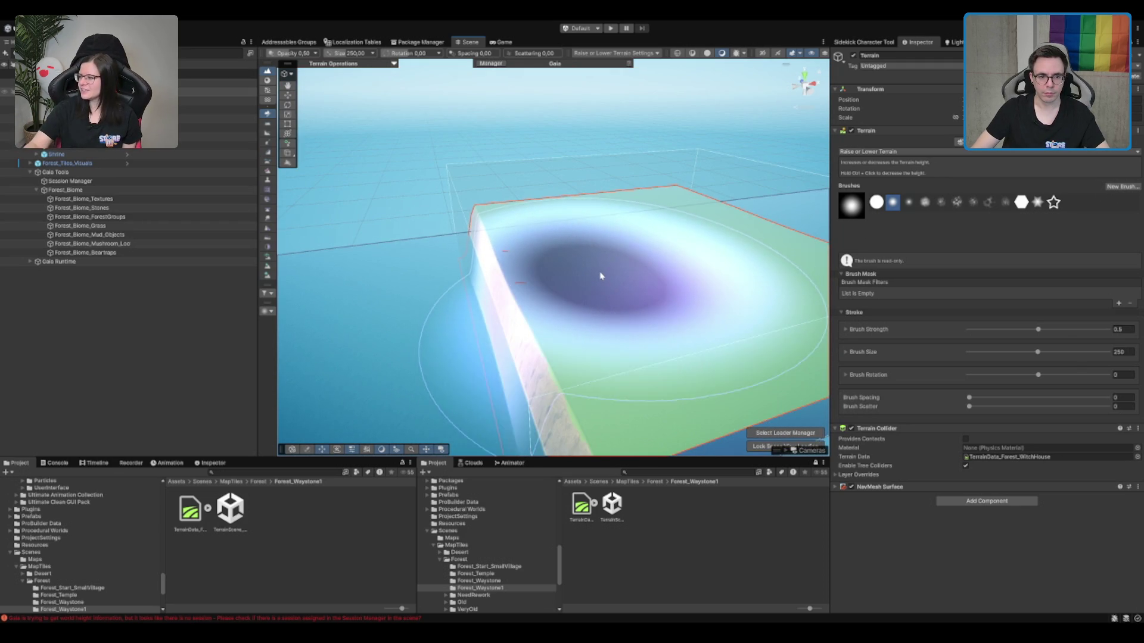
{"action": "key", "text": "w"}
{"action": "mouse_move", "coordinate": [708, 320]}
{"action": "left_mouse_down"}
{"action": "mouse_move", "coordinate": [717, 253]}
{"action": "mouse_move", "coordinate": [705, 250]}
{"action": "mouse_move", "coordinate": [662, 309]}
{"action": "left_mouse_up"}
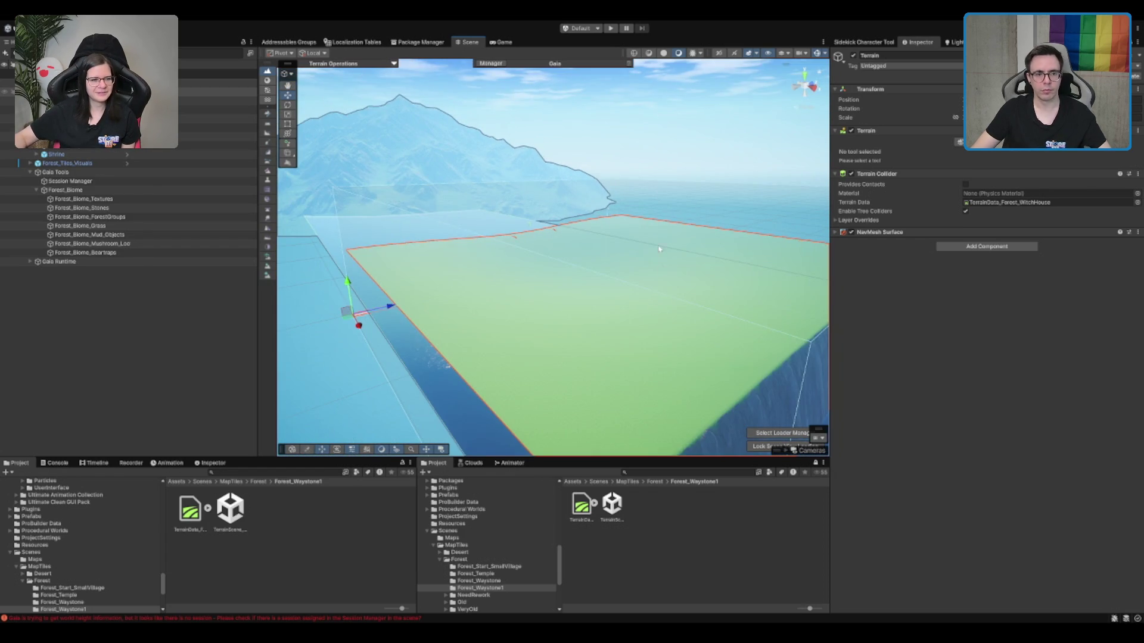
Reselect and frame the terrain tile and switch to the Set Height tool.
{"action": "left_click", "coordinate": [130, 202]}
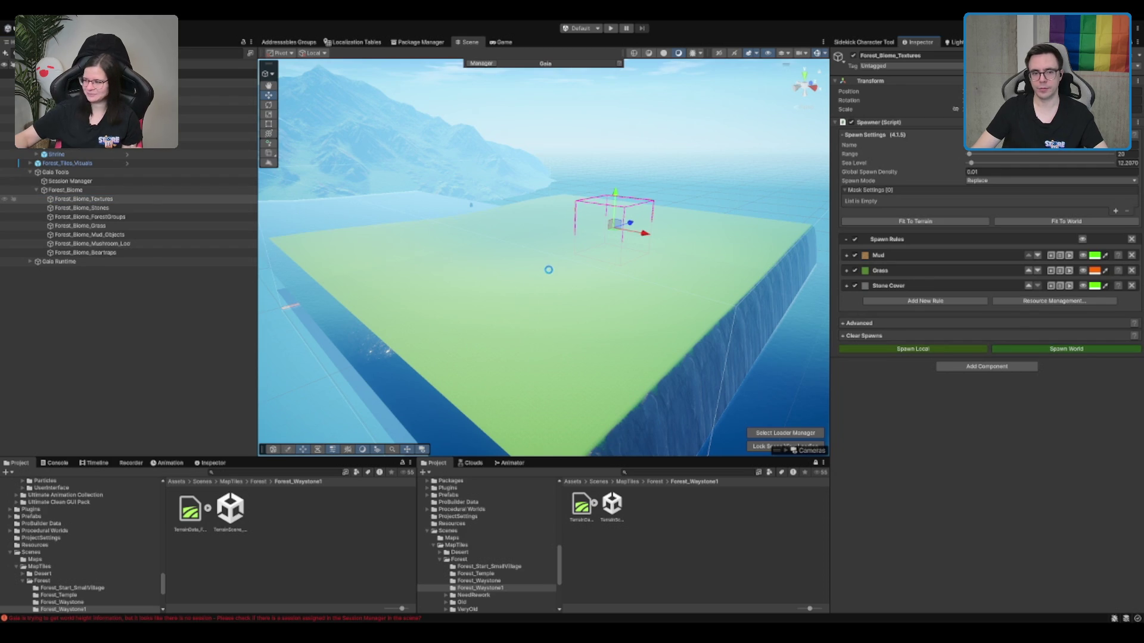
{"action": "scroll", "coordinate": [554, 250], "scroll_direction": "up", "scroll_amount": 5}
{"action": "left_click", "coordinate": [560, 232]}
{"action": "key", "text": "f"}
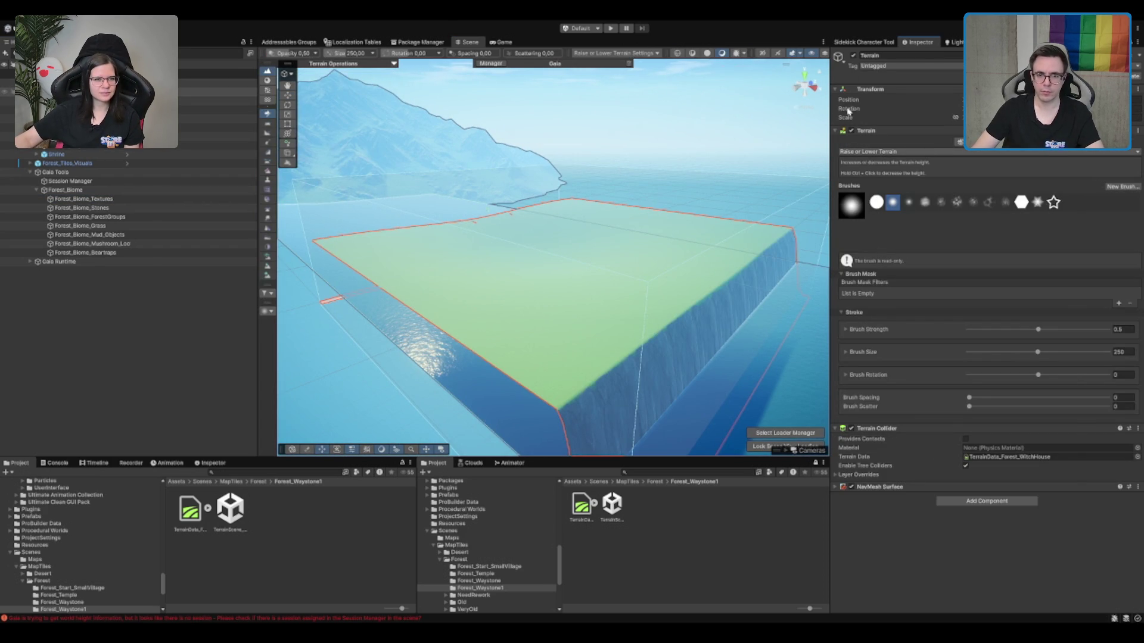
{"action": "key", "text": "F3"}
{"action": "scroll", "coordinate": [531, 317], "scroll_direction": "up", "scroll_amount": 4}
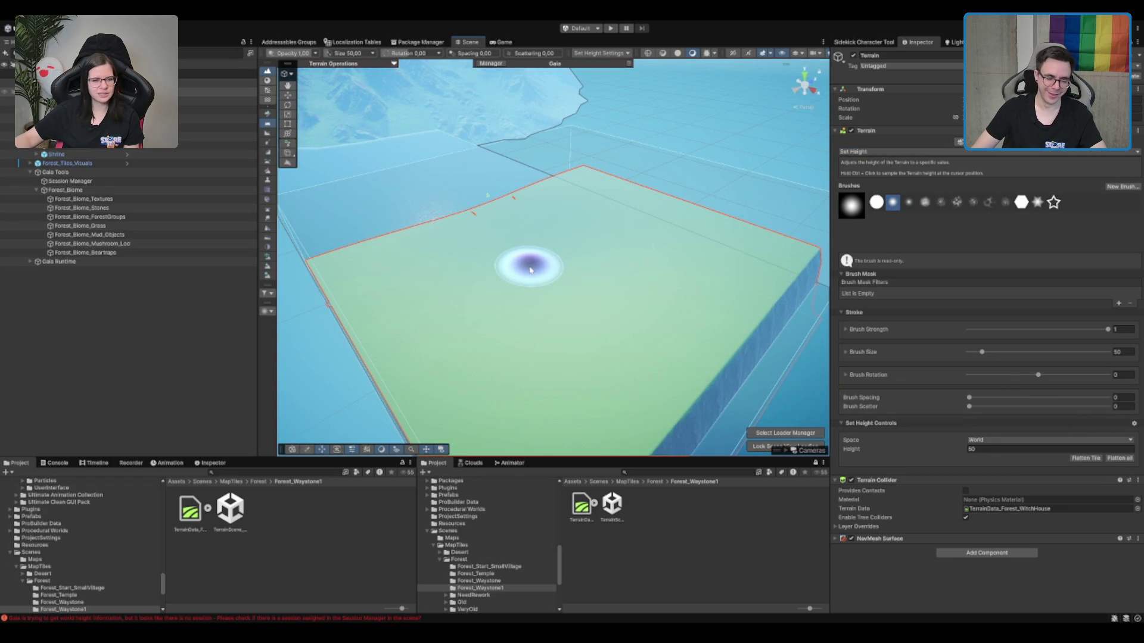
Sample the ground height and paint a large basin across the upper right of the terrain.
{"action": "left_click", "coordinate": [530, 270], "text": "ctrl"}
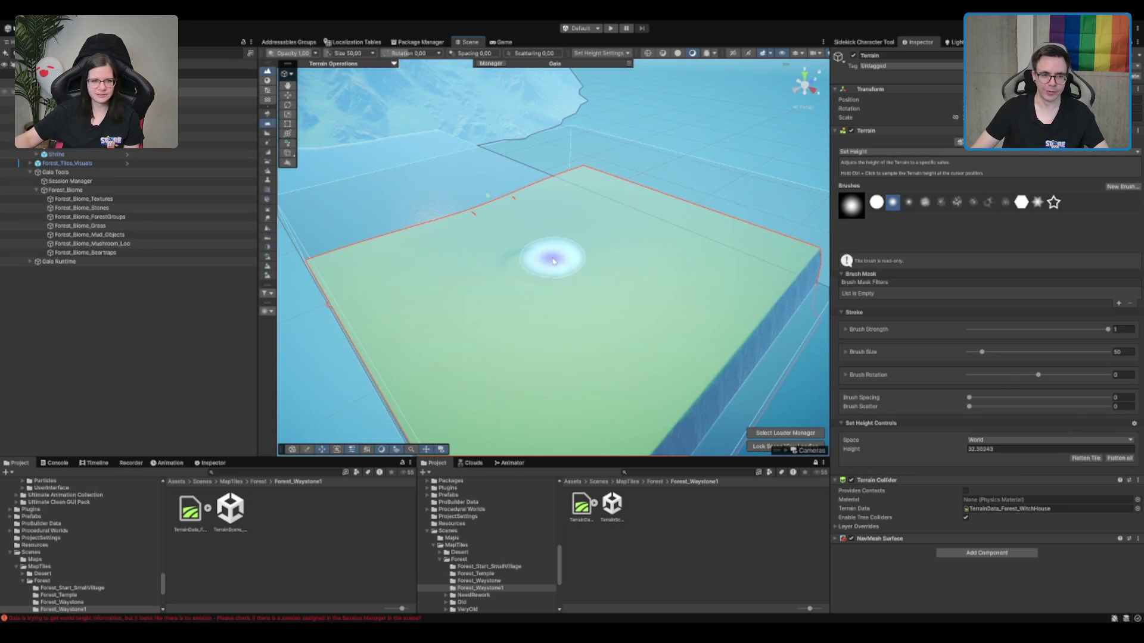
{"action": "left_click", "coordinate": [564, 293], "text": "ctrl"}
{"action": "mouse_move", "coordinate": [493, 286]}
{"action": "left_mouse_down"}
{"action": "mouse_move", "coordinate": [733, 266]}
{"action": "mouse_move", "coordinate": [685, 276]}
{"action": "left_mouse_up"}
{"action": "left_click", "coordinate": [639, 225]}
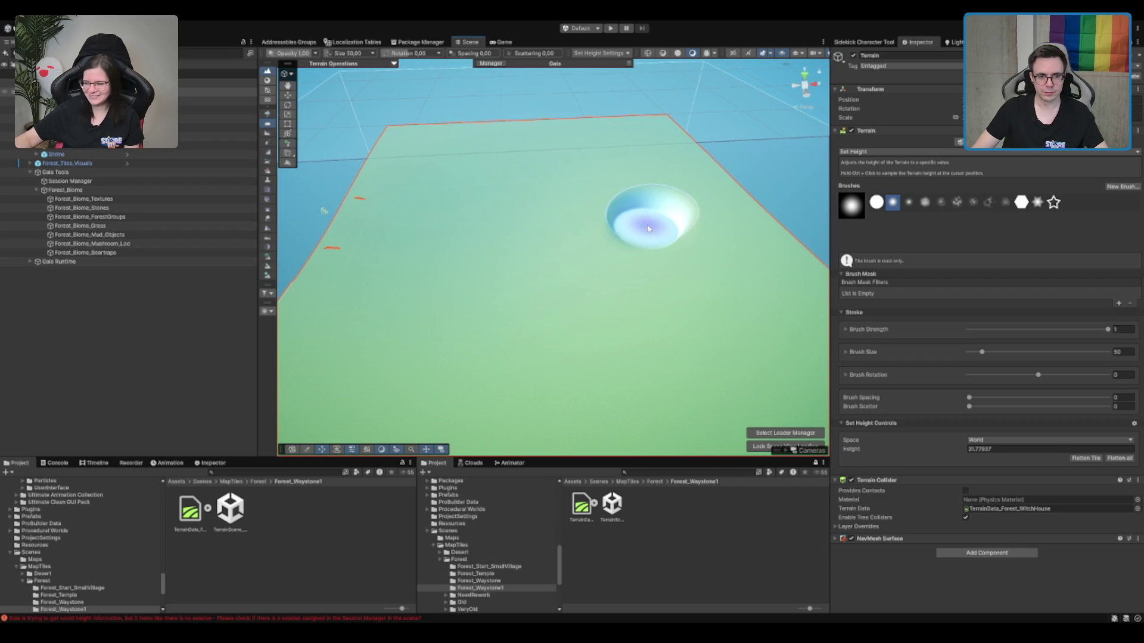
{"action": "mouse_move", "coordinate": [646, 229]}
{"action": "left_mouse_down"}
{"action": "mouse_move", "coordinate": [651, 199]}
{"action": "mouse_move", "coordinate": [633, 171]}
{"action": "mouse_move", "coordinate": [638, 191]}
{"action": "mouse_move", "coordinate": [614, 178]}
{"action": "mouse_move", "coordinate": [606, 233]}
{"action": "mouse_move", "coordinate": [620, 243]}
{"action": "mouse_move", "coordinate": [657, 243]}
{"action": "mouse_move", "coordinate": [634, 242]}
{"action": "mouse_move", "coordinate": [660, 235]}
{"action": "mouse_move", "coordinate": [647, 222]}
{"action": "mouse_move", "coordinate": [684, 203]}
{"action": "left_mouse_up"}
{"action": "scroll", "coordinate": [685, 203], "scroll_direction": "down", "scroll_amount": 5}
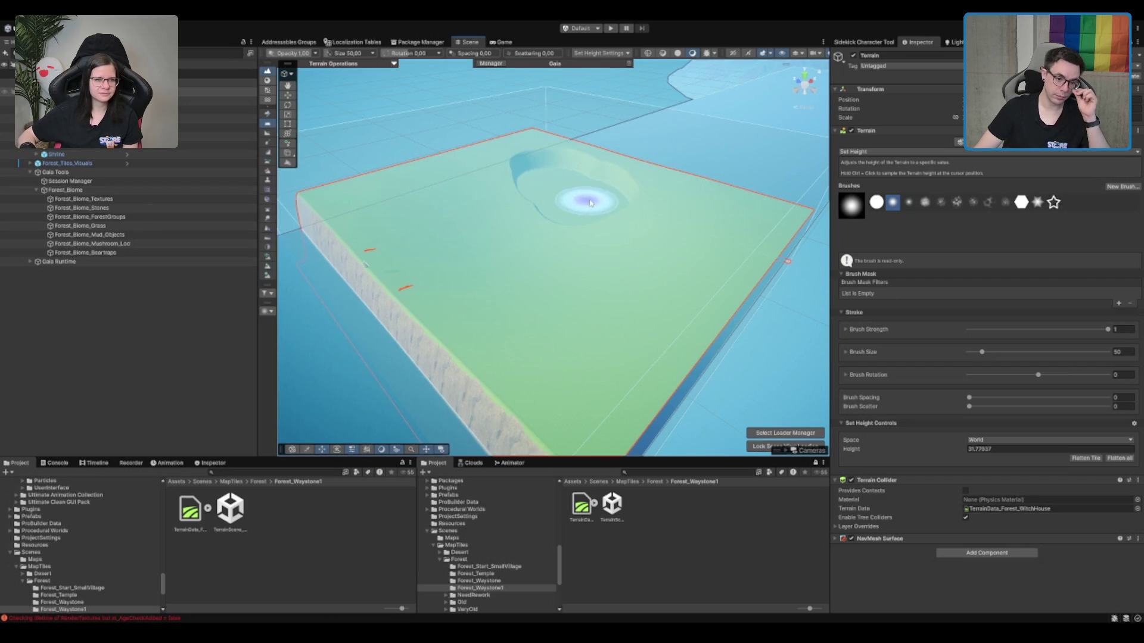
{"action": "scroll", "coordinate": [606, 215], "scroll_direction": "up", "scroll_amount": 5}
{"action": "scroll", "coordinate": [606, 215], "scroll_direction": "down", "scroll_amount": 5}
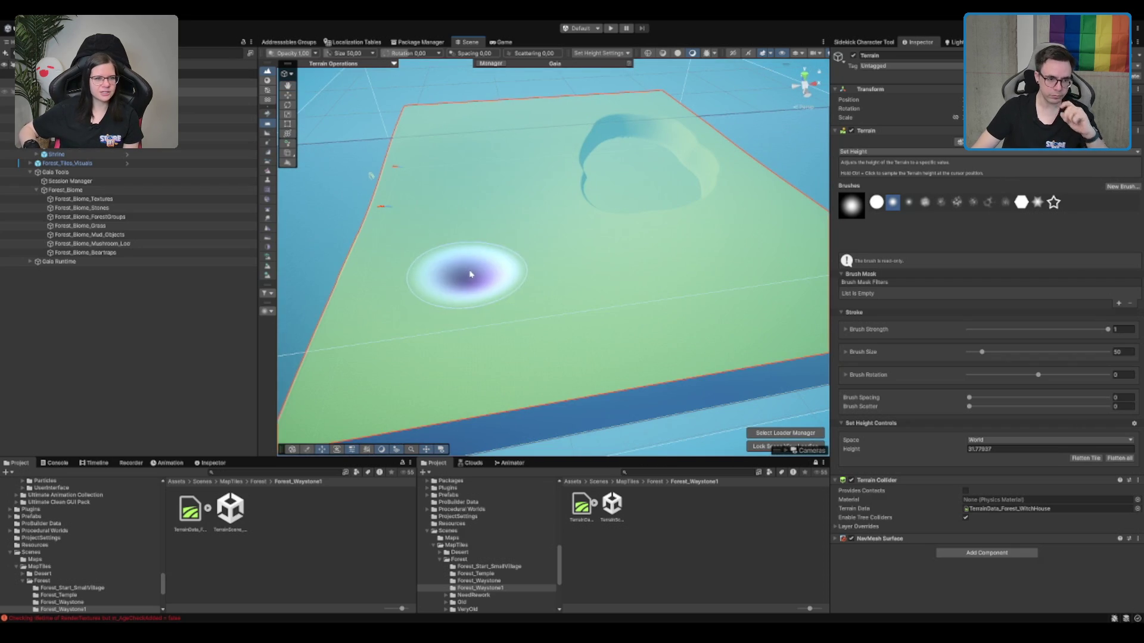
Paint a small ring on the left with brush size 10, then create a new Cube.
{"action": "mouse_move", "coordinate": [460, 275]}
{"action": "left_mouse_down"}
{"action": "mouse_move", "coordinate": [455, 257]}
{"action": "mouse_move", "coordinate": [471, 266]}
{"action": "mouse_move", "coordinate": [471, 292]}
{"action": "mouse_move", "coordinate": [685, 319]}
{"action": "mouse_move", "coordinate": [446, 301]}
{"action": "left_mouse_up"}
{"action": "left_click", "coordinate": [1113, 353]}
{"action": "type", "text": "10"}
{"action": "key", "text": "Return"}
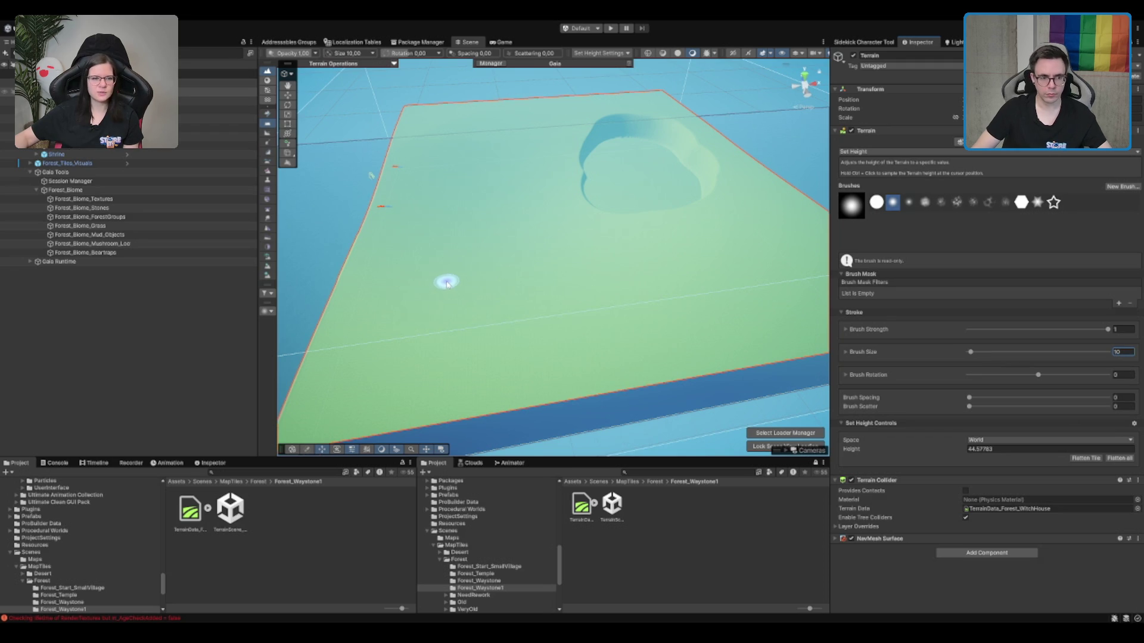
{"action": "mouse_move", "coordinate": [447, 283]}
{"action": "left_mouse_down"}
{"action": "mouse_move", "coordinate": [439, 276]}
{"action": "mouse_move", "coordinate": [449, 274]}
{"action": "left_mouse_up"}
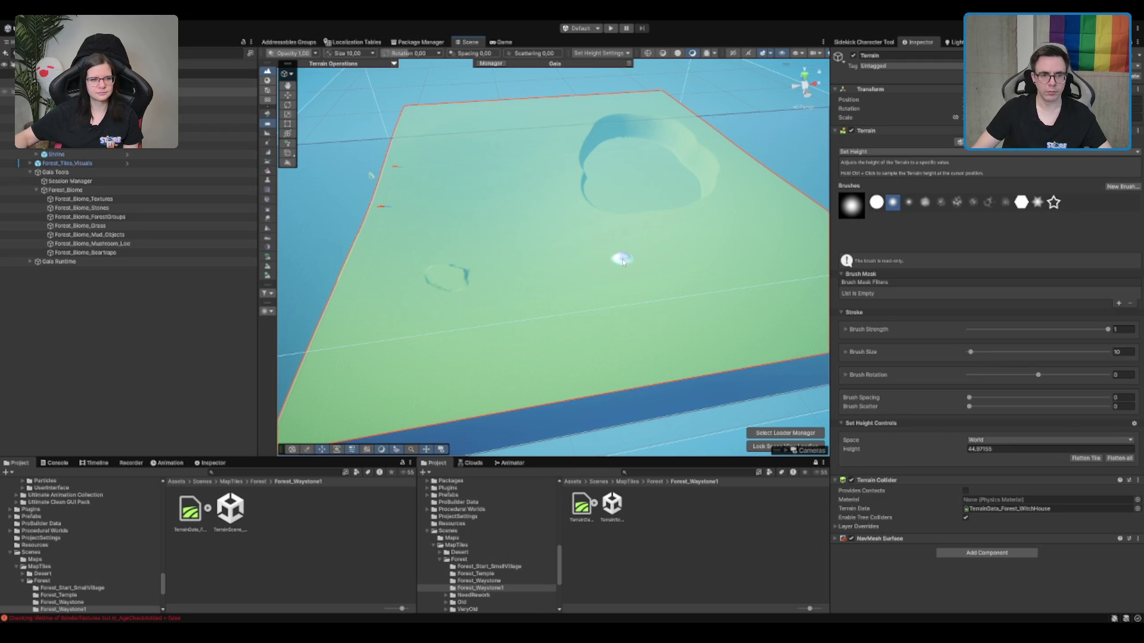
{"action": "scroll", "coordinate": [623, 260], "scroll_direction": "down", "scroll_amount": 3}
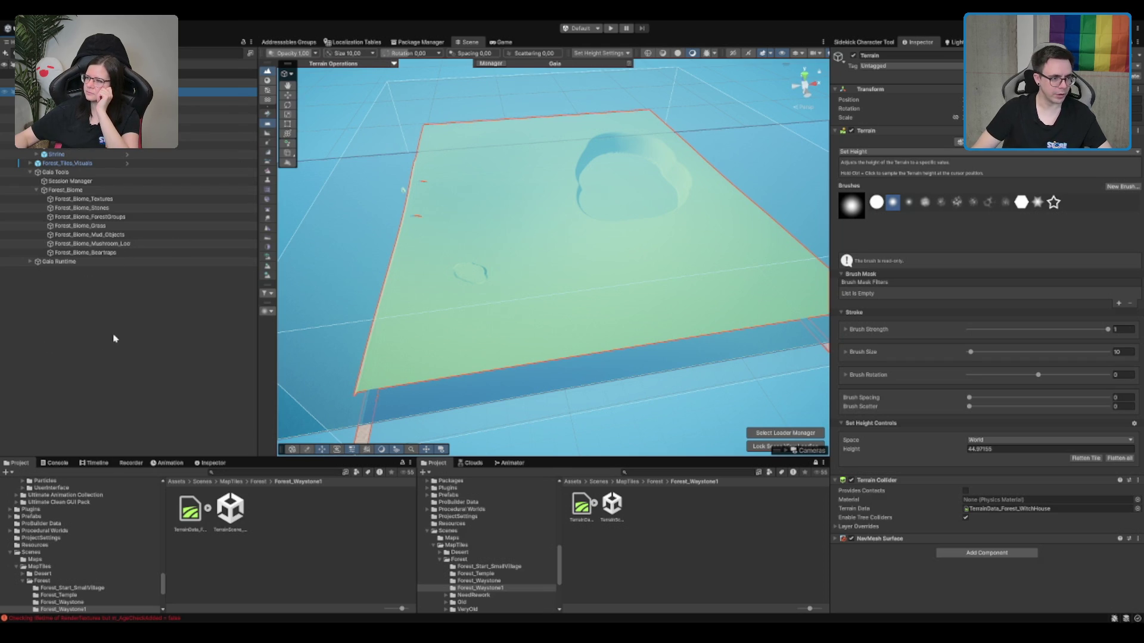
{"action": "key", "text": "ctrl+shift+c"}
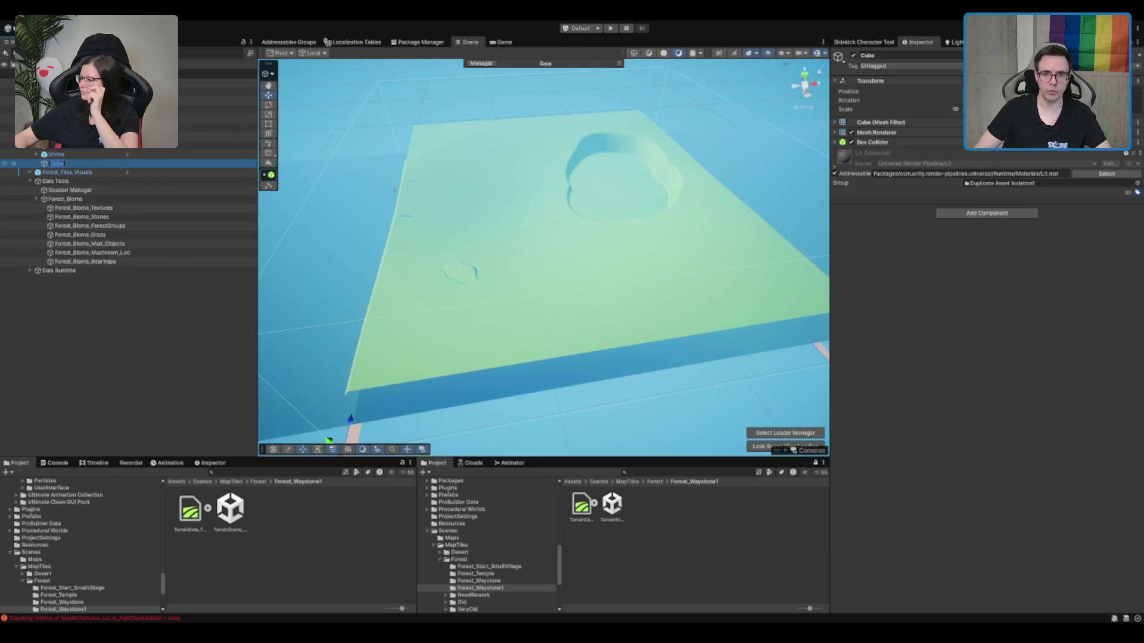
Place Cube at the terrain's front edge and its duplicate Cube_01 at the back edge, then reselect the Terrain.
{"action": "key", "text": "Return"}
{"action": "left_click_drag", "start_coordinate": [289, 402], "coordinate": [632, 344]}
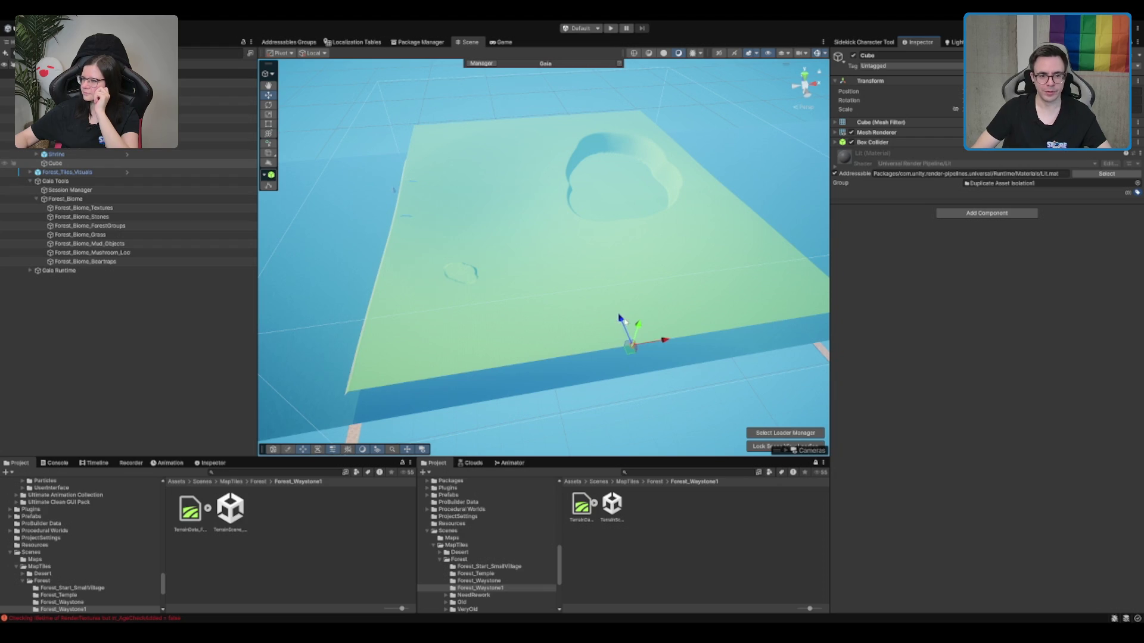
{"action": "key", "text": "ctrl+d"}
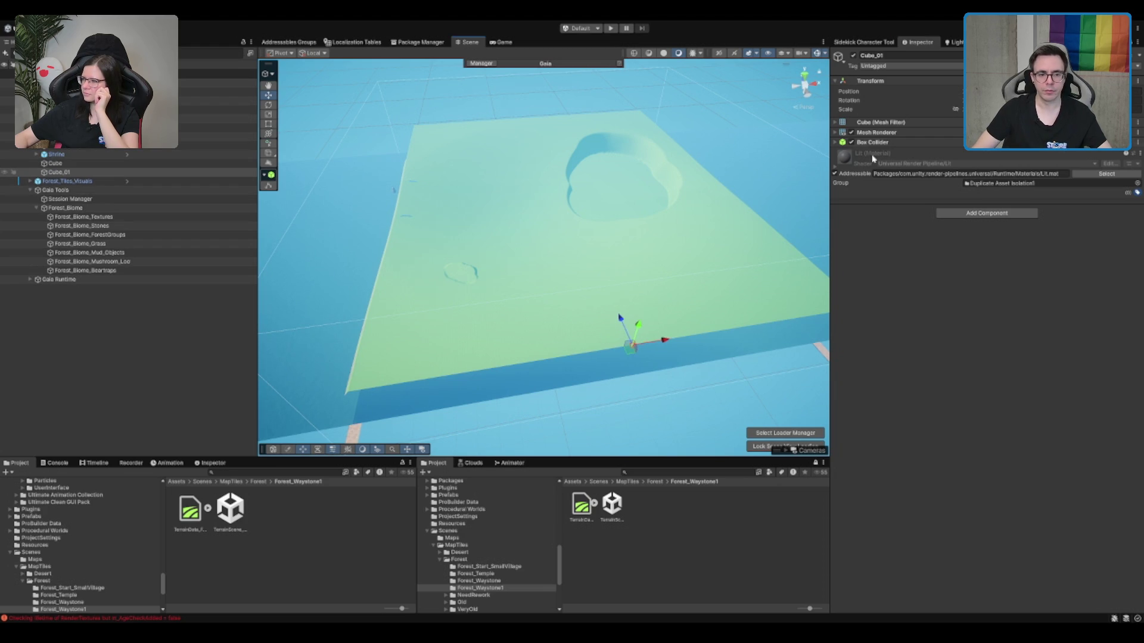
{"action": "left_click_drag", "start_coordinate": [629, 344], "coordinate": [527, 114]}
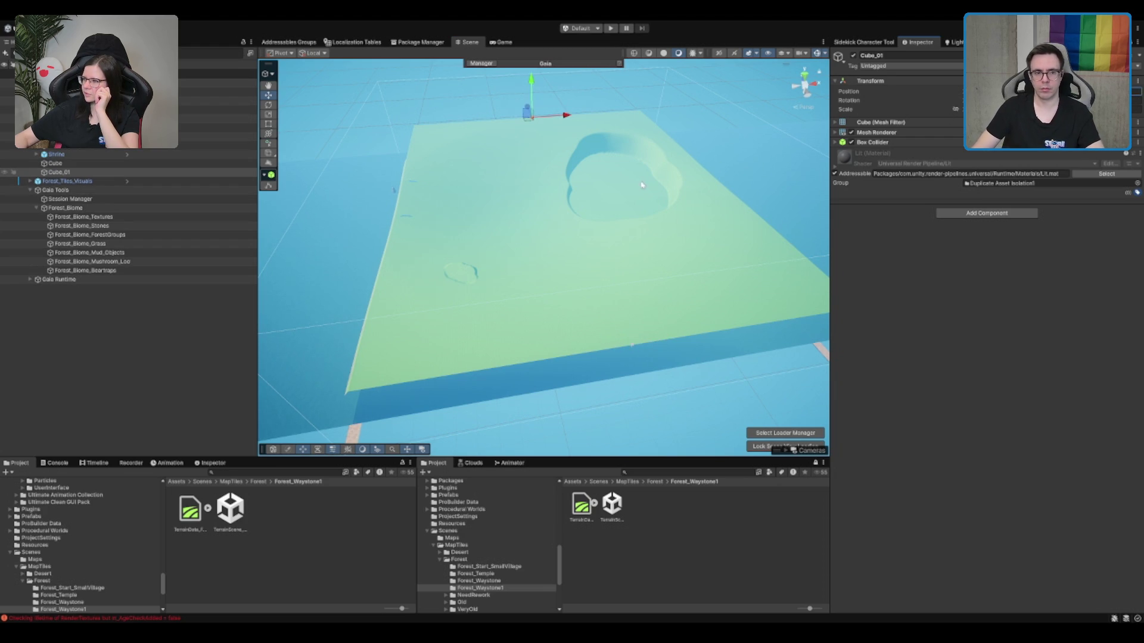
{"action": "left_click_drag", "start_coordinate": [522, 228], "coordinate": [527, 143]}
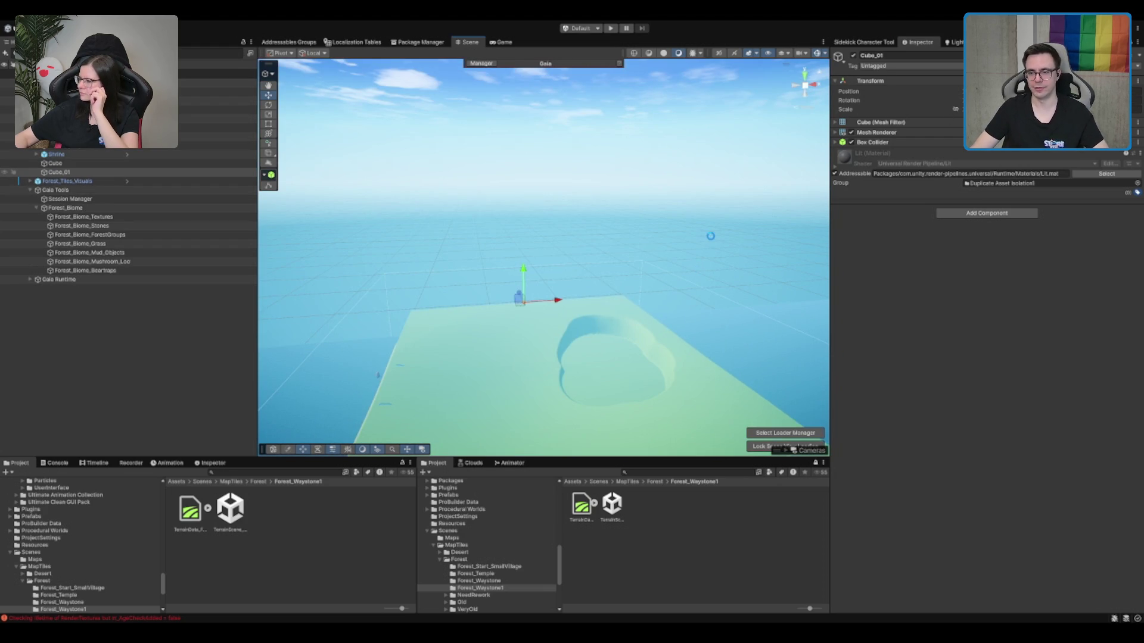
{"action": "left_click", "coordinate": [704, 241]}
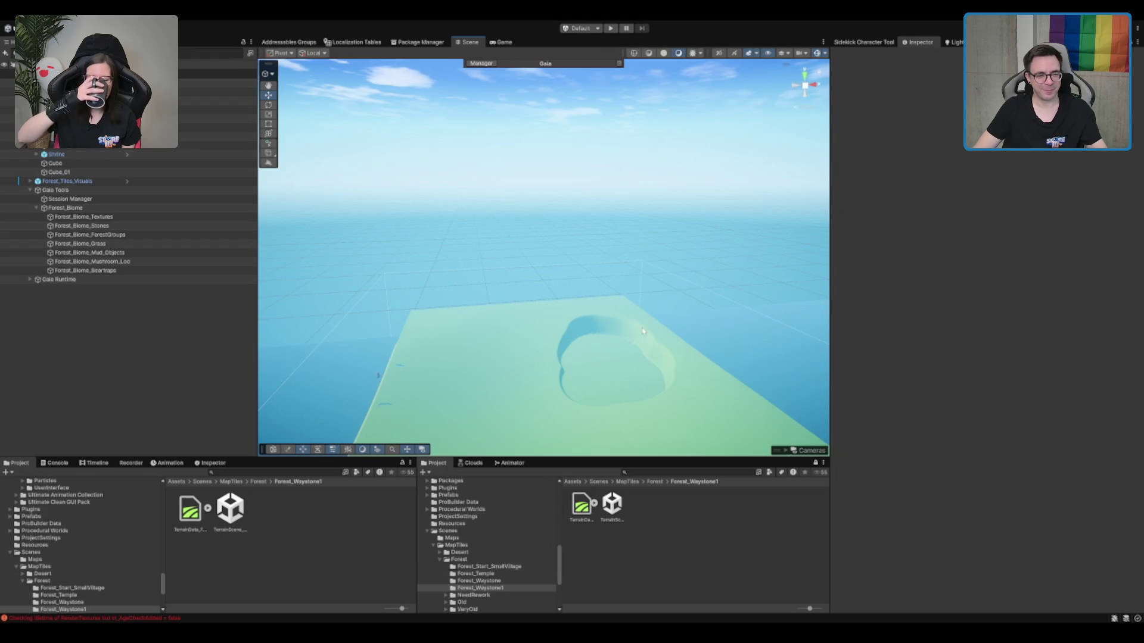
{"action": "left_click", "coordinate": [629, 351]}
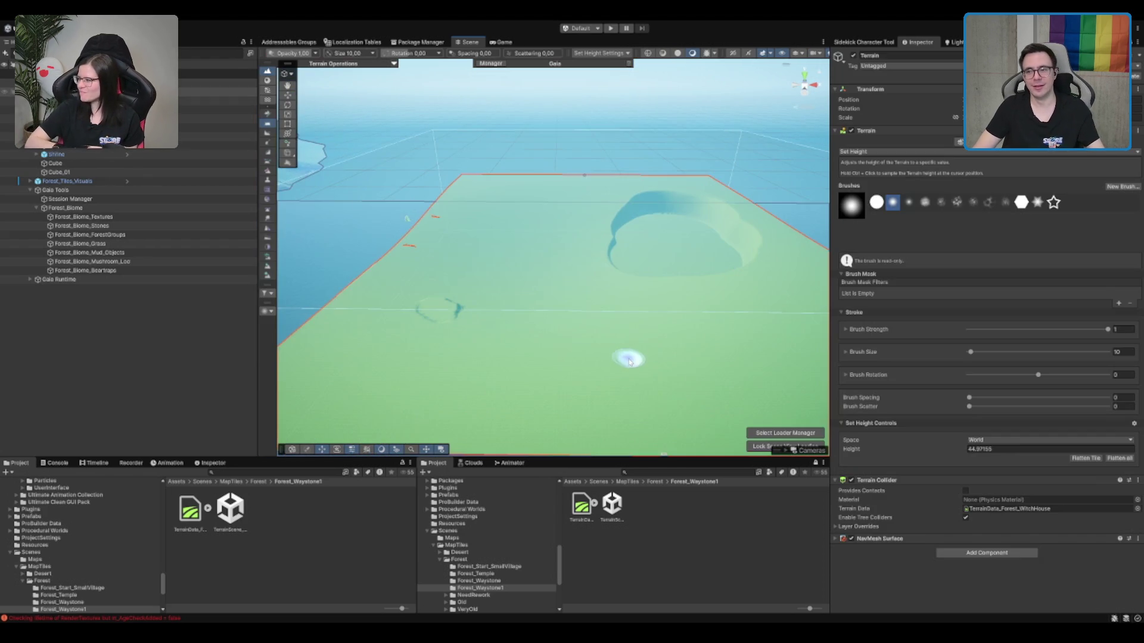
Ctrl-click the ground to sample a new target height and set the Set Height brush size to 25.
{"action": "scroll", "coordinate": [626, 355], "scroll_direction": "down", "scroll_amount": 2}
{"action": "left_click", "coordinate": [677, 341], "text": "ctrl"}
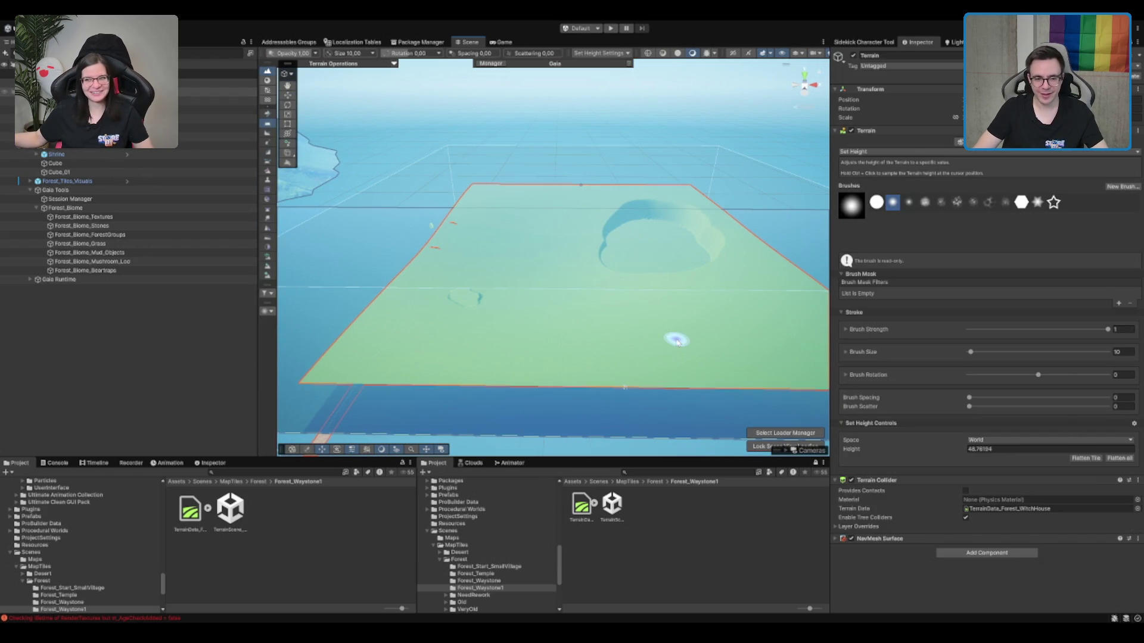
{"action": "scroll", "coordinate": [674, 337], "scroll_direction": "up", "scroll_amount": 4}
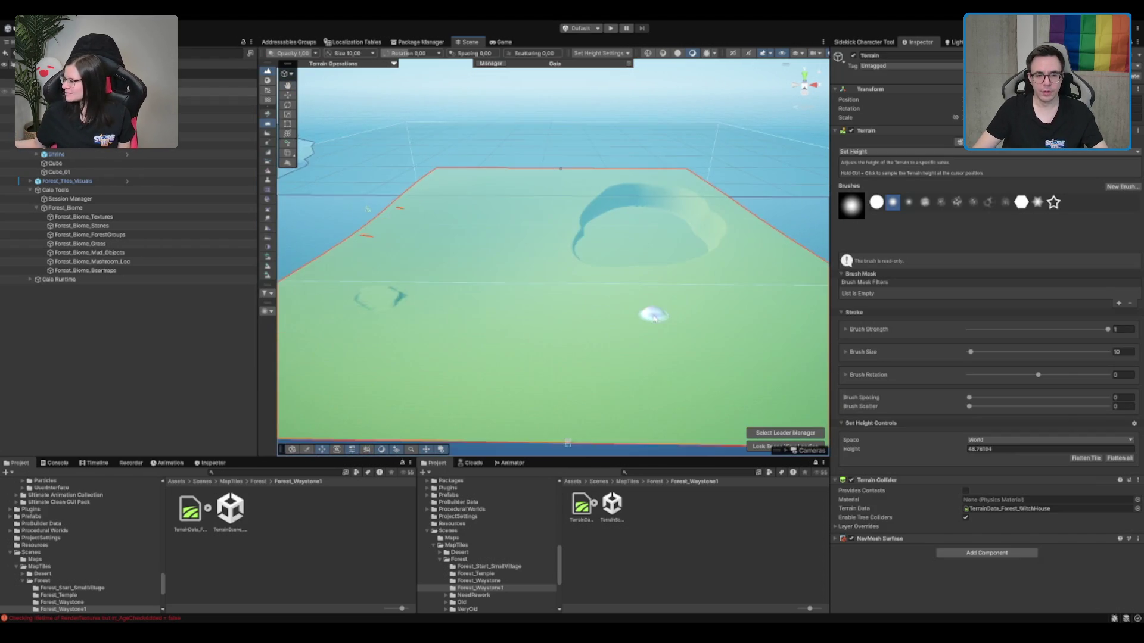
{"action": "scroll", "coordinate": [653, 316], "scroll_direction": "down", "scroll_amount": 3}
{"action": "scroll", "coordinate": [638, 314], "scroll_direction": "up", "scroll_amount": 5}
{"action": "scroll", "coordinate": [560, 173], "scroll_direction": "down", "scroll_amount": 2}
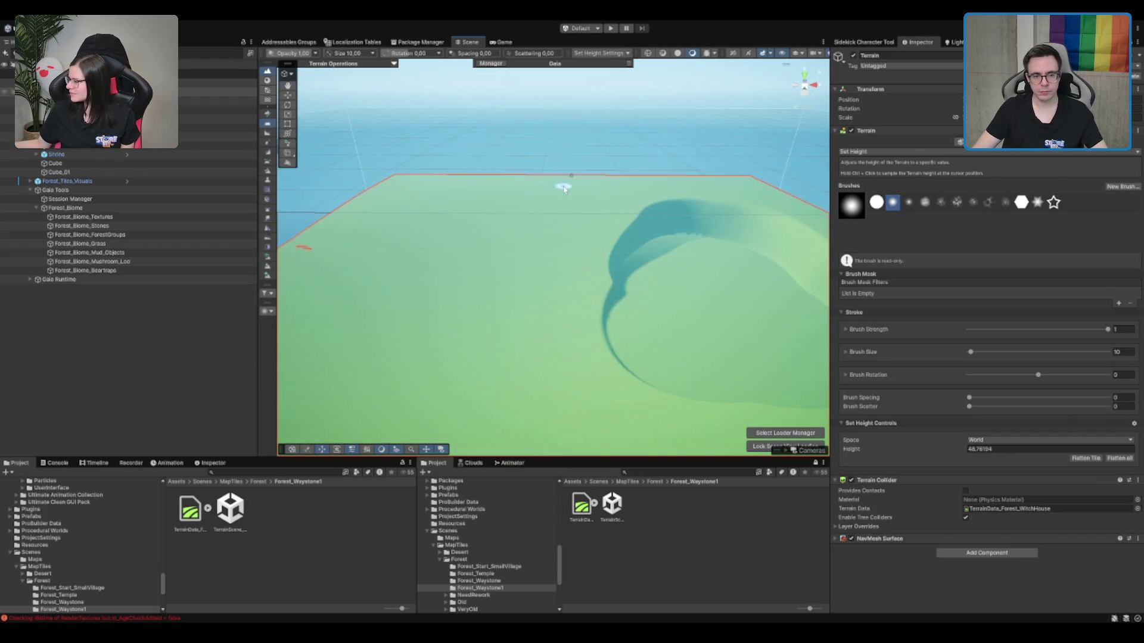
{"action": "scroll", "coordinate": [564, 189], "scroll_direction": "up", "scroll_amount": 2}
{"action": "scroll", "coordinate": [536, 236], "scroll_direction": "down", "scroll_amount": 2}
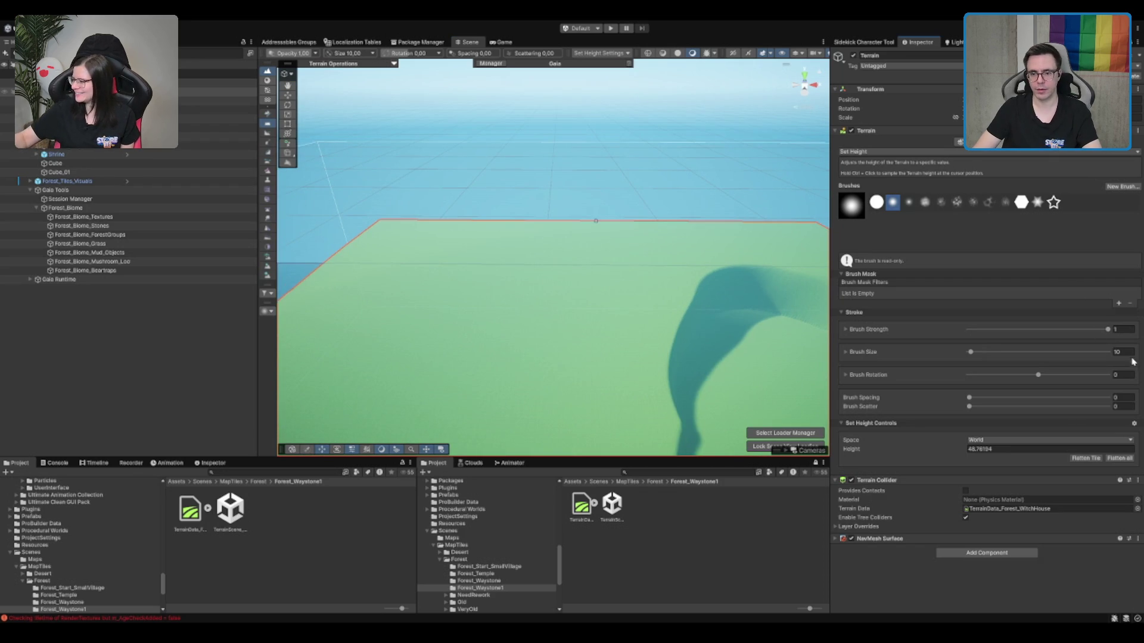
{"action": "left_click", "coordinate": [1123, 352]}
{"action": "type", "text": "25"}
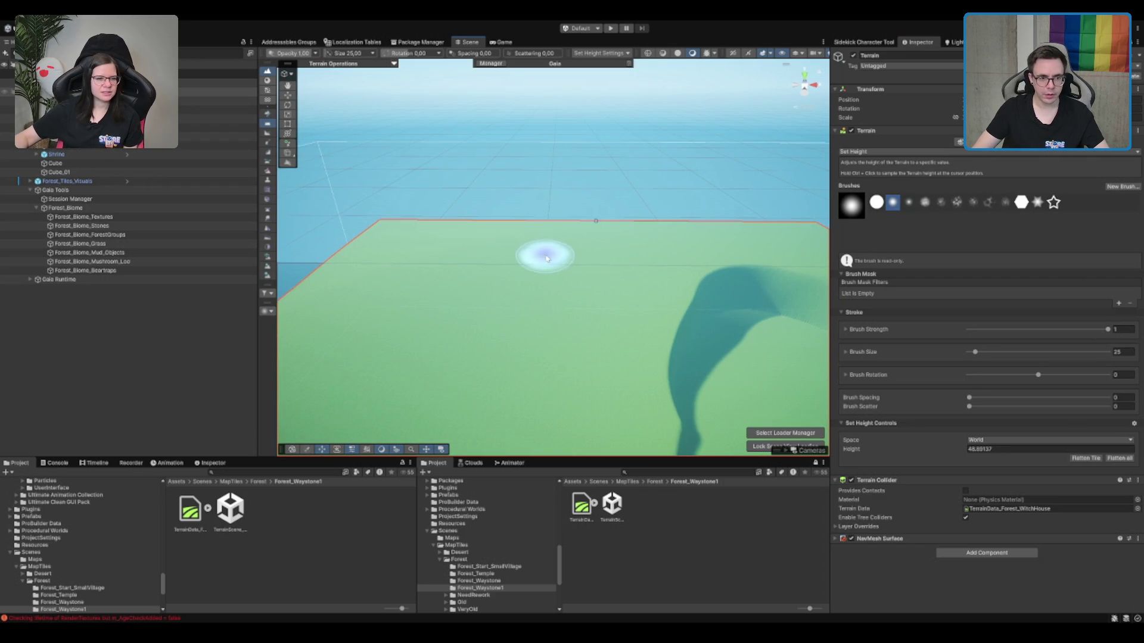
Reselect the terrain and paint a raised ring near the back edge with the size-25 brush.
{"action": "key", "text": "shift+d"}
{"action": "left_click", "coordinate": [555, 273]}
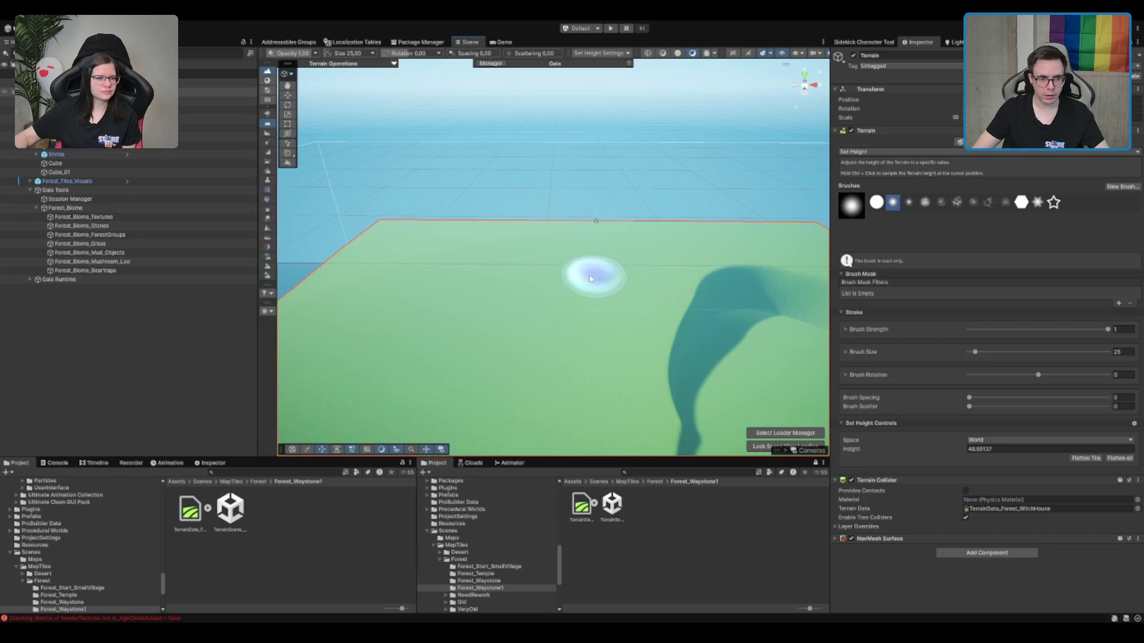
{"action": "mouse_move", "coordinate": [537, 280]}
{"action": "left_mouse_down"}
{"action": "mouse_move", "coordinate": [511, 275]}
{"action": "mouse_move", "coordinate": [517, 285]}
{"action": "left_mouse_up"}
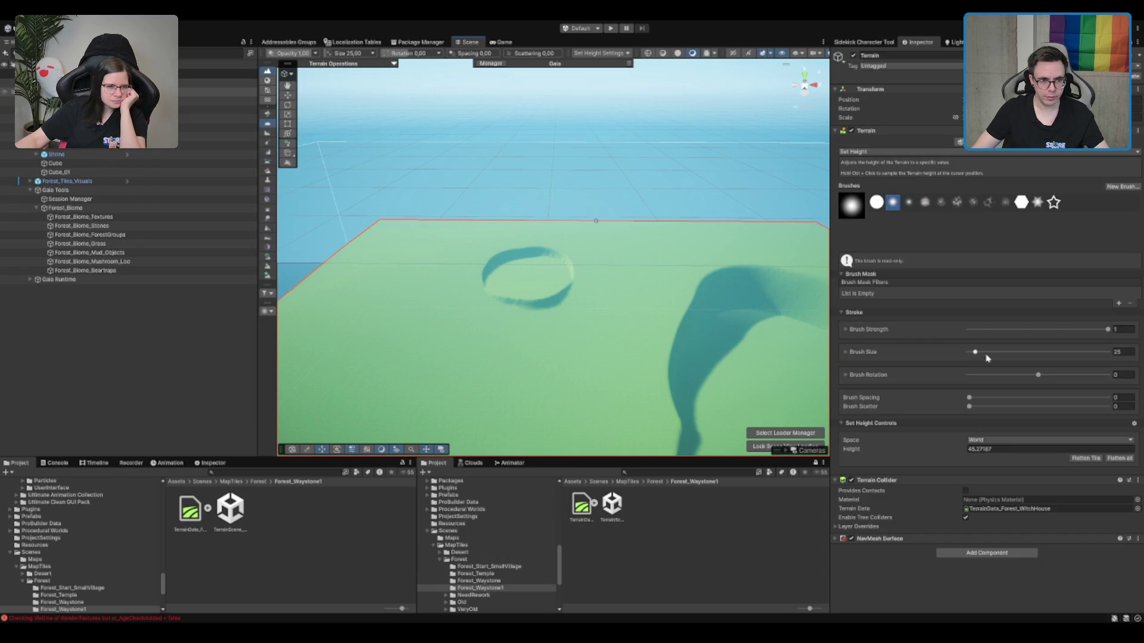
{"action": "scroll", "coordinate": [600, 248], "scroll_direction": "down", "scroll_amount": 5}
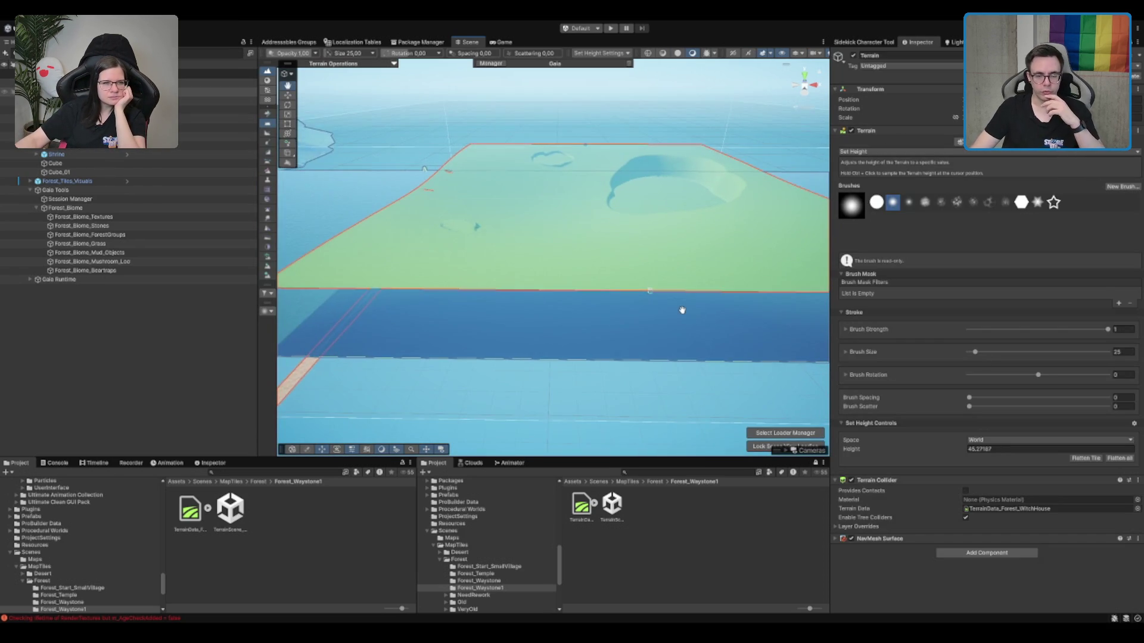
{"action": "scroll", "coordinate": [659, 314], "scroll_direction": "up", "scroll_amount": 2}
{"action": "scroll", "coordinate": [669, 273], "scroll_direction": "down", "scroll_amount": 4}
{"action": "scroll", "coordinate": [671, 235], "scroll_direction": "up", "scroll_amount": 3}
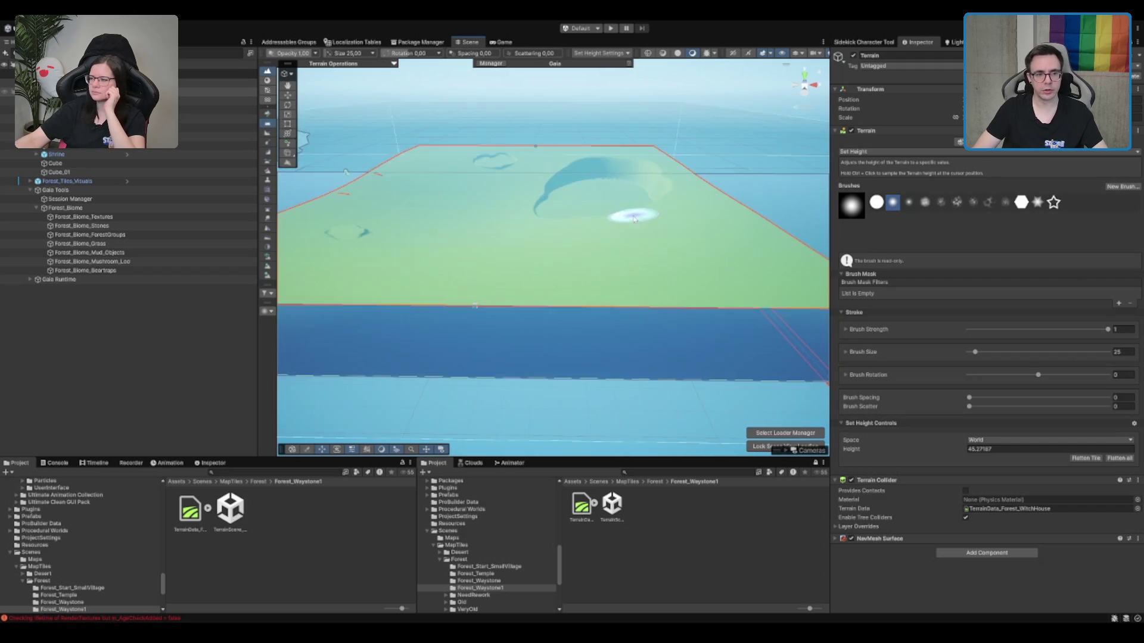
Undo the accidental Water selection so the terrain is selected again.
{"action": "left_click", "coordinate": [573, 299]}
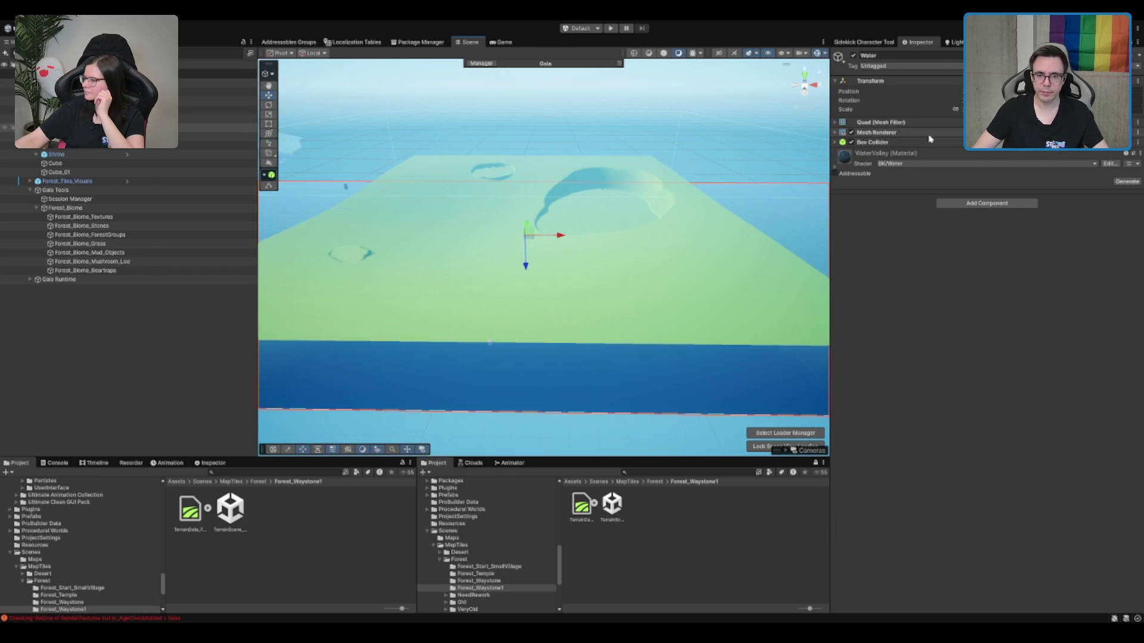
{"action": "key", "text": "ctrl+z"}
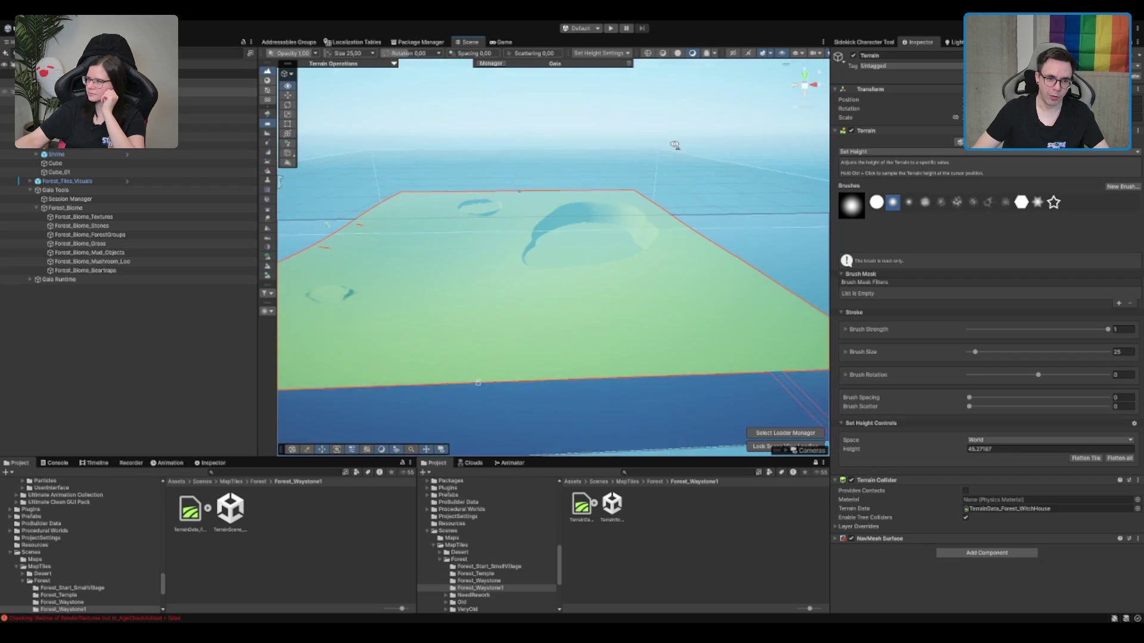
{"action": "scroll", "coordinate": [661, 173], "scroll_direction": "up", "scroll_amount": 3}
{"action": "scroll", "coordinate": [646, 179], "scroll_direction": "down", "scroll_amount": 5}
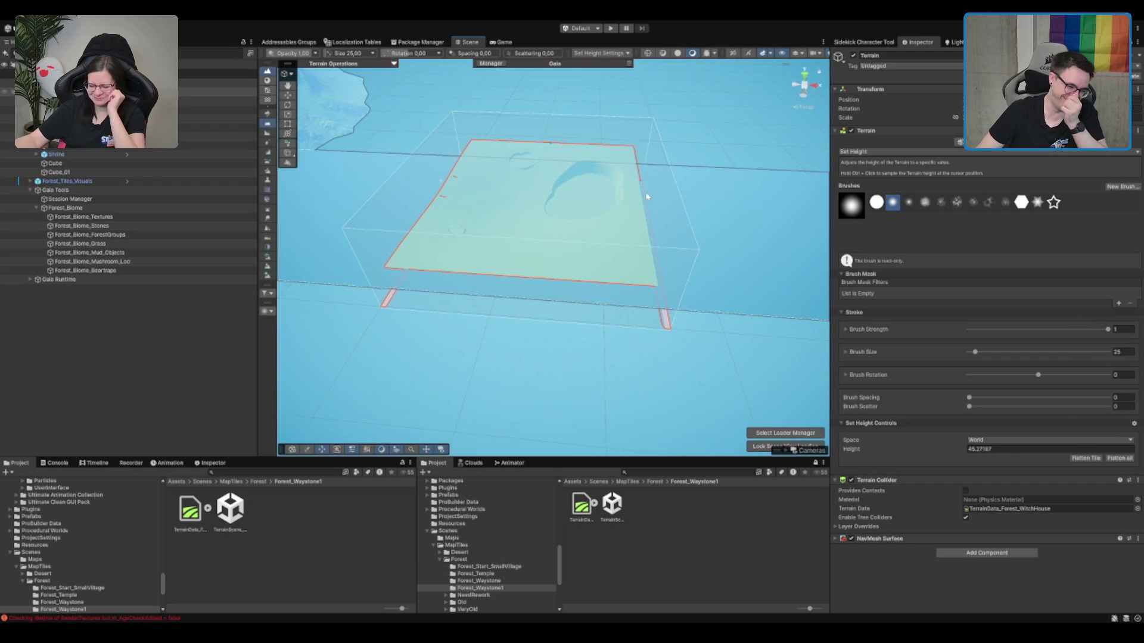
{"action": "scroll", "coordinate": [637, 202], "scroll_direction": "up", "scroll_amount": 5}
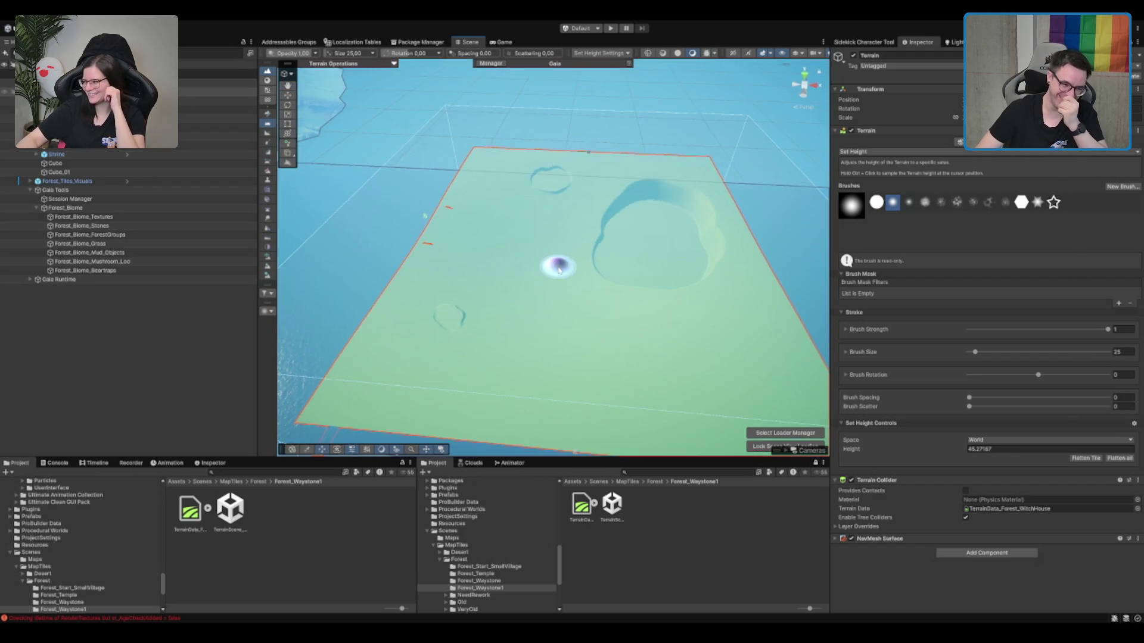
{"action": "scroll", "coordinate": [558, 270], "scroll_direction": "up", "scroll_amount": 5}
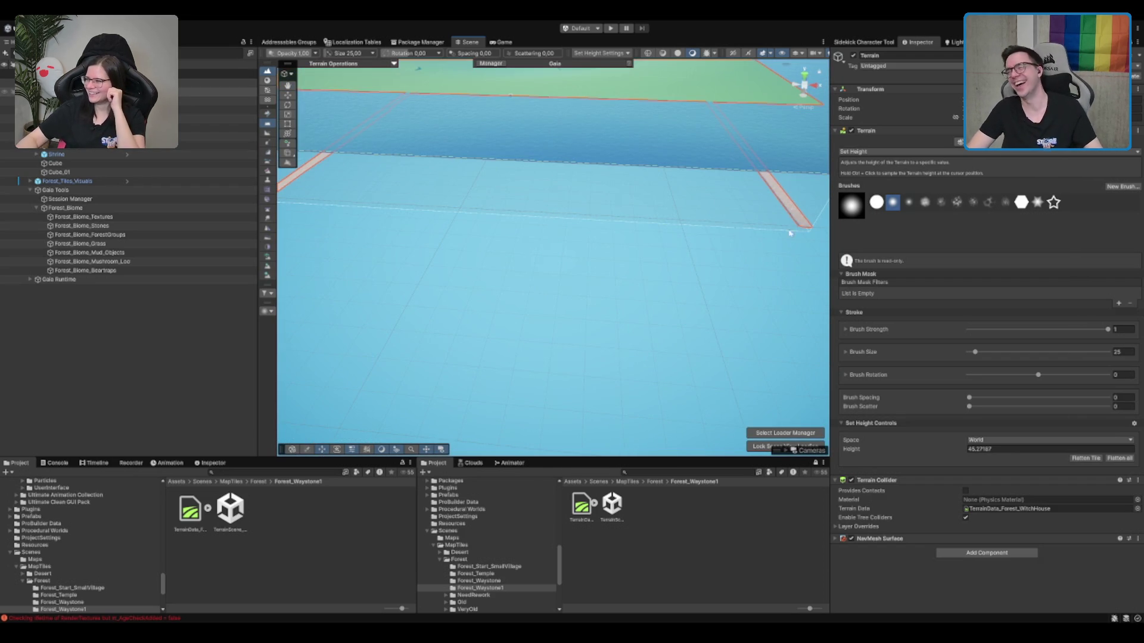
{"action": "scroll", "coordinate": [704, 143], "scroll_direction": "down", "scroll_amount": 5}
{"action": "scroll", "coordinate": [610, 179], "scroll_direction": "up", "scroll_amount": 3}
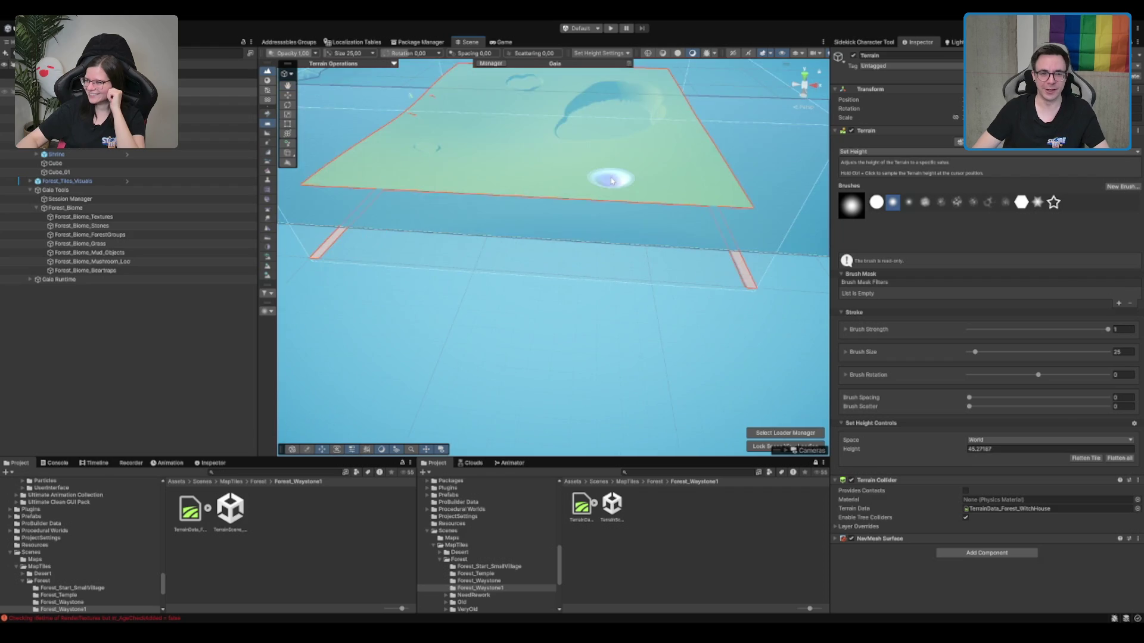
{"action": "scroll", "coordinate": [608, 184], "scroll_direction": "up", "scroll_amount": 2}
Ctrl-click the plateau to sample its height as the Set Height target.
{"action": "left_click", "coordinate": [600, 192], "text": "ctrl"}
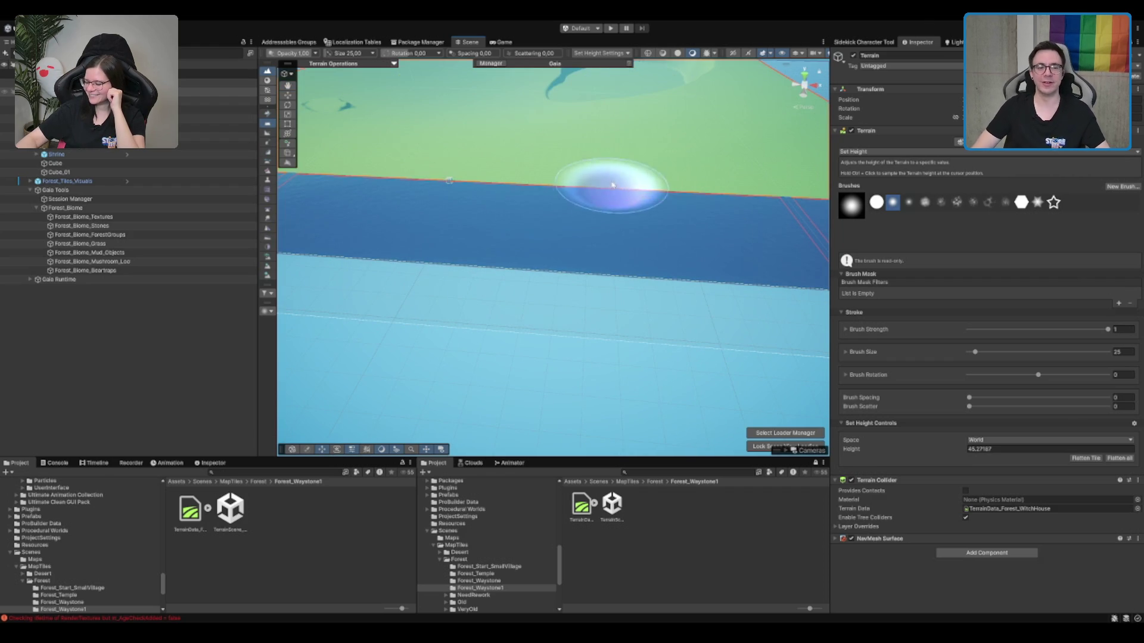
{"action": "scroll", "coordinate": [600, 166], "scroll_direction": "up", "scroll_amount": 1}
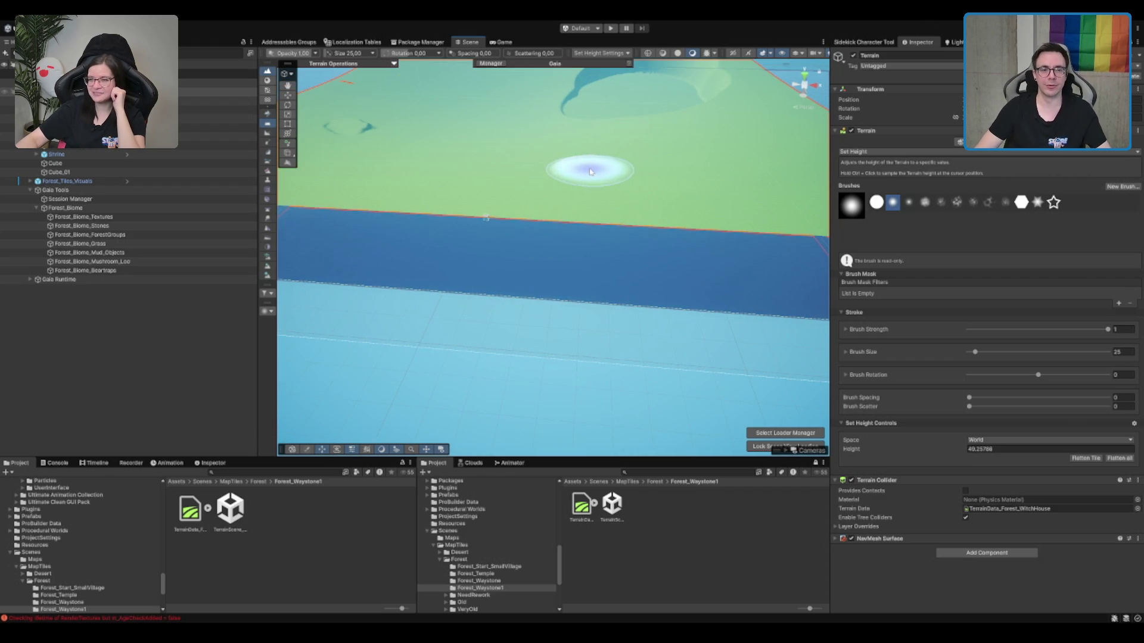
{"action": "scroll", "coordinate": [596, 173], "scroll_direction": "up", "scroll_amount": 2}
{"action": "scroll", "coordinate": [572, 184], "scroll_direction": "down", "scroll_amount": 2}
{"action": "scroll", "coordinate": [578, 191], "scroll_direction": "up", "scroll_amount": 1}
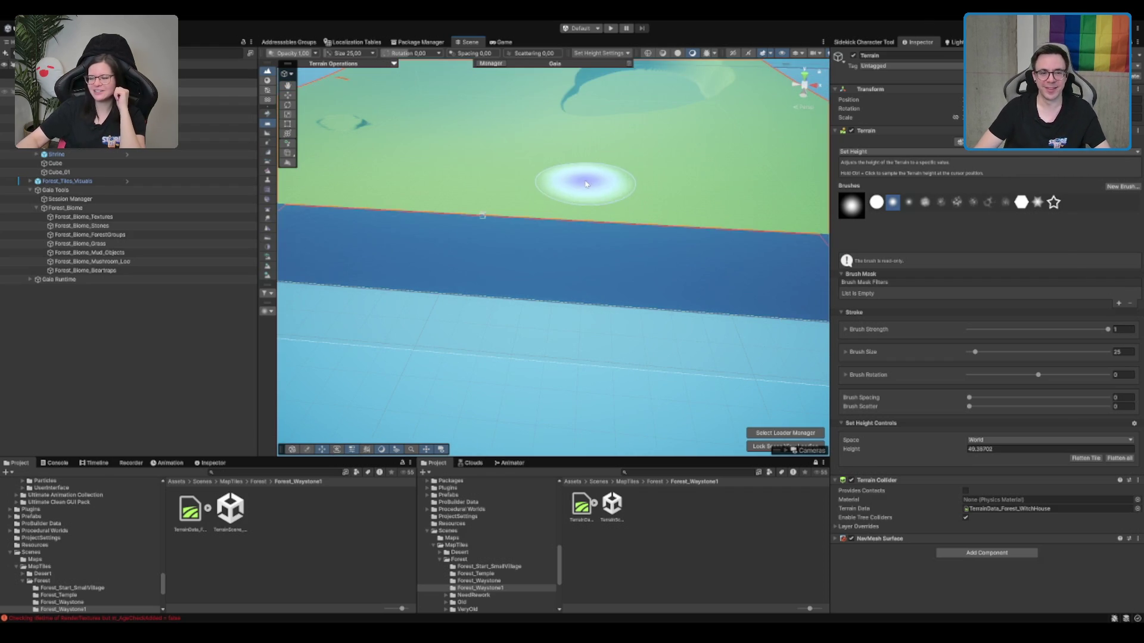
{"action": "left_click", "coordinate": [578, 184], "text": "ctrl"}
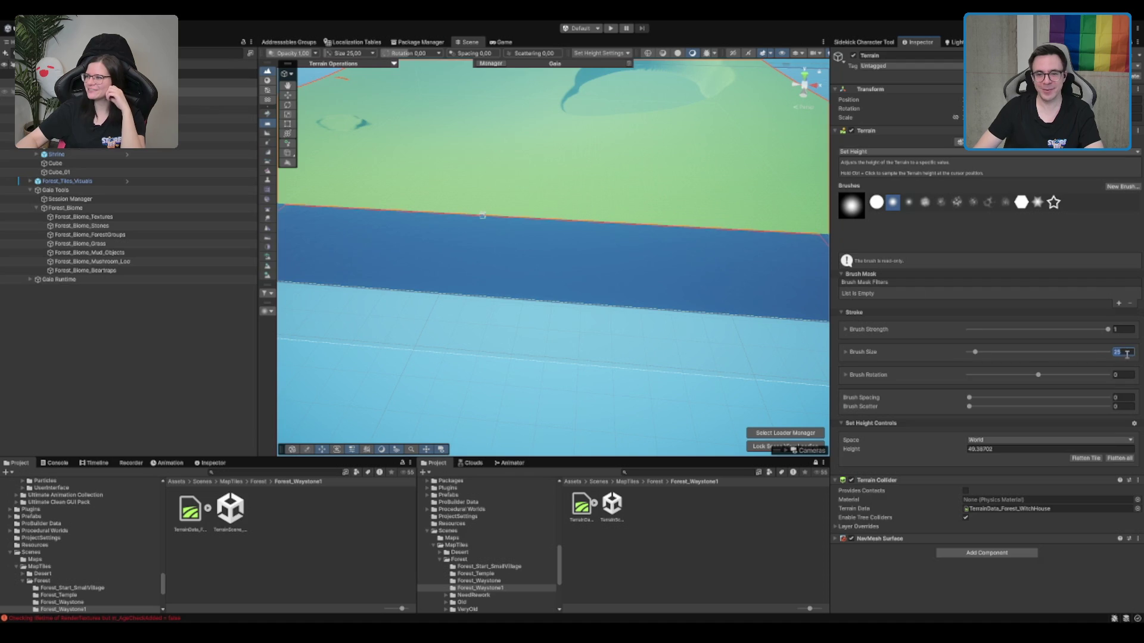
{"action": "left_click", "coordinate": [574, 165], "text": "ctrl"}
{"action": "scroll", "coordinate": [574, 165], "scroll_direction": "up", "scroll_amount": 1}
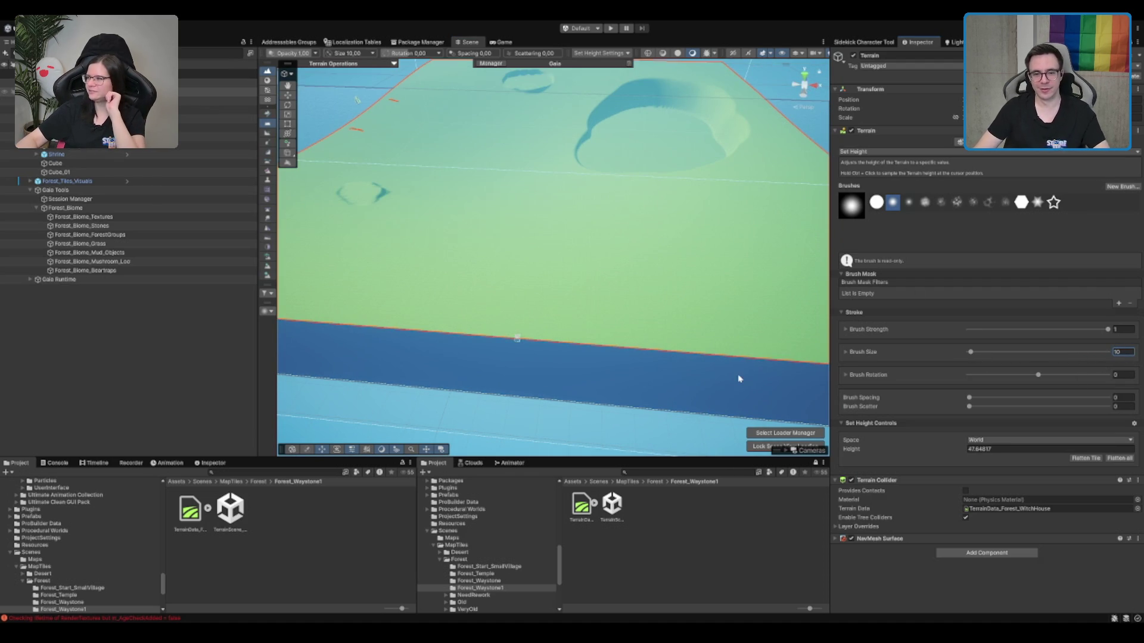
{"action": "scroll", "coordinate": [562, 261], "scroll_direction": "up", "scroll_amount": 2}
{"action": "scroll", "coordinate": [568, 270], "scroll_direction": "down", "scroll_amount": 1}
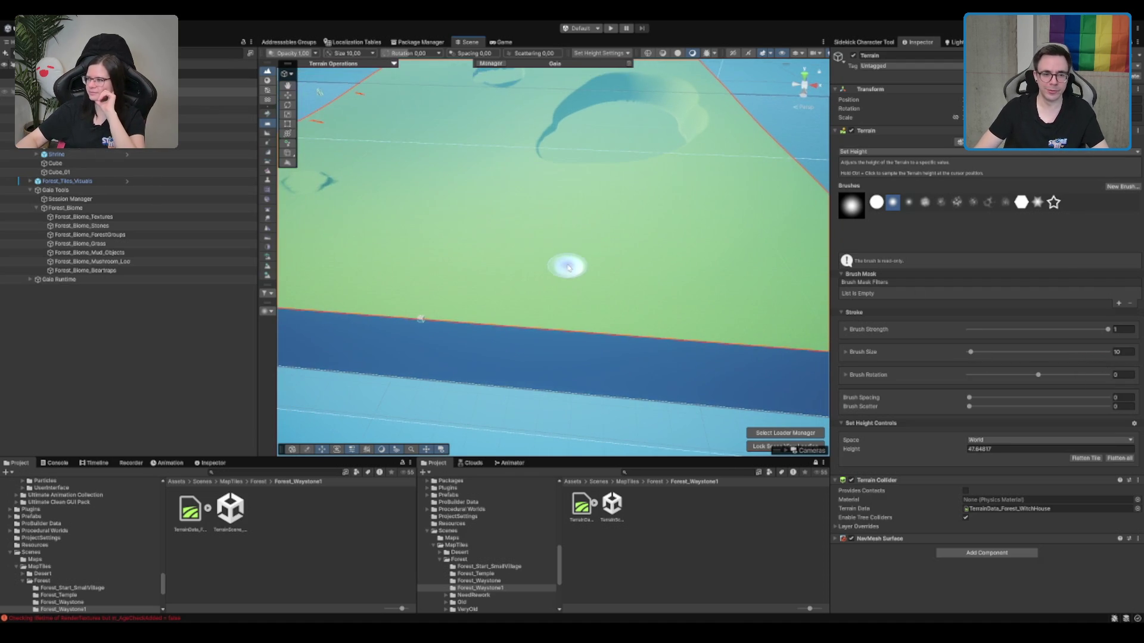
Resample the height nearby and stamp a small circular crater mid-terrain.
{"action": "left_click", "coordinate": [557, 271], "text": "ctrl"}
{"action": "left_click", "coordinate": [548, 215], "text": "ctrl"}
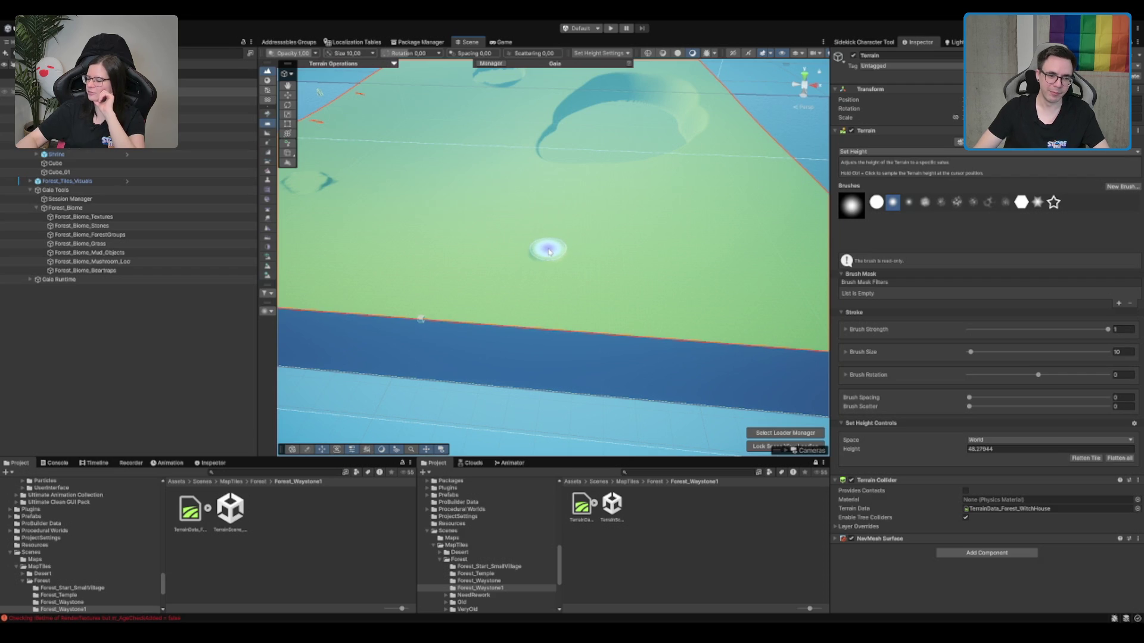
{"action": "left_click", "coordinate": [543, 258]}
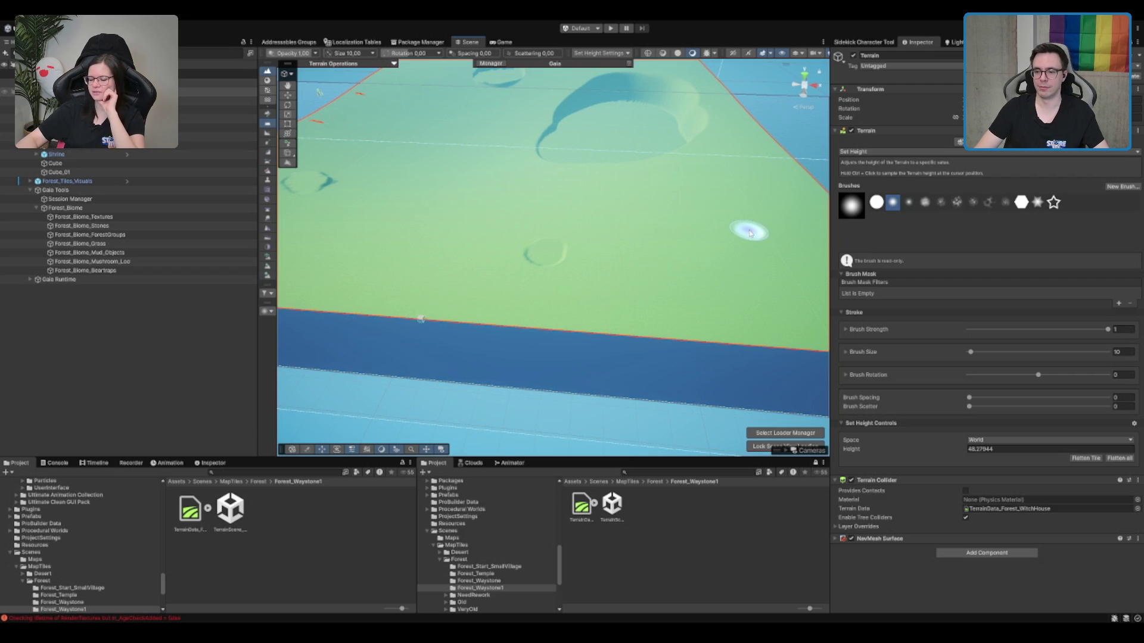
{"action": "scroll", "coordinate": [750, 234], "scroll_direction": "up", "scroll_amount": 5}
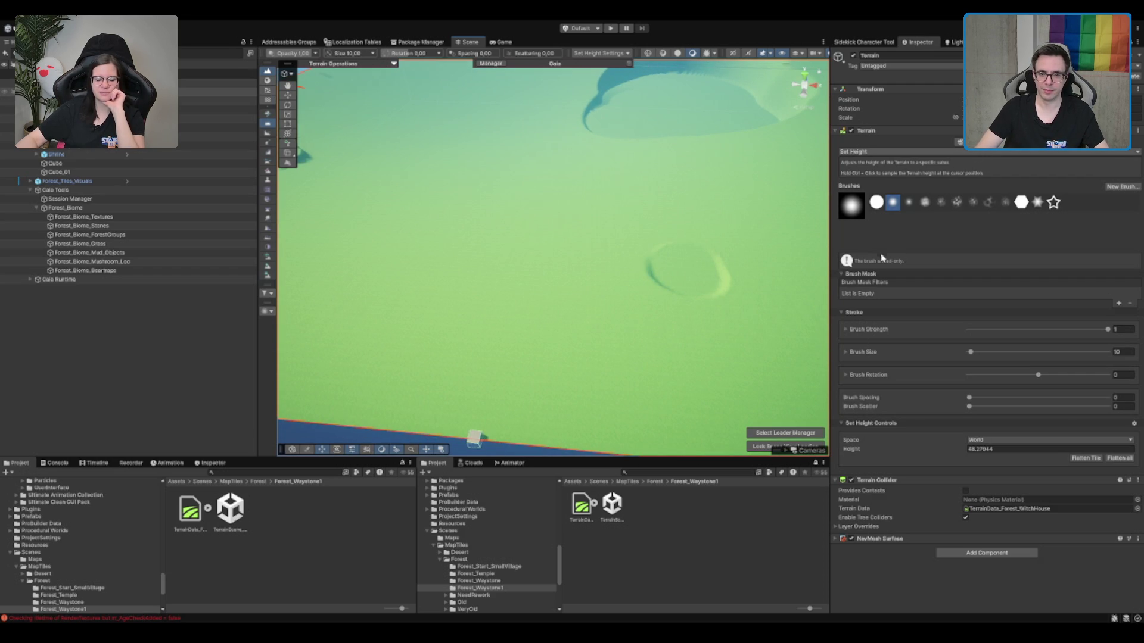
{"action": "key", "text": "F4"}
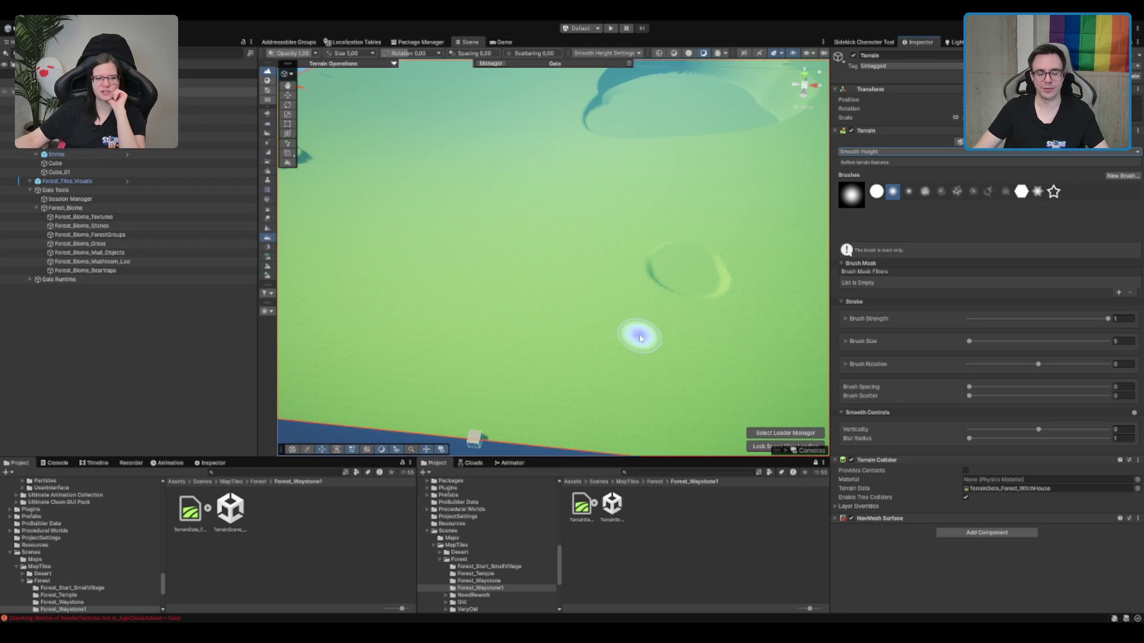
Orbit and zoom the Scene view down onto the craters.
{"action": "left_click_drag", "start_coordinate": [641, 338], "coordinate": [1072, 285]}
{"action": "left_click_drag", "start_coordinate": [770, 282], "coordinate": [447, 289]}
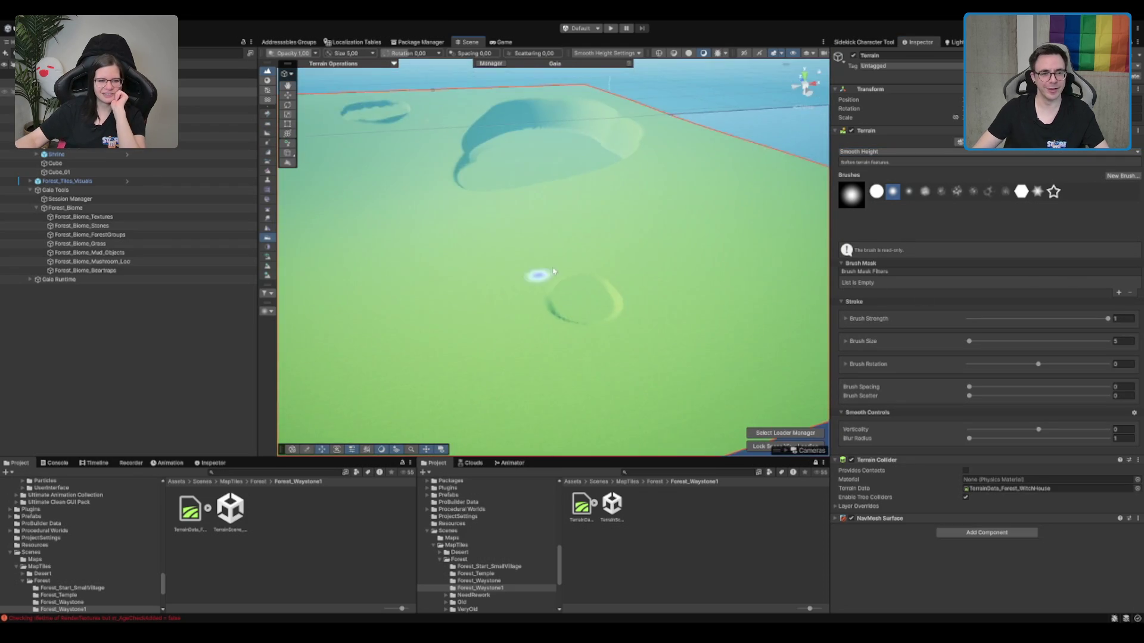
{"action": "scroll", "coordinate": [625, 204], "scroll_direction": "up", "scroll_amount": 3}
{"action": "scroll", "coordinate": [631, 209], "scroll_direction": "down", "scroll_amount": 4}
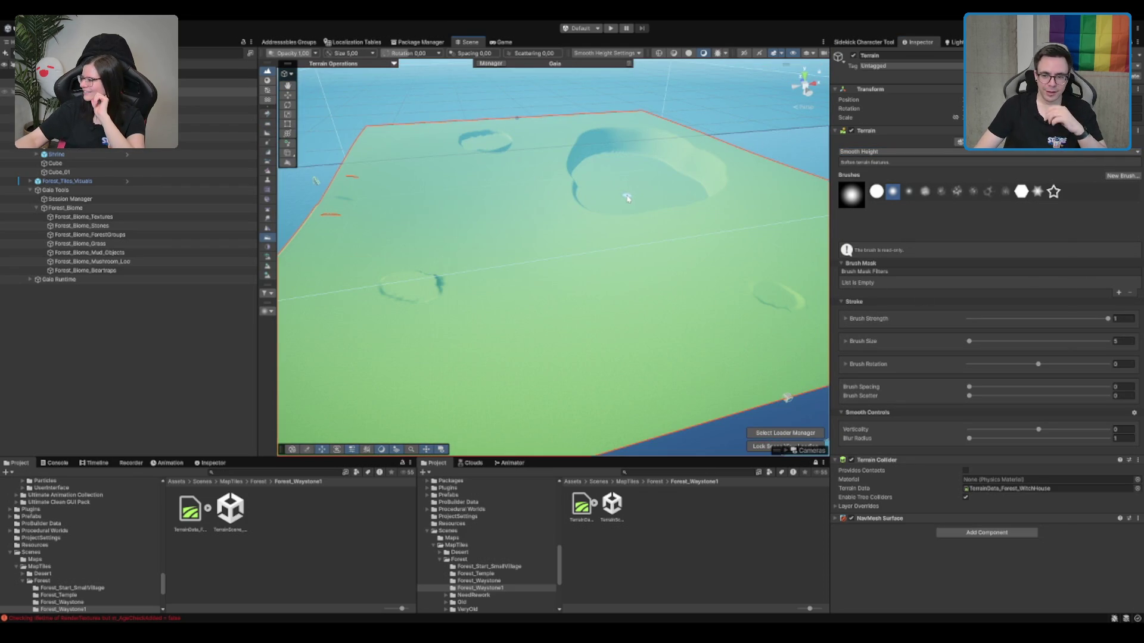
{"action": "scroll", "coordinate": [627, 199], "scroll_direction": "up", "scroll_amount": 2}
{"action": "scroll", "coordinate": [646, 223], "scroll_direction": "up", "scroll_amount": 2}
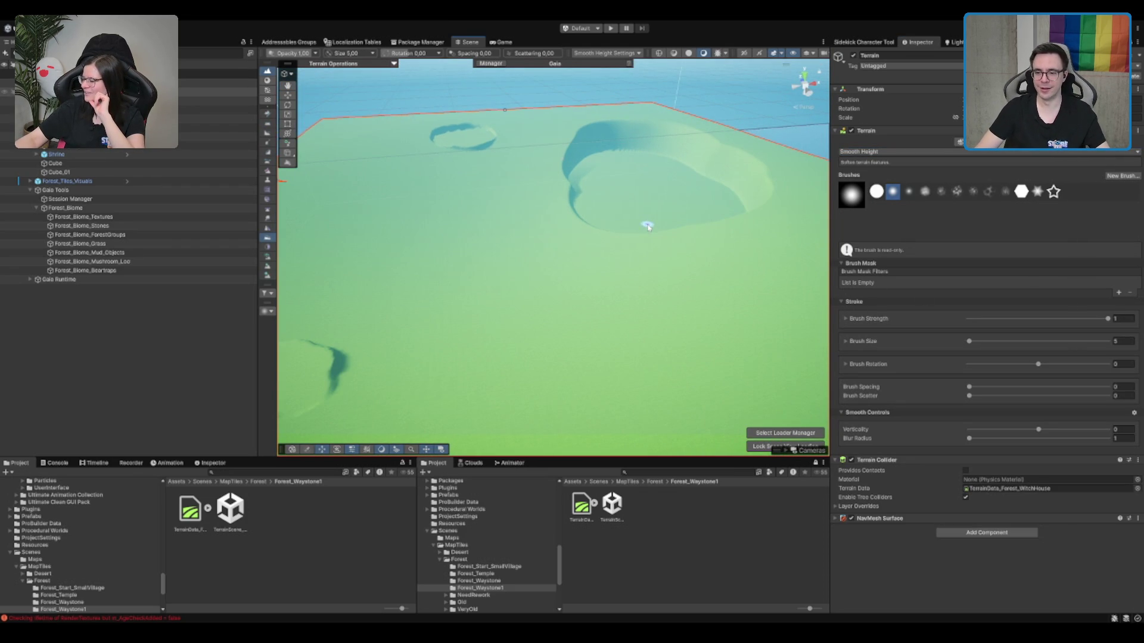
{"action": "scroll", "coordinate": [684, 251], "scroll_direction": "up", "scroll_amount": 1}
{"action": "scroll", "coordinate": [626, 224], "scroll_direction": "up", "scroll_amount": 1}
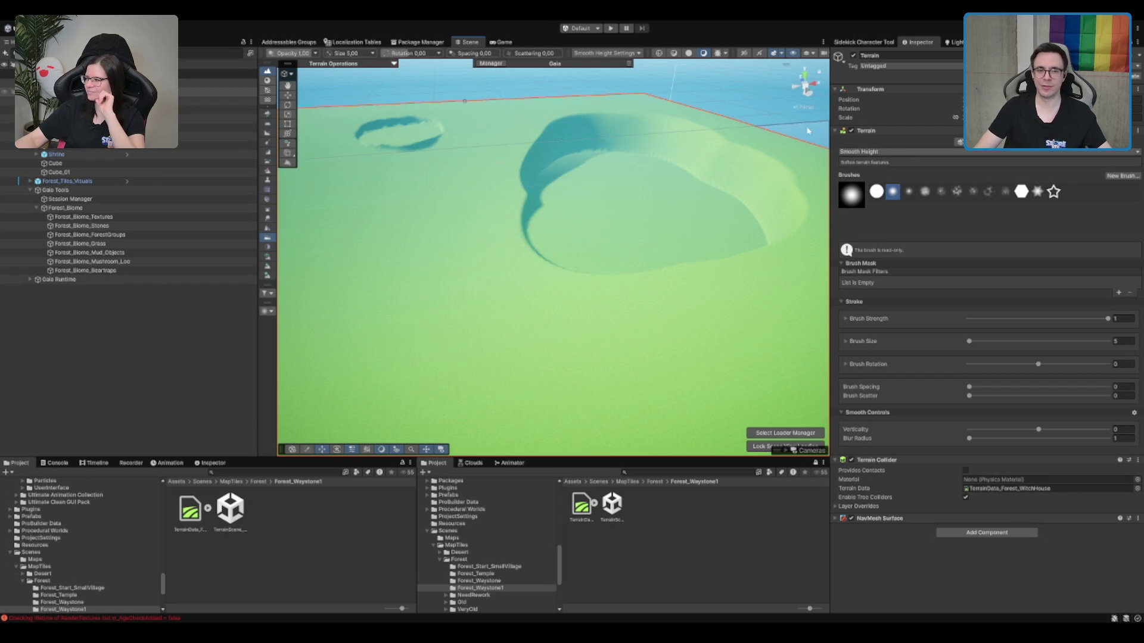
Frame the whole terrain and rotate the view around the big crater.
{"action": "key", "text": "f"}
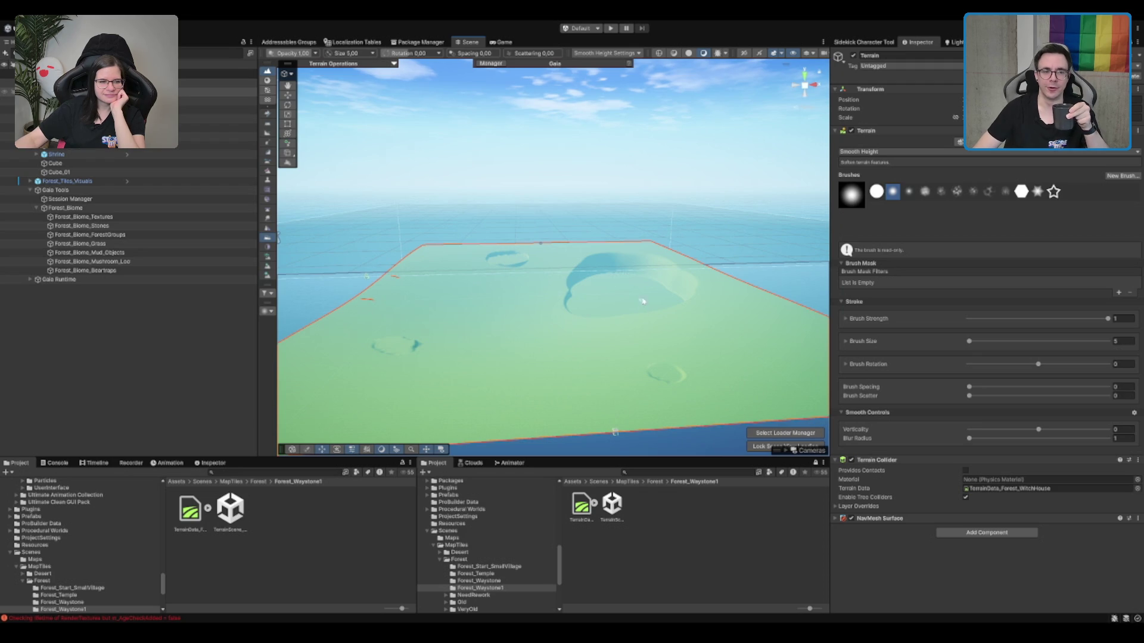
{"action": "scroll", "coordinate": [646, 294], "scroll_direction": "up", "scroll_amount": 2}
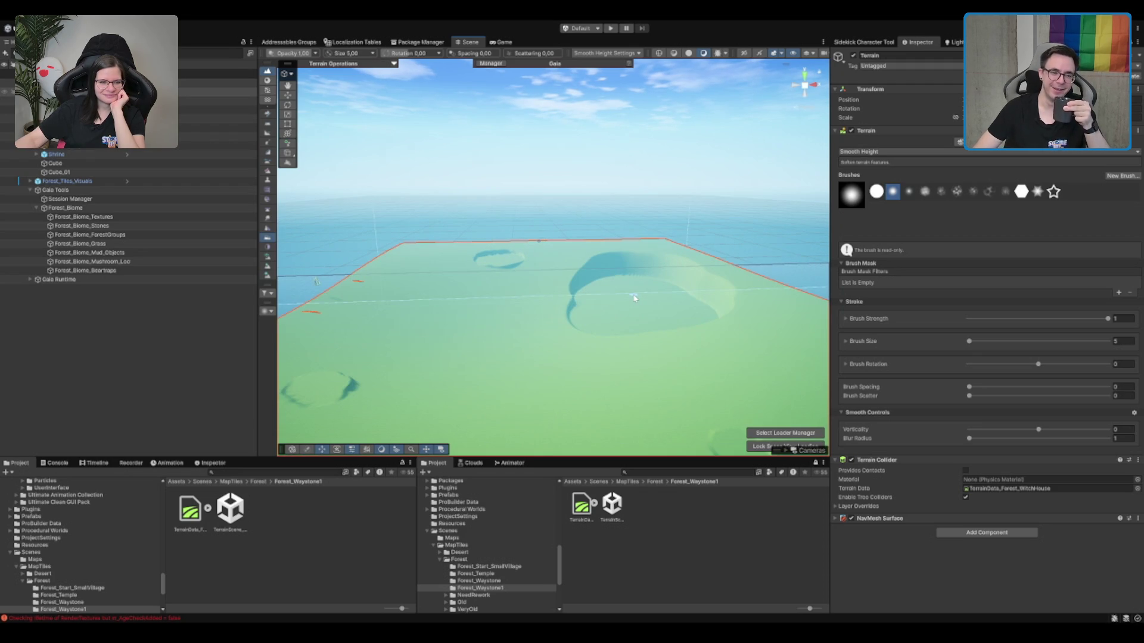
{"action": "scroll", "coordinate": [635, 298], "scroll_direction": "up", "scroll_amount": 2}
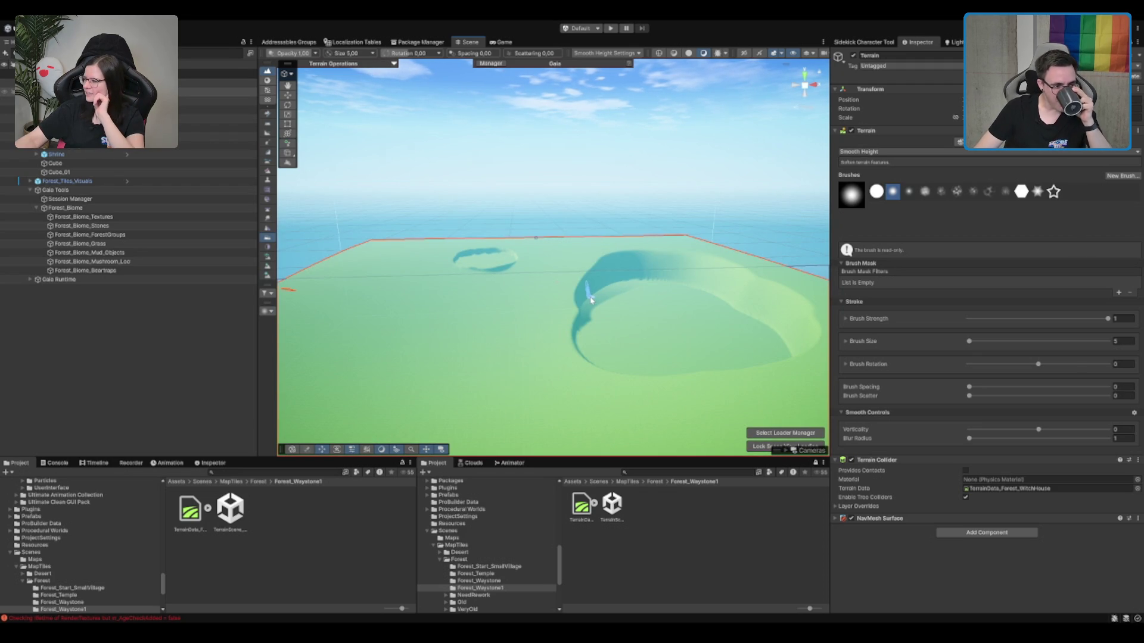
{"action": "left_click_drag", "start_coordinate": [575, 316], "coordinate": [560, 329]}
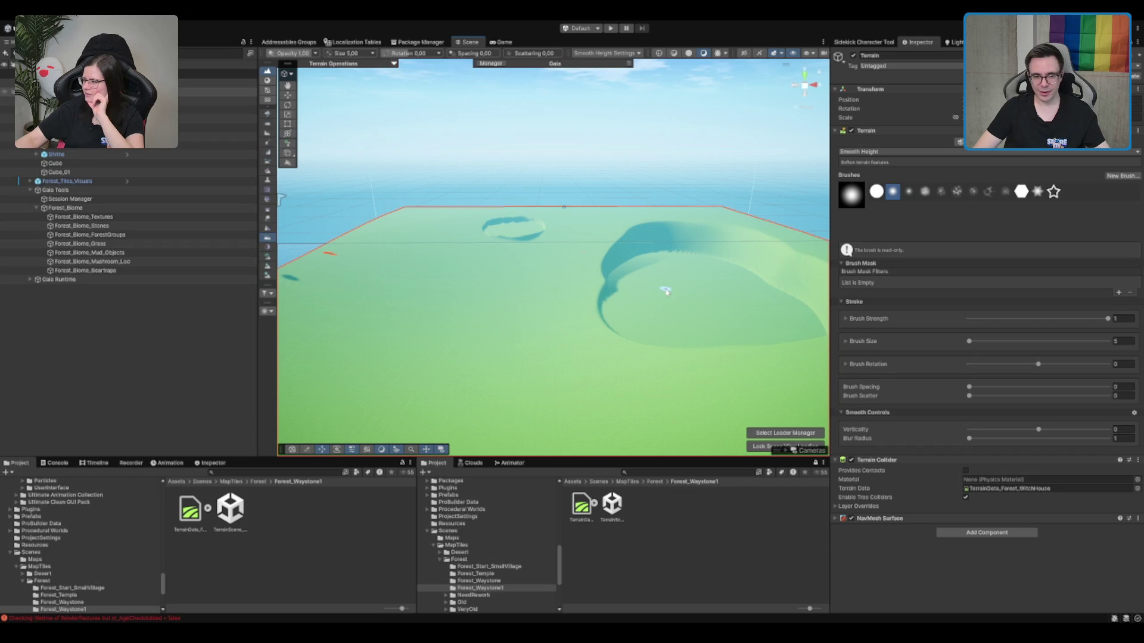
{"action": "scroll", "coordinate": [665, 292], "scroll_direction": "down", "scroll_amount": 2}
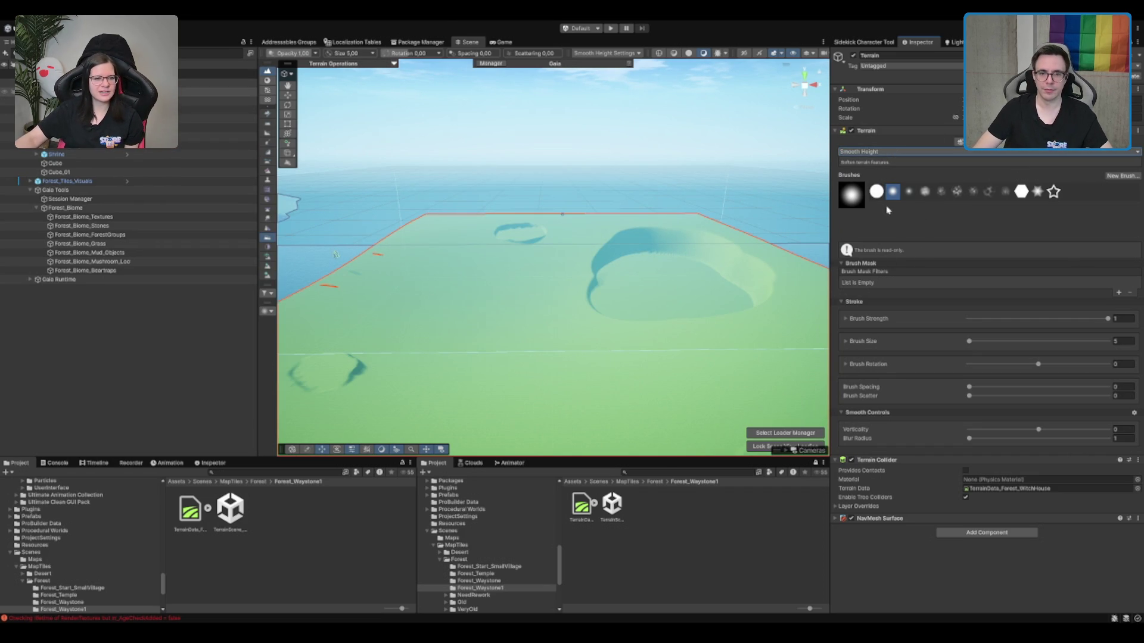
{"action": "key", "text": "F3"}
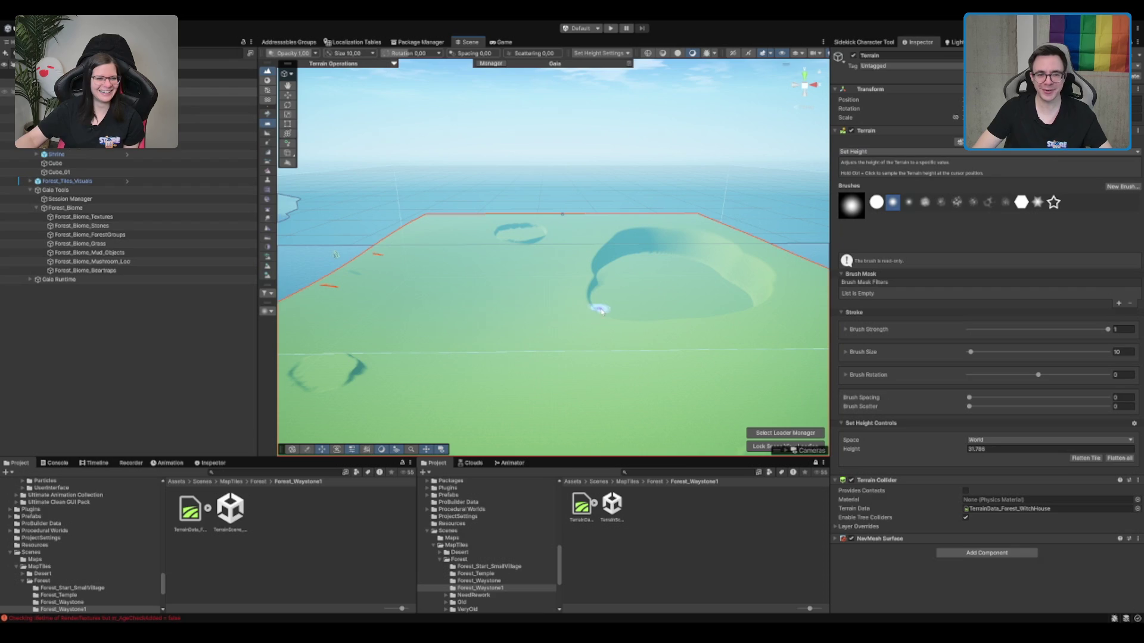
Drag the size-10 Set Height brush from the big crater's edge in a curving trail toward the terrain's middle.
{"action": "scroll", "coordinate": [662, 249], "scroll_direction": "up", "scroll_amount": 5}
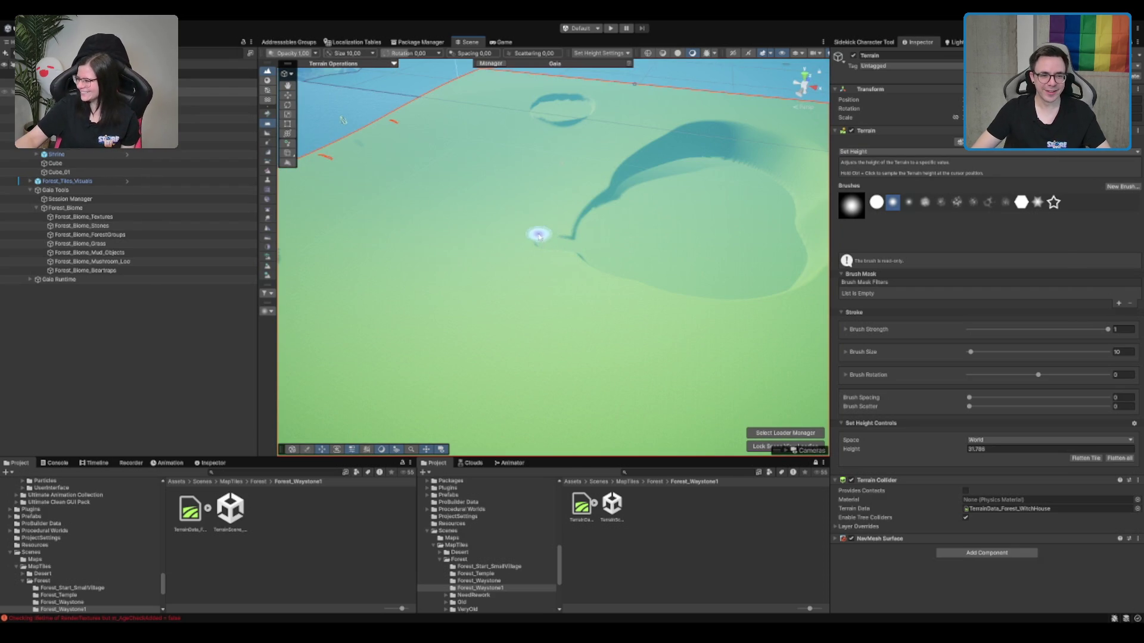
{"action": "mouse_move", "coordinate": [718, 264]}
{"action": "left_mouse_down"}
{"action": "mouse_move", "coordinate": [684, 248]}
{"action": "mouse_move", "coordinate": [646, 190]}
{"action": "mouse_move", "coordinate": [510, 191]}
{"action": "mouse_move", "coordinate": [584, 204]}
{"action": "mouse_move", "coordinate": [677, 166]}
{"action": "mouse_move", "coordinate": [577, 209]}
{"action": "mouse_move", "coordinate": [523, 196]}
{"action": "mouse_move", "coordinate": [646, 166]}
{"action": "mouse_move", "coordinate": [465, 203]}
{"action": "mouse_move", "coordinate": [684, 265]}
{"action": "mouse_move", "coordinate": [559, 232]}
{"action": "mouse_move", "coordinate": [605, 221]}
{"action": "left_mouse_up"}
{"action": "scroll", "coordinate": [566, 226], "scroll_direction": "down", "scroll_amount": 10}
{"action": "scroll", "coordinate": [588, 247], "scroll_direction": "up", "scroll_amount": 5}
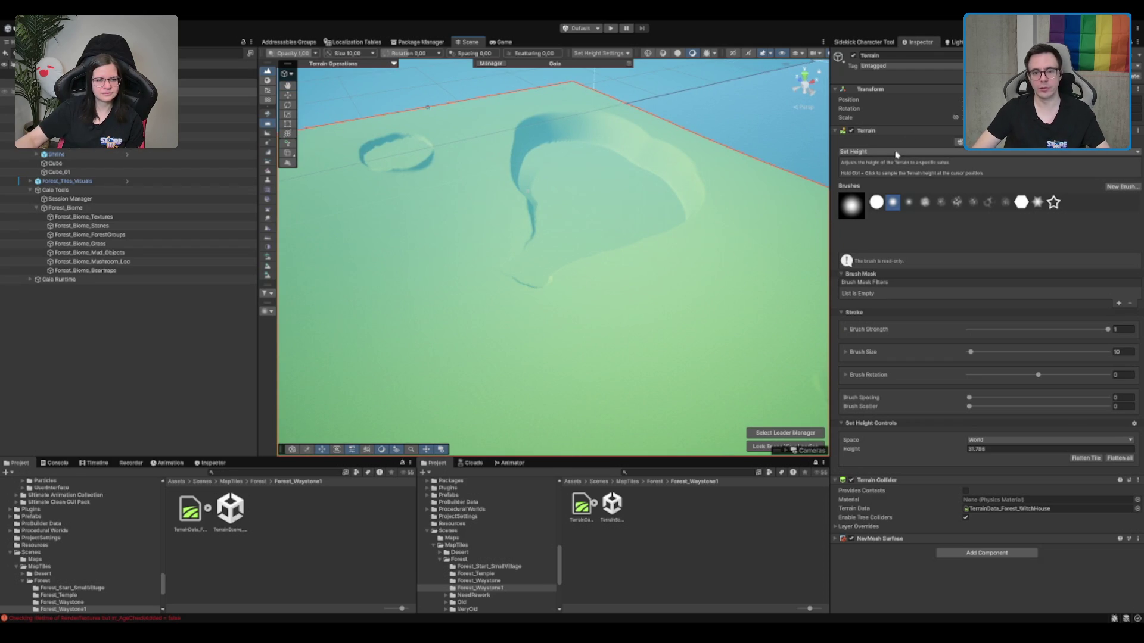
Set the Smooth Height brush size to 20 and smooth along the curving cliff.
{"action": "key", "text": "F4"}
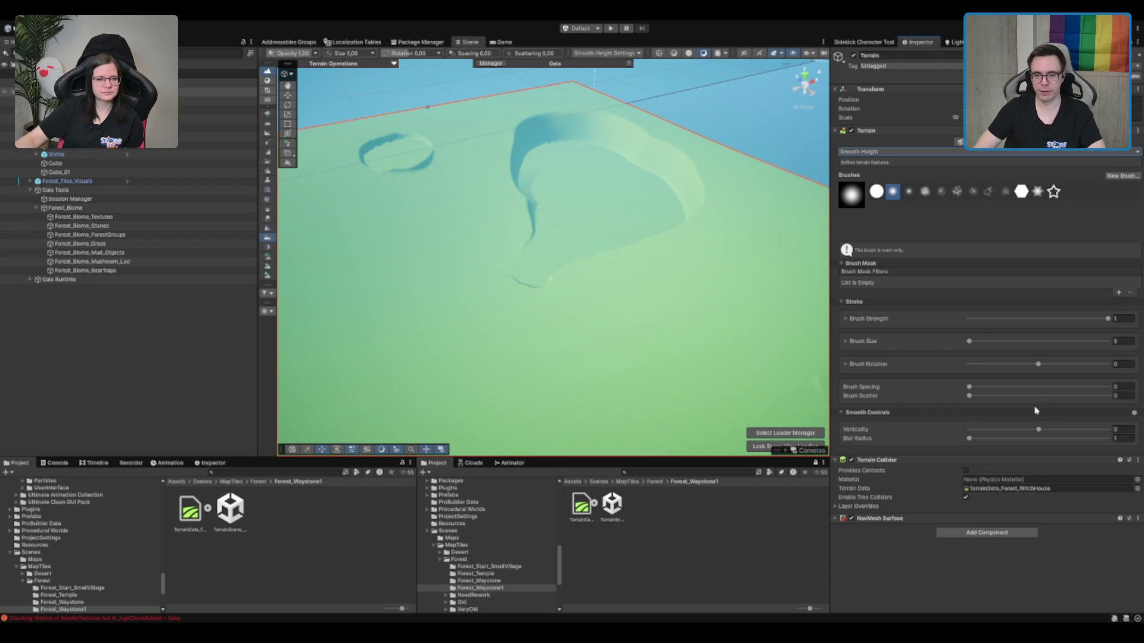
{"action": "left_click", "coordinate": [1129, 344]}
{"action": "type", "text": "20"}
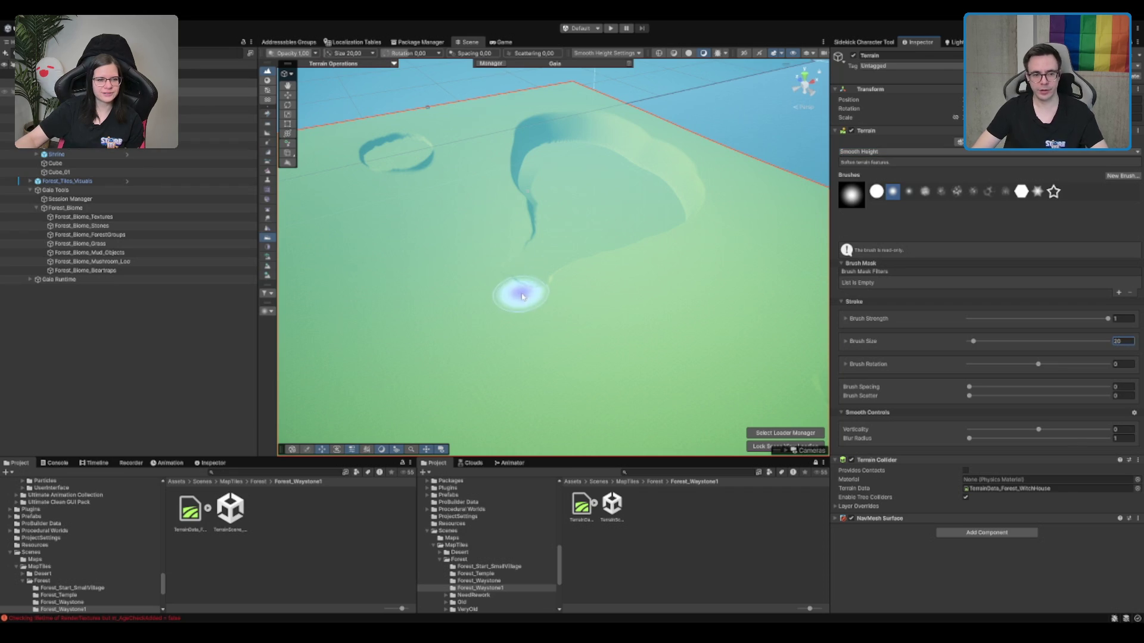
{"action": "scroll", "coordinate": [531, 280], "scroll_direction": "up", "scroll_amount": 5}
{"action": "mouse_move", "coordinate": [462, 271]}
{"action": "left_mouse_down"}
{"action": "mouse_move", "coordinate": [345, 255]}
{"action": "mouse_move", "coordinate": [498, 261]}
{"action": "mouse_move", "coordinate": [424, 261]}
{"action": "mouse_move", "coordinate": [485, 294]}
{"action": "mouse_move", "coordinate": [471, 342]}
{"action": "left_mouse_up"}
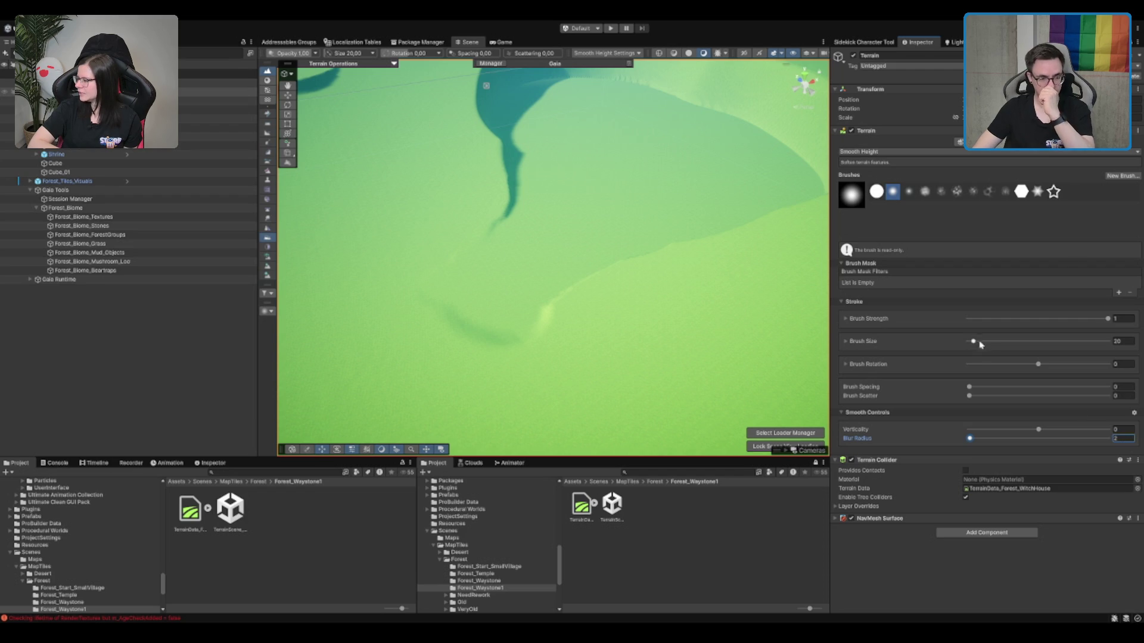
{"action": "mouse_move", "coordinate": [549, 327]}
{"action": "left_mouse_down"}
{"action": "mouse_move", "coordinate": [472, 358]}
{"action": "mouse_move", "coordinate": [486, 264]}
{"action": "mouse_move", "coordinate": [471, 350]}
{"action": "mouse_move", "coordinate": [537, 256]}
{"action": "mouse_move", "coordinate": [447, 280]}
{"action": "mouse_move", "coordinate": [455, 250]}
{"action": "mouse_move", "coordinate": [560, 257]}
{"action": "left_mouse_up"}
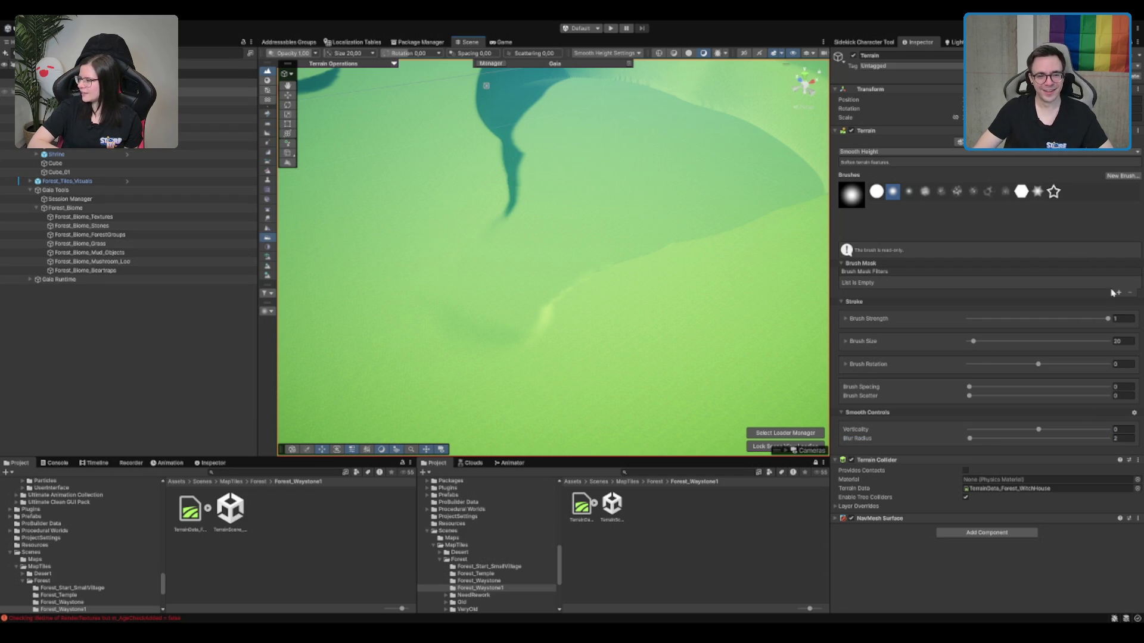
Set blur radius to 5, inspect the ridge, then undo the last smoothing stroke.
{"action": "type", "text": "5"}
{"action": "key", "text": "Return"}
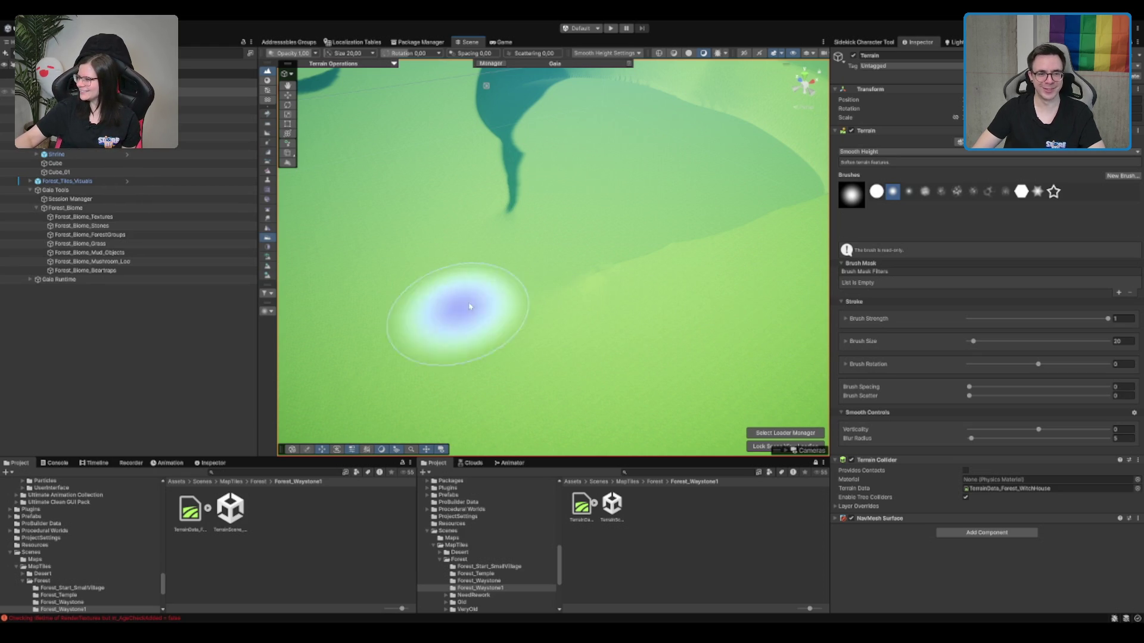
{"action": "scroll", "coordinate": [689, 275], "scroll_direction": "down", "scroll_amount": 5}
{"action": "scroll", "coordinate": [572, 277], "scroll_direction": "up", "scroll_amount": 3}
{"action": "scroll", "coordinate": [584, 268], "scroll_direction": "up", "scroll_amount": 4}
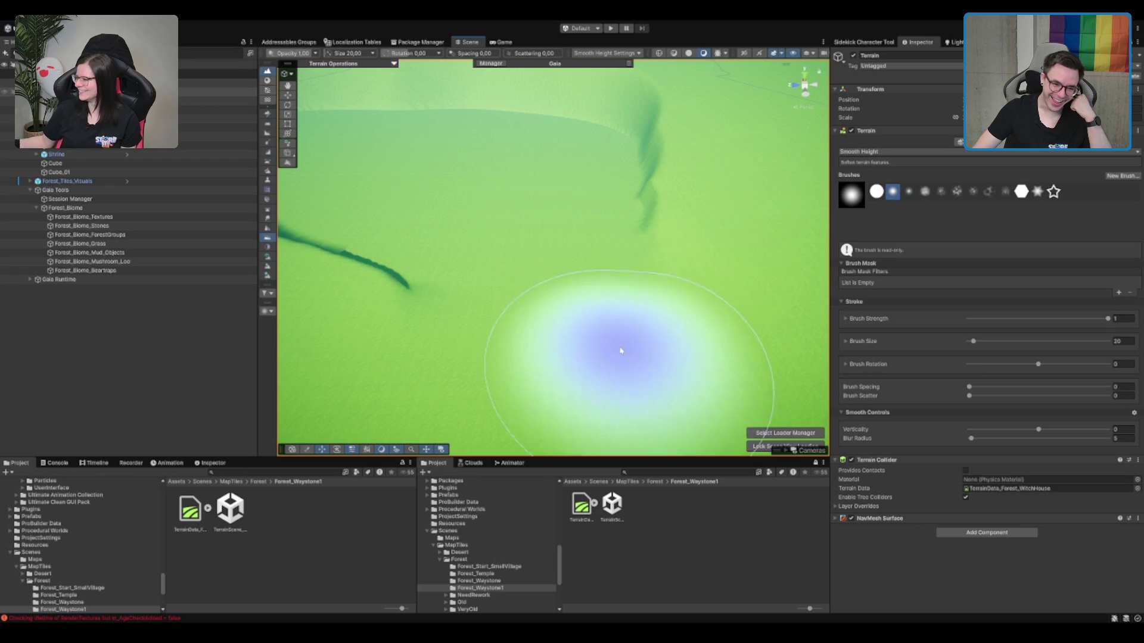
{"action": "mouse_move", "coordinate": [759, 153]}
{"action": "left_mouse_down"}
{"action": "mouse_move", "coordinate": [799, 120]}
{"action": "mouse_move", "coordinate": [733, 153]}
{"action": "mouse_move", "coordinate": [715, 179]}
{"action": "mouse_move", "coordinate": [575, 189]}
{"action": "left_mouse_up"}
{"action": "scroll", "coordinate": [575, 190], "scroll_direction": "down", "scroll_amount": 3}
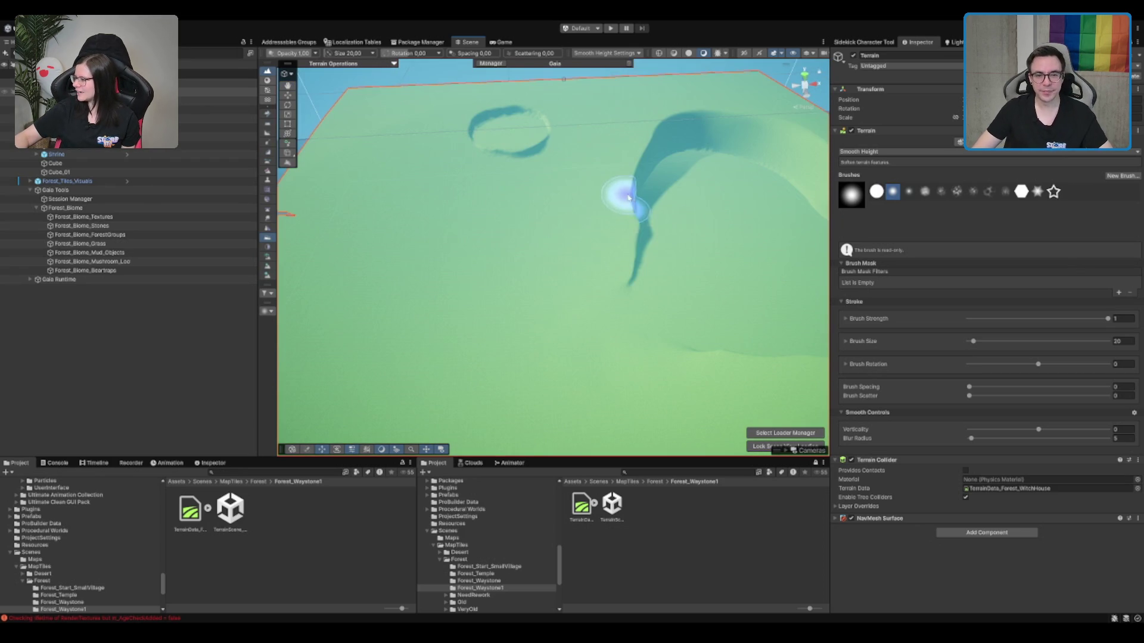
{"action": "mouse_move", "coordinate": [632, 214]}
{"action": "left_mouse_down"}
{"action": "mouse_move", "coordinate": [669, 232]}
{"action": "mouse_move", "coordinate": [686, 222]}
{"action": "mouse_move", "coordinate": [596, 281]}
{"action": "mouse_move", "coordinate": [531, 312]}
{"action": "mouse_move", "coordinate": [549, 281]}
{"action": "mouse_move", "coordinate": [523, 306]}
{"action": "mouse_move", "coordinate": [634, 119]}
{"action": "mouse_move", "coordinate": [552, 235]}
{"action": "mouse_move", "coordinate": [552, 209]}
{"action": "mouse_move", "coordinate": [652, 173]}
{"action": "left_mouse_up"}
{"action": "key", "text": "ctrl+z"}
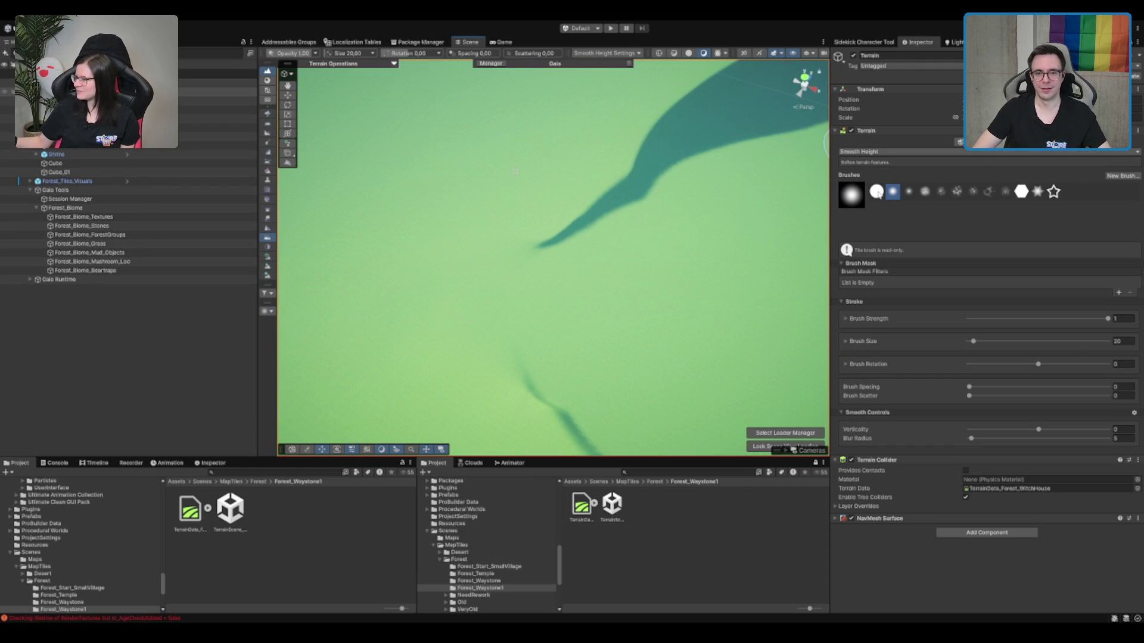
{"action": "key", "text": "F3"}
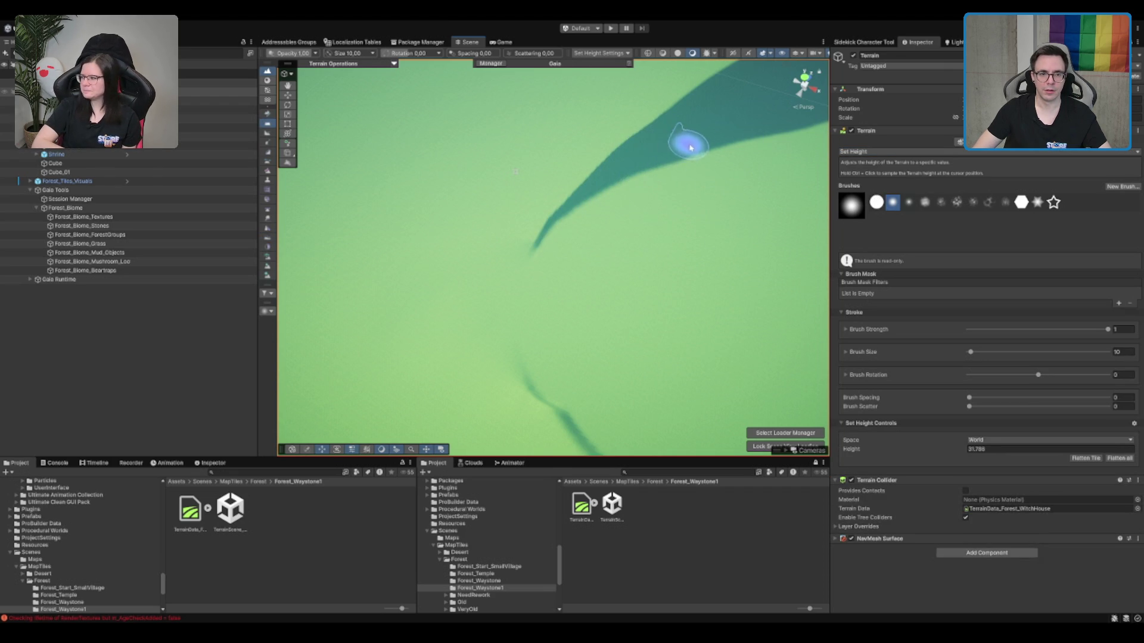
Focus the view on the terrain and switch the sculpting tool to Stamp Terrain.
{"action": "scroll", "coordinate": [647, 211], "scroll_direction": "up", "scroll_amount": 3}
{"action": "scroll", "coordinate": [659, 286], "scroll_direction": "down", "scroll_amount": 5}
{"action": "scroll", "coordinate": [664, 266], "scroll_direction": "up", "scroll_amount": 3}
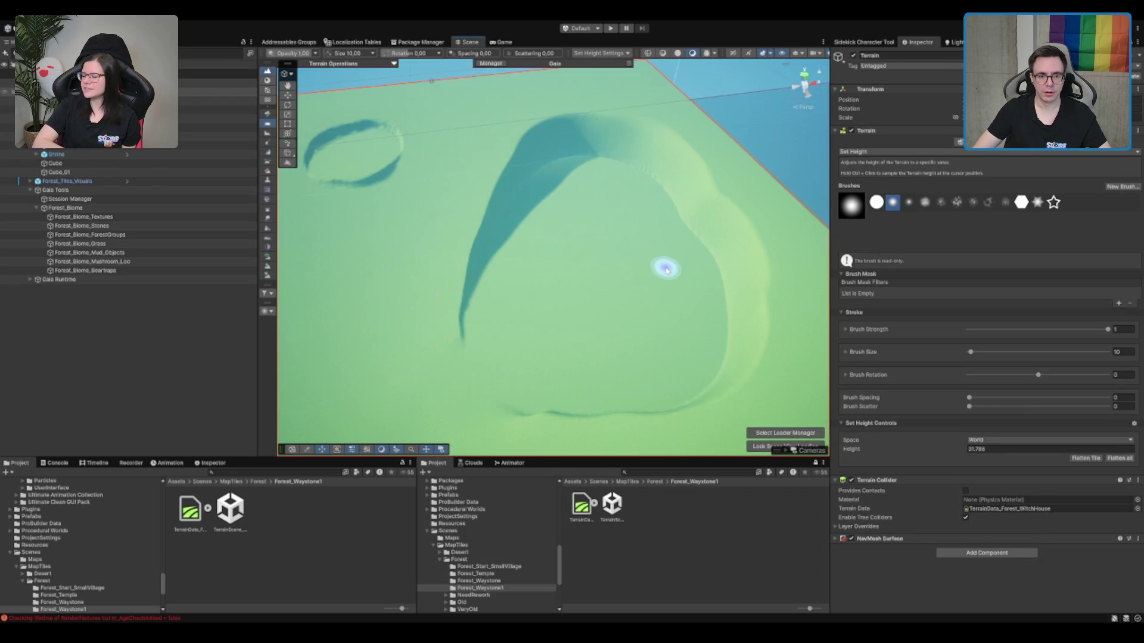
{"action": "scroll", "coordinate": [549, 330], "scroll_direction": "down", "scroll_amount": 5}
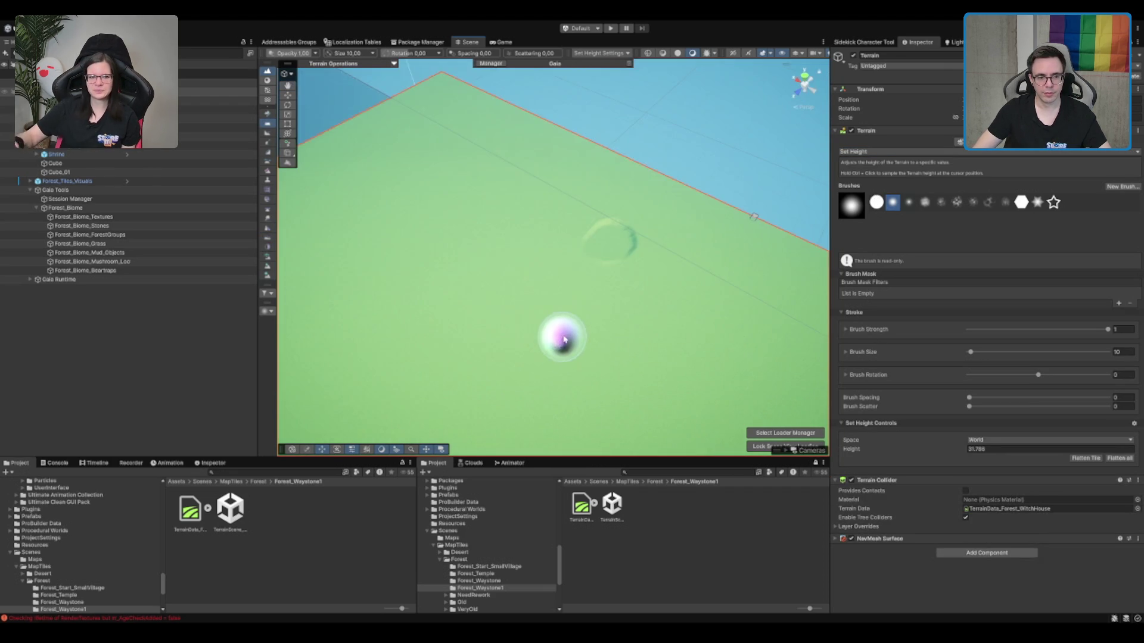
{"action": "scroll", "coordinate": [575, 322], "scroll_direction": "up", "scroll_amount": 5}
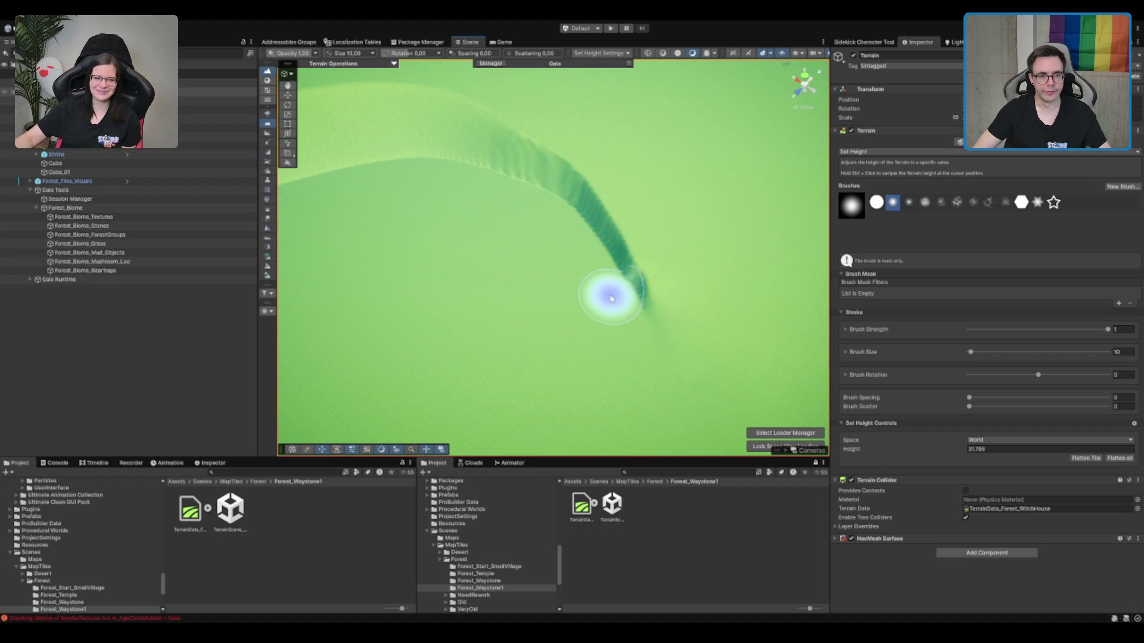
{"action": "key", "text": "f"}
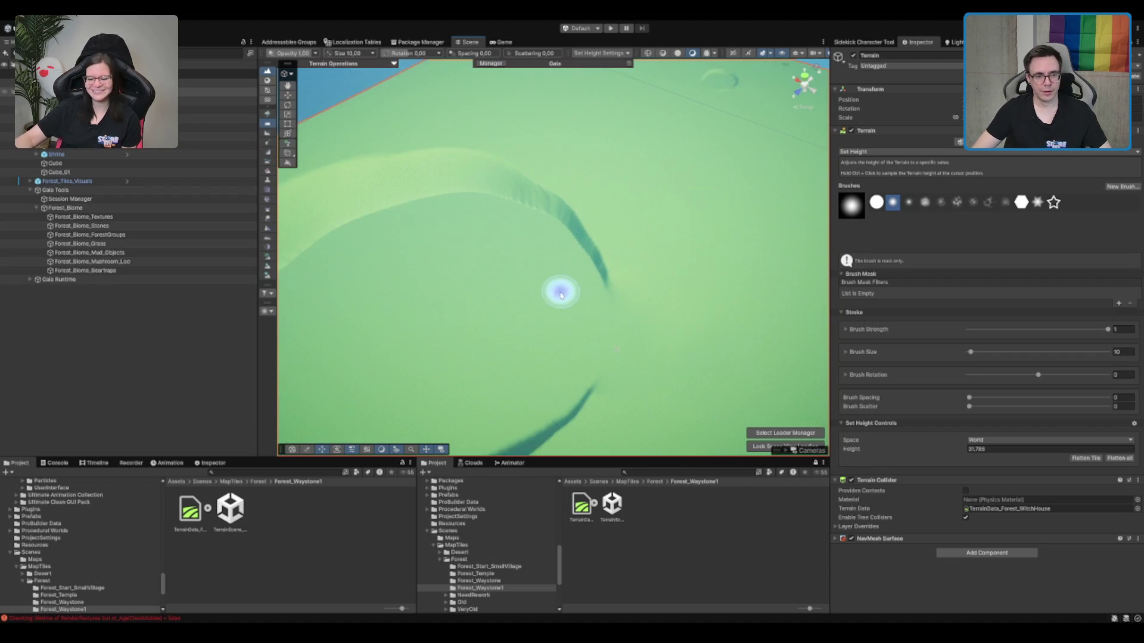
{"action": "scroll", "coordinate": [572, 314], "scroll_direction": "down", "scroll_amount": 5}
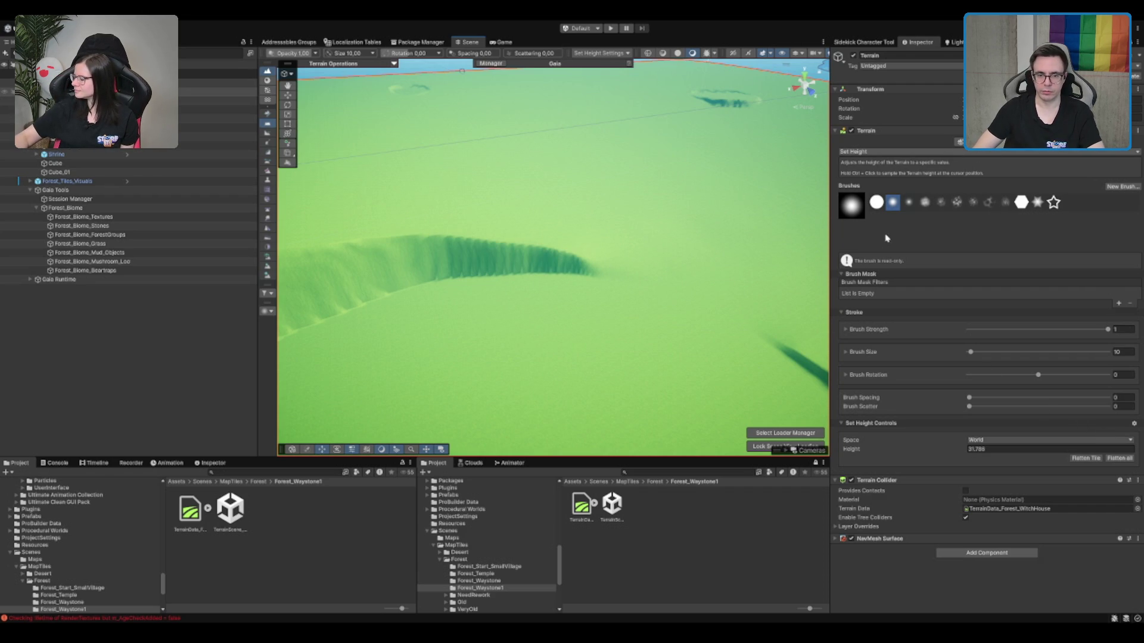
{"action": "key", "text": "F5"}
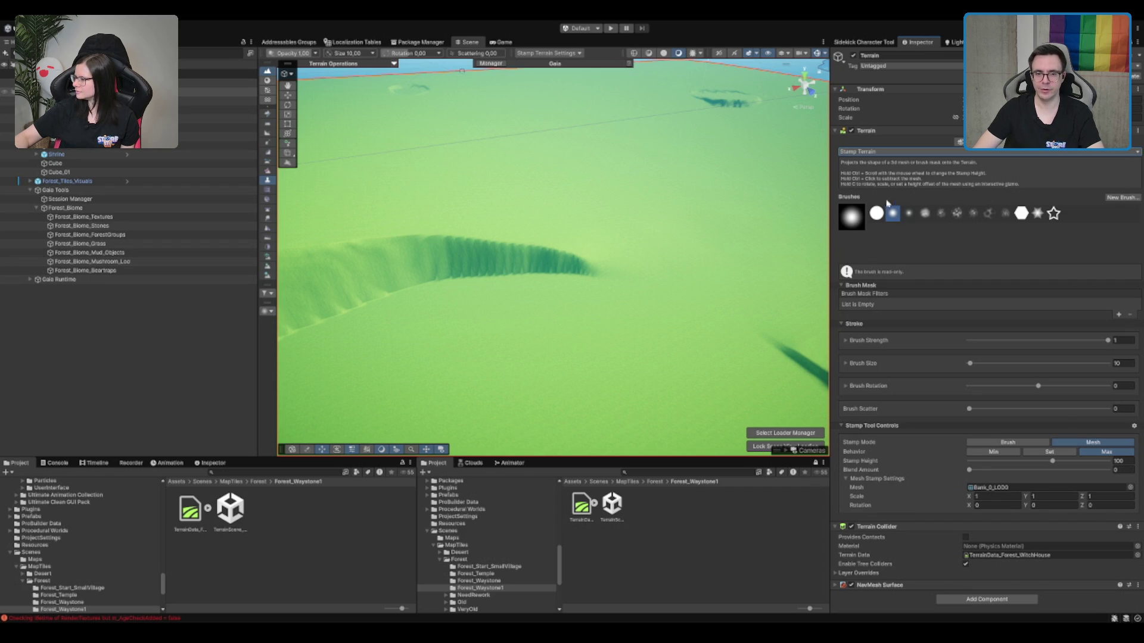
{"action": "key", "text": "F4"}
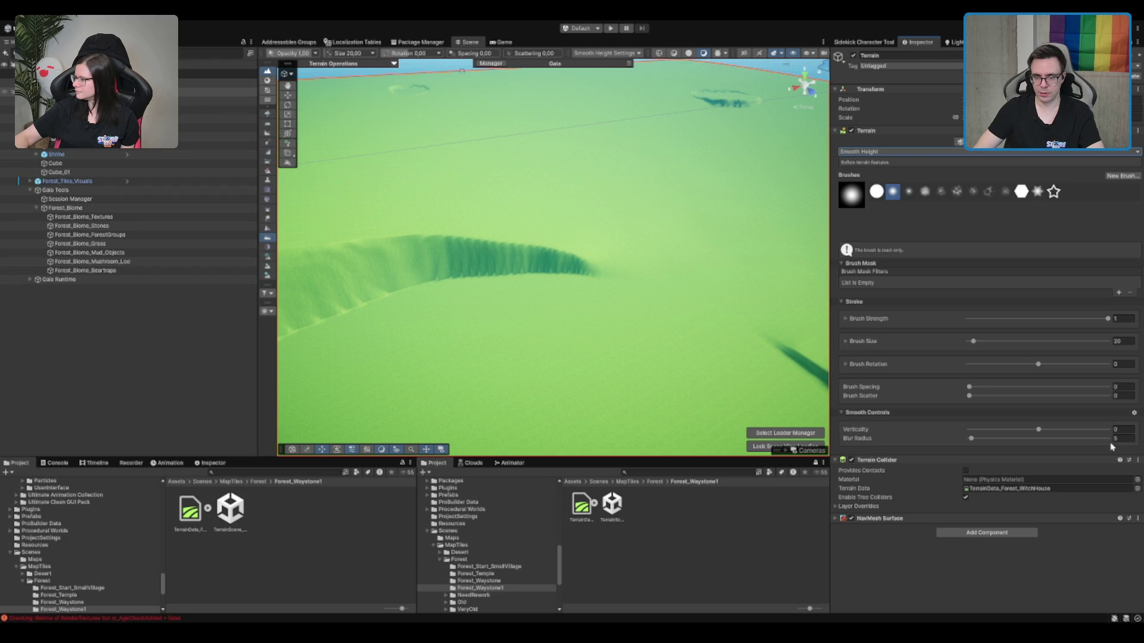
Set the Smooth Height blur radius to 1 and smooth the left part of the dark ridge.
{"action": "double_click", "coordinate": [1124, 439]}
{"action": "type", "text": "1"}
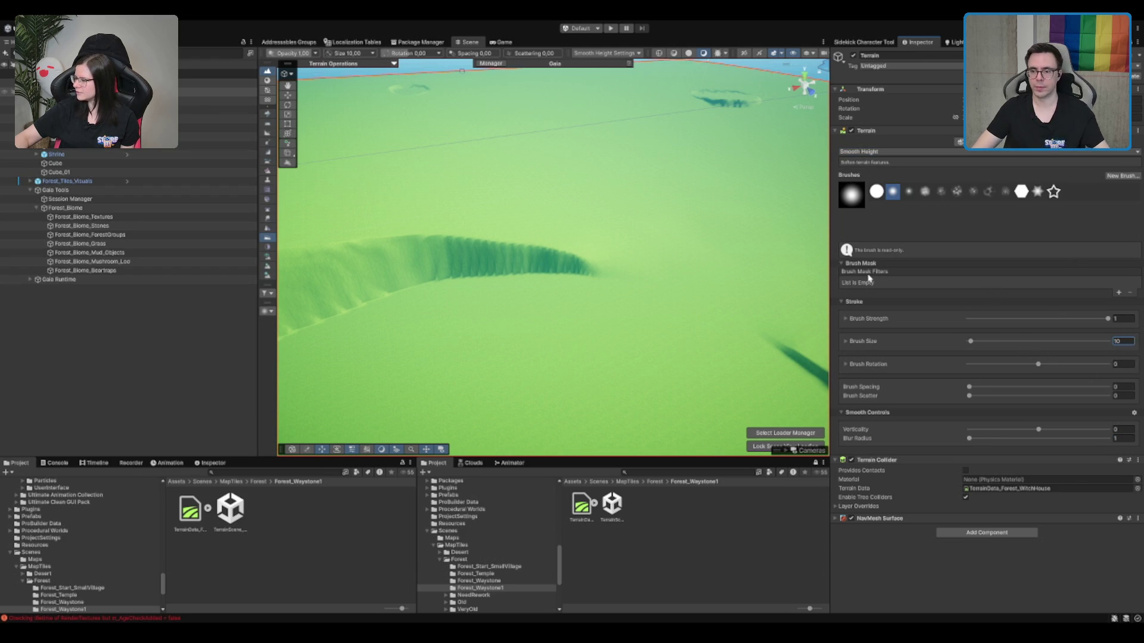
{"action": "scroll", "coordinate": [676, 242], "scroll_direction": "up", "scroll_amount": 2}
{"action": "mouse_move", "coordinate": [520, 237]}
{"action": "left_mouse_down"}
{"action": "mouse_move", "coordinate": [684, 234]}
{"action": "mouse_move", "coordinate": [439, 230]}
{"action": "mouse_move", "coordinate": [636, 258]}
{"action": "mouse_move", "coordinate": [518, 233]}
{"action": "mouse_move", "coordinate": [591, 242]}
{"action": "left_mouse_up"}
{"action": "key", "text": "ctrl+z"}
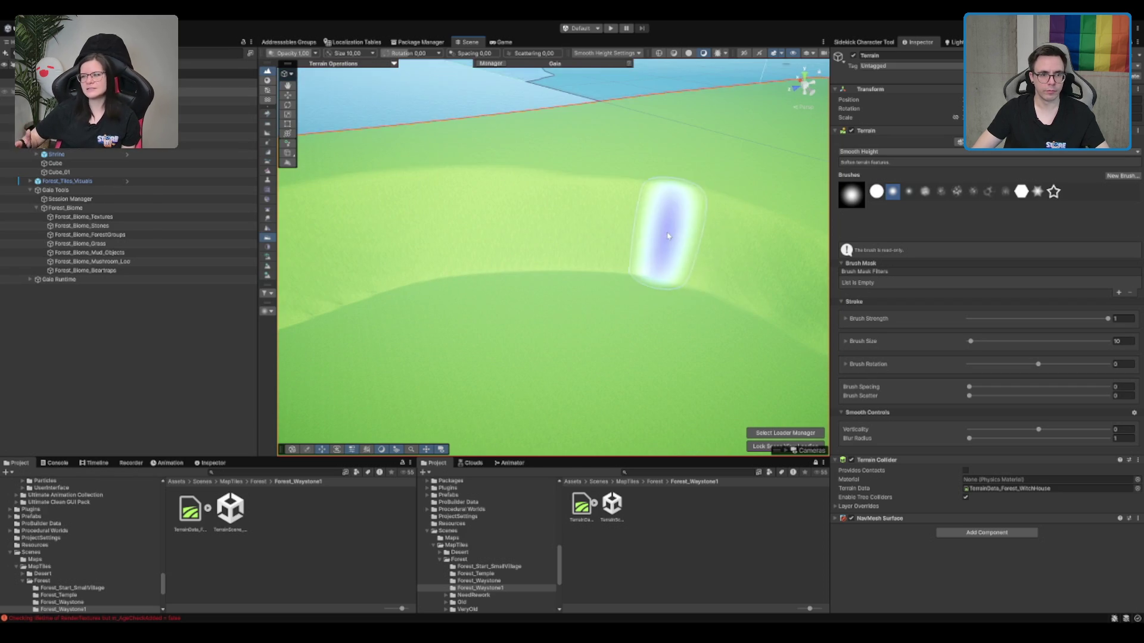
{"action": "key", "text": "ctrl+y"}
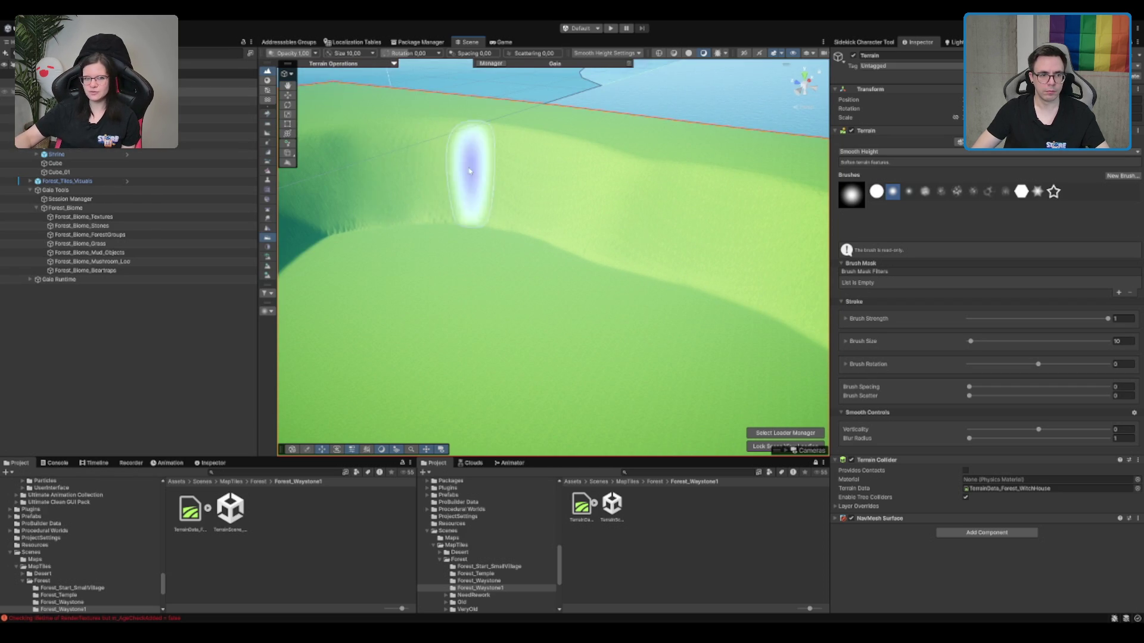
{"action": "key", "text": "ctrl+y"}
Pan along the ridge, smooth its edge along the full length, and frame the terrain tile.
{"action": "scroll", "coordinate": [510, 167], "scroll_direction": "up", "scroll_amount": 5}
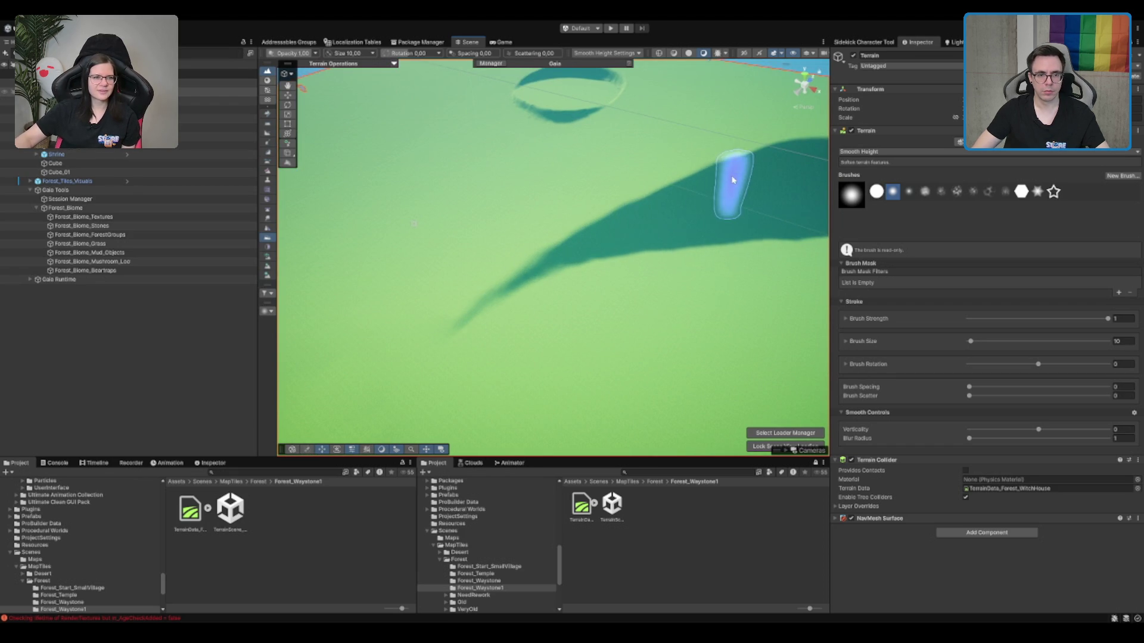
{"action": "left_click_drag", "start_coordinate": [735, 180], "coordinate": [648, 203]}
{"action": "left_click_drag", "start_coordinate": [755, 167], "coordinate": [534, 201]}
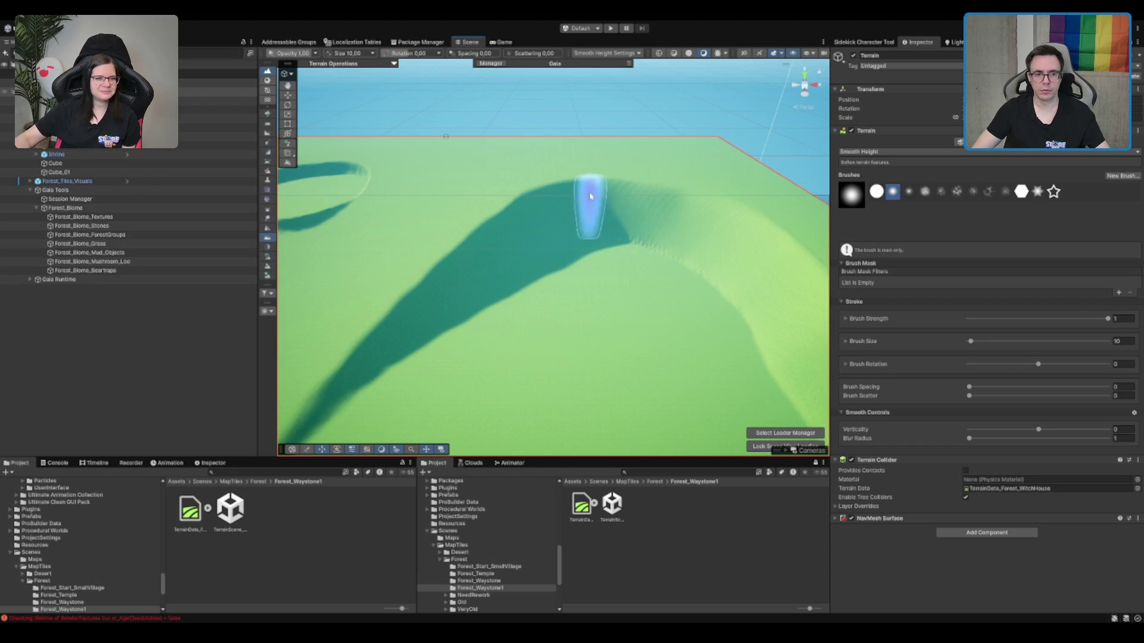
{"action": "left_click_drag", "start_coordinate": [625, 202], "coordinate": [717, 207]}
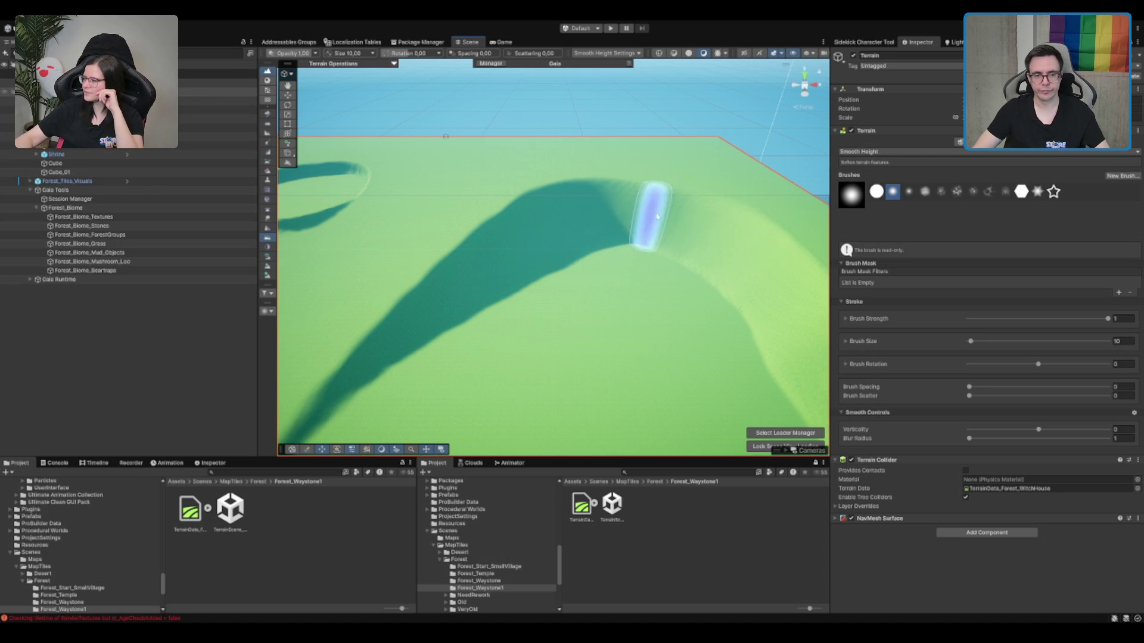
{"action": "key", "text": "f"}
{"action": "scroll", "coordinate": [634, 280], "scroll_direction": "up", "scroll_amount": 10}
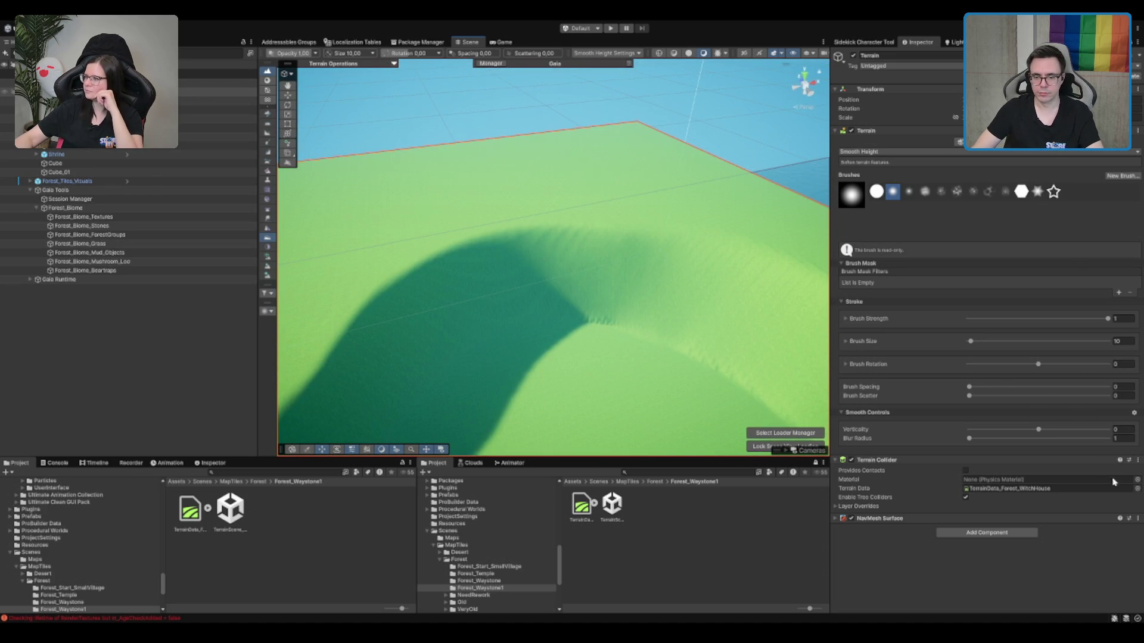
{"action": "left_click", "coordinate": [1120, 440]}
Set the Smooth Height blur radius to 2 and brush size to 15.
{"action": "type", "text": "2"}
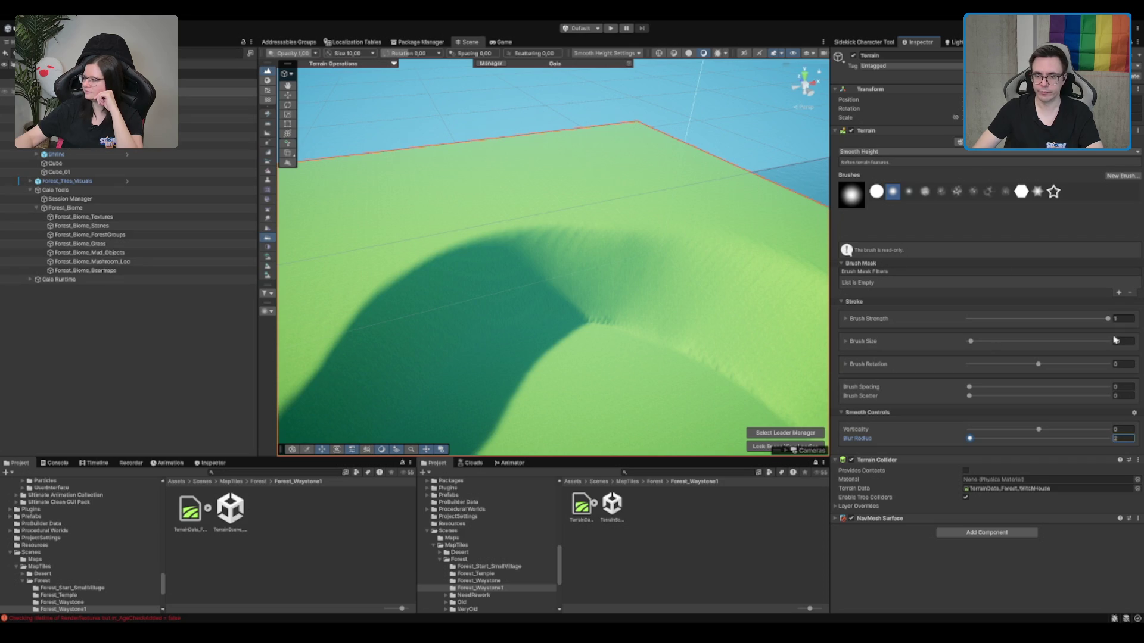
{"action": "double_click", "coordinate": [1120, 341]}
{"action": "type", "text": "15"}
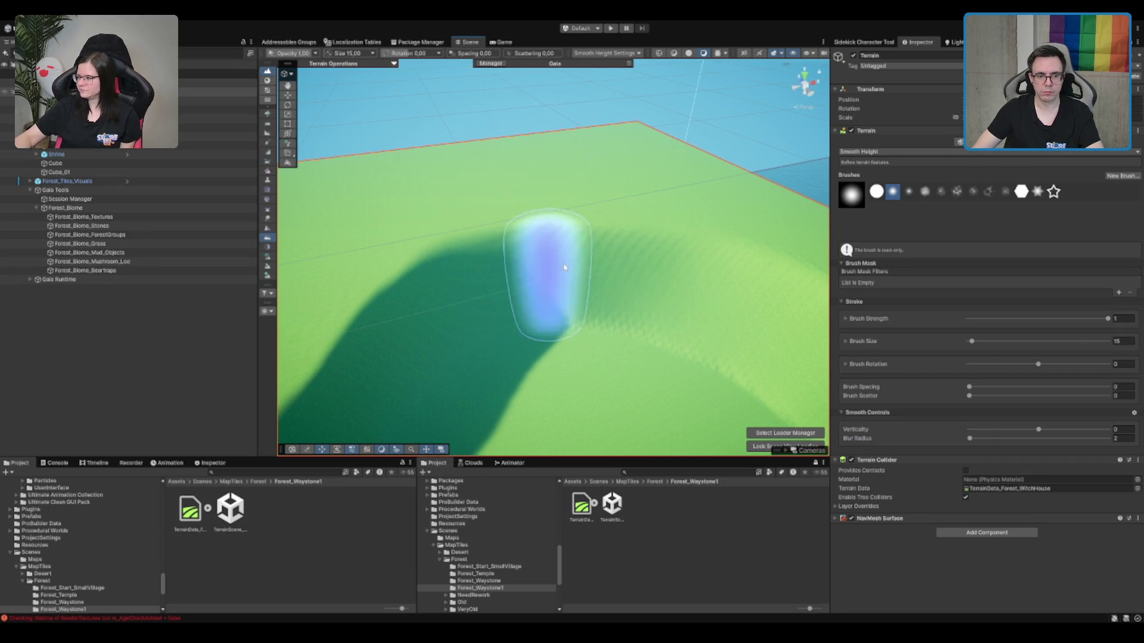
Orbit around the terrain tile, smoothing the ridge slopes, and tilt toward the small ring dent.
{"action": "scroll", "coordinate": [703, 261], "scroll_direction": "down", "scroll_amount": 5}
{"action": "left_click_drag", "start_coordinate": [703, 261], "coordinate": [531, 268]}
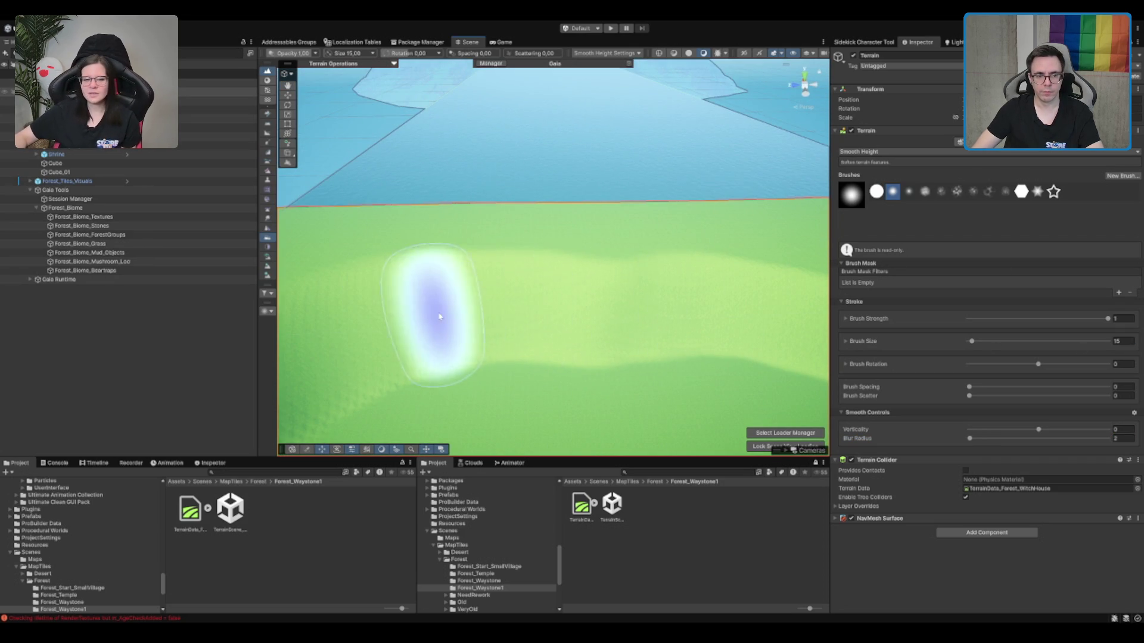
{"action": "left_click_drag", "start_coordinate": [693, 288], "coordinate": [536, 281]}
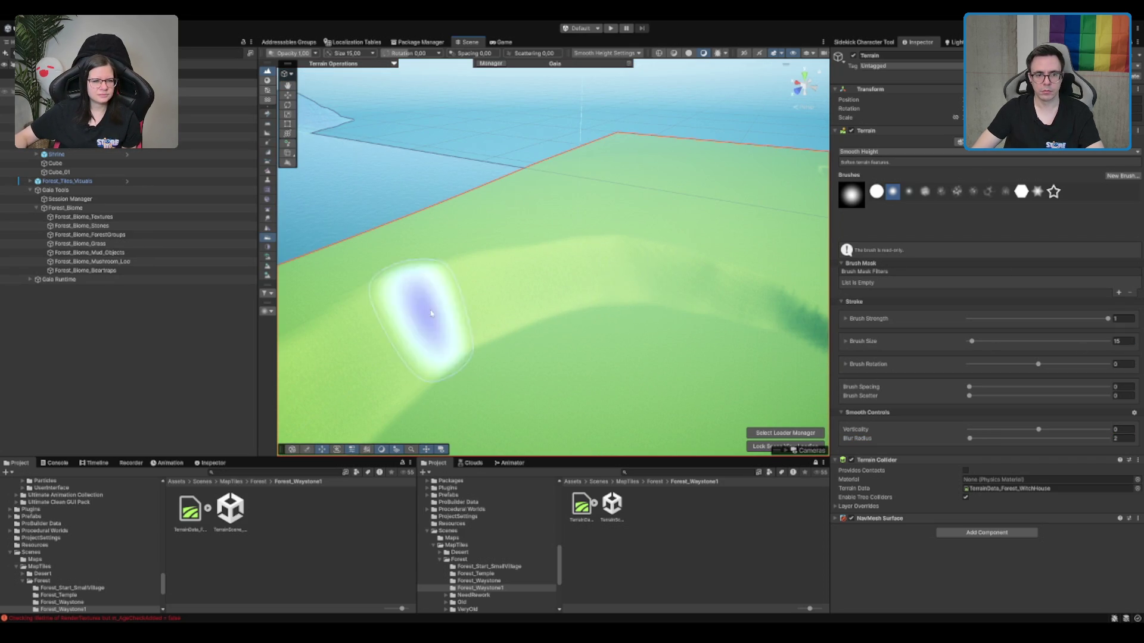
{"action": "left_click_drag", "start_coordinate": [706, 289], "coordinate": [572, 311]}
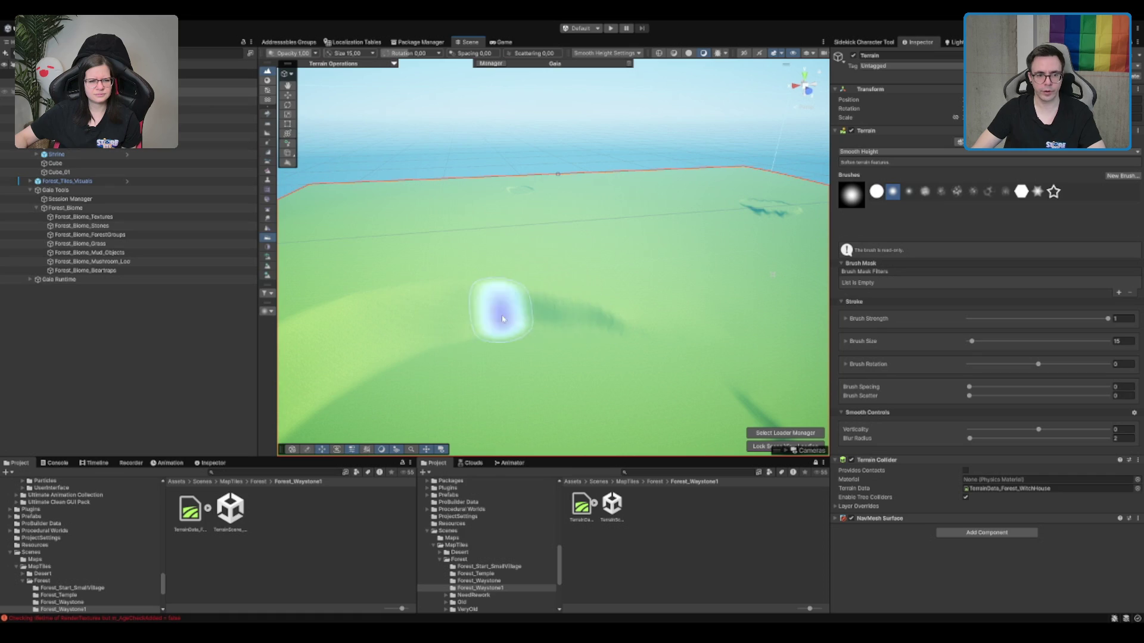
{"action": "left_click_drag", "start_coordinate": [739, 366], "coordinate": [592, 299]}
{"action": "mouse_move", "coordinate": [504, 225]}
{"action": "left_mouse_down"}
{"action": "mouse_move", "coordinate": [560, 155]}
{"action": "mouse_move", "coordinate": [579, 184]}
{"action": "mouse_move", "coordinate": [689, 201]}
{"action": "left_mouse_up"}
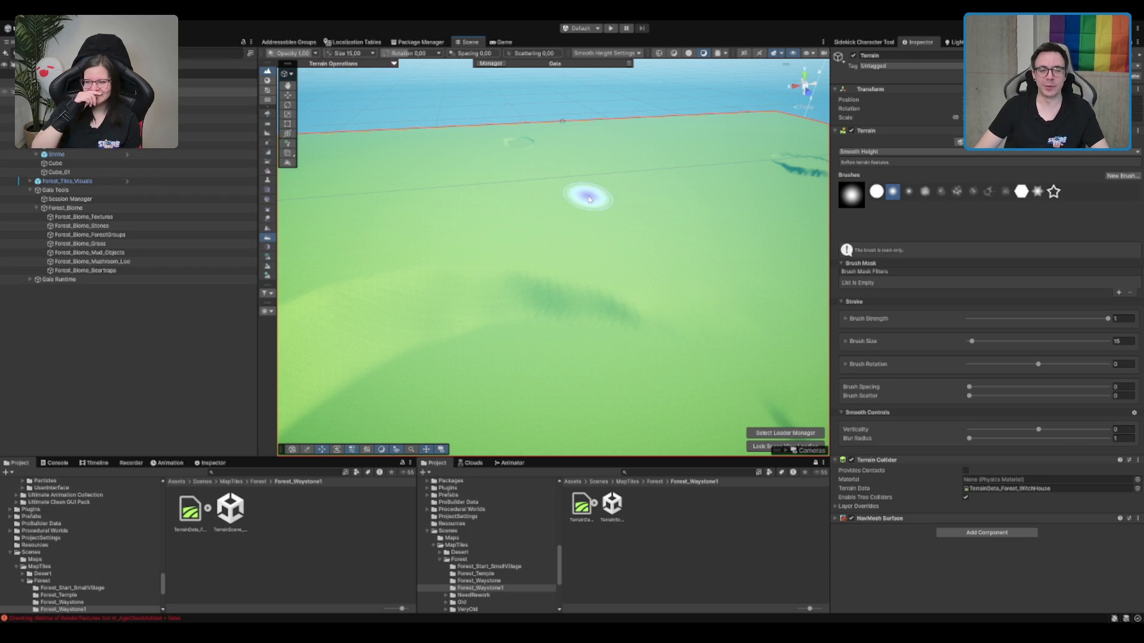
{"action": "mouse_move", "coordinate": [669, 180]}
{"action": "left_mouse_down"}
{"action": "mouse_move", "coordinate": [504, 205]}
{"action": "mouse_move", "coordinate": [738, 189]}
{"action": "mouse_move", "coordinate": [480, 230]}
{"action": "mouse_move", "coordinate": [679, 273]}
{"action": "mouse_move", "coordinate": [415, 251]}
{"action": "mouse_move", "coordinate": [684, 263]}
{"action": "mouse_move", "coordinate": [659, 243]}
{"action": "mouse_move", "coordinate": [646, 253]}
{"action": "mouse_move", "coordinate": [671, 257]}
{"action": "left_mouse_up"}
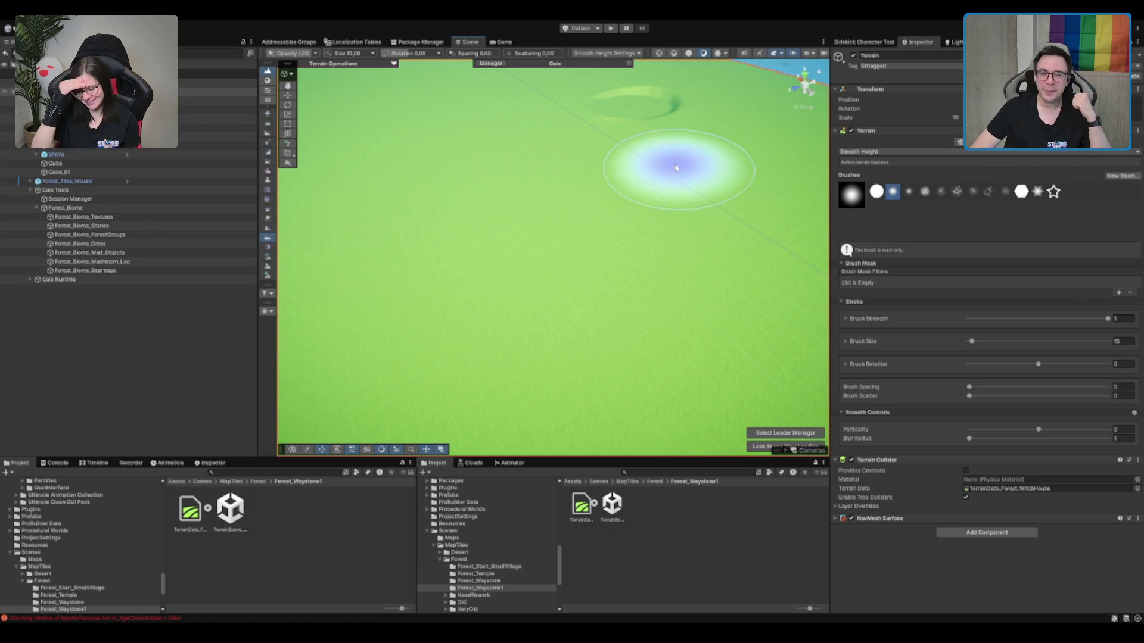
{"action": "mouse_move", "coordinate": [674, 184]}
{"action": "left_mouse_down"}
{"action": "mouse_move", "coordinate": [659, 176]}
{"action": "mouse_move", "coordinate": [631, 205]}
{"action": "mouse_move", "coordinate": [498, 258]}
{"action": "mouse_move", "coordinate": [450, 295]}
{"action": "mouse_move", "coordinate": [454, 286]}
{"action": "mouse_move", "coordinate": [447, 345]}
{"action": "mouse_move", "coordinate": [766, 217]}
{"action": "mouse_move", "coordinate": [332, 293]}
{"action": "left_mouse_up"}
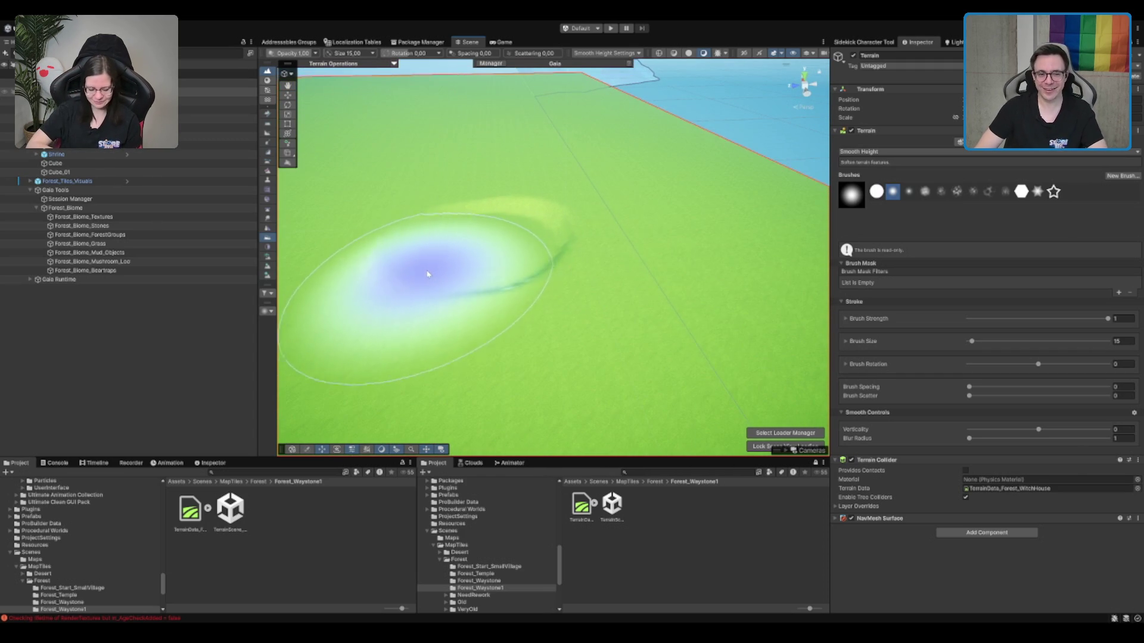
Set the smoothing brush to size 5 and smooth the dark marks on the small ring dent.
{"action": "type", "text": "5"}
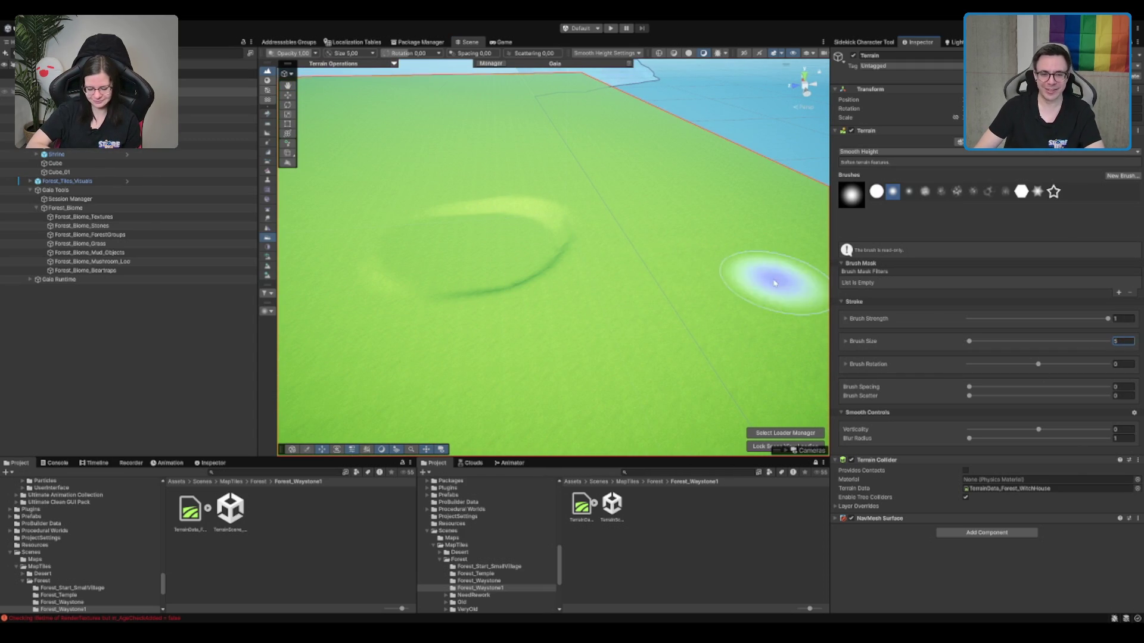
{"action": "left_click_drag", "start_coordinate": [434, 246], "coordinate": [568, 284]}
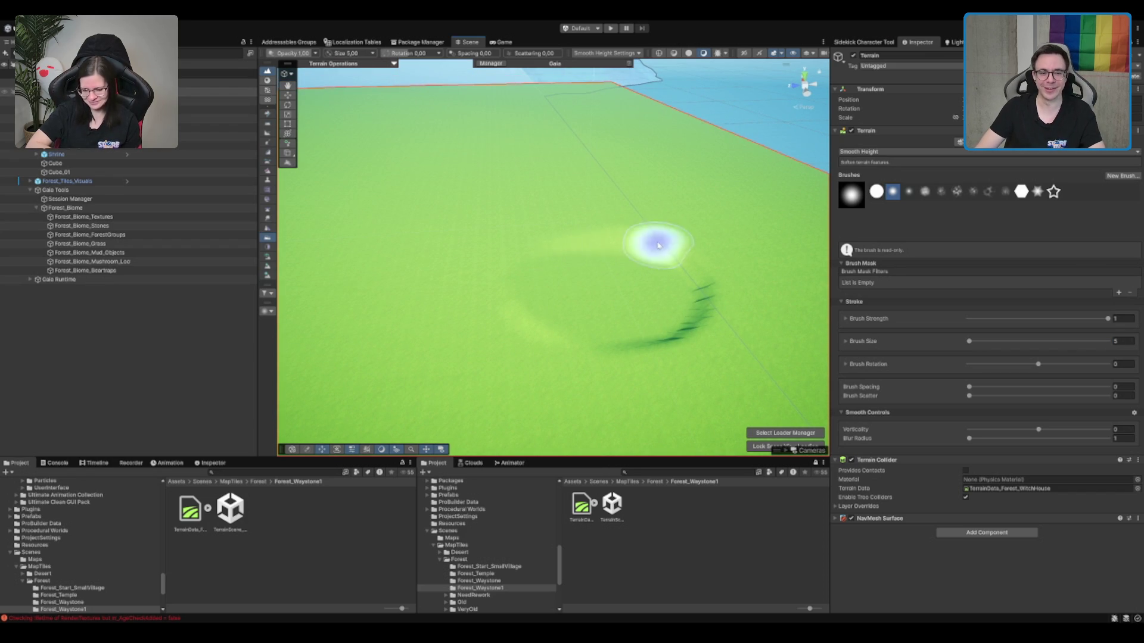
{"action": "mouse_move", "coordinate": [659, 250]}
{"action": "left_mouse_down"}
{"action": "mouse_move", "coordinate": [700, 304]}
{"action": "mouse_move", "coordinate": [588, 357]}
{"action": "mouse_move", "coordinate": [528, 322]}
{"action": "mouse_move", "coordinate": [564, 328]}
{"action": "mouse_move", "coordinate": [529, 271]}
{"action": "mouse_move", "coordinate": [526, 335]}
{"action": "mouse_move", "coordinate": [552, 304]}
{"action": "mouse_move", "coordinate": [584, 297]}
{"action": "left_mouse_up"}
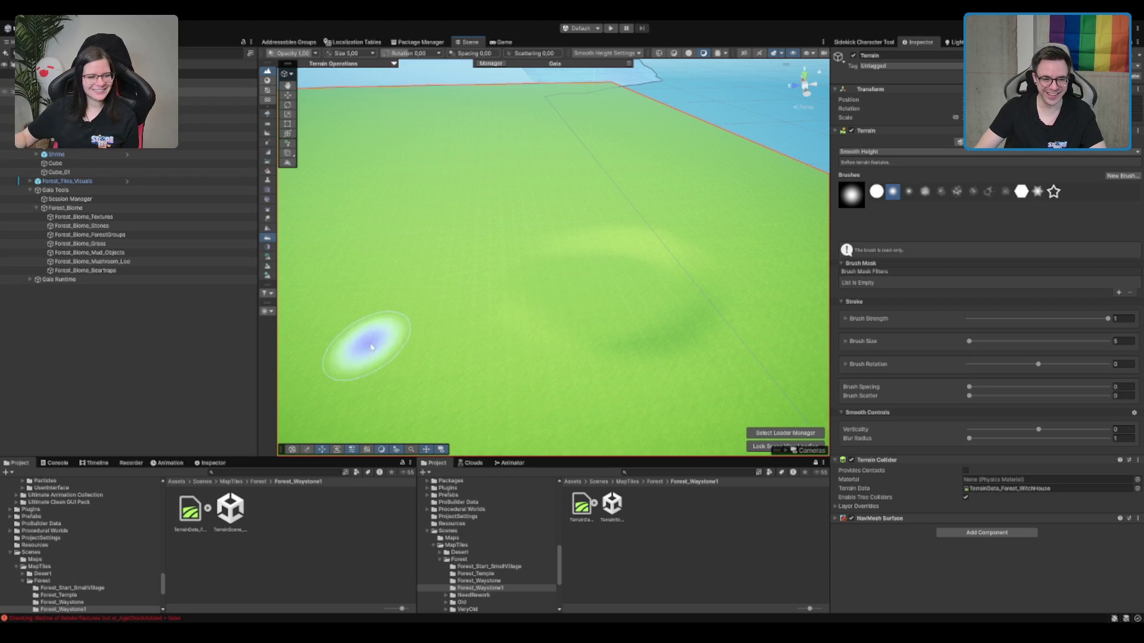
{"action": "scroll", "coordinate": [526, 307], "scroll_direction": "up", "scroll_amount": 2}
{"action": "scroll", "coordinate": [529, 316], "scroll_direction": "down", "scroll_amount": 3}
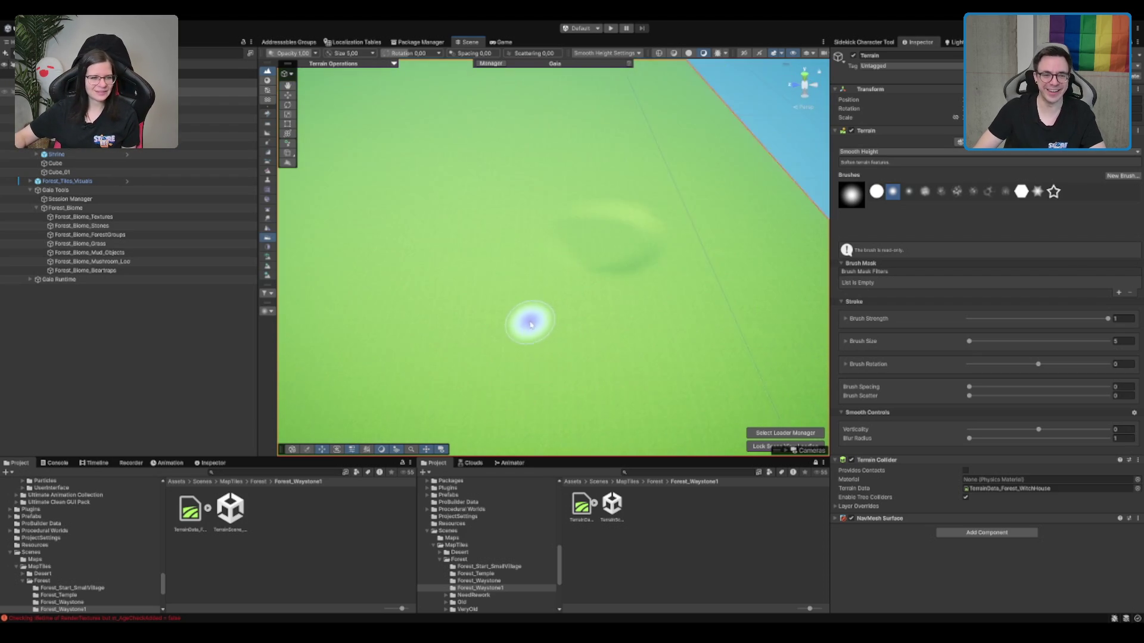
{"action": "scroll", "coordinate": [760, 182], "scroll_direction": "up", "scroll_amount": 5}
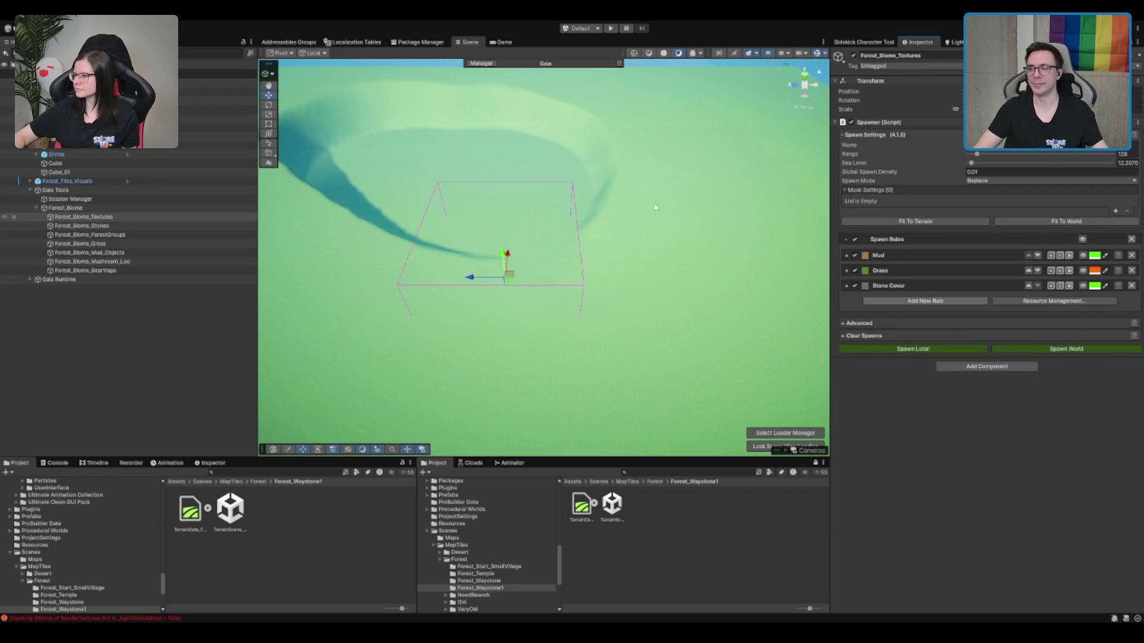
Reselect the terrain so Smooth Height returns with brush size 5 and blur radius 1.
{"action": "scroll", "coordinate": [700, 222], "scroll_direction": "down", "scroll_amount": 3}
{"action": "scroll", "coordinate": [571, 266], "scroll_direction": "up", "scroll_amount": 3}
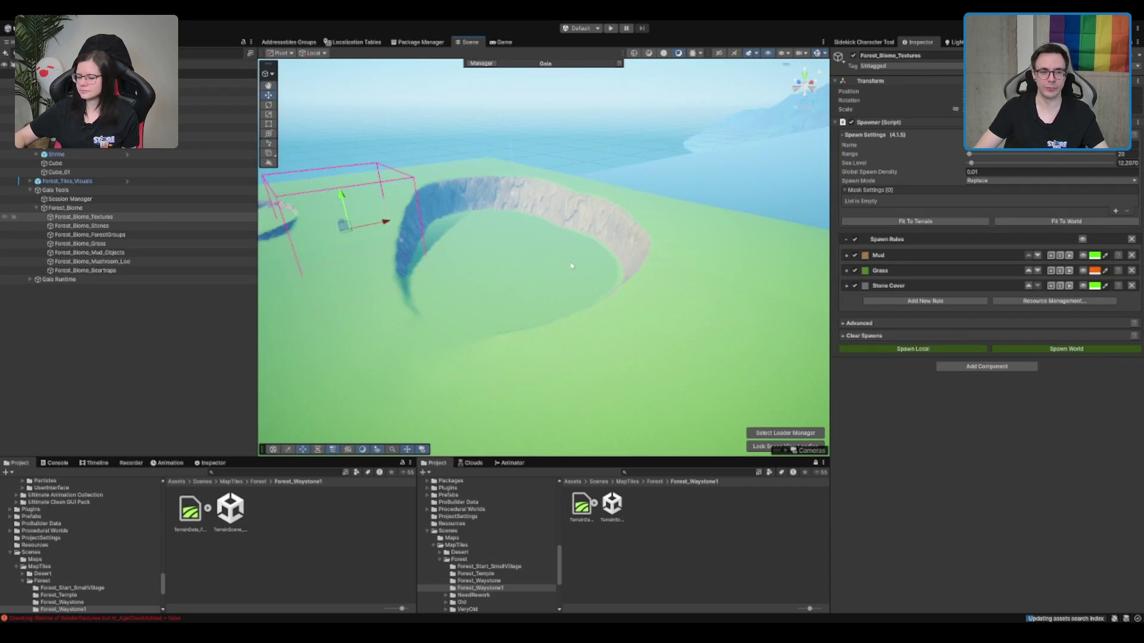
{"action": "scroll", "coordinate": [572, 266], "scroll_direction": "down", "scroll_amount": 5}
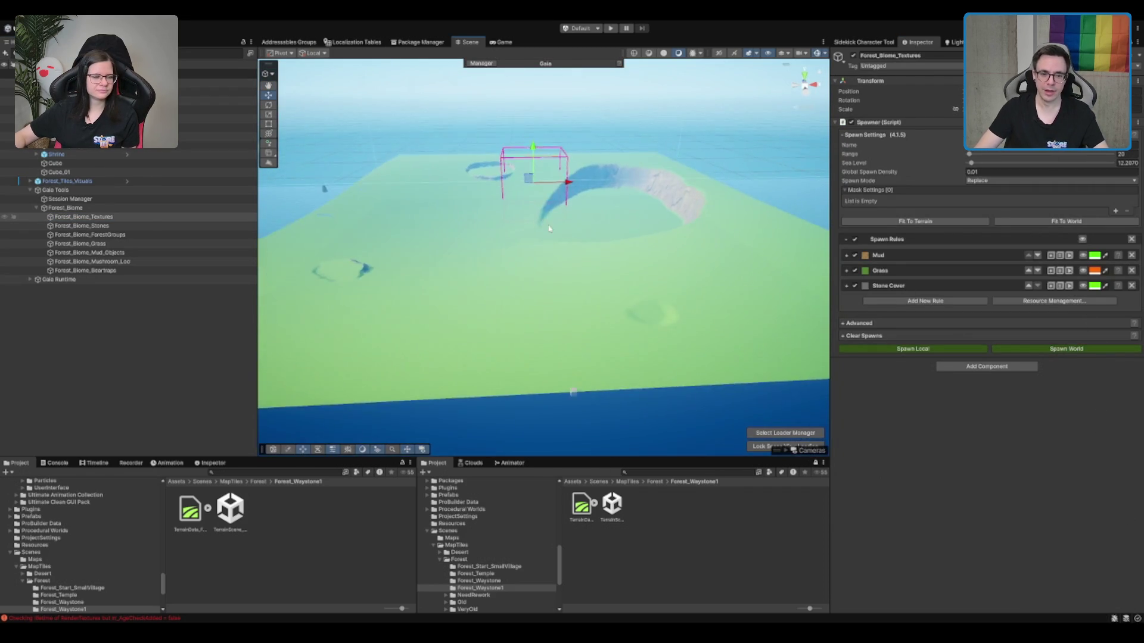
{"action": "scroll", "coordinate": [549, 228], "scroll_direction": "up", "scroll_amount": 10}
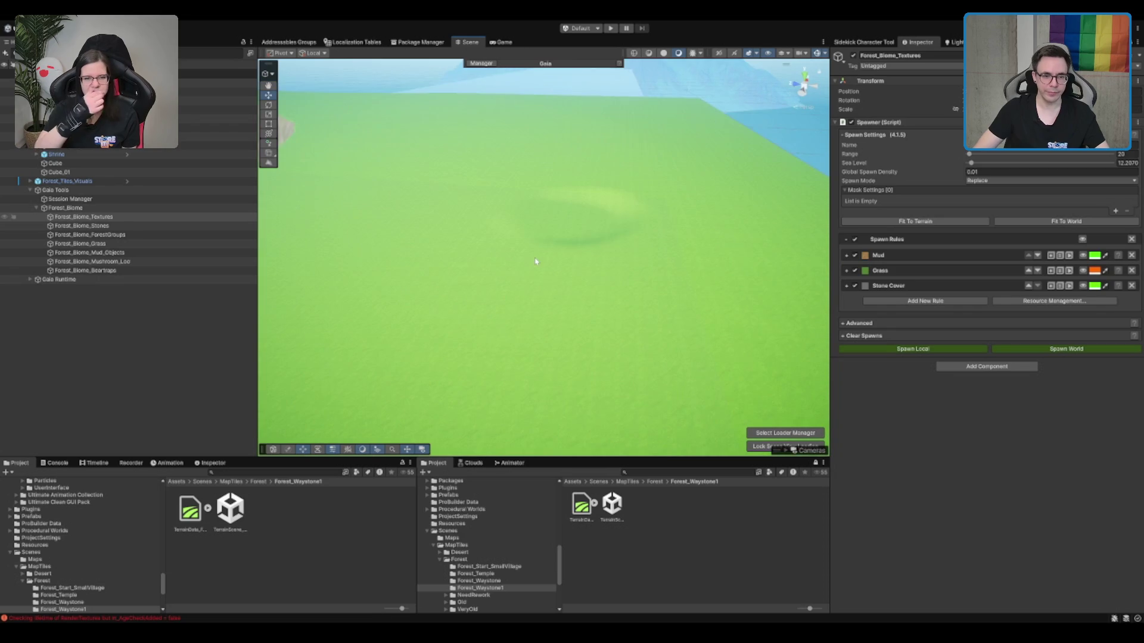
{"action": "left_click", "coordinate": [590, 222]}
{"action": "scroll", "coordinate": [596, 248], "scroll_direction": "up", "scroll_amount": 2}
{"action": "scroll", "coordinate": [636, 253], "scroll_direction": "down", "scroll_amount": 4}
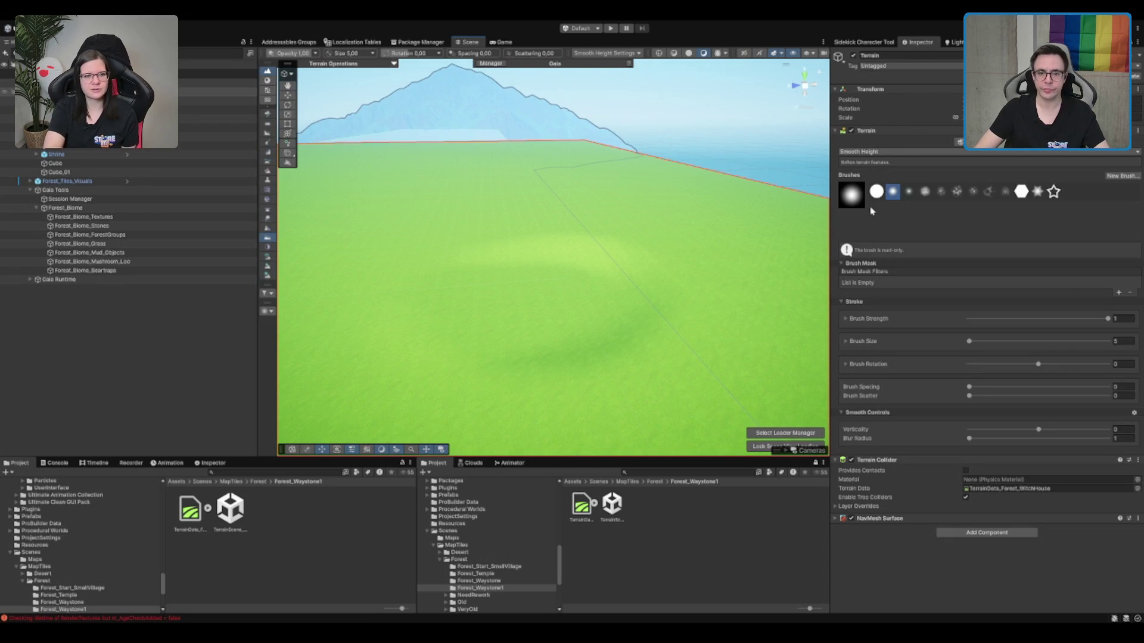
Raise a patch of open terrain to the sampled height of 48.12088 with Set Height.
{"action": "key", "text": "F3"}
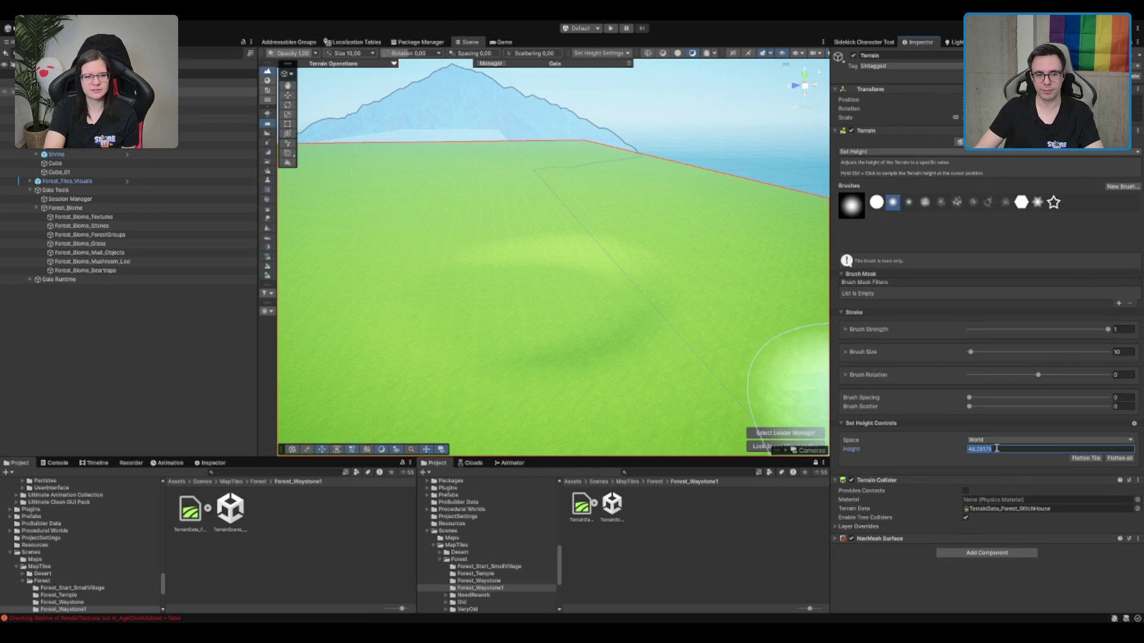
{"action": "left_click", "coordinate": [464, 345]}
{"action": "left_click_drag", "start_coordinate": [510, 311], "coordinate": [596, 306]}
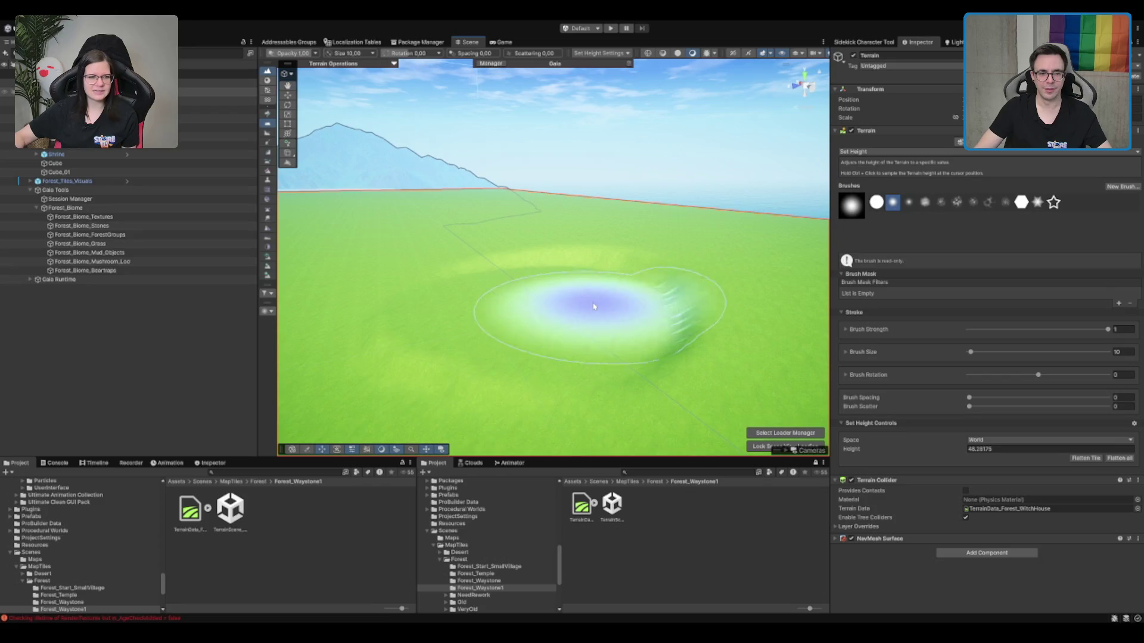
{"action": "left_click", "coordinate": [525, 320], "text": "ctrl"}
{"action": "left_click_drag", "start_coordinate": [525, 320], "coordinate": [556, 327]}
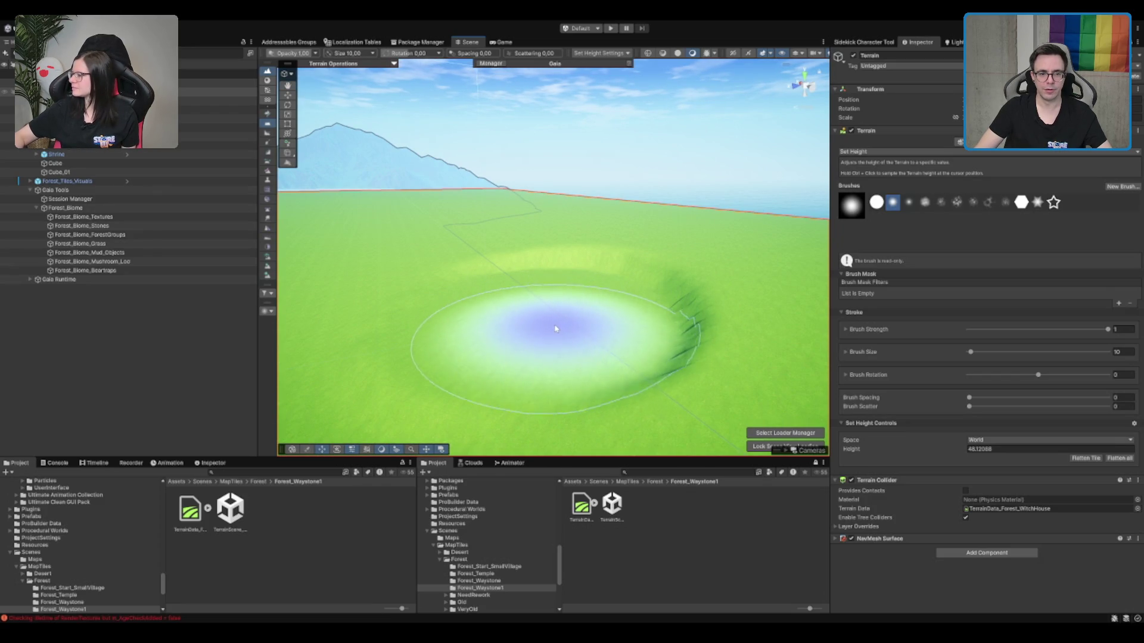
{"action": "scroll", "coordinate": [536, 332], "scroll_direction": "down", "scroll_amount": 5}
{"action": "left_click_drag", "start_coordinate": [537, 288], "coordinate": [548, 332]}
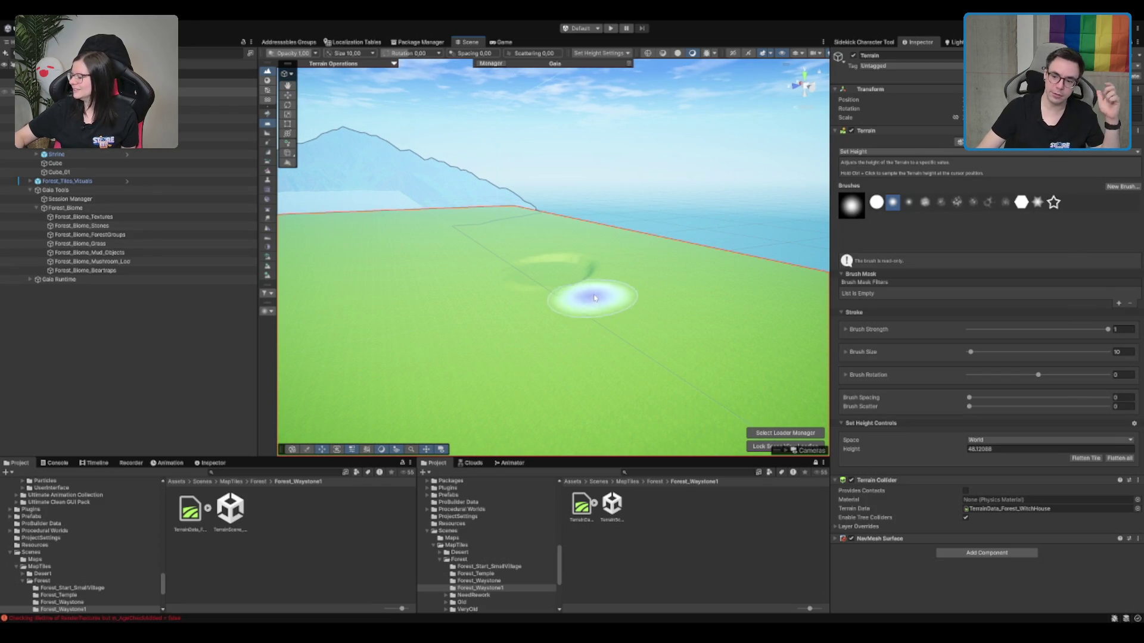
{"action": "scroll", "coordinate": [747, 276], "scroll_direction": "up", "scroll_amount": 3}
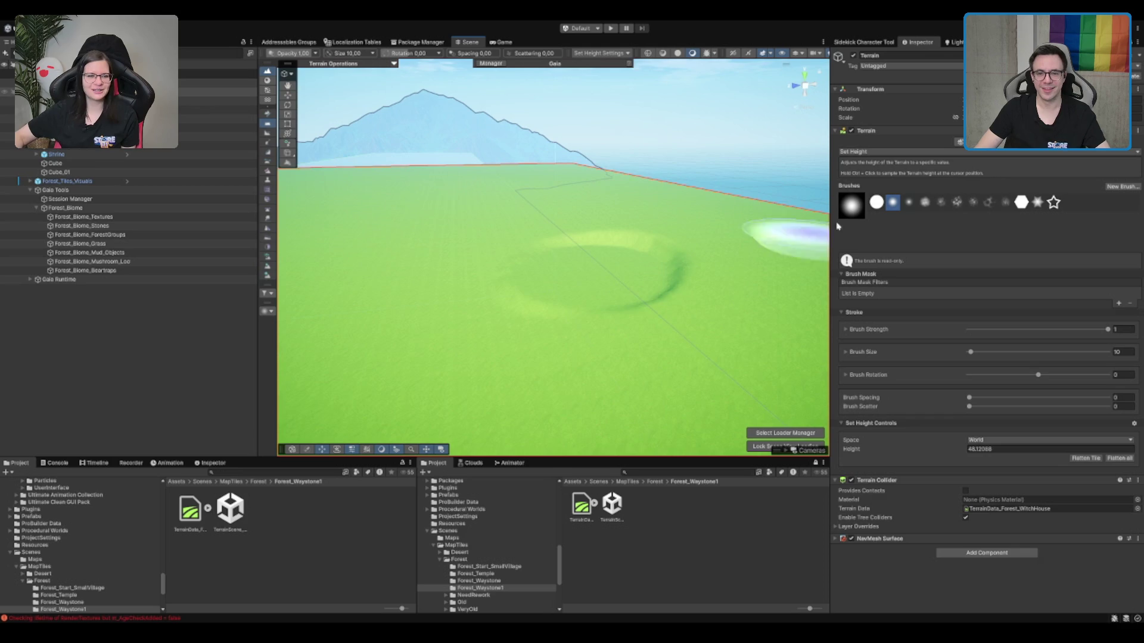
Smooth away the dark spiky ridge left beside the raised patch.
{"action": "key", "text": "shift"}
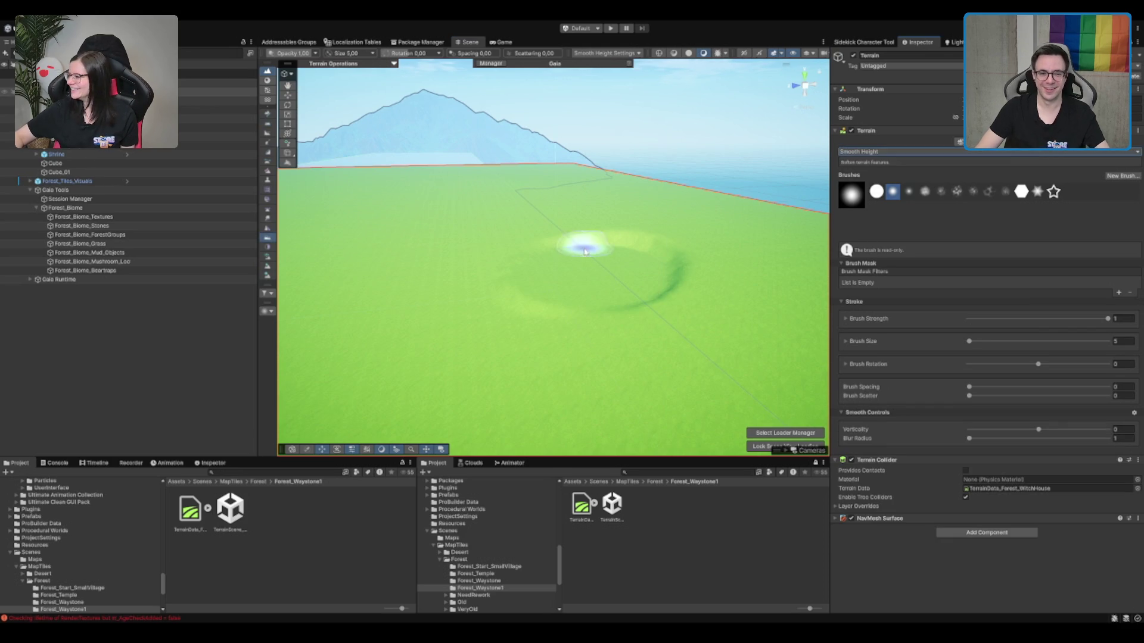
{"action": "scroll", "coordinate": [584, 250], "scroll_direction": "up", "scroll_amount": 5}
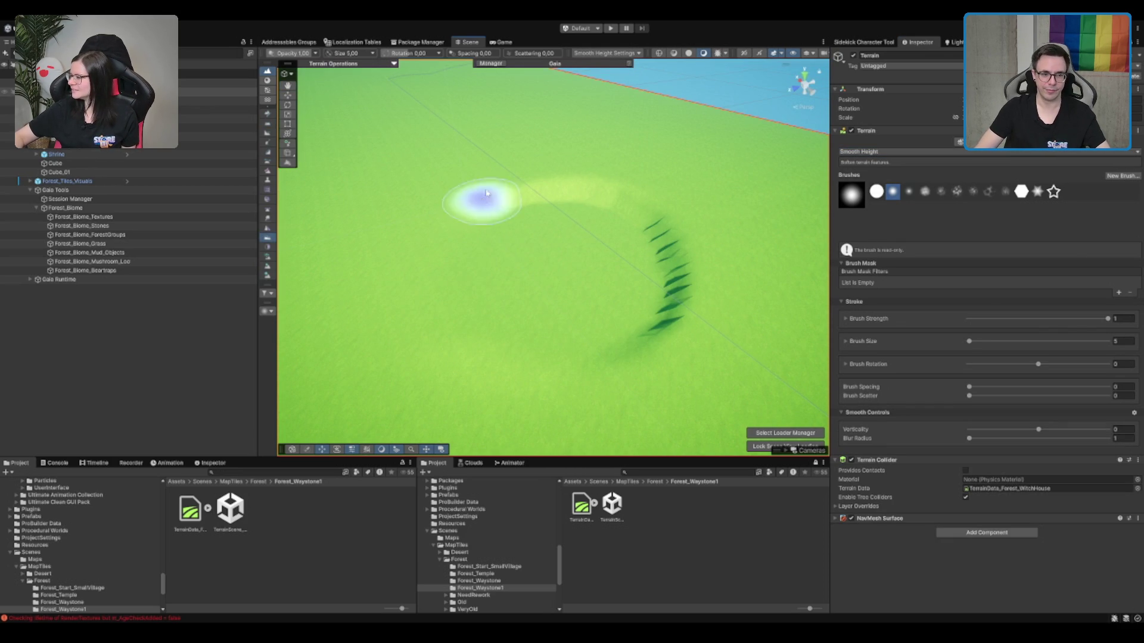
{"action": "mouse_move", "coordinate": [605, 187]}
{"action": "left_mouse_down"}
{"action": "mouse_move", "coordinate": [651, 357]}
{"action": "mouse_move", "coordinate": [604, 218]}
{"action": "left_mouse_up"}
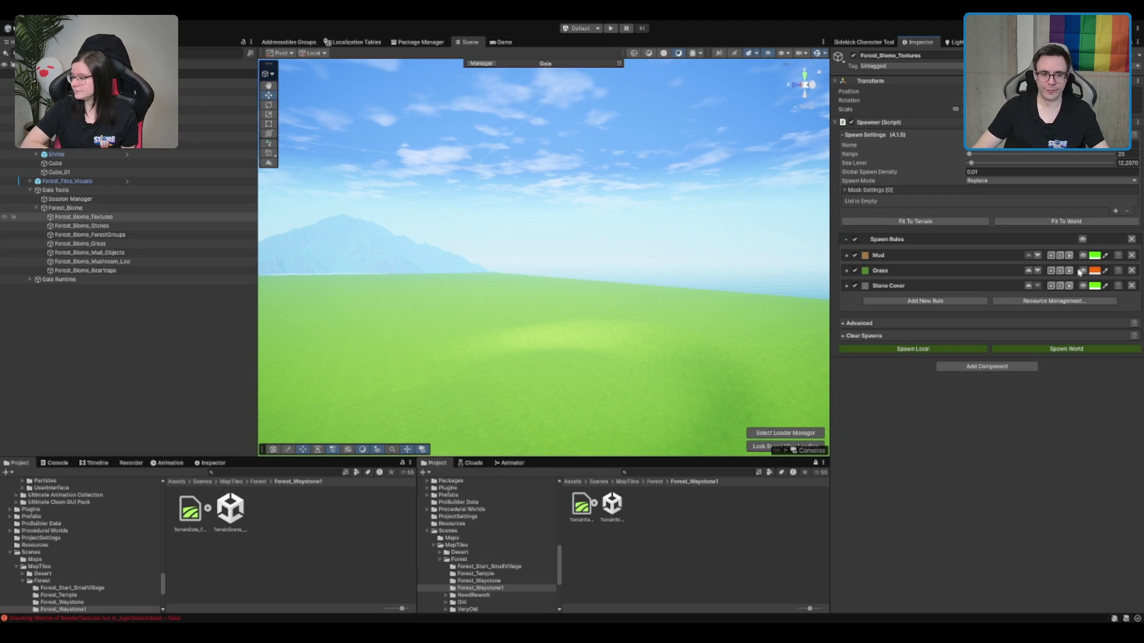
{"action": "left_click_drag", "start_coordinate": [694, 248], "coordinate": [750, 237]}
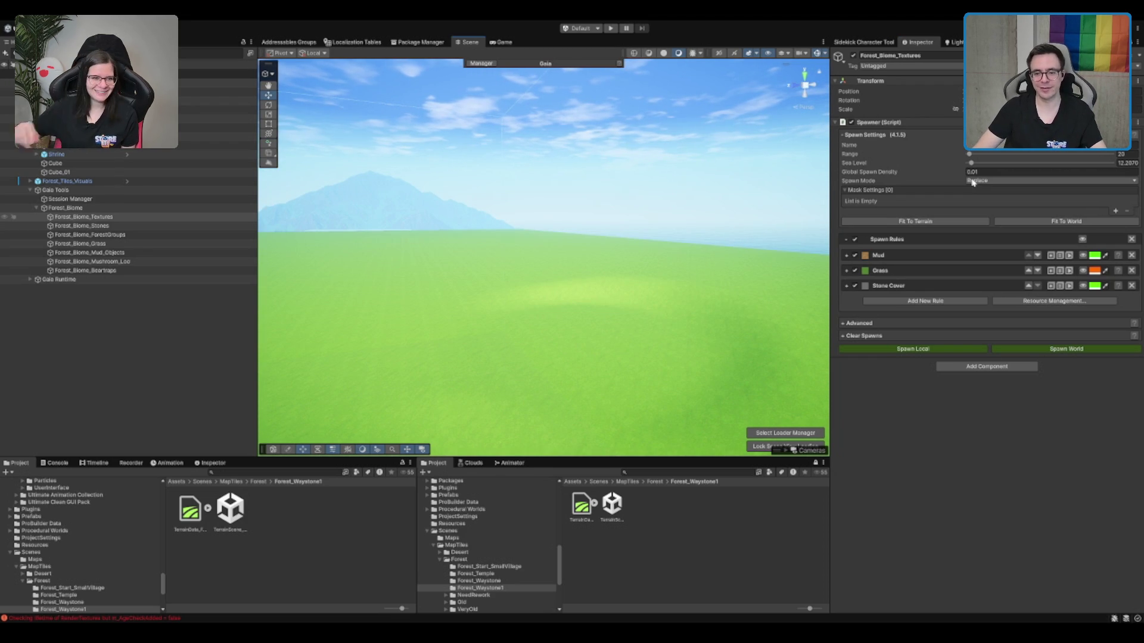
{"action": "left_click_drag", "start_coordinate": [727, 268], "coordinate": [674, 258]}
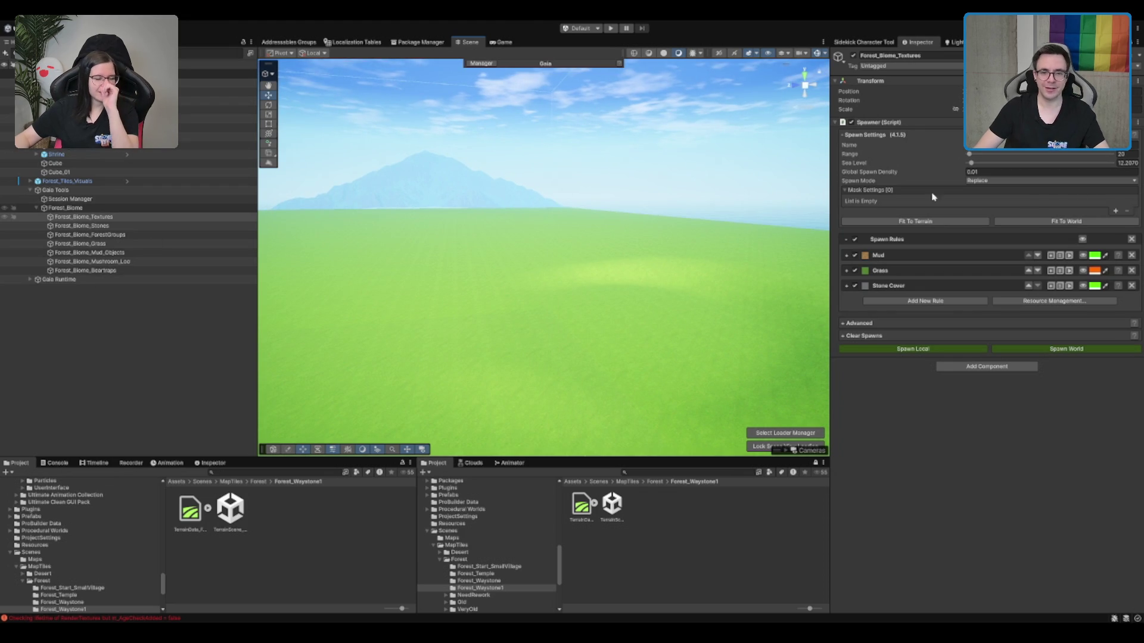
Reselect the terrain and switch to Set Height with brush size 10, target height near 48.1.
{"action": "left_click_drag", "start_coordinate": [666, 228], "coordinate": [667, 234]}
{"action": "left_click", "coordinate": [667, 234]}
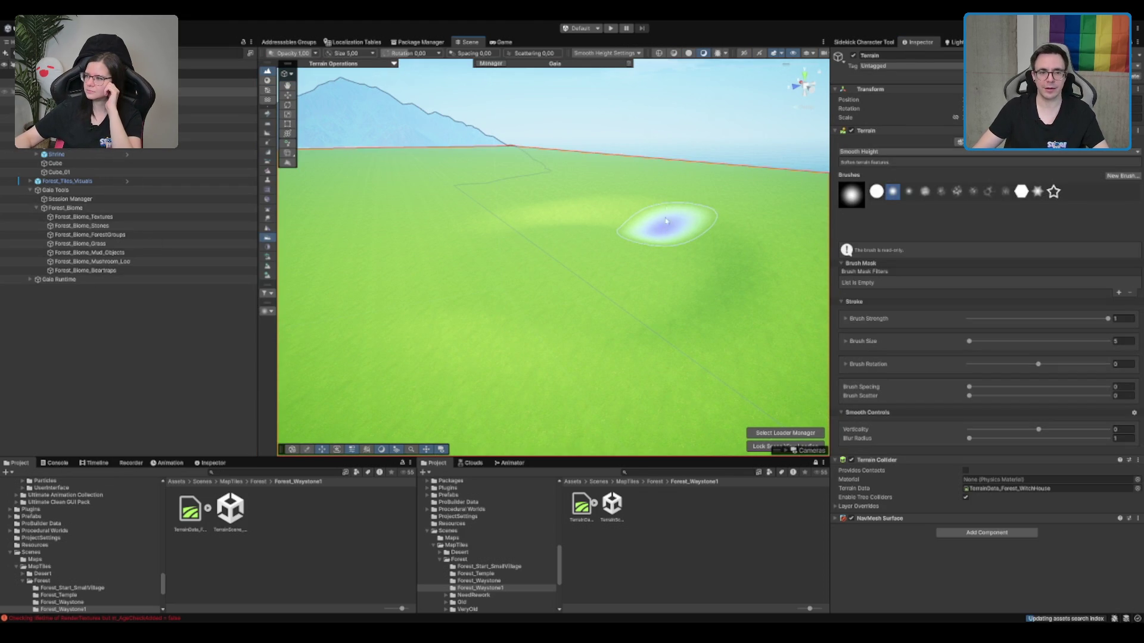
{"action": "left_click_drag", "start_coordinate": [694, 228], "coordinate": [669, 189]}
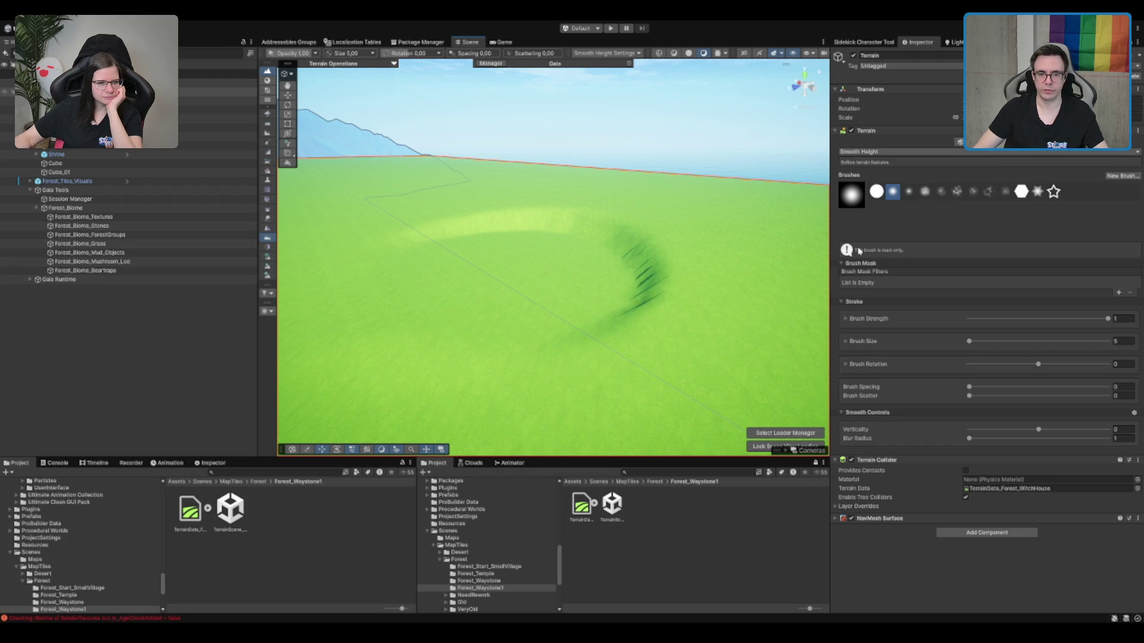
{"action": "key", "text": "F3"}
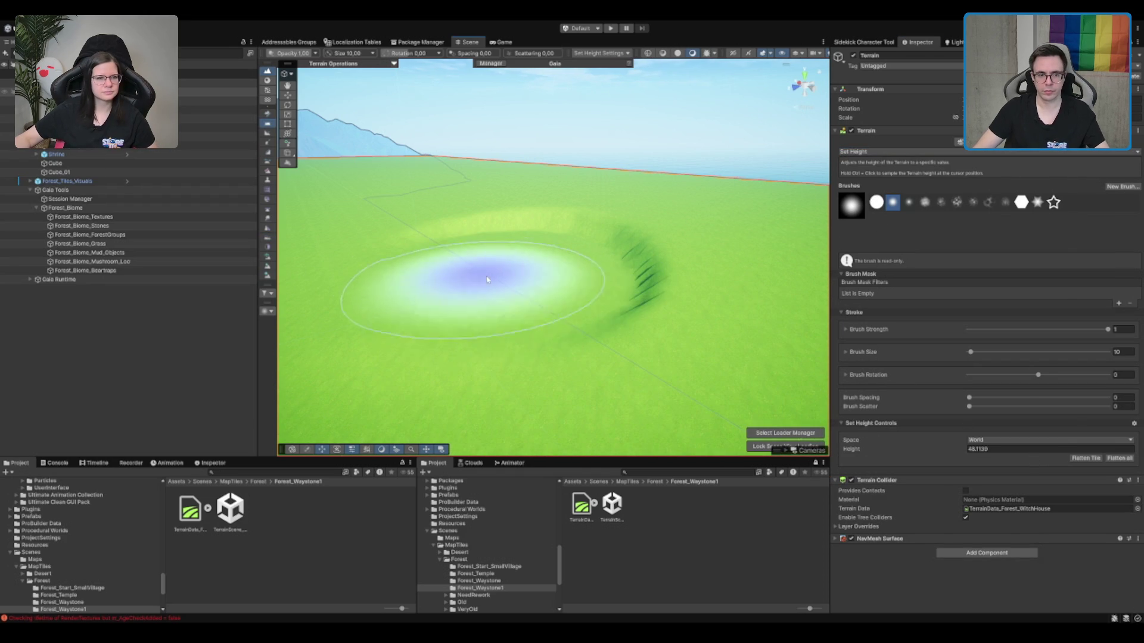
Set the height brush size to 5 and paint a raised band around the ring.
{"action": "double_click", "coordinate": [1125, 351]}
{"action": "type", "text": "5"}
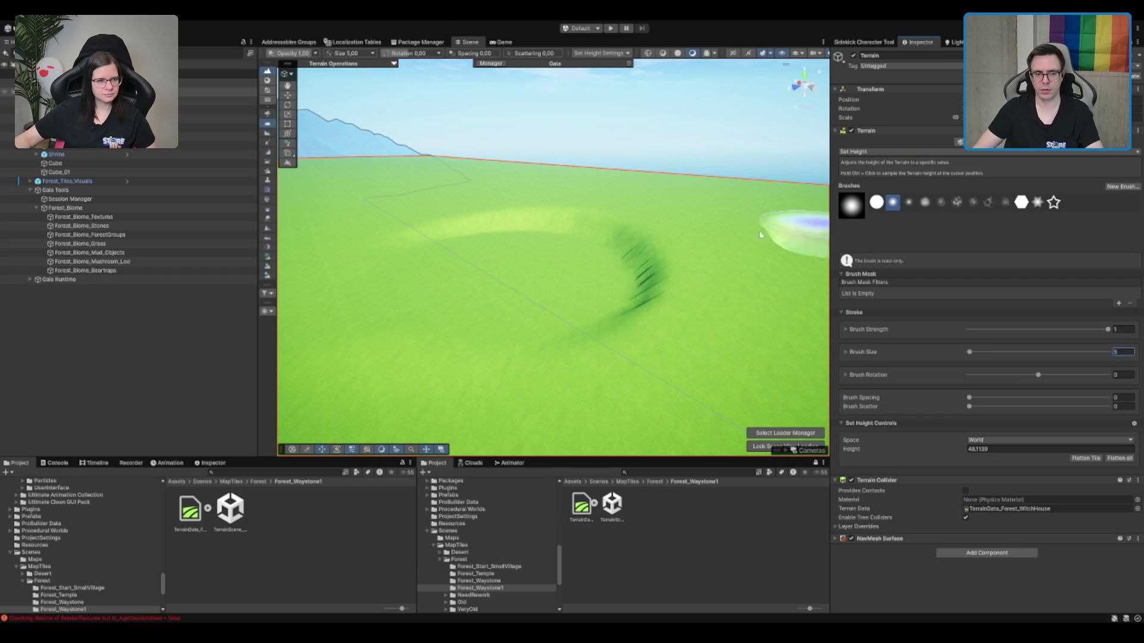
{"action": "key", "text": "Return"}
{"action": "scroll", "coordinate": [408, 255], "scroll_direction": "up", "scroll_amount": 5}
{"action": "mouse_move", "coordinate": [553, 246]}
{"action": "left_mouse_down"}
{"action": "mouse_move", "coordinate": [587, 332]}
{"action": "mouse_move", "coordinate": [606, 298]}
{"action": "mouse_move", "coordinate": [601, 255]}
{"action": "left_mouse_up"}
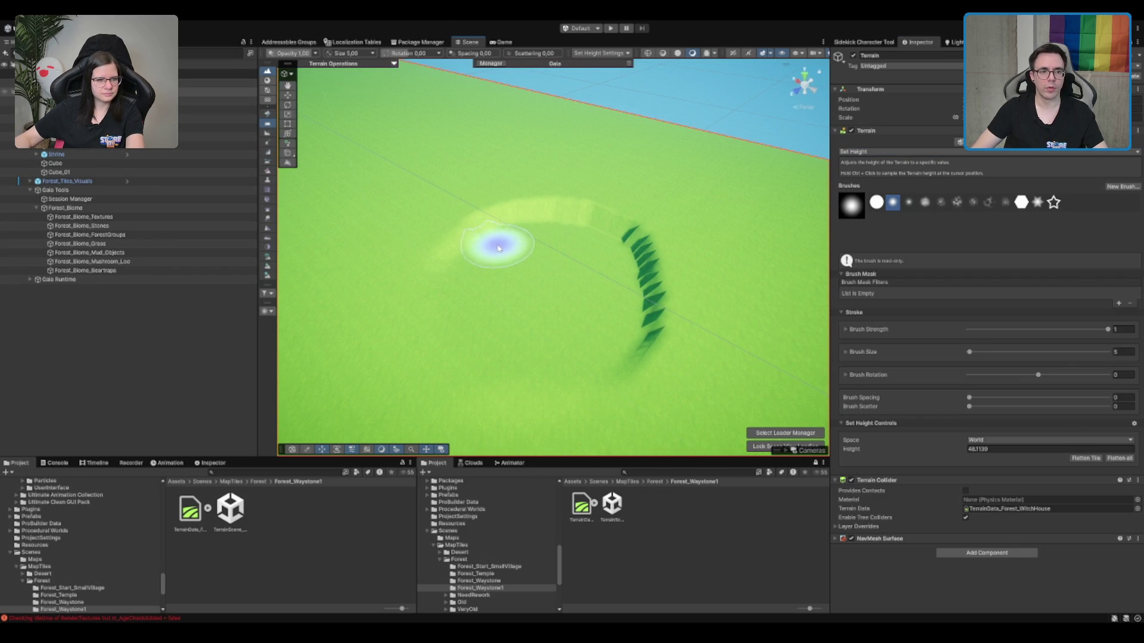
{"action": "mouse_move", "coordinate": [482, 261]}
{"action": "left_mouse_down"}
{"action": "mouse_move", "coordinate": [434, 299]}
{"action": "mouse_move", "coordinate": [447, 235]}
{"action": "mouse_move", "coordinate": [549, 220]}
{"action": "mouse_move", "coordinate": [506, 232]}
{"action": "mouse_move", "coordinate": [503, 207]}
{"action": "mouse_move", "coordinate": [582, 250]}
{"action": "mouse_move", "coordinate": [578, 212]}
{"action": "mouse_move", "coordinate": [638, 230]}
{"action": "mouse_move", "coordinate": [656, 383]}
{"action": "mouse_move", "coordinate": [643, 243]}
{"action": "left_mouse_up"}
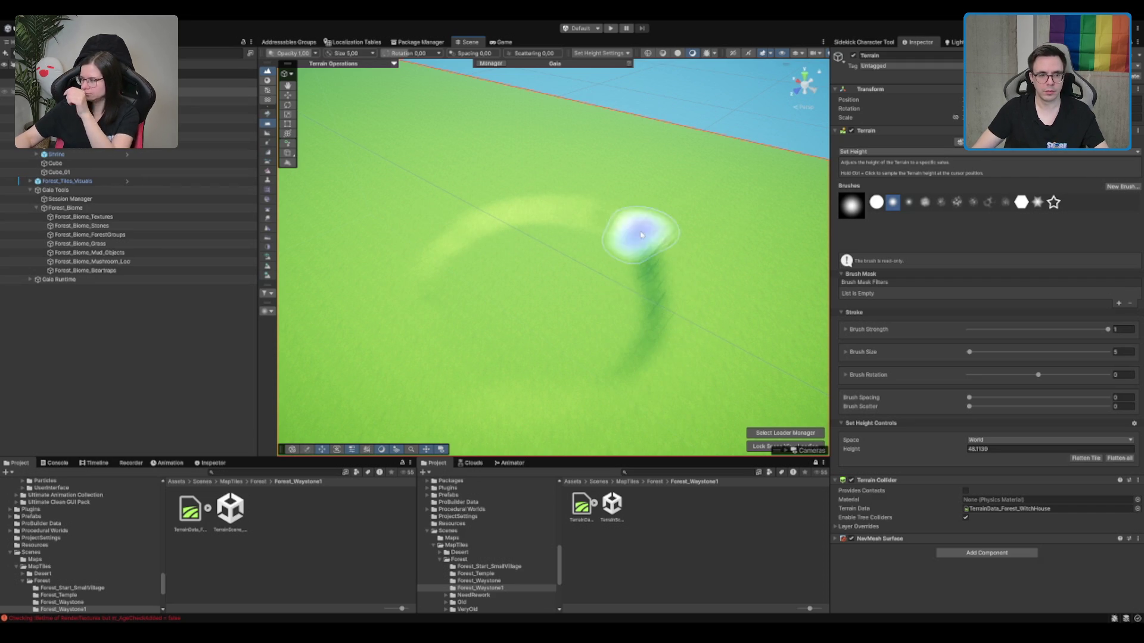
Select Forest_Biome_Textures, look over the mud patch, then reselect the terrain.
{"action": "left_click", "coordinate": [112, 218]}
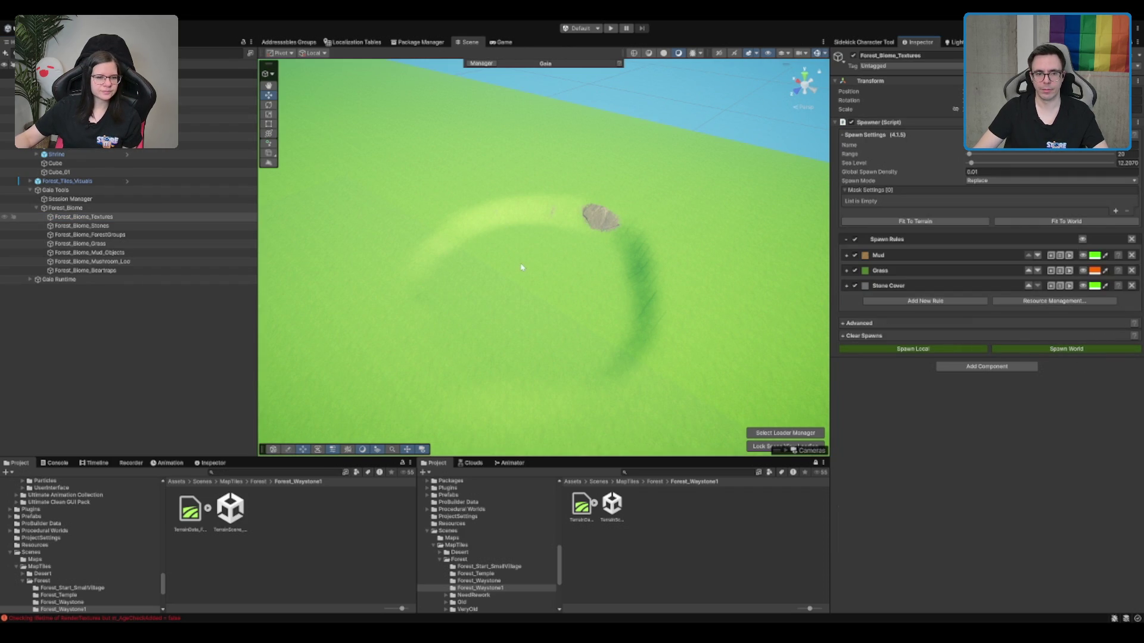
{"action": "scroll", "coordinate": [663, 268], "scroll_direction": "up", "scroll_amount": 5}
{"action": "mouse_move", "coordinate": [669, 271]}
{"action": "left_mouse_down"}
{"action": "mouse_move", "coordinate": [679, 205]}
{"action": "mouse_move", "coordinate": [684, 214]}
{"action": "left_mouse_up"}
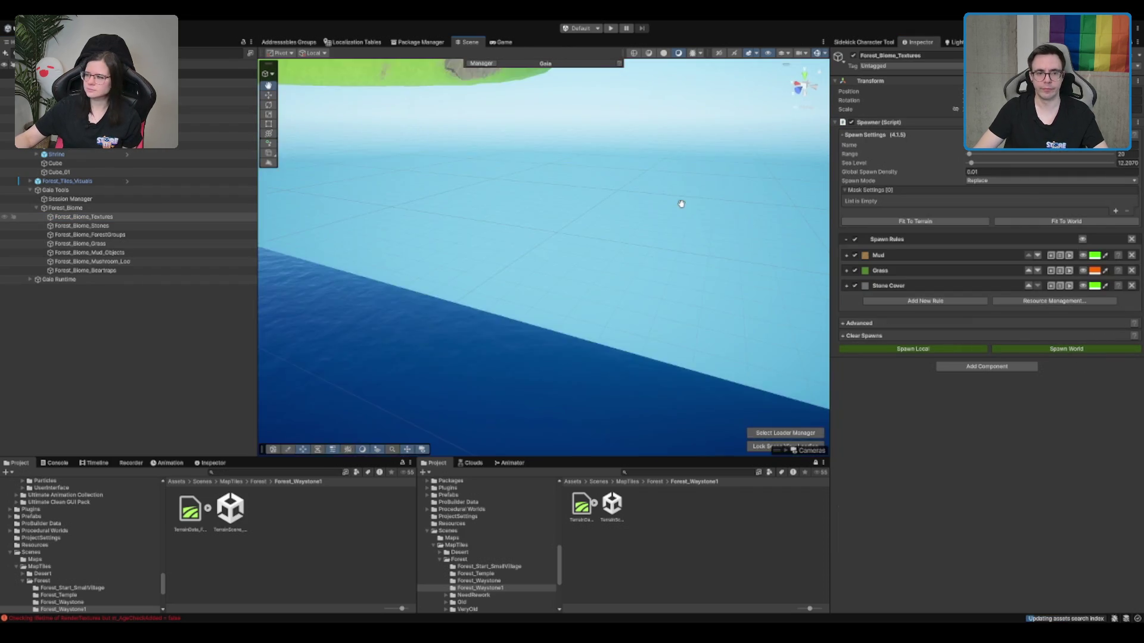
{"action": "left_click_drag", "start_coordinate": [681, 297], "coordinate": [647, 278]}
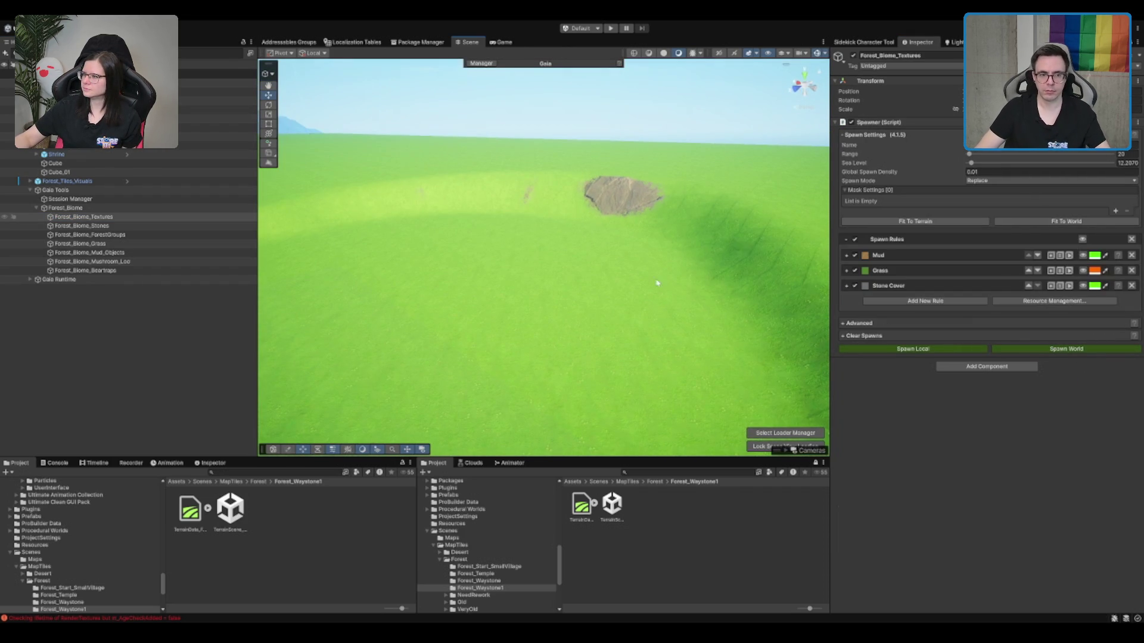
{"action": "left_click", "coordinate": [504, 168]}
{"action": "mouse_move", "coordinate": [510, 191]}
{"action": "left_mouse_down"}
{"action": "mouse_move", "coordinate": [645, 306]}
{"action": "mouse_move", "coordinate": [648, 253]}
{"action": "mouse_move", "coordinate": [492, 256]}
{"action": "mouse_move", "coordinate": [590, 258]}
{"action": "mouse_move", "coordinate": [593, 212]}
{"action": "mouse_move", "coordinate": [613, 199]}
{"action": "mouse_move", "coordinate": [582, 205]}
{"action": "mouse_move", "coordinate": [821, 220]}
{"action": "left_mouse_up"}
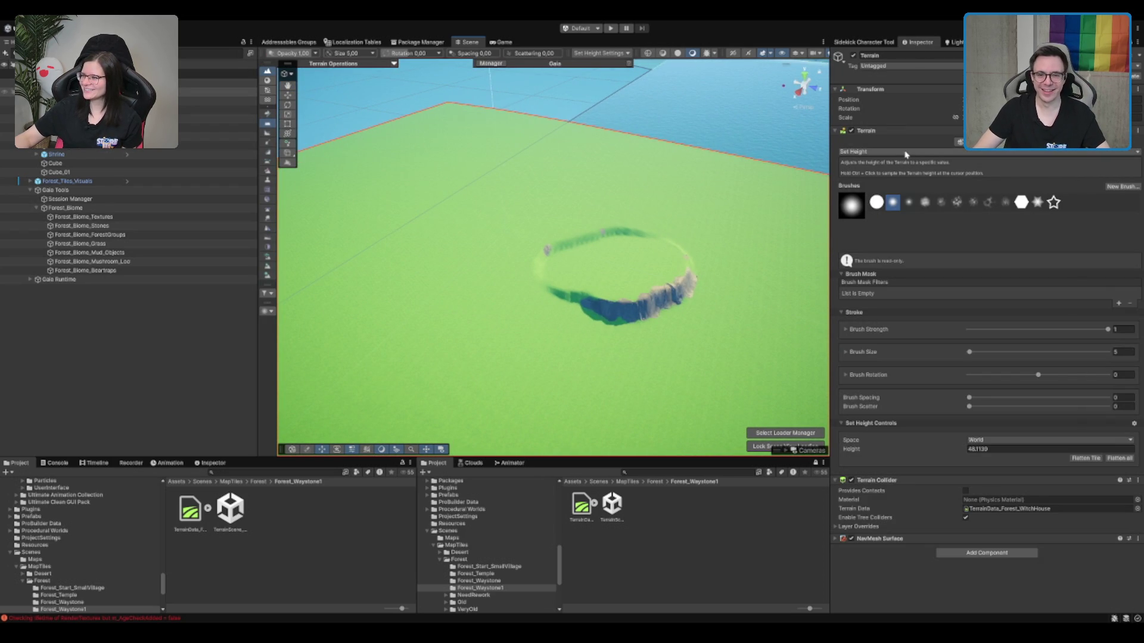
Smooth the streaky ridge along the raised ring with Smooth Height.
{"action": "key", "text": "F4"}
{"action": "mouse_move", "coordinate": [625, 256]}
{"action": "left_mouse_down"}
{"action": "mouse_move", "coordinate": [437, 256]}
{"action": "mouse_move", "coordinate": [565, 232]}
{"action": "mouse_move", "coordinate": [674, 181]}
{"action": "left_mouse_up"}
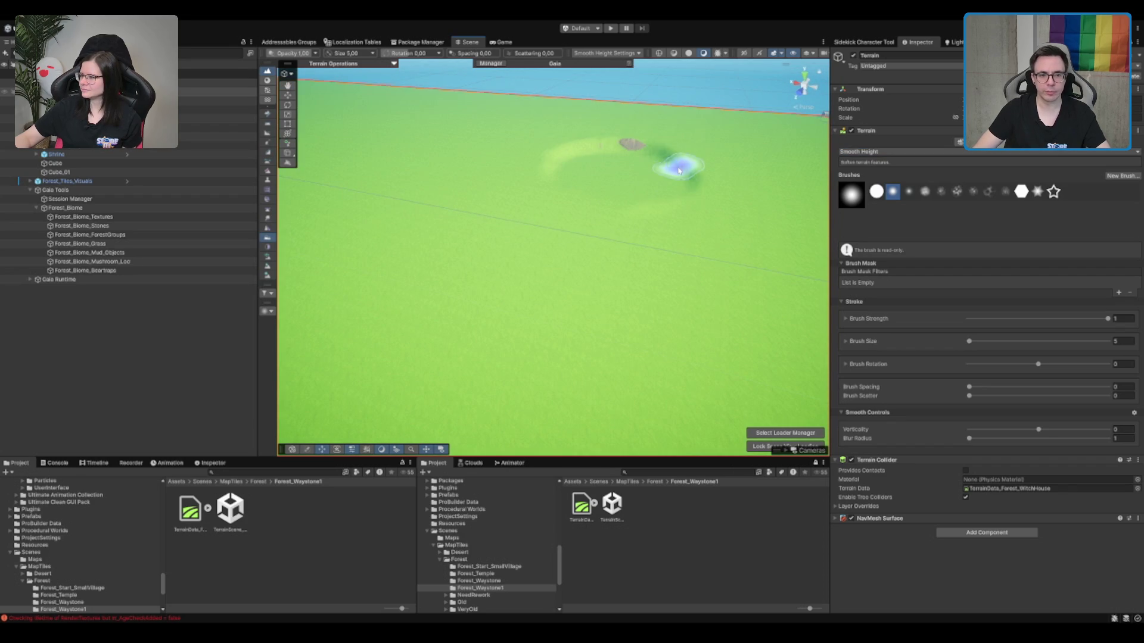
{"action": "scroll", "coordinate": [675, 166], "scroll_direction": "up", "scroll_amount": 3}
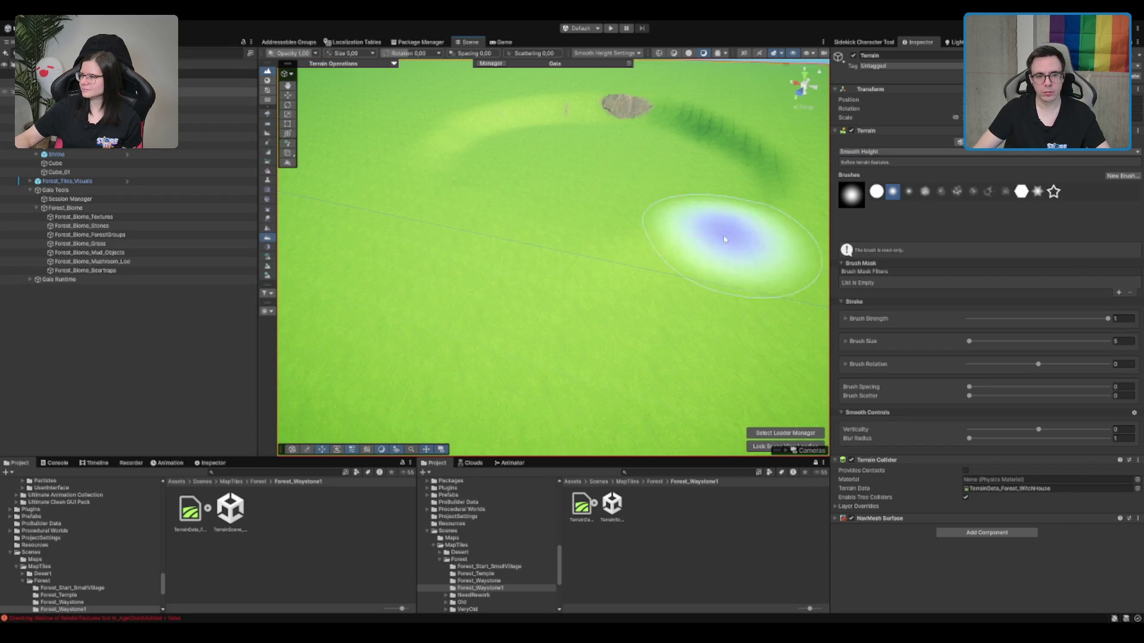
{"action": "scroll", "coordinate": [559, 189], "scroll_direction": "down", "scroll_amount": 5}
{"action": "mouse_move", "coordinate": [559, 190]}
{"action": "left_mouse_down"}
{"action": "mouse_move", "coordinate": [628, 286]}
{"action": "mouse_move", "coordinate": [584, 212]}
{"action": "mouse_move", "coordinate": [584, 237]}
{"action": "mouse_move", "coordinate": [566, 243]}
{"action": "mouse_move", "coordinate": [608, 248]}
{"action": "mouse_move", "coordinate": [576, 248]}
{"action": "left_mouse_up"}
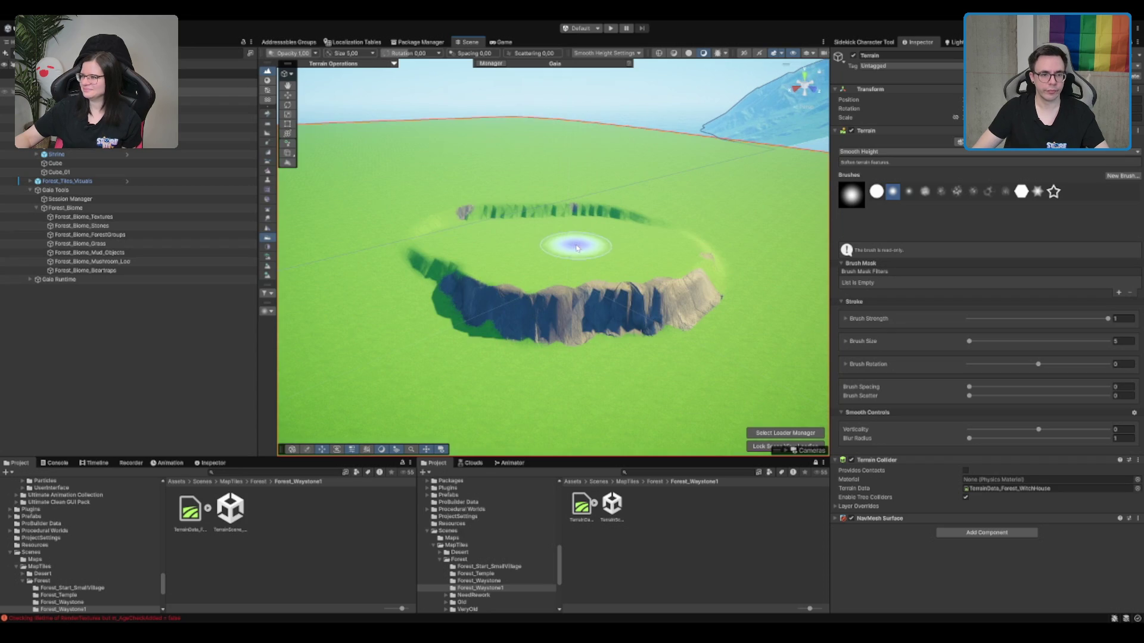
{"action": "mouse_move", "coordinate": [490, 208]}
{"action": "left_mouse_down"}
{"action": "mouse_move", "coordinate": [653, 212]}
{"action": "mouse_move", "coordinate": [454, 273]}
{"action": "mouse_move", "coordinate": [427, 262]}
{"action": "mouse_move", "coordinate": [503, 316]}
{"action": "mouse_move", "coordinate": [500, 330]}
{"action": "left_mouse_up"}
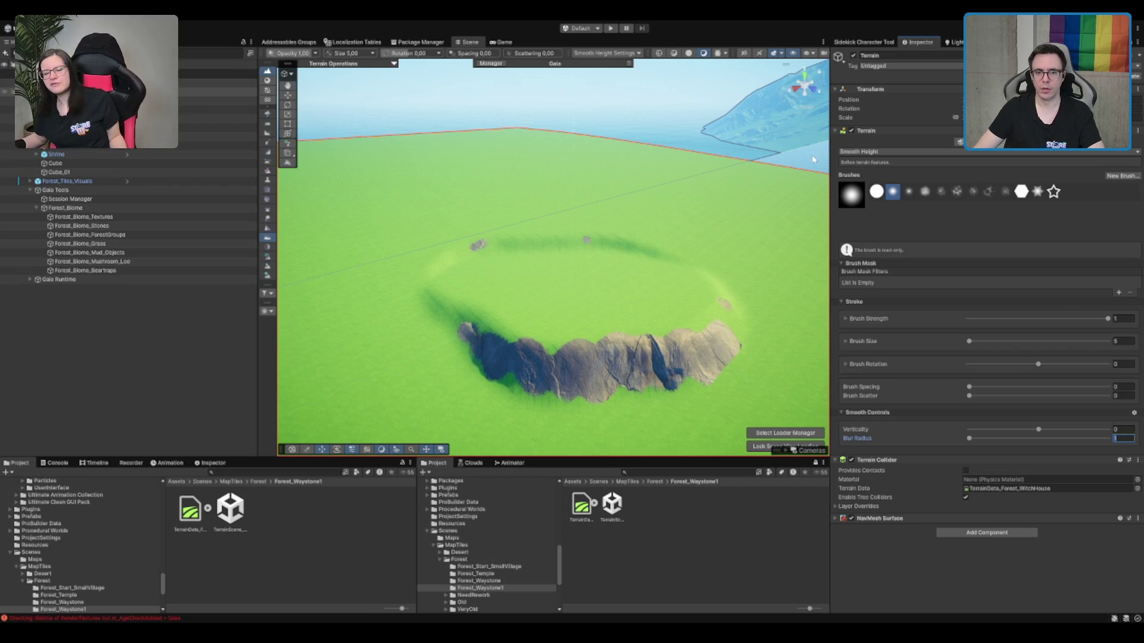
Smooth more cliff edge at blur radius 2, then re-spawn Forest_Biome_Textures world-wide.
{"action": "type", "text": "2"}
{"action": "mouse_move", "coordinate": [472, 255]}
{"action": "left_mouse_down"}
{"action": "mouse_move", "coordinate": [600, 230]}
{"action": "mouse_move", "coordinate": [623, 242]}
{"action": "mouse_move", "coordinate": [710, 230]}
{"action": "mouse_move", "coordinate": [674, 271]}
{"action": "mouse_move", "coordinate": [715, 297]}
{"action": "mouse_move", "coordinate": [460, 286]}
{"action": "mouse_move", "coordinate": [424, 270]}
{"action": "mouse_move", "coordinate": [651, 299]}
{"action": "left_mouse_up"}
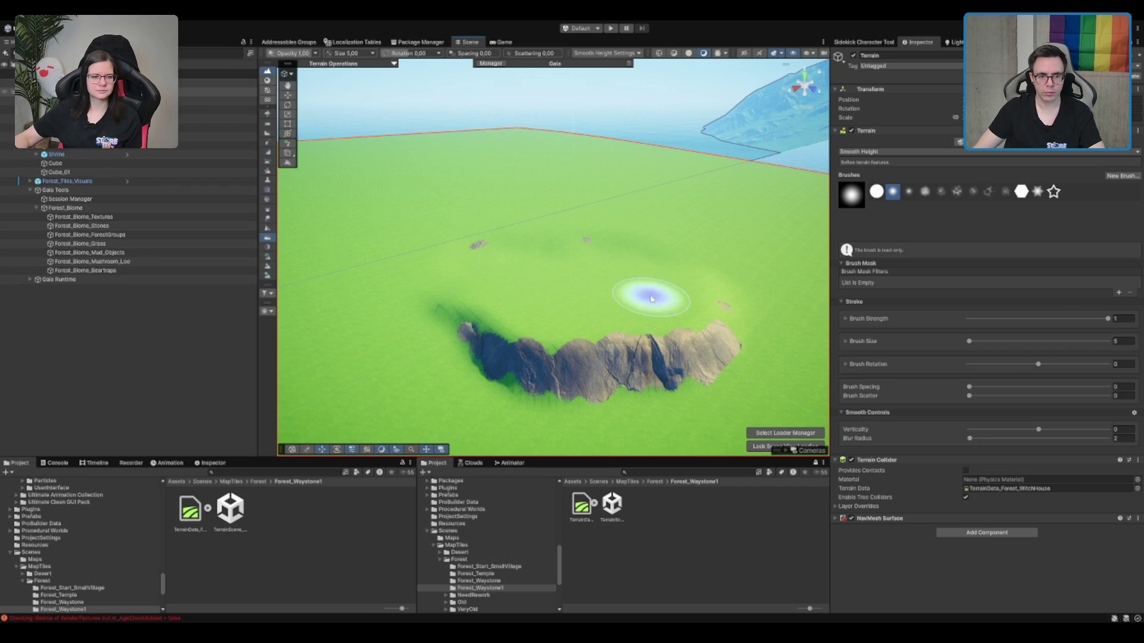
{"action": "left_click", "coordinate": [110, 218]}
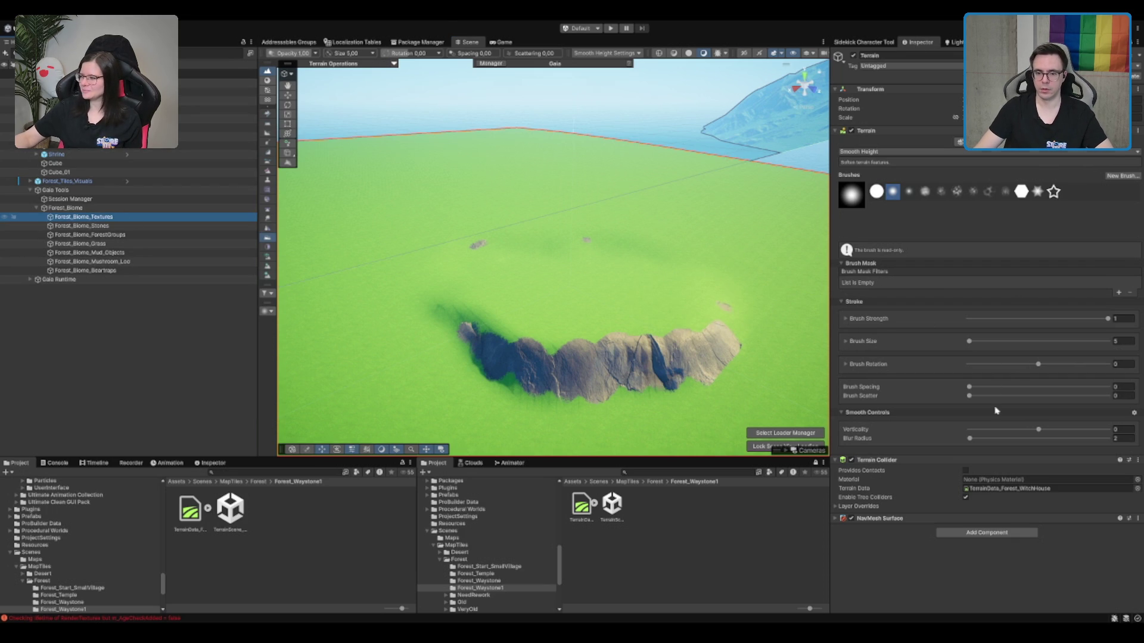
{"action": "left_click", "coordinate": [1100, 350]}
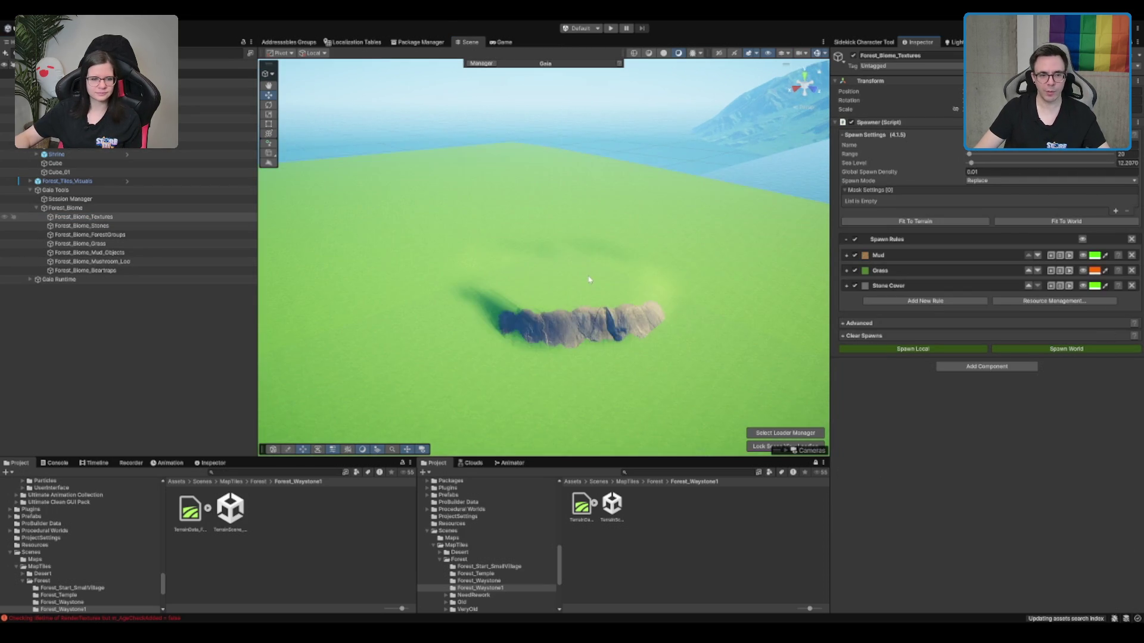
Swing around the rock cliff and reselect the terrain for smoothing.
{"action": "mouse_move", "coordinate": [587, 276]}
{"action": "left_mouse_down"}
{"action": "mouse_move", "coordinate": [572, 271]}
{"action": "mouse_move", "coordinate": [762, 237]}
{"action": "left_mouse_up"}
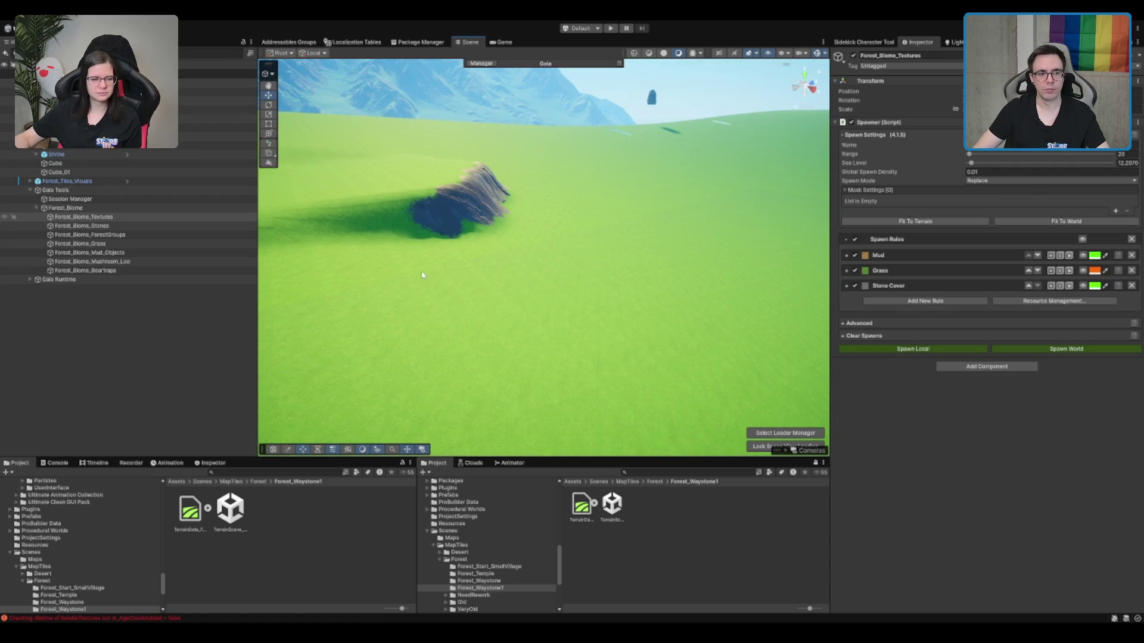
{"action": "left_click", "coordinate": [421, 275]}
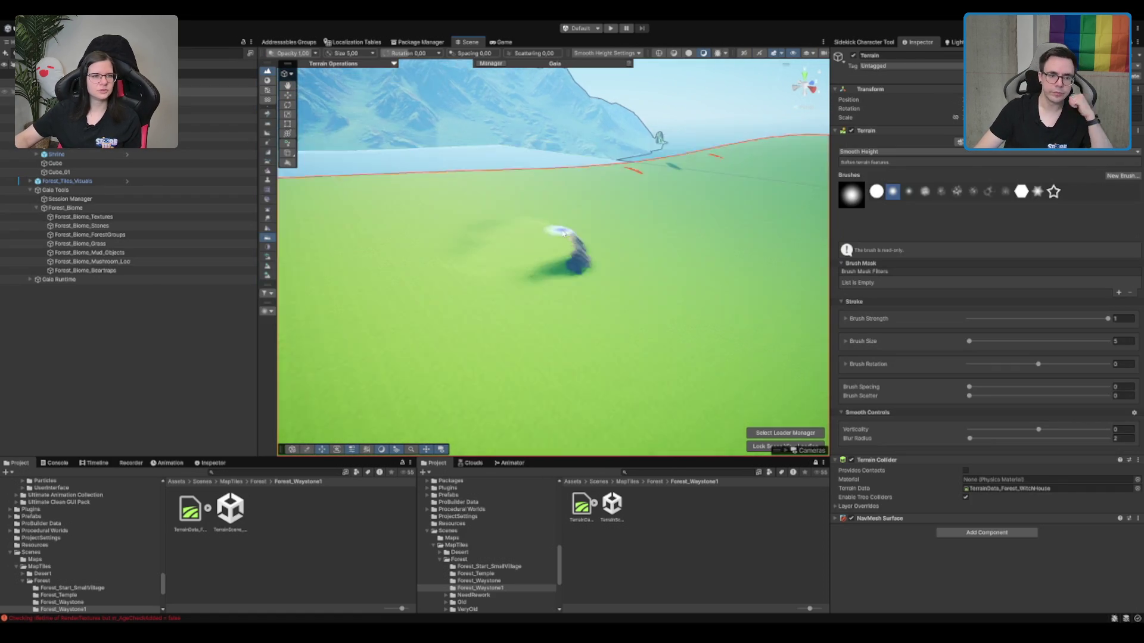
{"action": "scroll", "coordinate": [563, 232], "scroll_direction": "down", "scroll_amount": 3}
{"action": "scroll", "coordinate": [558, 232], "scroll_direction": "up", "scroll_amount": 6}
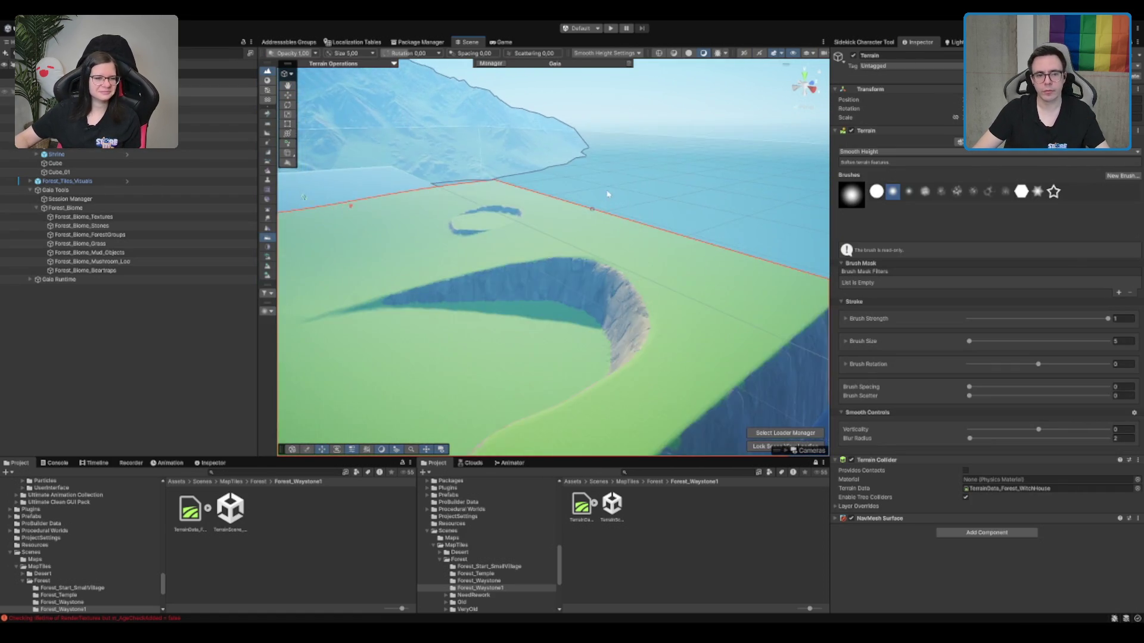
{"action": "scroll", "coordinate": [550, 229], "scroll_direction": "down", "scroll_amount": 5}
{"action": "scroll", "coordinate": [519, 179], "scroll_direction": "up", "scroll_amount": 5}
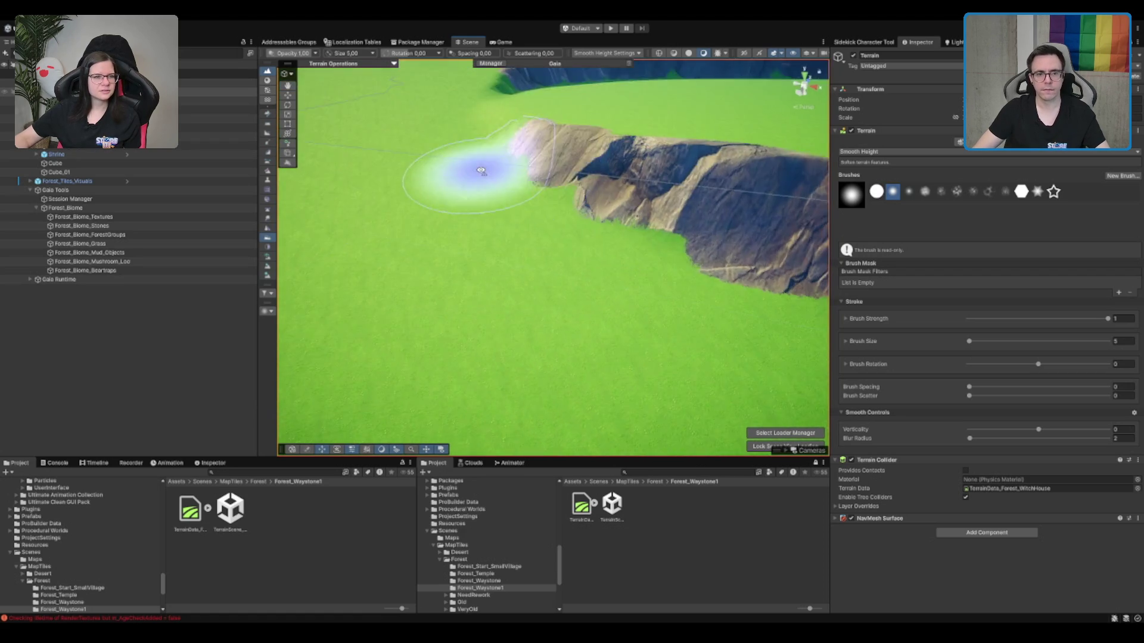
{"action": "scroll", "coordinate": [481, 171], "scroll_direction": "down", "scroll_amount": 4}
{"action": "scroll", "coordinate": [558, 196], "scroll_direction": "up", "scroll_amount": 5}
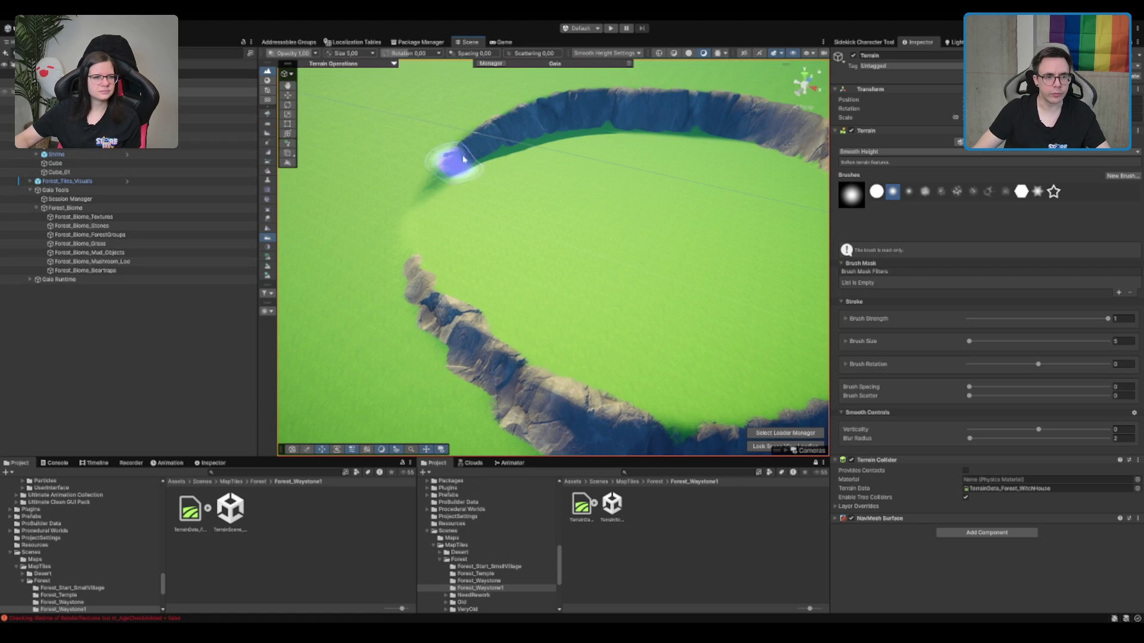
Smooth the grass inside the cliff ring, then zoom out over the whole tile.
{"action": "left_click_drag", "start_coordinate": [531, 164], "coordinate": [345, 175]}
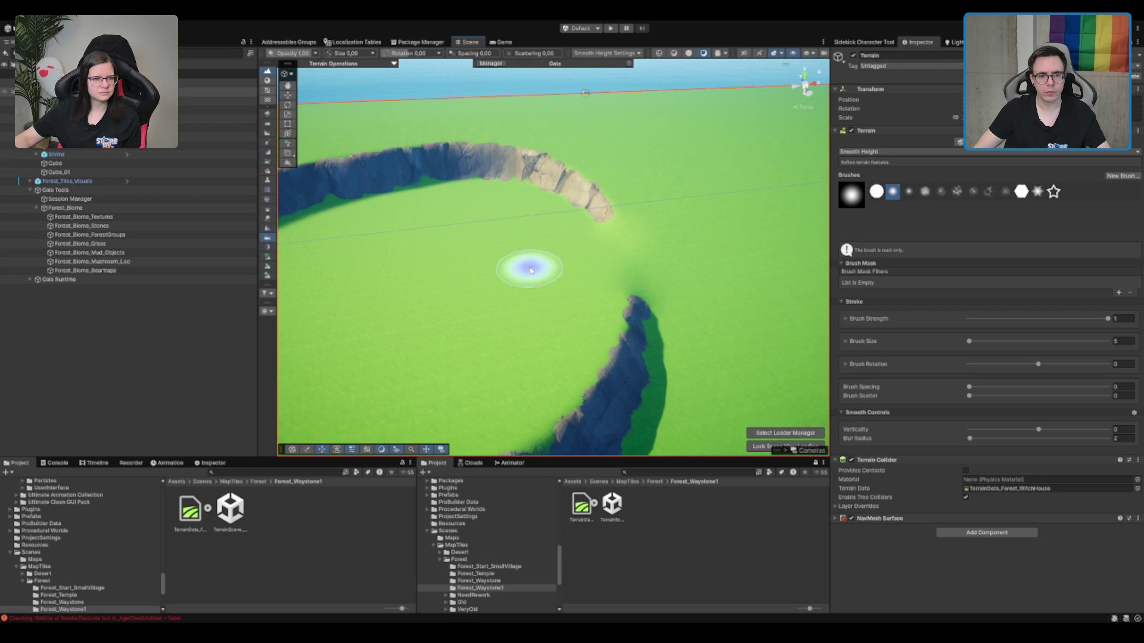
{"action": "mouse_move", "coordinate": [625, 238]}
{"action": "left_mouse_down"}
{"action": "mouse_move", "coordinate": [670, 233]}
{"action": "mouse_move", "coordinate": [574, 286]}
{"action": "mouse_move", "coordinate": [646, 243]}
{"action": "left_mouse_up"}
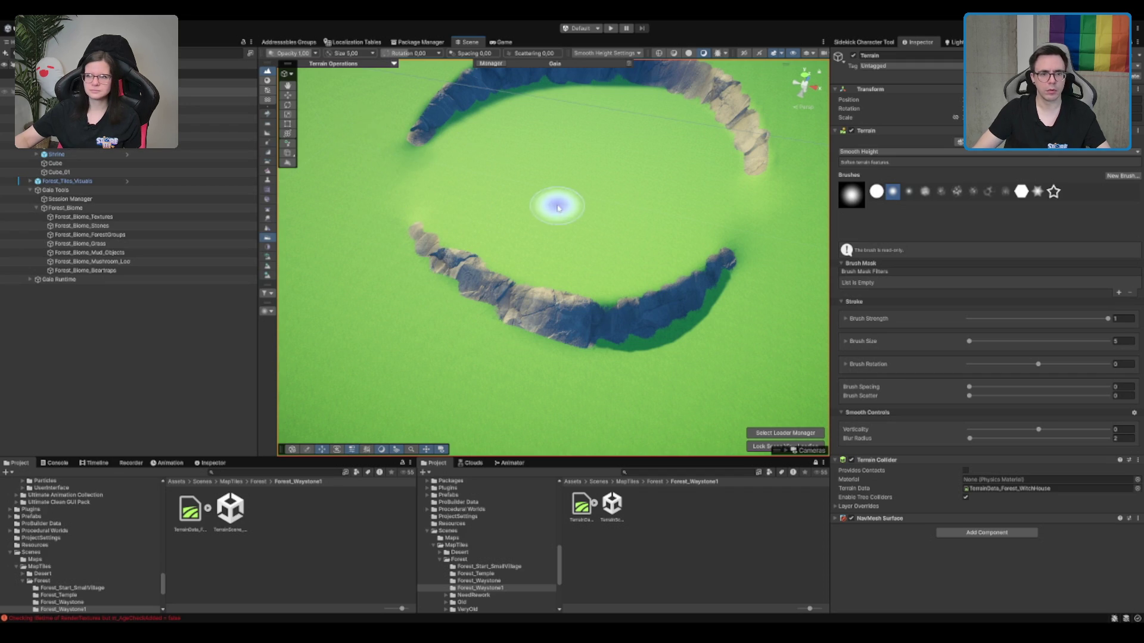
{"action": "scroll", "coordinate": [557, 202], "scroll_direction": "down", "scroll_amount": 5}
{"action": "scroll", "coordinate": [649, 248], "scroll_direction": "up", "scroll_amount": 5}
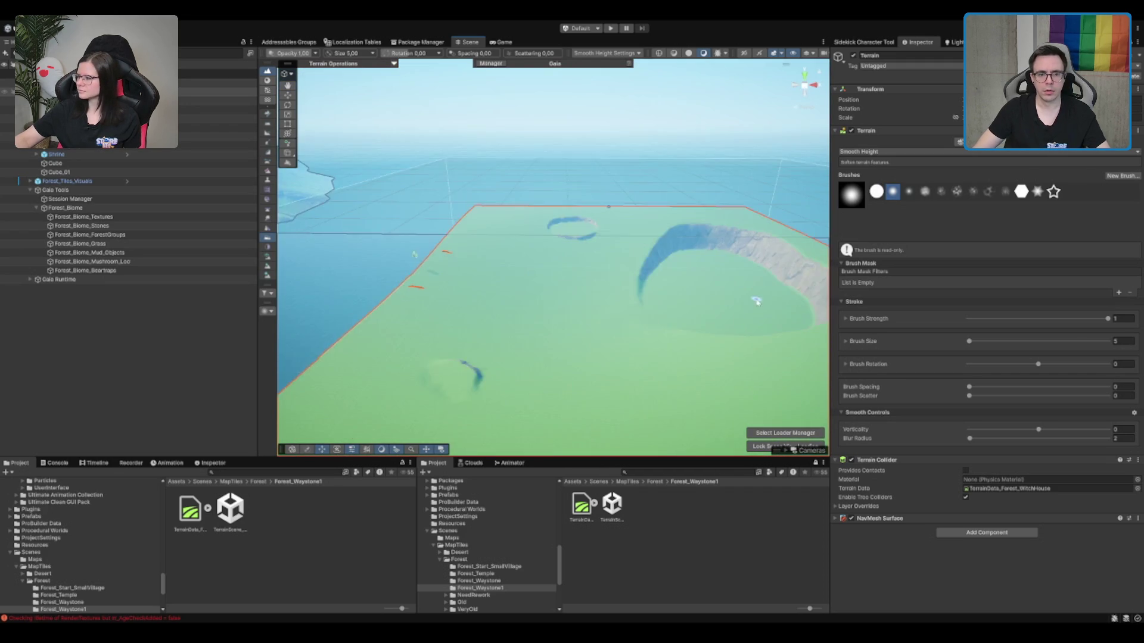
{"action": "scroll", "coordinate": [742, 251], "scroll_direction": "down", "scroll_amount": 3}
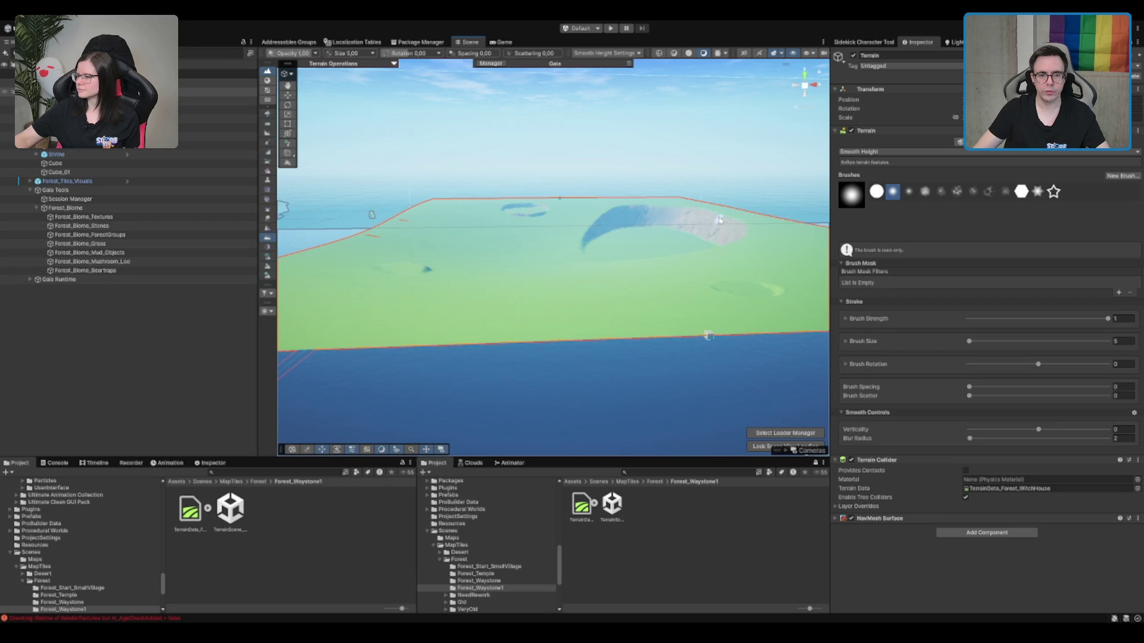
{"action": "scroll", "coordinate": [733, 243], "scroll_direction": "down", "scroll_amount": 2}
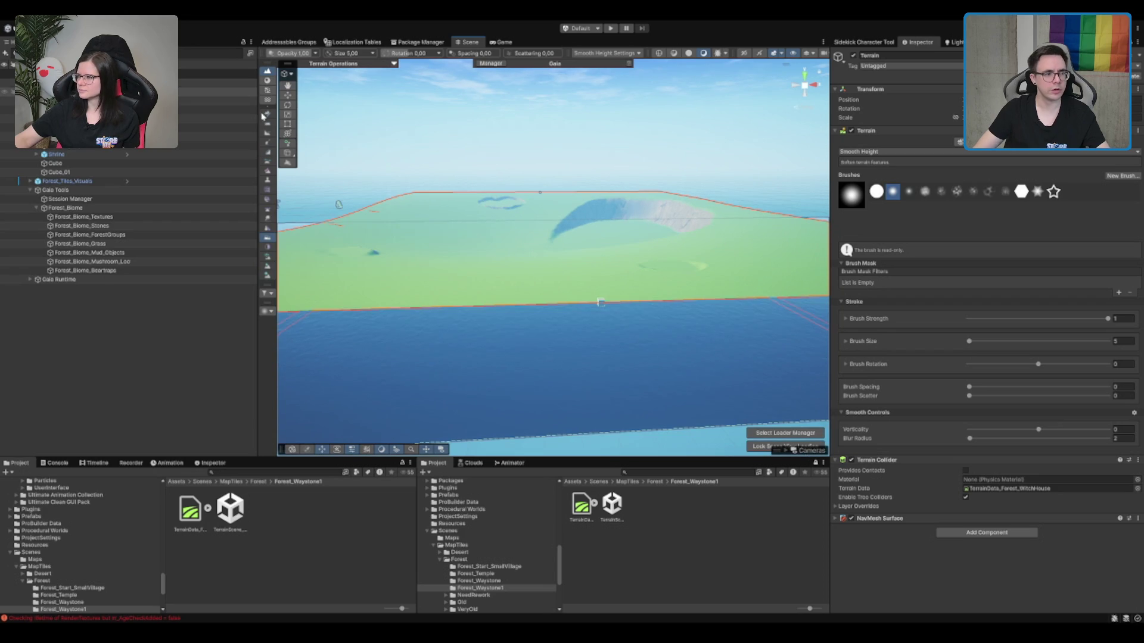
Enable Forest_Biome's Textures spawner, set Global Spawn Density 0.8, and spawn the biome world-wide.
{"action": "left_click", "coordinate": [66, 208]}
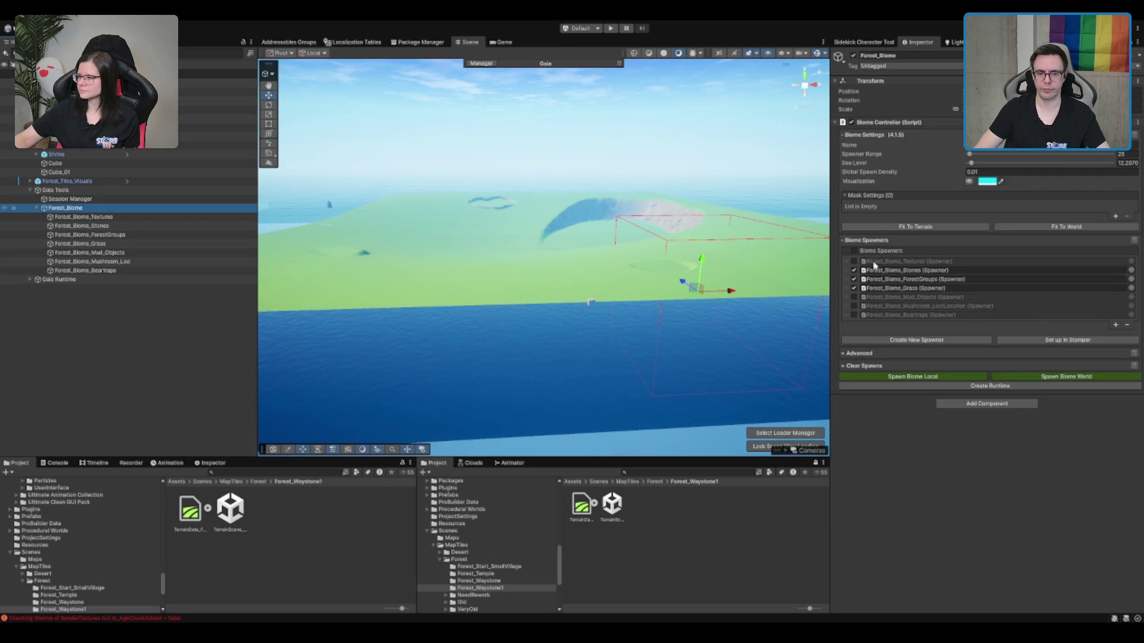
{"action": "left_click", "coordinate": [855, 261]}
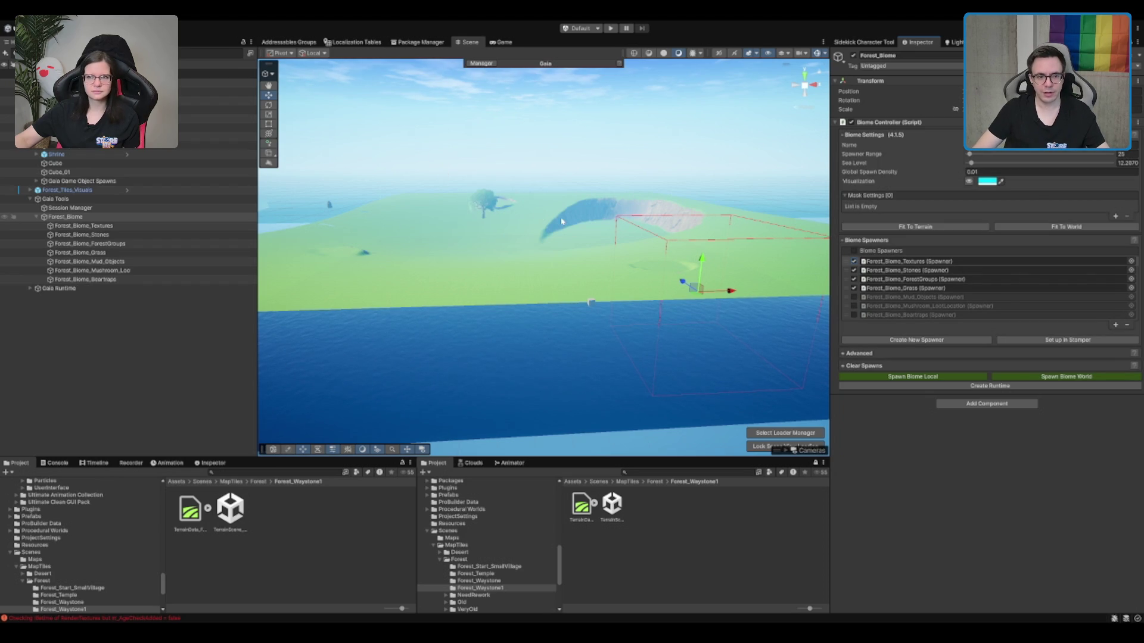
{"action": "scroll", "coordinate": [560, 217], "scroll_direction": "up", "scroll_amount": 2}
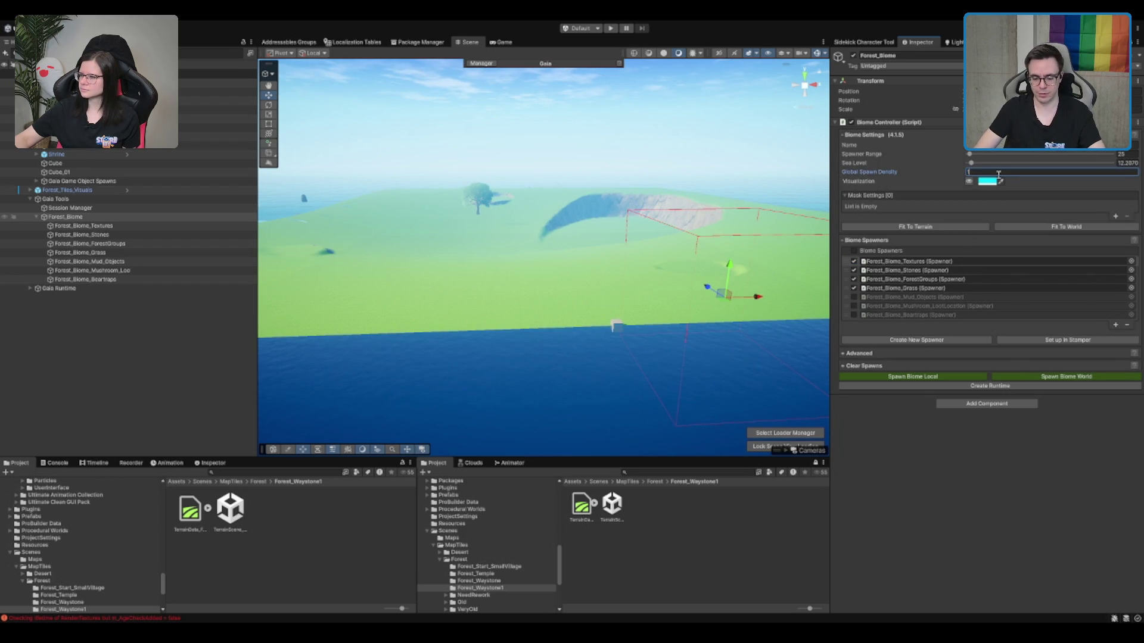
{"action": "type", "text": "0.8"}
{"action": "left_click", "coordinate": [1036, 377]}
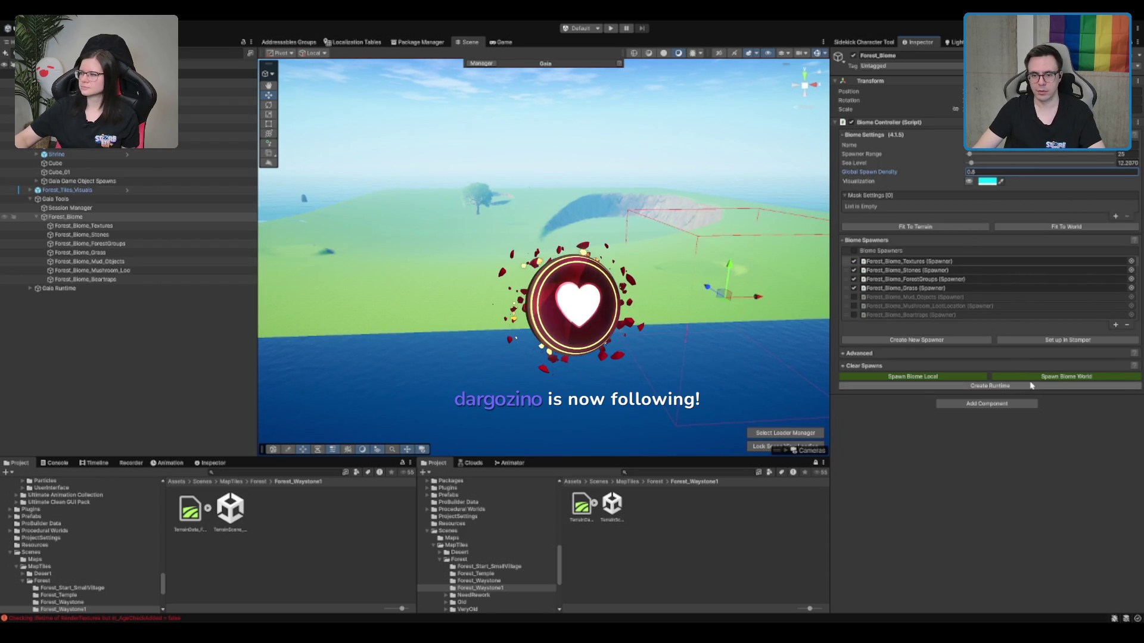
{"action": "left_click", "coordinate": [1037, 377]}
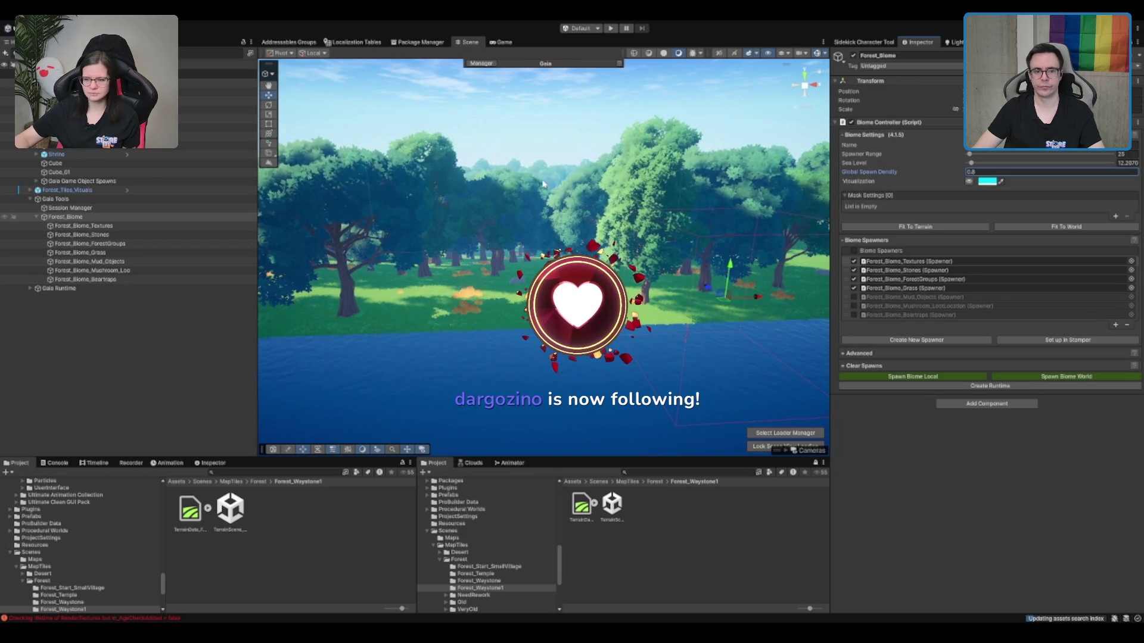
Fly through and above the spawned forest to inspect it.
{"action": "mouse_move", "coordinate": [541, 179]}
{"action": "left_mouse_down"}
{"action": "mouse_move", "coordinate": [569, 172]}
{"action": "mouse_move", "coordinate": [838, 210]}
{"action": "left_mouse_up"}
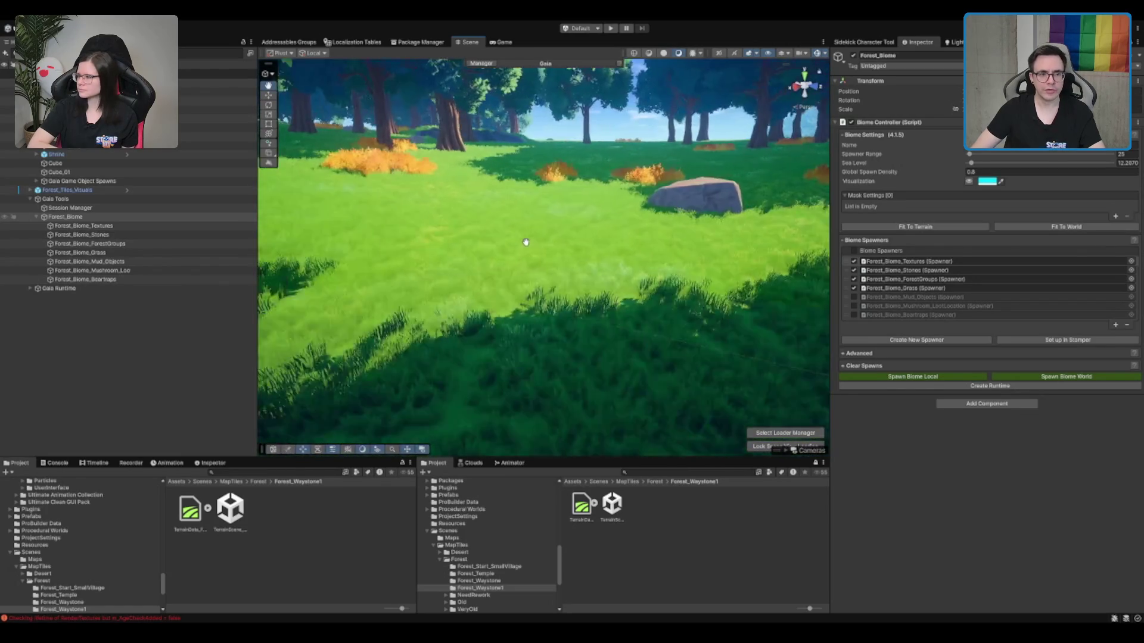
{"action": "scroll", "coordinate": [557, 234], "scroll_direction": "up", "scroll_amount": 3}
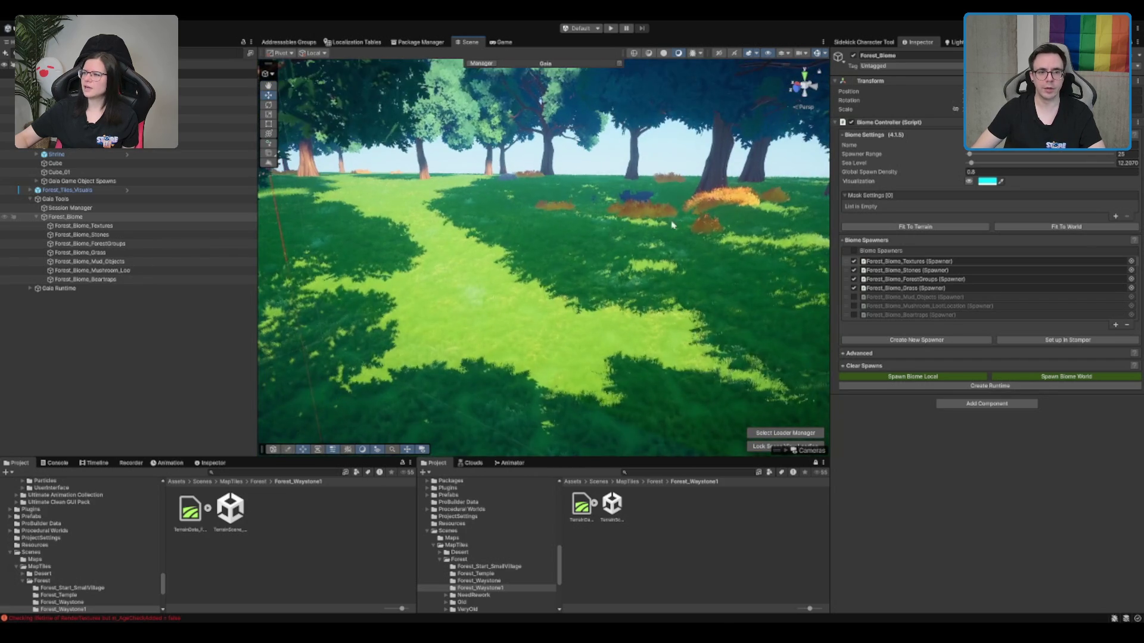
{"action": "mouse_move", "coordinate": [644, 208]}
{"action": "left_mouse_down"}
{"action": "mouse_move", "coordinate": [548, 225]}
{"action": "mouse_move", "coordinate": [677, 251]}
{"action": "mouse_move", "coordinate": [538, 181]}
{"action": "left_mouse_up"}
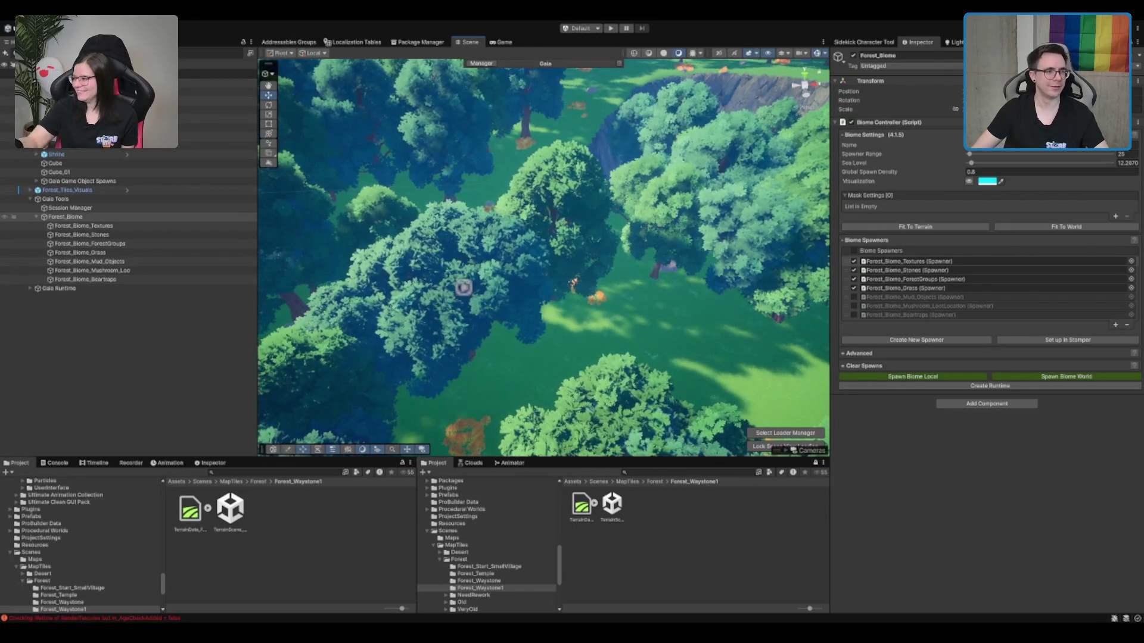
{"action": "mouse_move", "coordinate": [351, 148]}
{"action": "left_mouse_down"}
{"action": "mouse_move", "coordinate": [480, 171]}
{"action": "mouse_move", "coordinate": [501, 158]}
{"action": "left_mouse_up"}
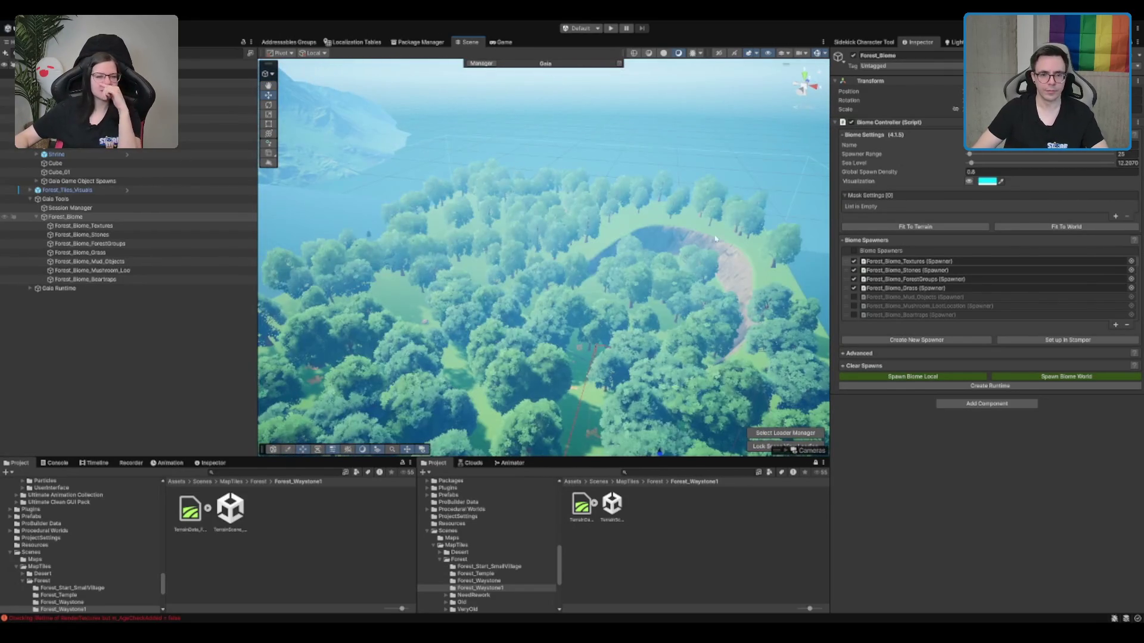
Clear all spawned trees and objects via Clear Spawns, then reselect the bare terrain.
{"action": "left_click", "coordinate": [864, 365]}
{"action": "left_click", "coordinate": [1013, 448]}
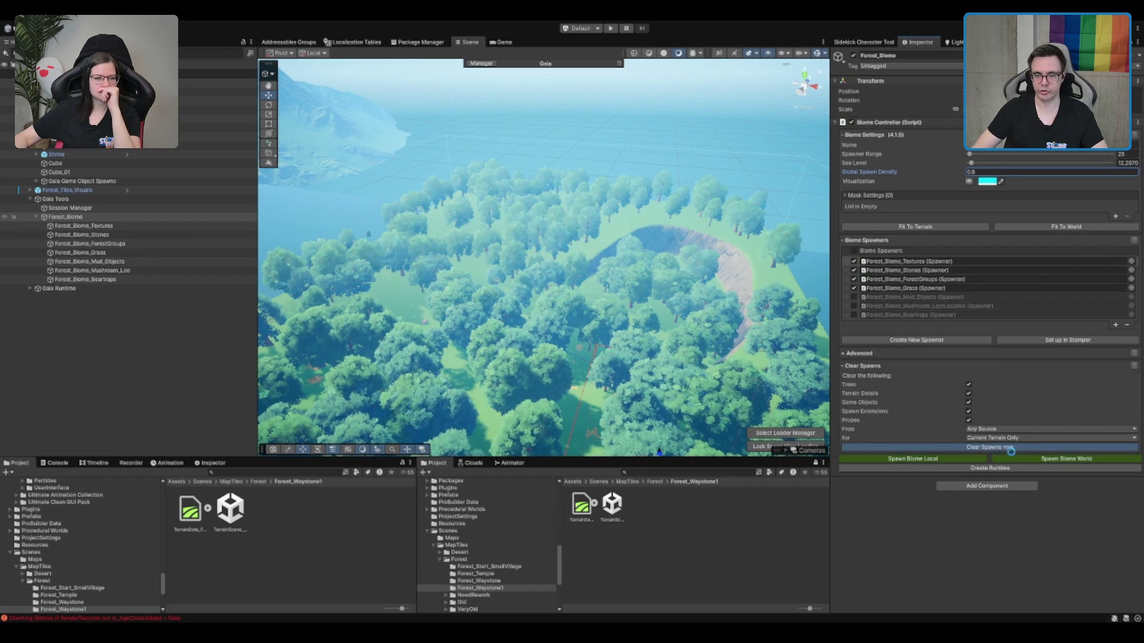
{"action": "mouse_move", "coordinate": [620, 226]}
{"action": "left_mouse_down"}
{"action": "mouse_move", "coordinate": [642, 203]}
{"action": "mouse_move", "coordinate": [595, 255]}
{"action": "left_mouse_up"}
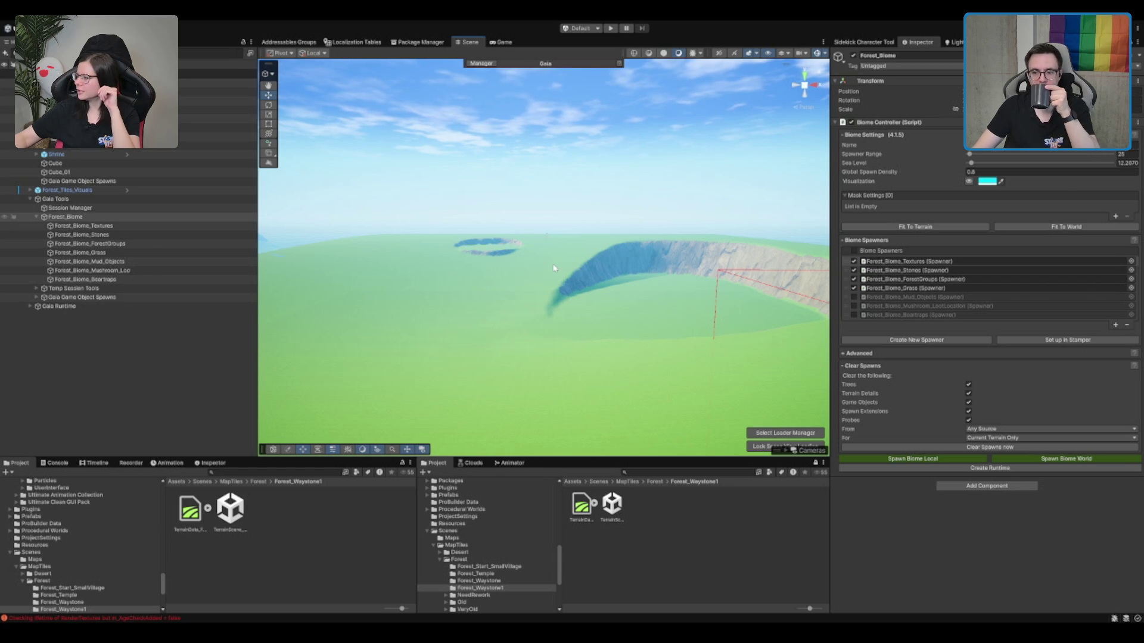
{"action": "scroll", "coordinate": [553, 268], "scroll_direction": "up", "scroll_amount": 5}
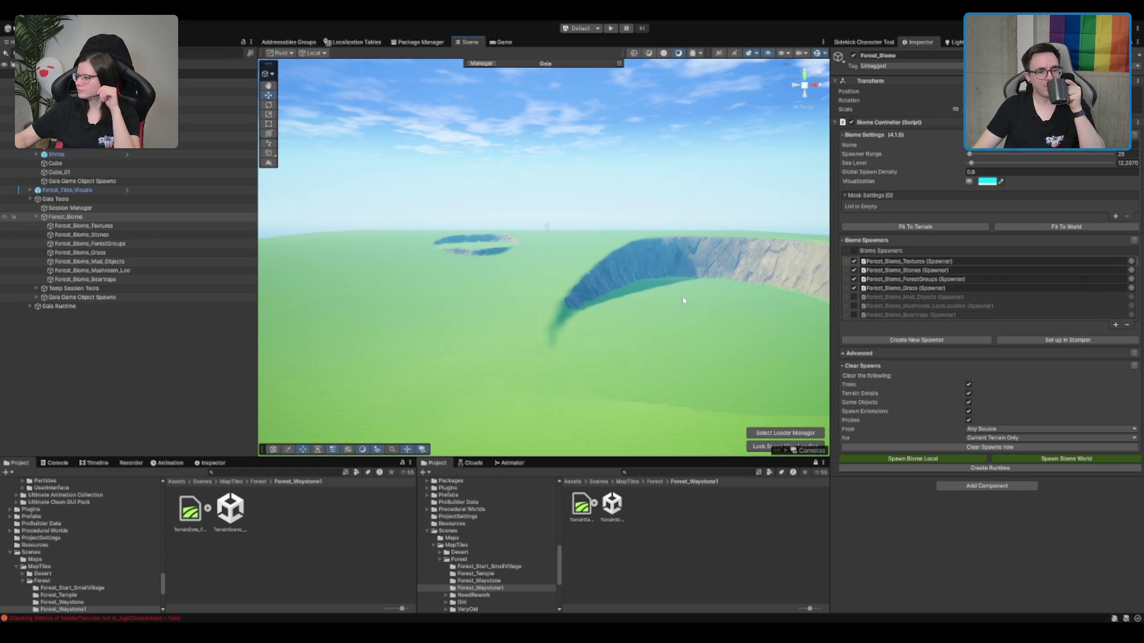
{"action": "left_click", "coordinate": [674, 317]}
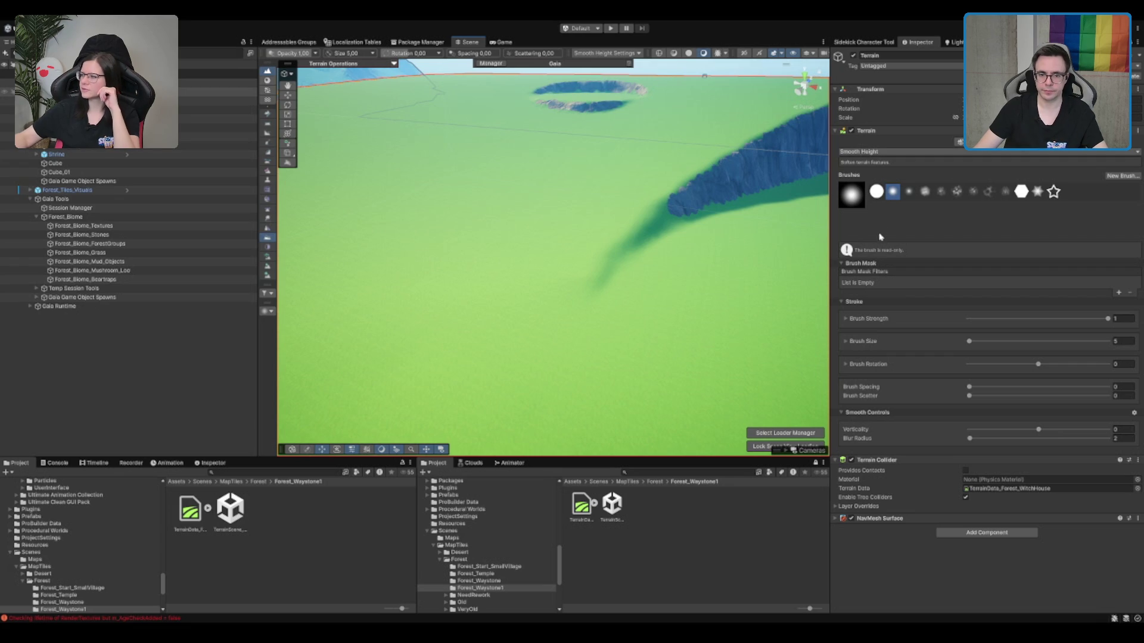
Carve a trench with Set Height running down-left from the cliff across the grass.
{"action": "key", "text": "F3"}
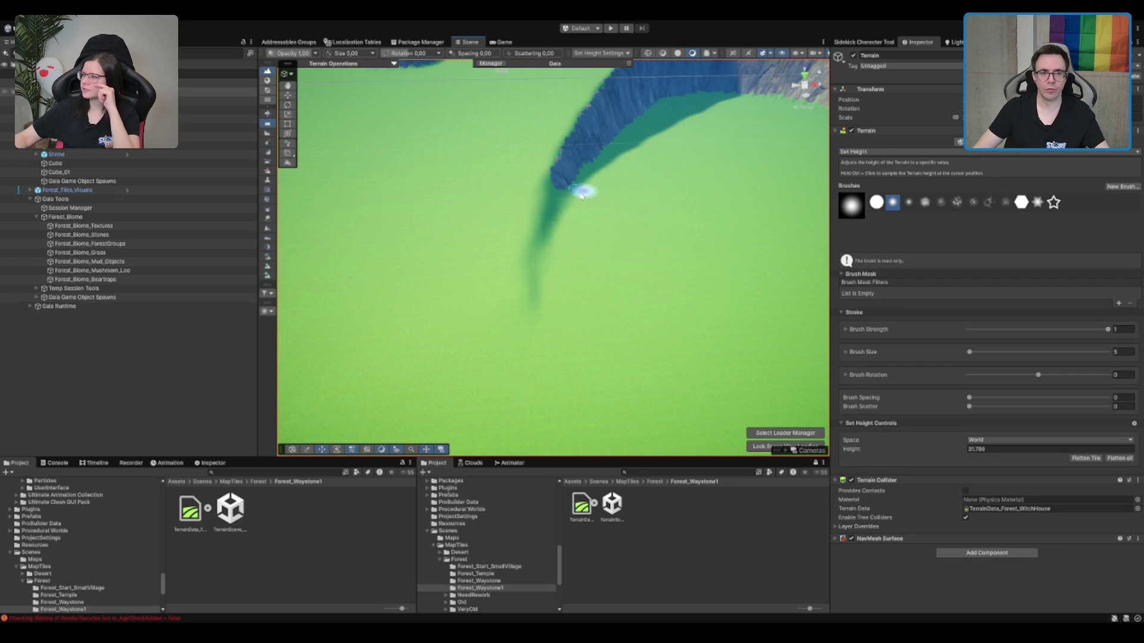
{"action": "left_click_drag", "start_coordinate": [594, 187], "coordinate": [602, 222]}
{"action": "scroll", "coordinate": [537, 221], "scroll_direction": "down", "scroll_amount": 2}
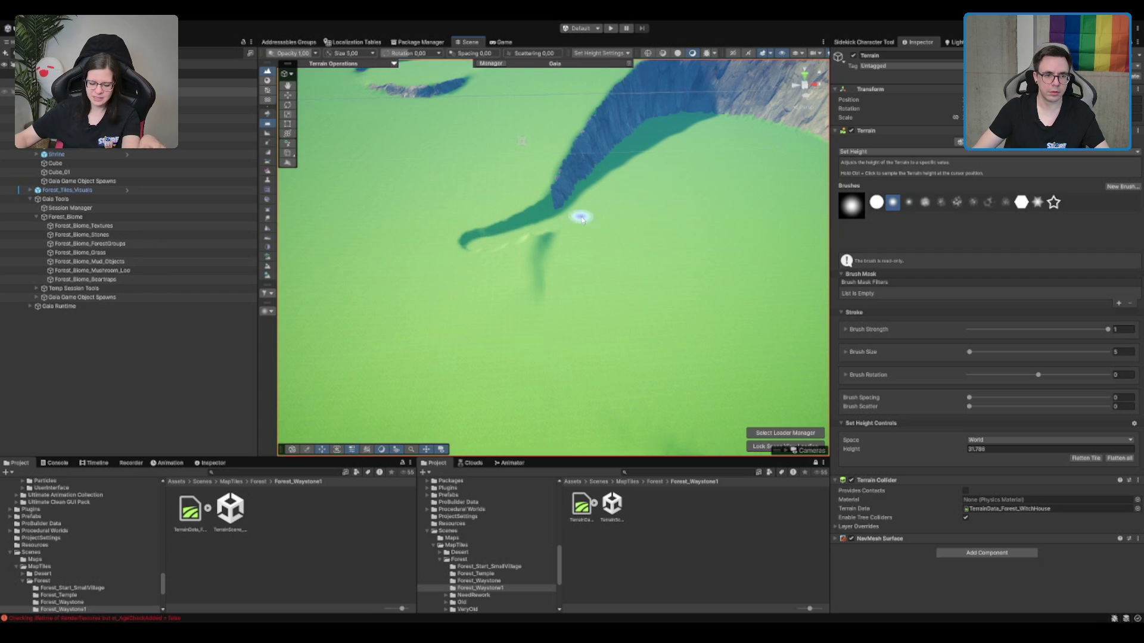
{"action": "mouse_move", "coordinate": [468, 268]}
{"action": "left_mouse_down"}
{"action": "mouse_move", "coordinate": [455, 304]}
{"action": "mouse_move", "coordinate": [556, 243]}
{"action": "mouse_move", "coordinate": [485, 276]}
{"action": "mouse_move", "coordinate": [516, 255]}
{"action": "left_mouse_up"}
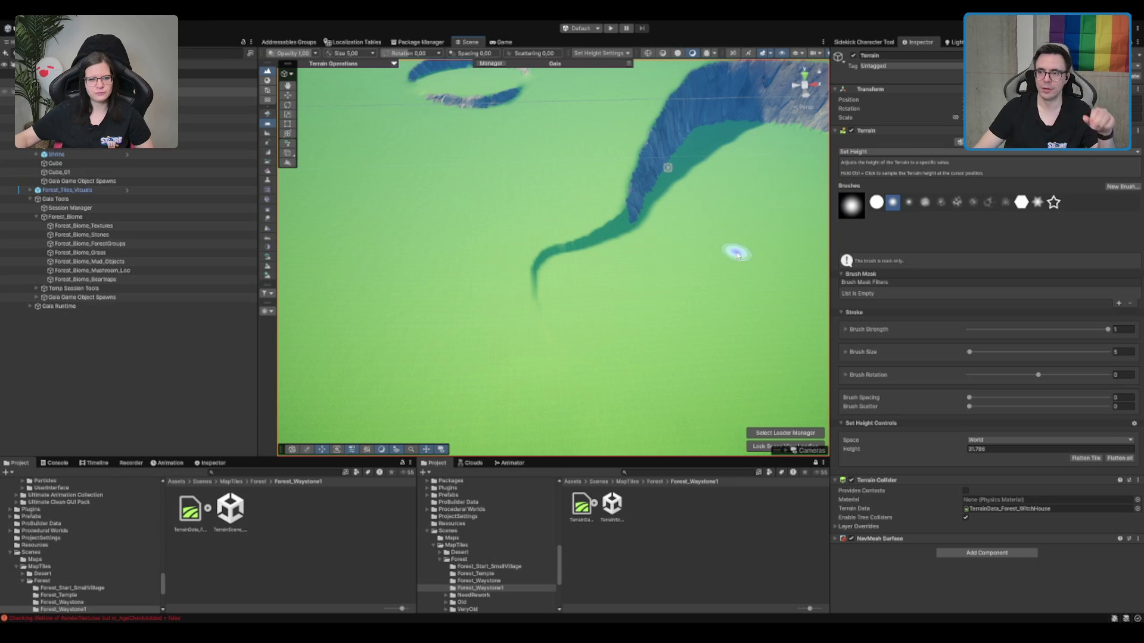
{"action": "scroll", "coordinate": [700, 223], "scroll_direction": "up", "scroll_amount": 3}
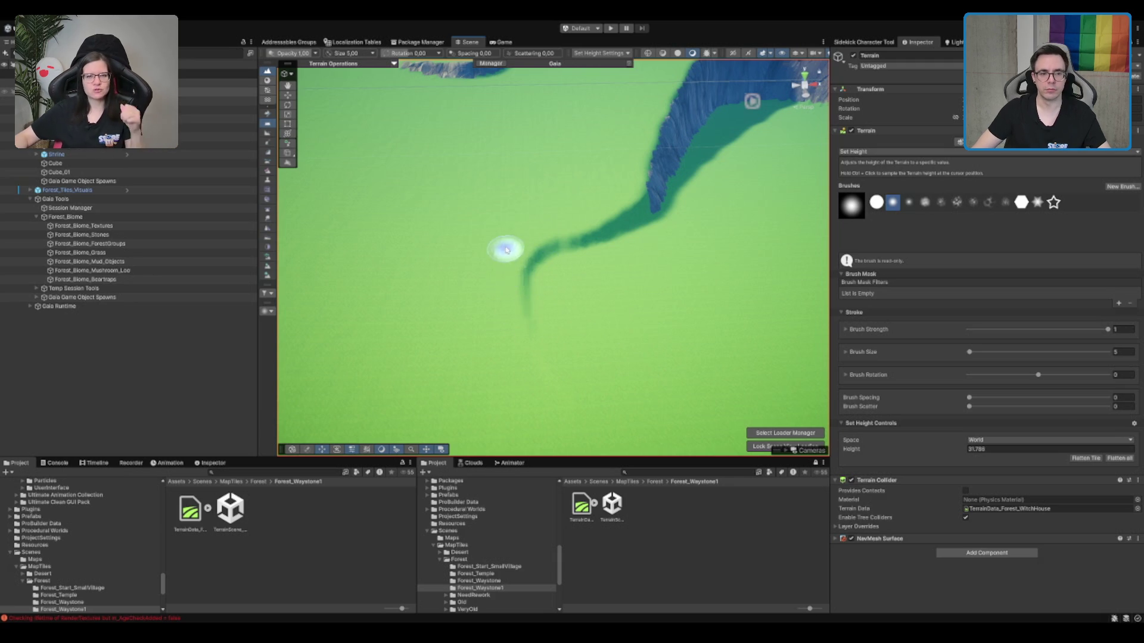
Undo an extra hook-shaped stroke, smooth the trench tip, and select Forest_Biome_Textures.
{"action": "left_click_drag", "start_coordinate": [508, 255], "coordinate": [519, 271]}
{"action": "key", "text": "ctrl+z"}
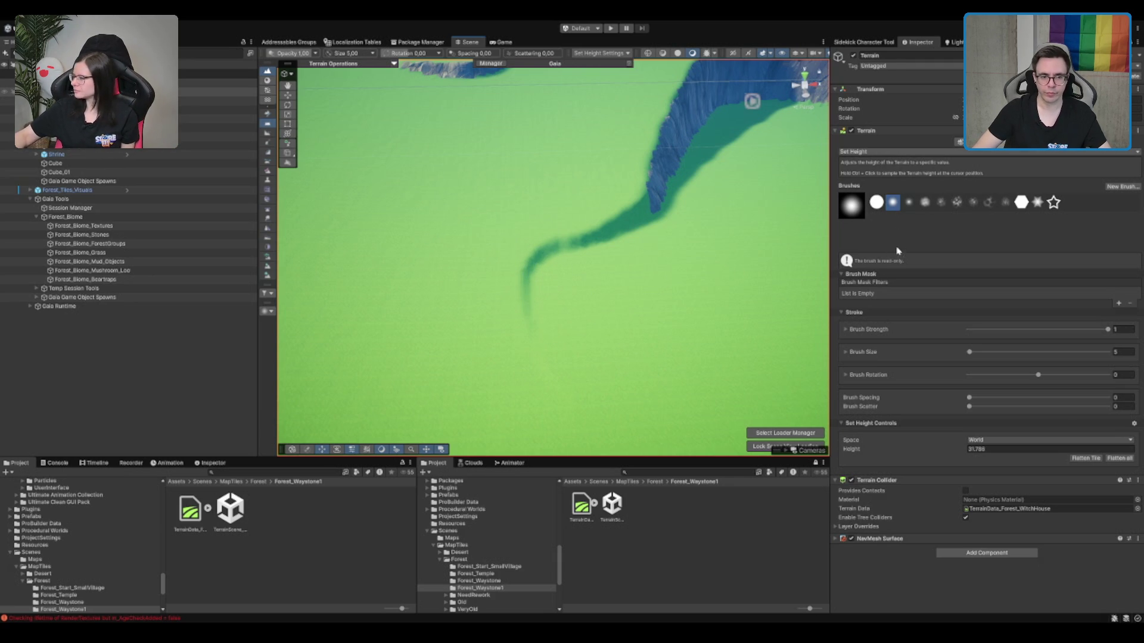
{"action": "key", "text": "F4"}
{"action": "mouse_move", "coordinate": [495, 296]}
{"action": "left_mouse_down"}
{"action": "mouse_move", "coordinate": [529, 334]}
{"action": "mouse_move", "coordinate": [475, 292]}
{"action": "mouse_move", "coordinate": [485, 261]}
{"action": "mouse_move", "coordinate": [570, 278]}
{"action": "left_mouse_up"}
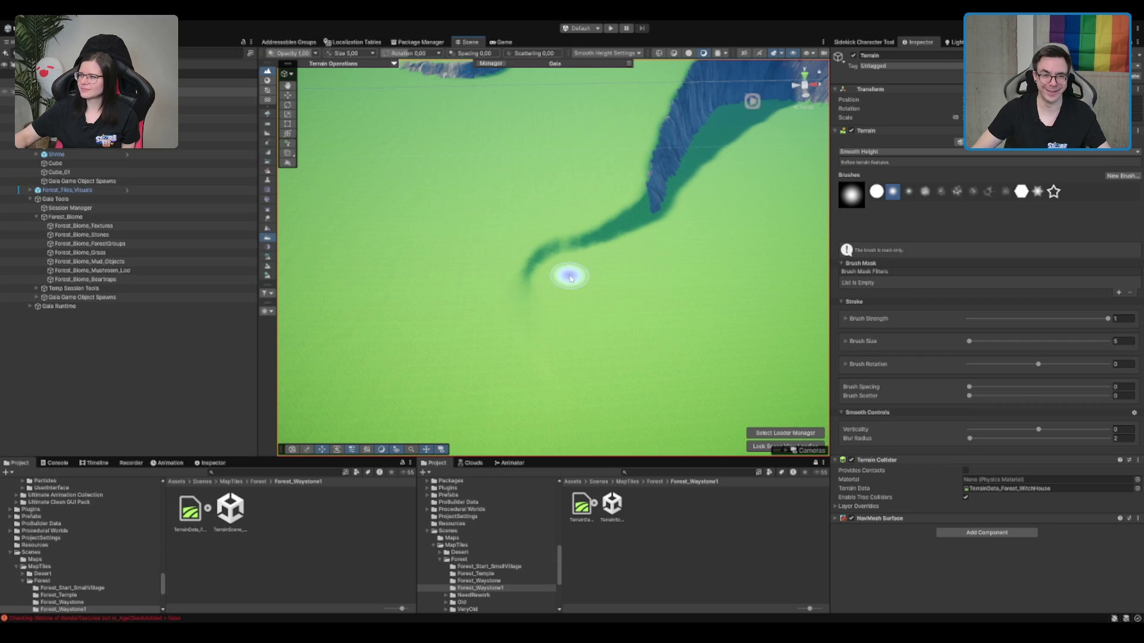
{"action": "scroll", "coordinate": [603, 294], "scroll_direction": "up", "scroll_amount": 5}
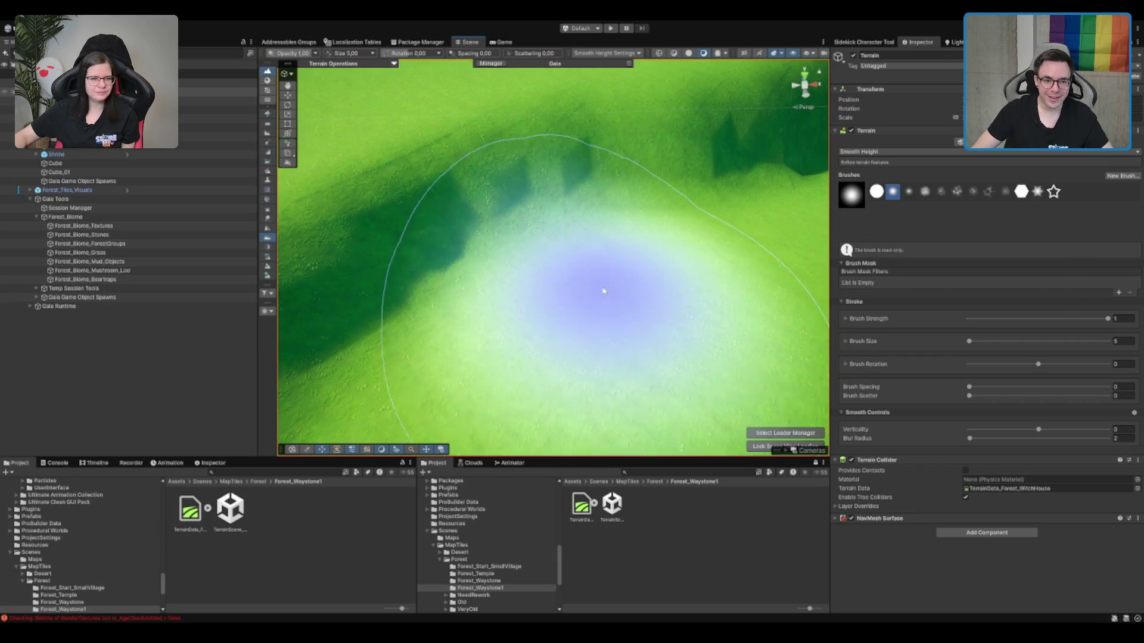
{"action": "scroll", "coordinate": [602, 295], "scroll_direction": "down", "scroll_amount": 5}
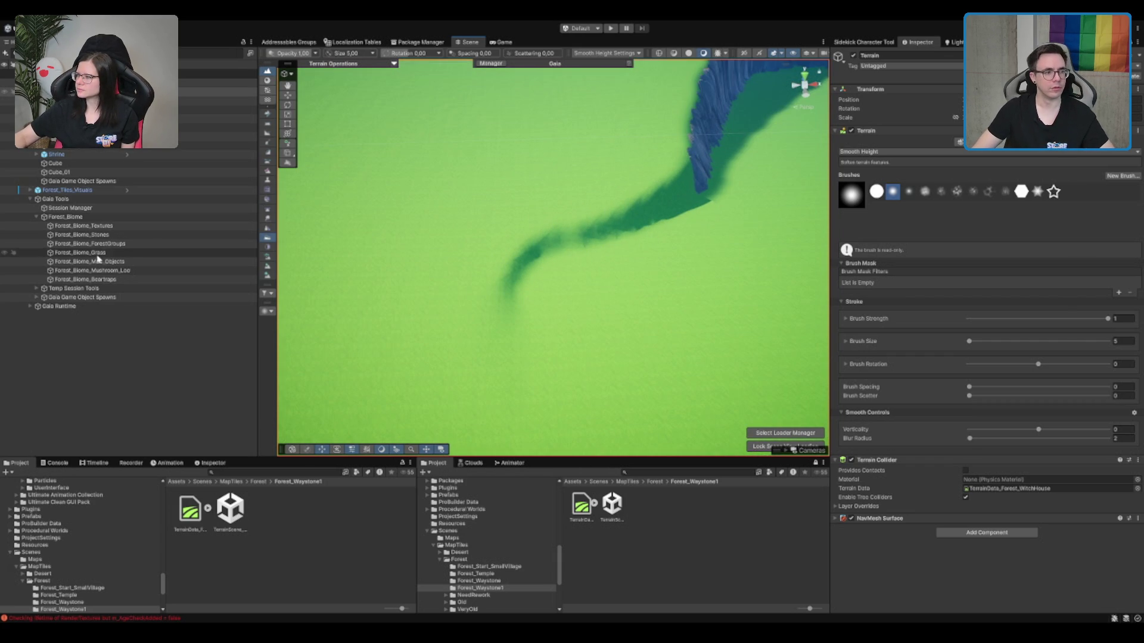
{"action": "left_click", "coordinate": [120, 226]}
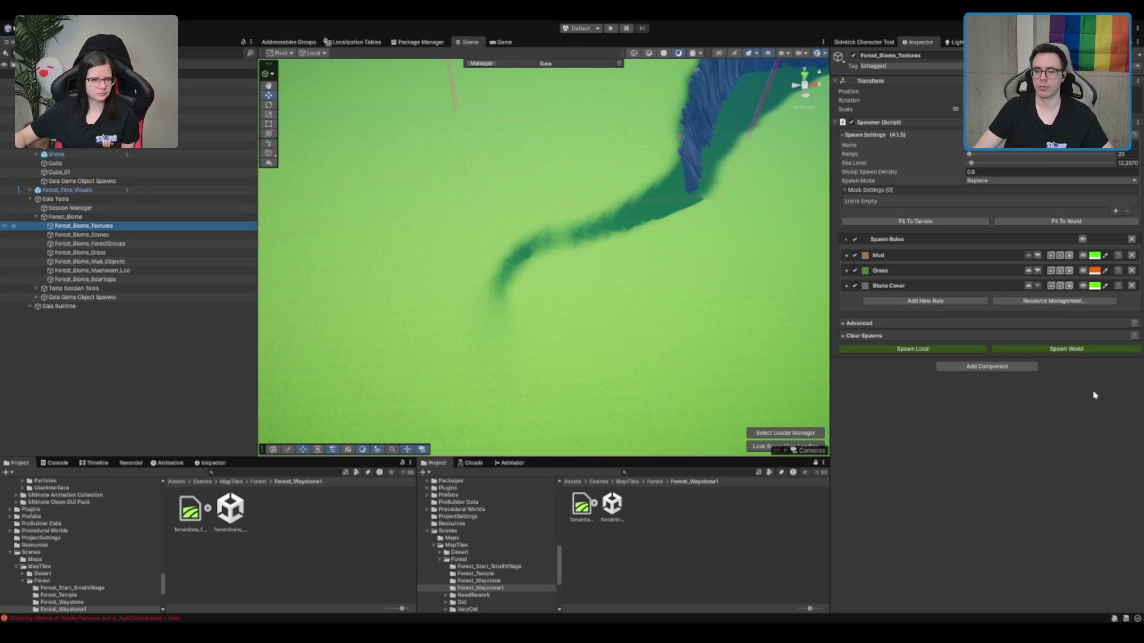
Re-spawn the textures world-wide, then reselect the terrain on Smooth Height, size 5, blur 2.
{"action": "left_click", "coordinate": [1068, 351]}
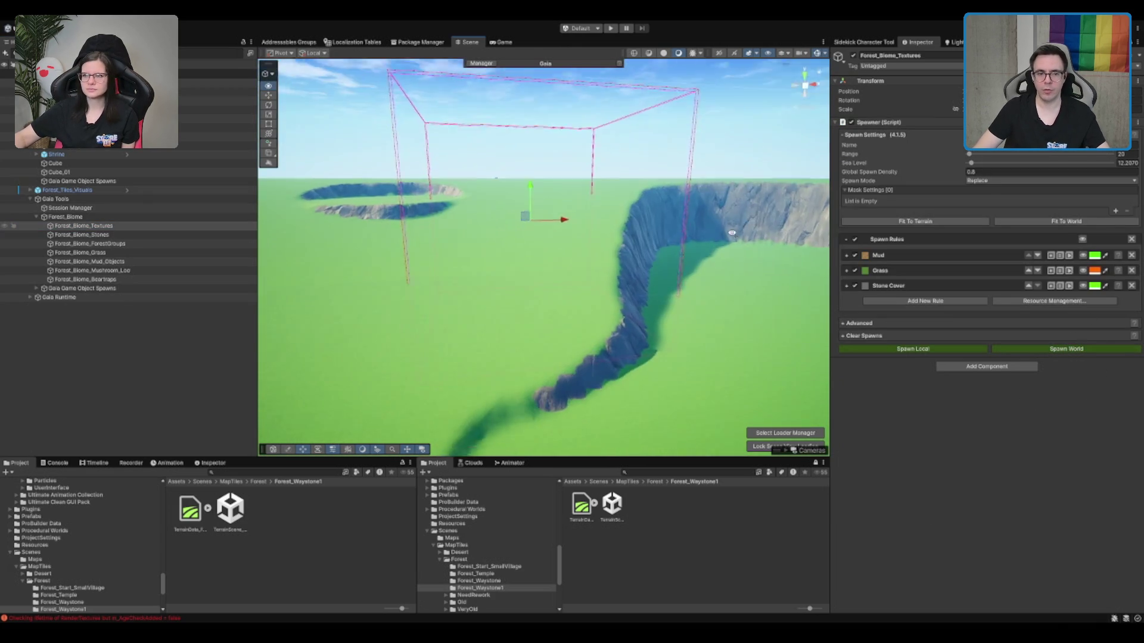
{"action": "scroll", "coordinate": [649, 295], "scroll_direction": "up", "scroll_amount": 3}
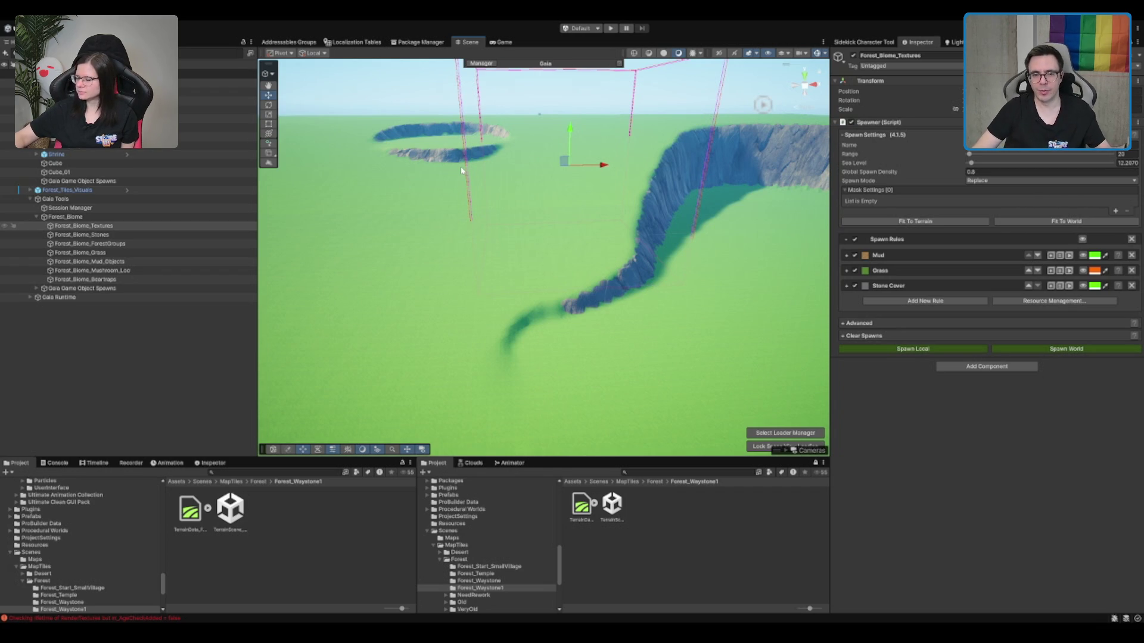
{"action": "scroll", "coordinate": [581, 277], "scroll_direction": "up", "scroll_amount": 2}
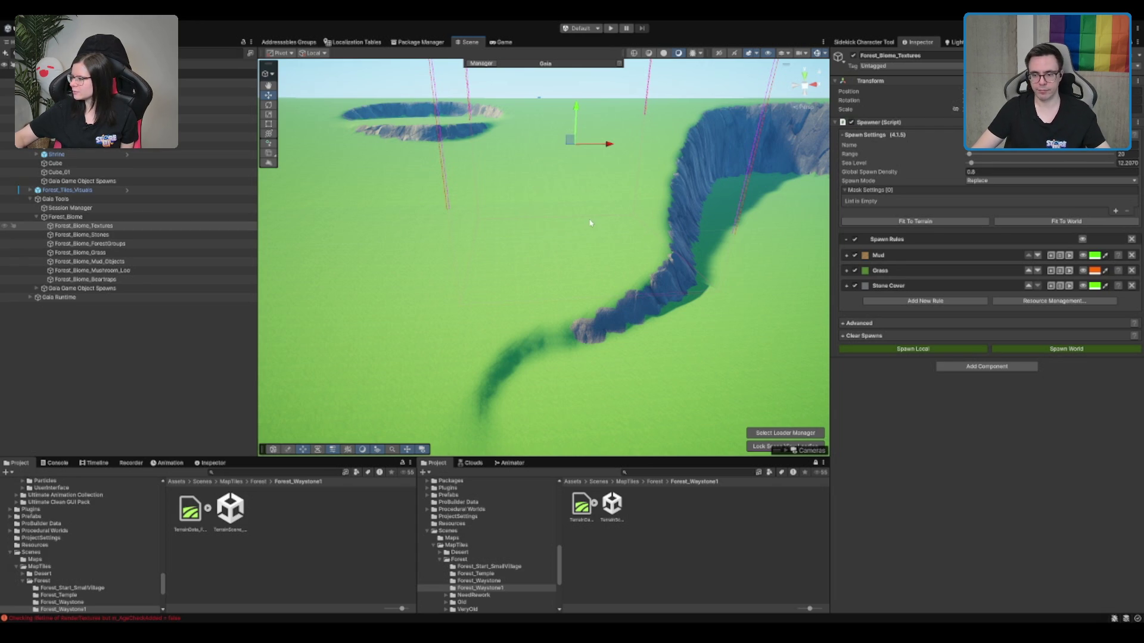
{"action": "key", "text": "f"}
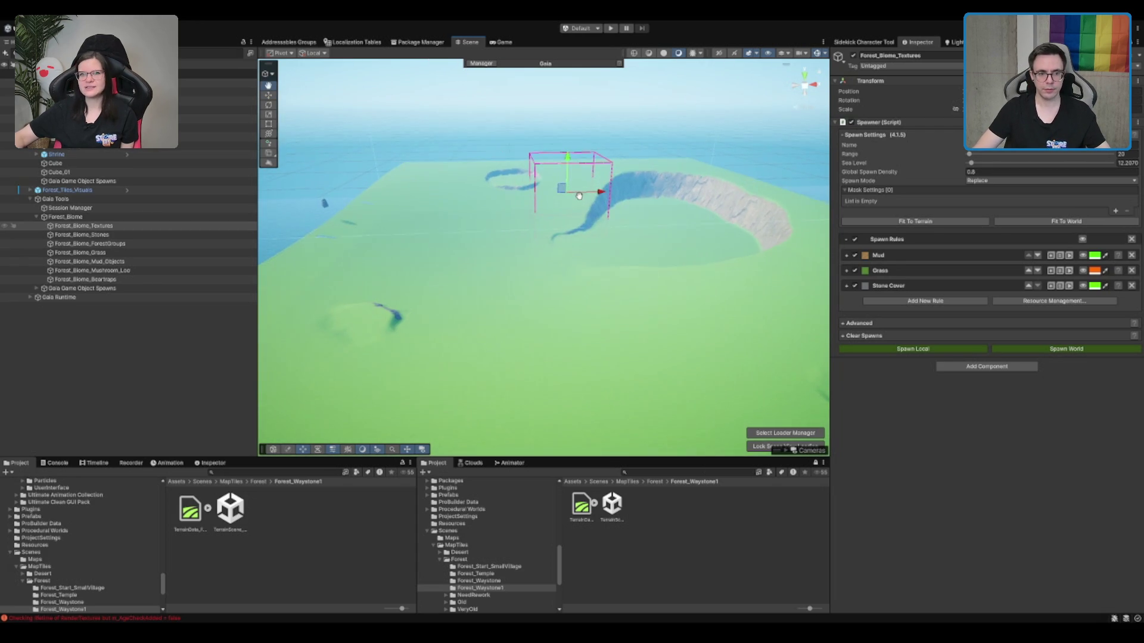
{"action": "scroll", "coordinate": [582, 209], "scroll_direction": "up", "scroll_amount": 5}
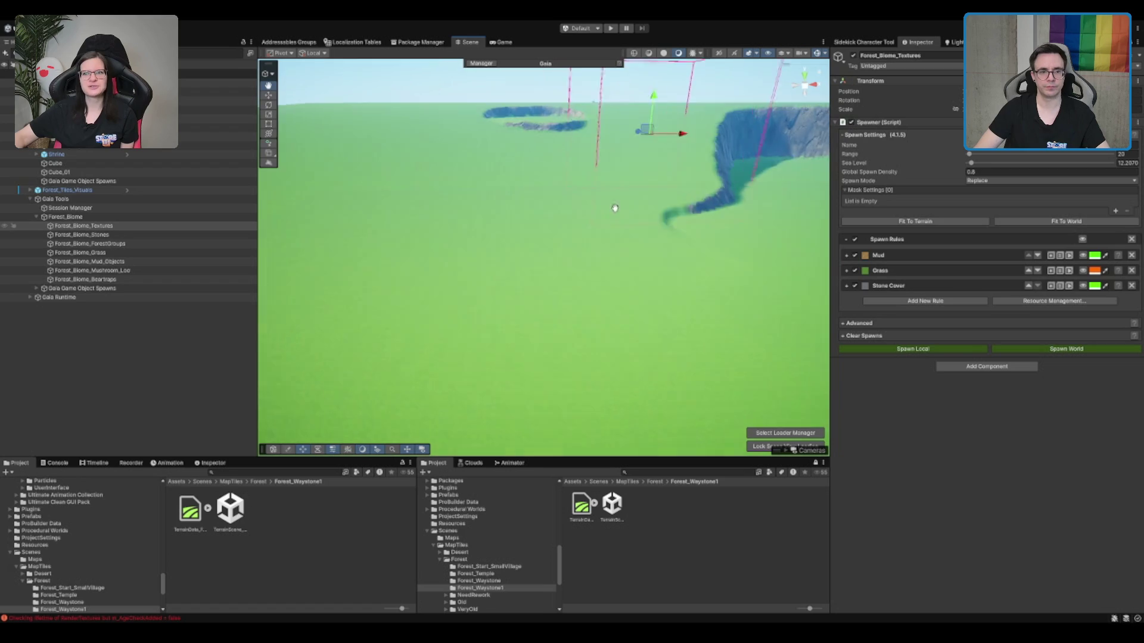
{"action": "left_click", "coordinate": [609, 240]}
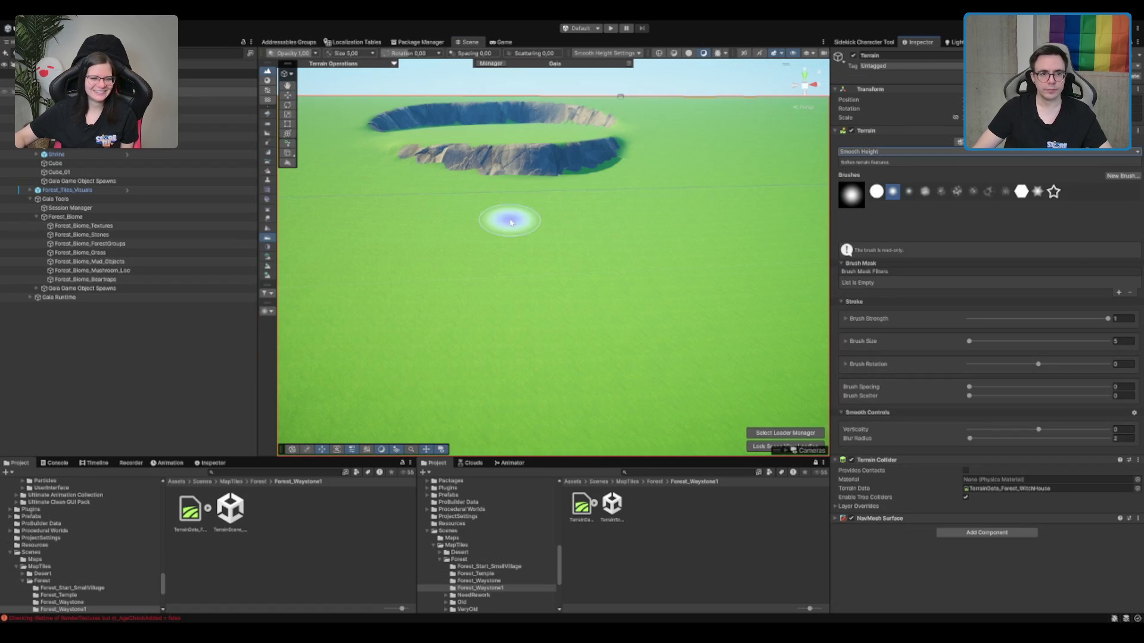
Use Set Height 42.27 to sculpt a second ring in front of the crater and level its stepped lower rim.
{"action": "left_click_drag", "start_coordinate": [511, 217], "coordinate": [574, 237]}
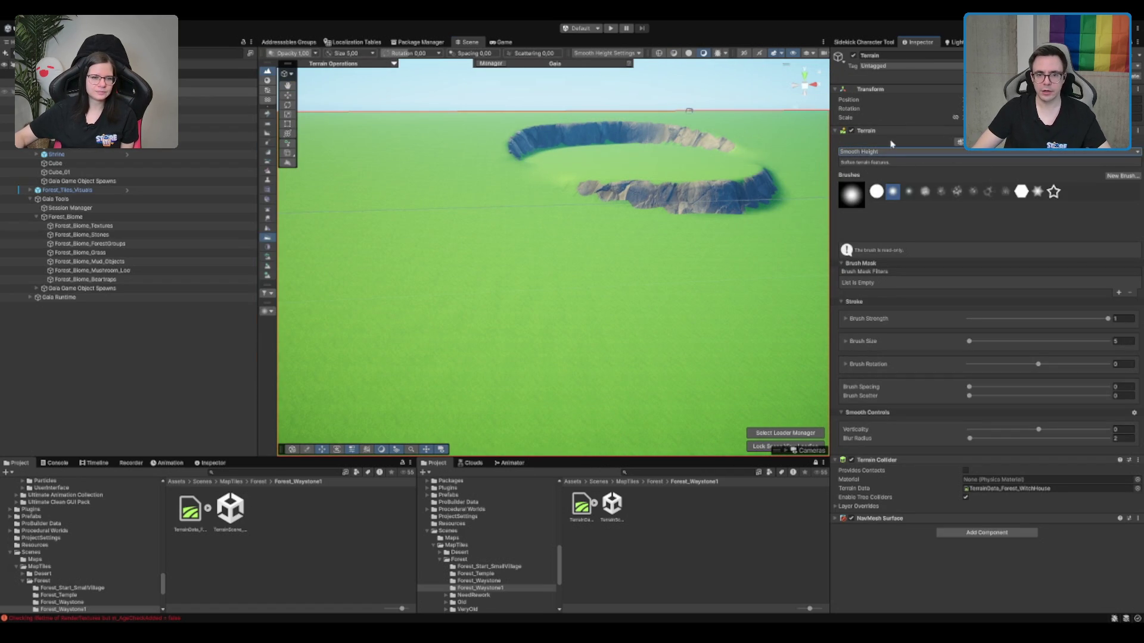
{"action": "key", "text": "F3"}
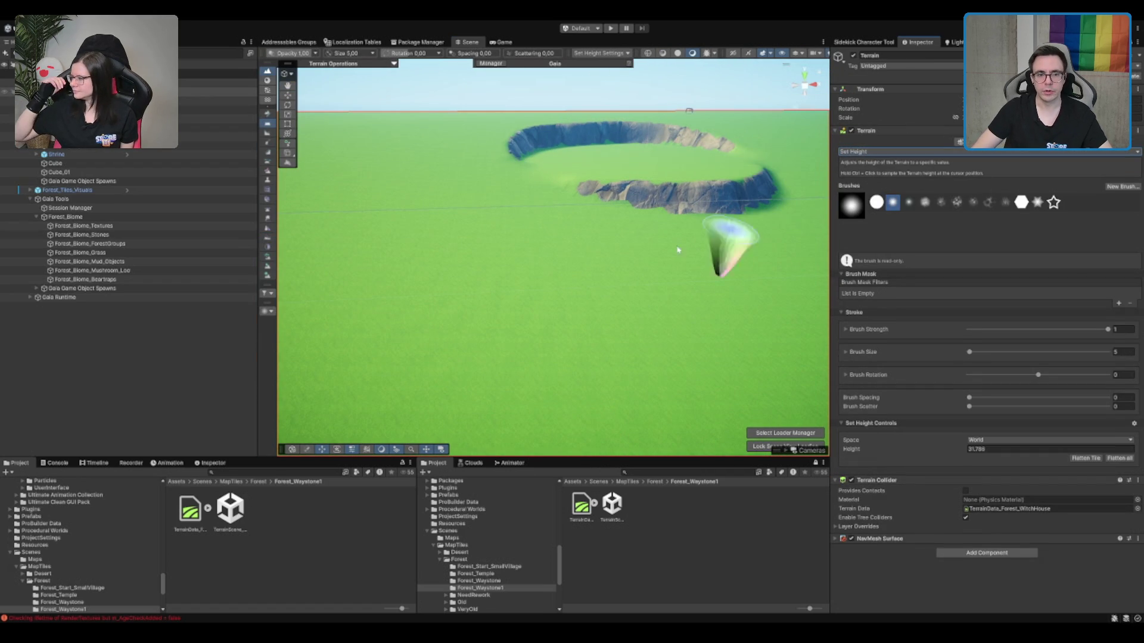
{"action": "mouse_move", "coordinate": [574, 243]}
{"action": "left_mouse_down"}
{"action": "mouse_move", "coordinate": [588, 238]}
{"action": "mouse_move", "coordinate": [553, 258]}
{"action": "mouse_move", "coordinate": [588, 250]}
{"action": "mouse_move", "coordinate": [588, 238]}
{"action": "mouse_move", "coordinate": [588, 262]}
{"action": "mouse_move", "coordinate": [544, 262]}
{"action": "mouse_move", "coordinate": [544, 237]}
{"action": "mouse_move", "coordinate": [590, 232]}
{"action": "mouse_move", "coordinate": [547, 233]}
{"action": "mouse_move", "coordinate": [526, 254]}
{"action": "mouse_move", "coordinate": [566, 236]}
{"action": "mouse_move", "coordinate": [506, 255]}
{"action": "mouse_move", "coordinate": [577, 248]}
{"action": "mouse_move", "coordinate": [552, 263]}
{"action": "mouse_move", "coordinate": [528, 250]}
{"action": "mouse_move", "coordinate": [542, 240]}
{"action": "left_mouse_up"}
{"action": "mouse_move", "coordinate": [587, 322]}
{"action": "left_mouse_down"}
{"action": "mouse_move", "coordinate": [544, 289]}
{"action": "mouse_move", "coordinate": [582, 274]}
{"action": "mouse_move", "coordinate": [536, 224]}
{"action": "left_mouse_up"}
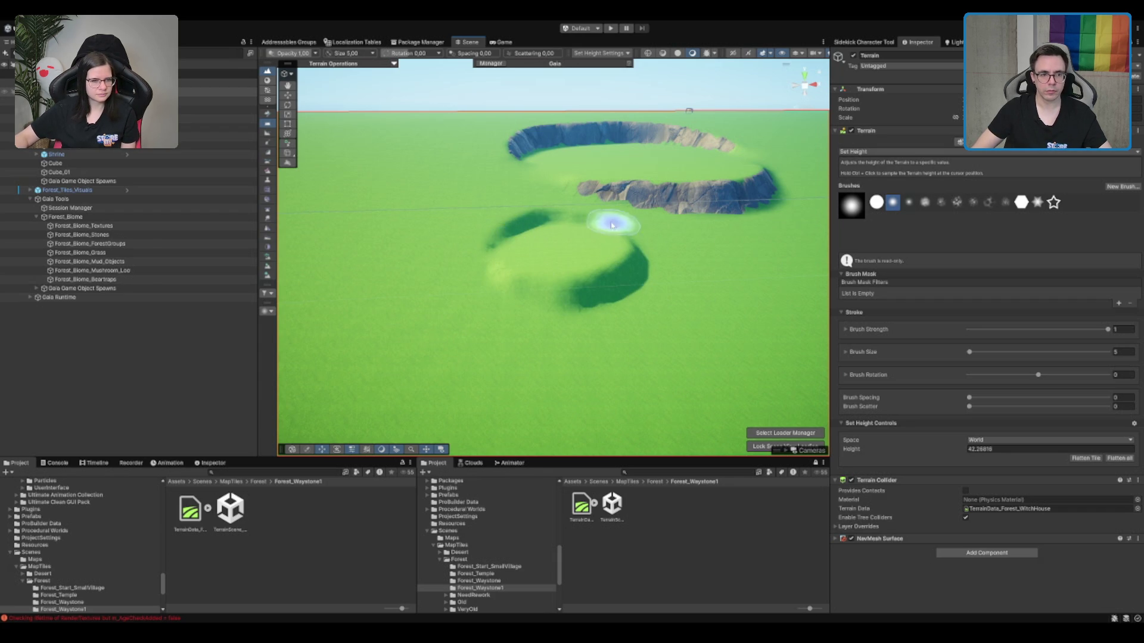
{"action": "left_click", "coordinate": [161, 225]}
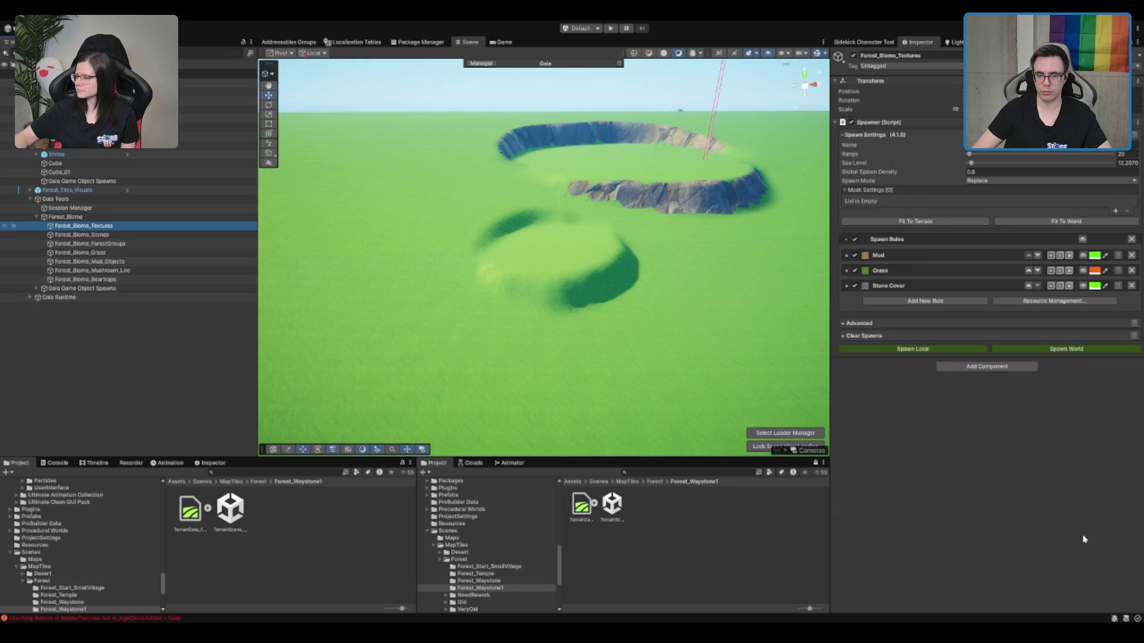
Rerun Spawn World on Forest_Biome_Textures so the new ring's cliff shows rock.
{"action": "left_click", "coordinate": [1079, 348]}
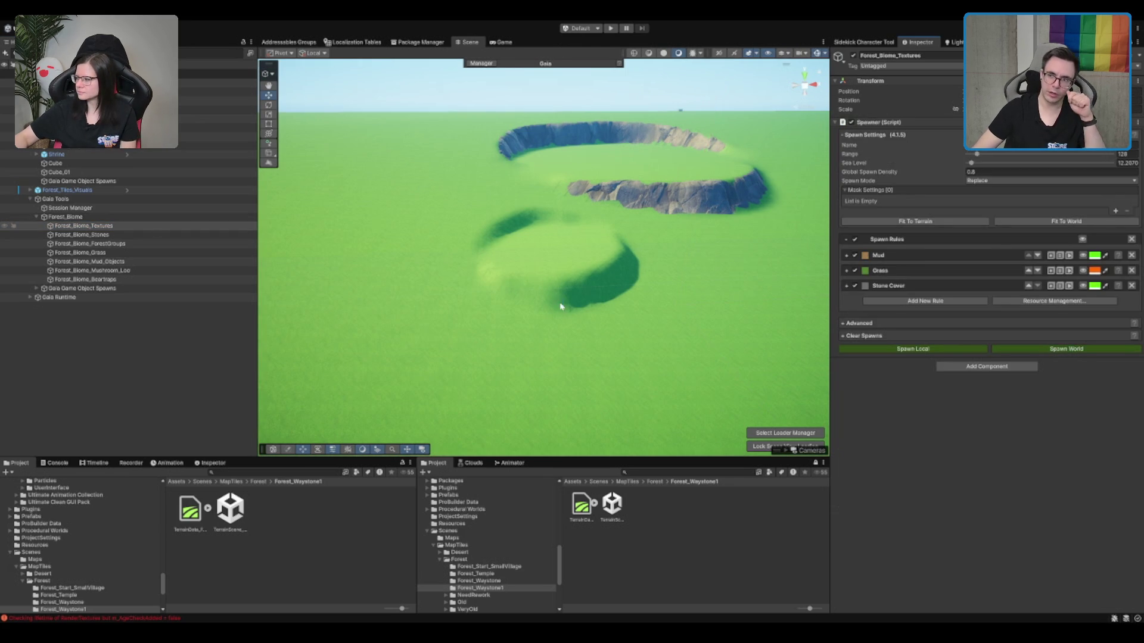
{"action": "mouse_move", "coordinate": [633, 267]}
{"action": "left_mouse_down"}
{"action": "mouse_move", "coordinate": [650, 234]}
{"action": "mouse_move", "coordinate": [642, 224]}
{"action": "mouse_move", "coordinate": [495, 266]}
{"action": "left_mouse_up"}
Raise more ground with Set Height to enlarge the second ring, then switch to Smooth Height.
{"action": "left_click", "coordinate": [495, 265]}
{"action": "scroll", "coordinate": [536, 265], "scroll_direction": "up", "scroll_amount": 5}
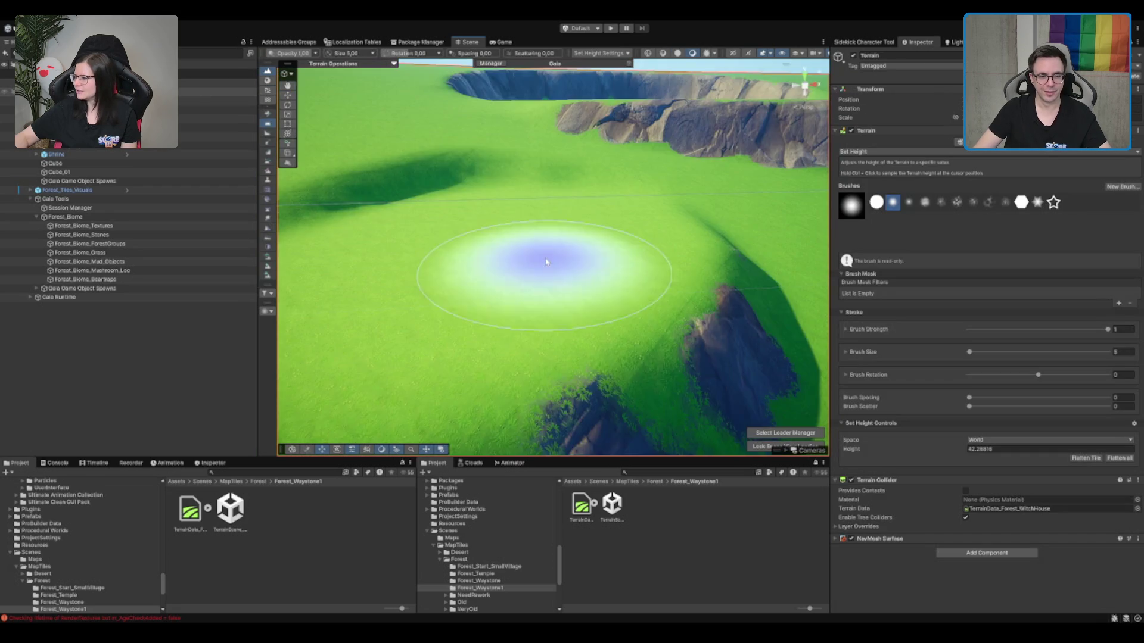
{"action": "scroll", "coordinate": [547, 262], "scroll_direction": "down", "scroll_amount": 5}
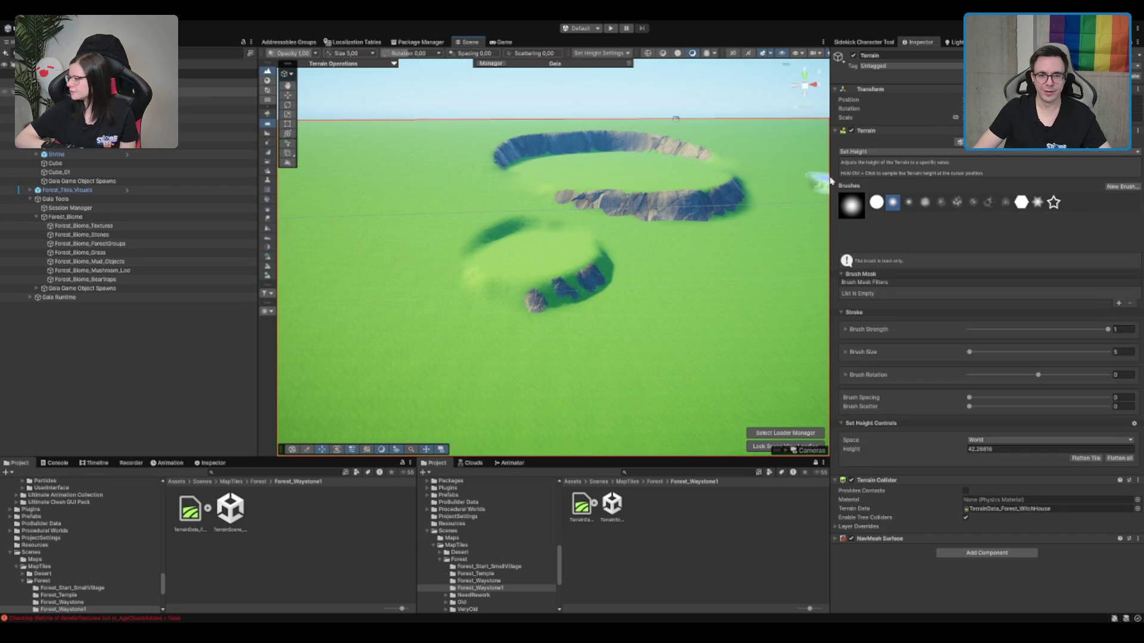
{"action": "mouse_move", "coordinate": [643, 191]}
{"action": "left_mouse_down"}
{"action": "mouse_move", "coordinate": [556, 161]}
{"action": "mouse_move", "coordinate": [587, 191]}
{"action": "mouse_move", "coordinate": [584, 215]}
{"action": "mouse_move", "coordinate": [538, 224]}
{"action": "mouse_move", "coordinate": [511, 217]}
{"action": "mouse_move", "coordinate": [511, 203]}
{"action": "mouse_move", "coordinate": [510, 214]}
{"action": "mouse_move", "coordinate": [562, 182]}
{"action": "mouse_move", "coordinate": [501, 174]}
{"action": "mouse_move", "coordinate": [502, 205]}
{"action": "mouse_move", "coordinate": [503, 171]}
{"action": "mouse_move", "coordinate": [582, 184]}
{"action": "mouse_move", "coordinate": [553, 172]}
{"action": "mouse_move", "coordinate": [606, 171]}
{"action": "mouse_move", "coordinate": [409, 195]}
{"action": "mouse_move", "coordinate": [523, 174]}
{"action": "mouse_move", "coordinate": [443, 278]}
{"action": "mouse_move", "coordinate": [590, 202]}
{"action": "mouse_move", "coordinate": [409, 274]}
{"action": "left_mouse_up"}
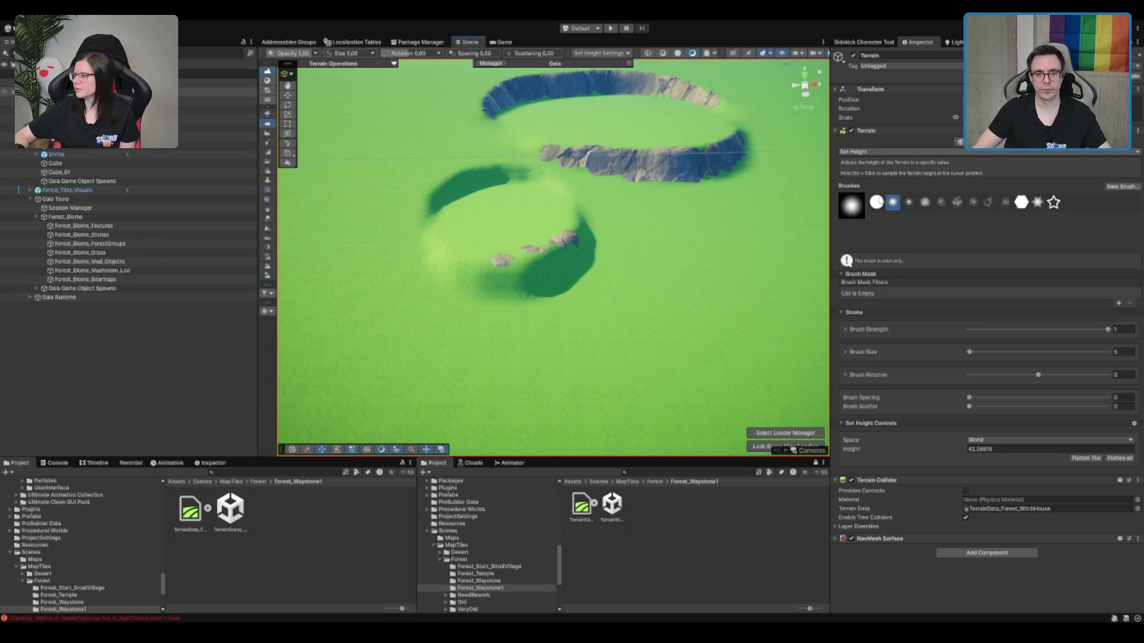
{"action": "key", "text": "F5"}
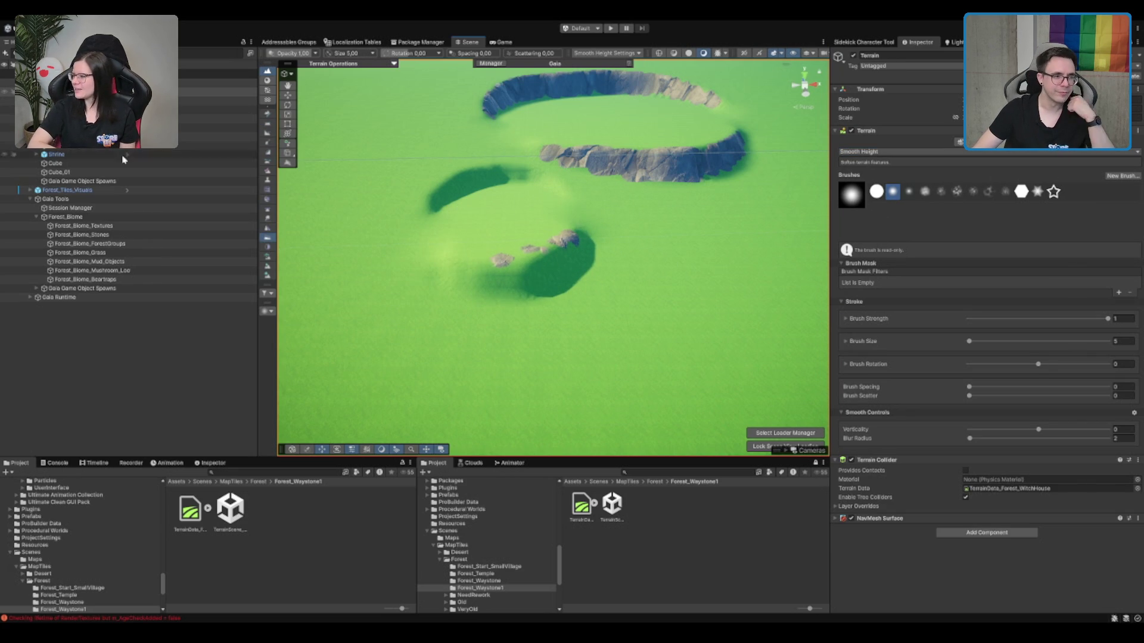
Respawn Forest_Biome_Textures with Spawn World so every cliff gets rock faces.
{"action": "left_click", "coordinate": [148, 228]}
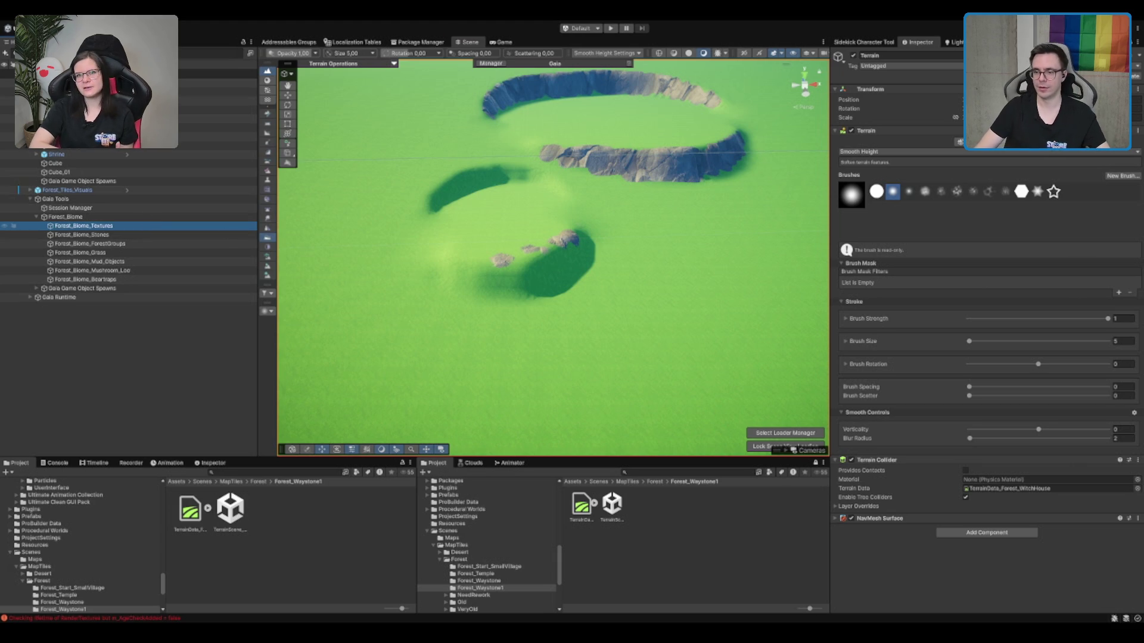
{"action": "left_click", "coordinate": [1095, 351]}
{"action": "left_click_drag", "start_coordinate": [661, 310], "coordinate": [665, 266]}
{"action": "scroll", "coordinate": [665, 266], "scroll_direction": "up", "scroll_amount": 5}
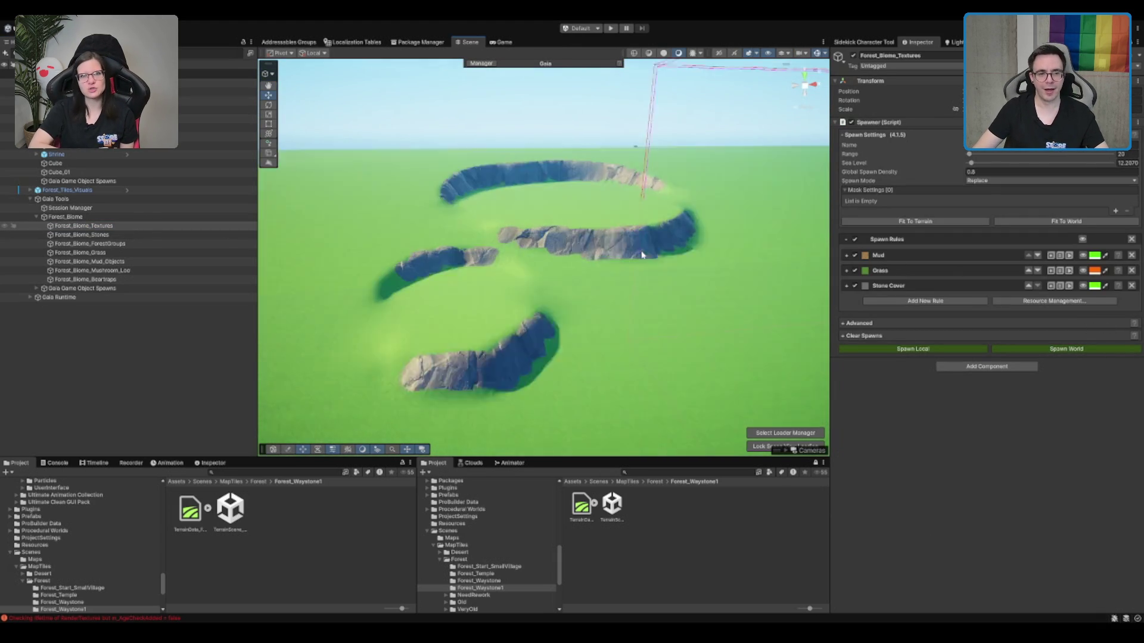
{"action": "scroll", "coordinate": [533, 275], "scroll_direction": "up", "scroll_amount": 3}
{"action": "left_click", "coordinate": [536, 286]}
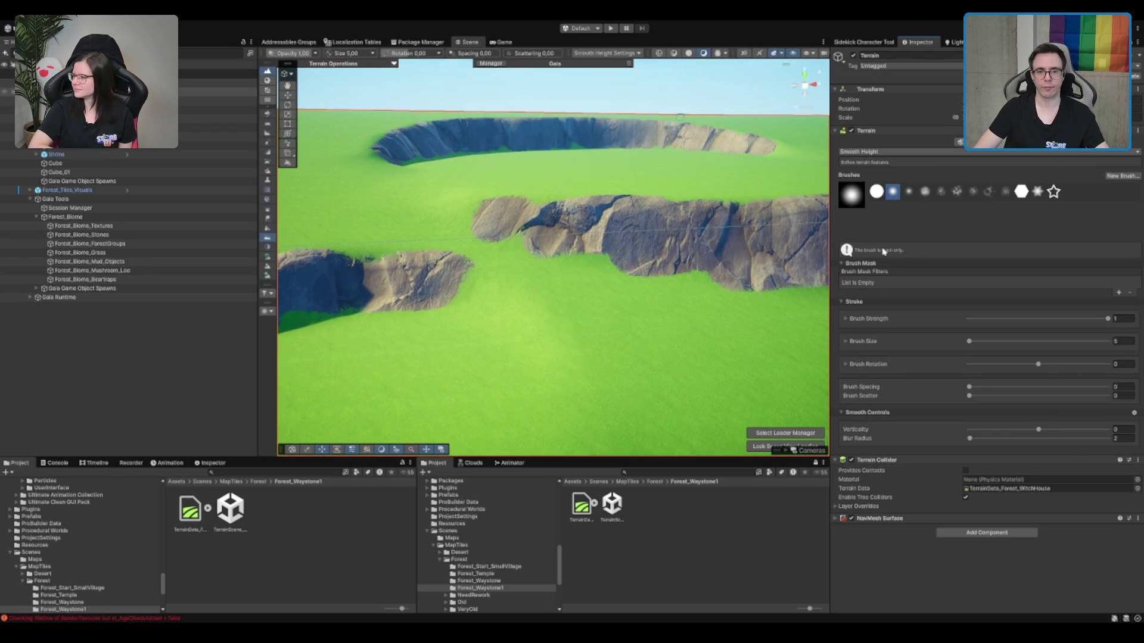
{"action": "key", "text": "F2"}
Paint ME_Cliffs_Terrain_Layer rock along the near, middle and long cliff edges at brush size 1.
{"action": "left_click", "coordinate": [929, 447]}
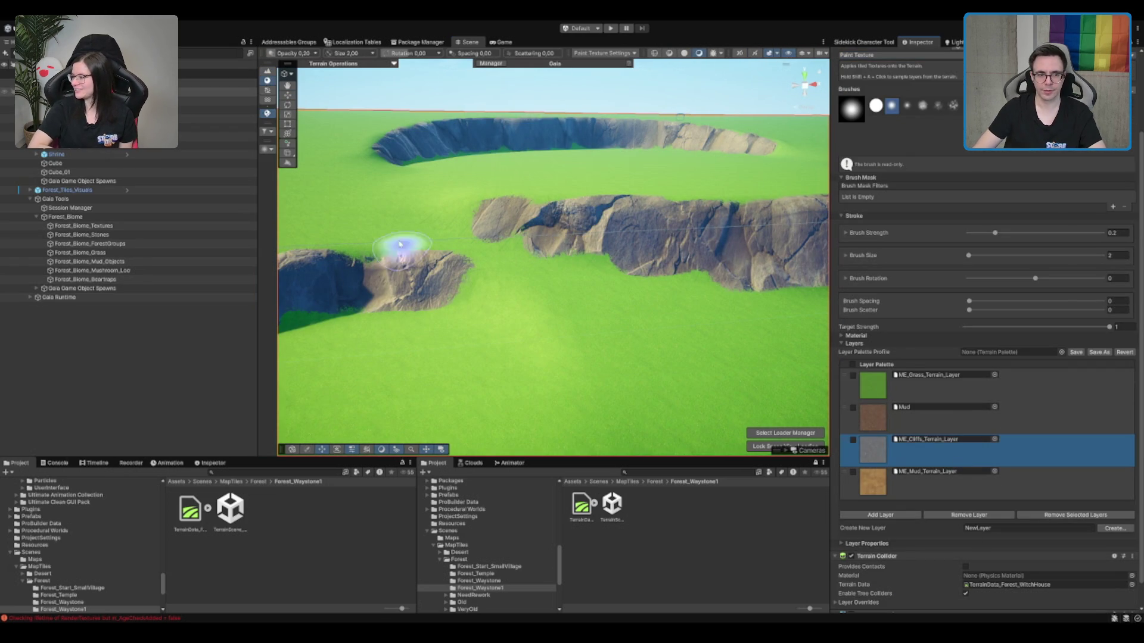
{"action": "left_click", "coordinate": [457, 313]}
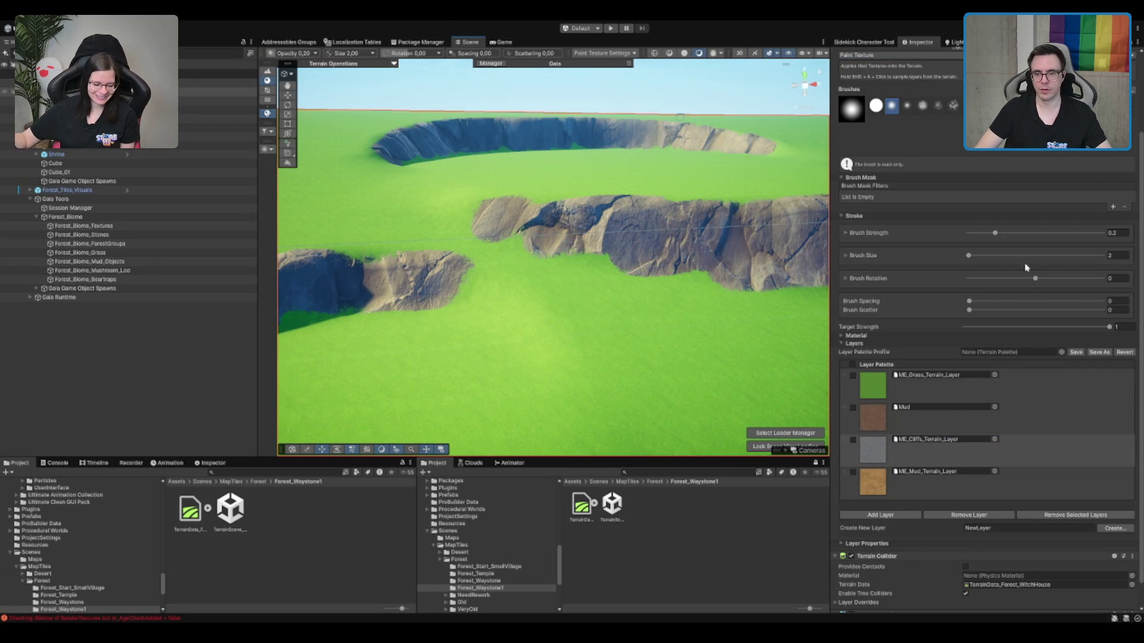
{"action": "type", "text": "1"}
{"action": "mouse_move", "coordinate": [464, 288]}
{"action": "left_mouse_down"}
{"action": "mouse_move", "coordinate": [521, 330]}
{"action": "mouse_move", "coordinate": [460, 286]}
{"action": "mouse_move", "coordinate": [348, 332]}
{"action": "mouse_move", "coordinate": [396, 302]}
{"action": "mouse_move", "coordinate": [371, 301]}
{"action": "left_mouse_up"}
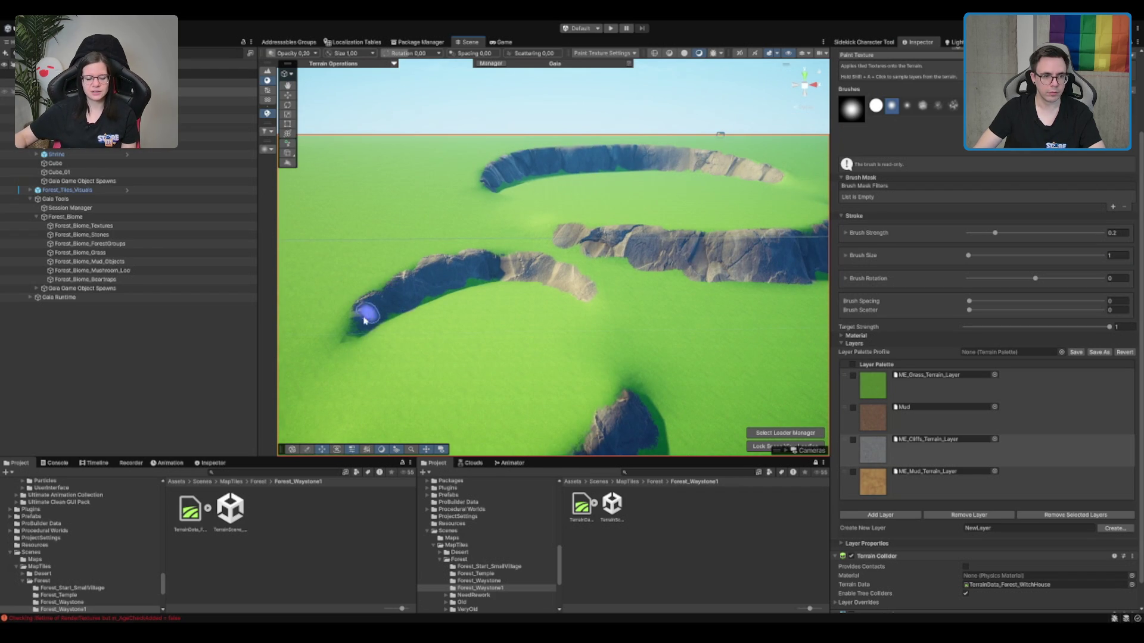
{"action": "scroll", "coordinate": [494, 293], "scroll_direction": "up", "scroll_amount": 5}
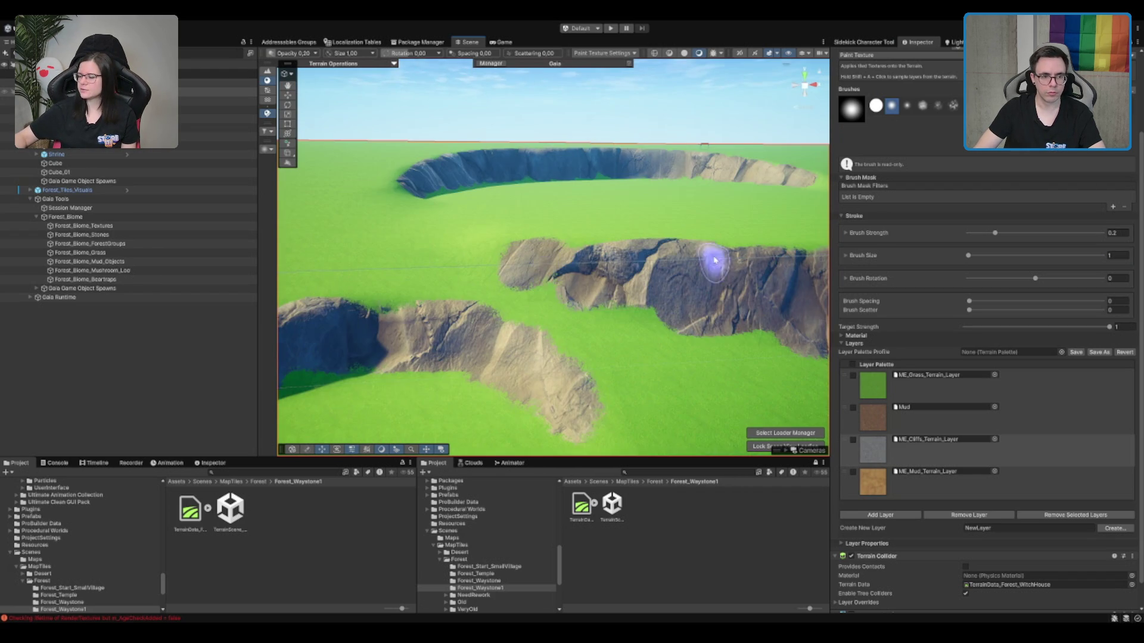
{"action": "mouse_move", "coordinate": [514, 258]}
{"action": "left_mouse_down"}
{"action": "mouse_move", "coordinate": [556, 255]}
{"action": "mouse_move", "coordinate": [516, 244]}
{"action": "left_mouse_up"}
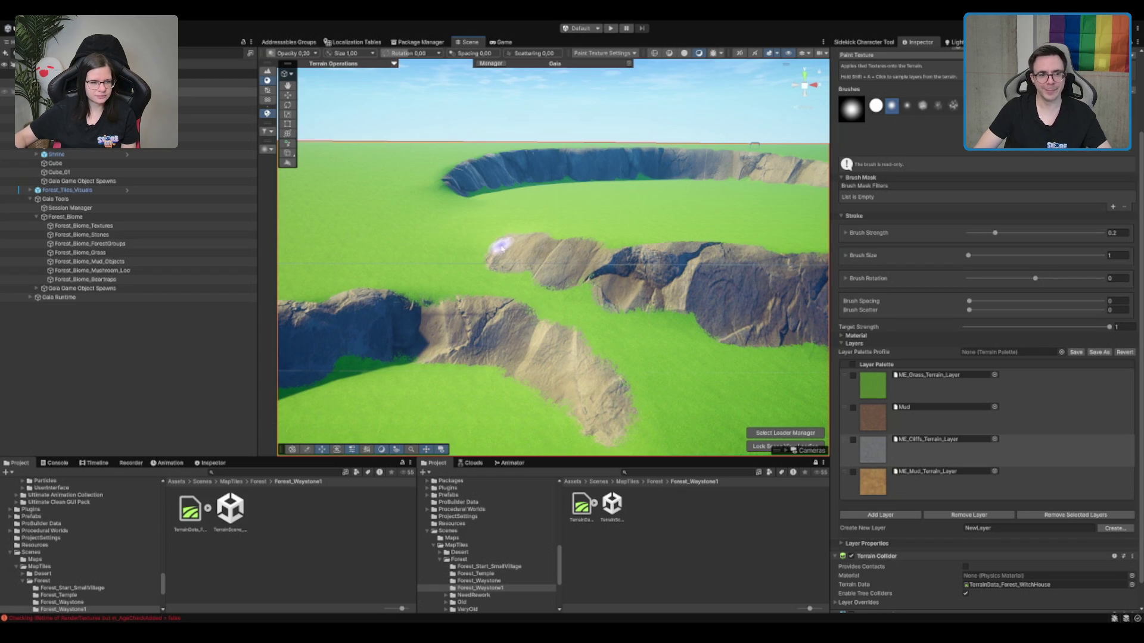
{"action": "scroll", "coordinate": [564, 316], "scroll_direction": "down", "scroll_amount": 5}
{"action": "scroll", "coordinate": [626, 286], "scroll_direction": "down", "scroll_amount": 5}
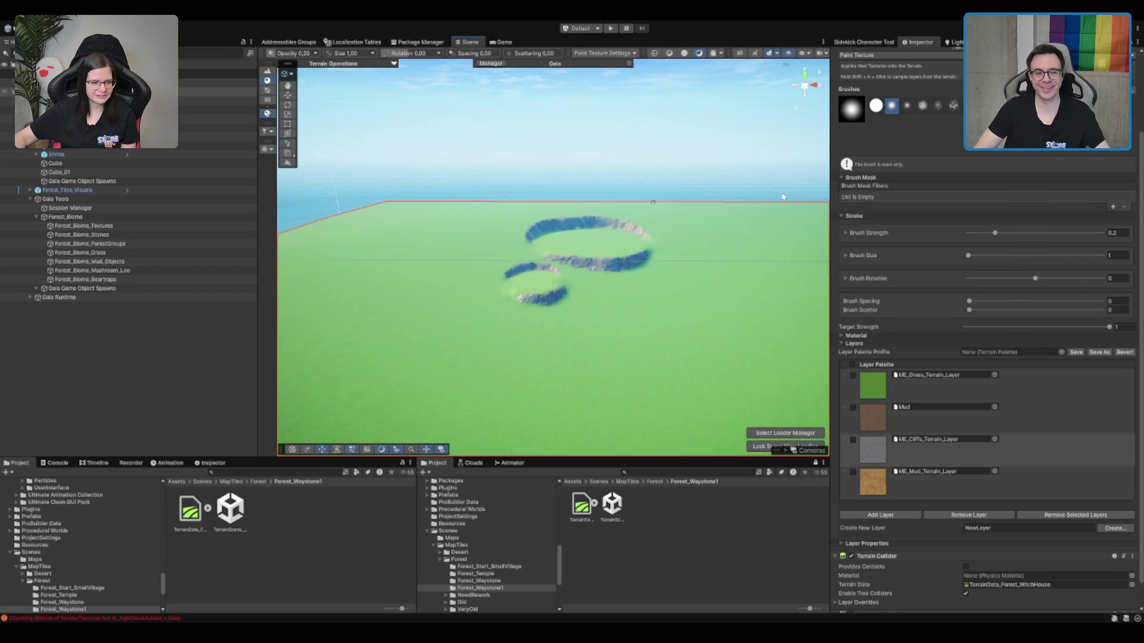
{"action": "scroll", "coordinate": [694, 267], "scroll_direction": "up", "scroll_amount": 5}
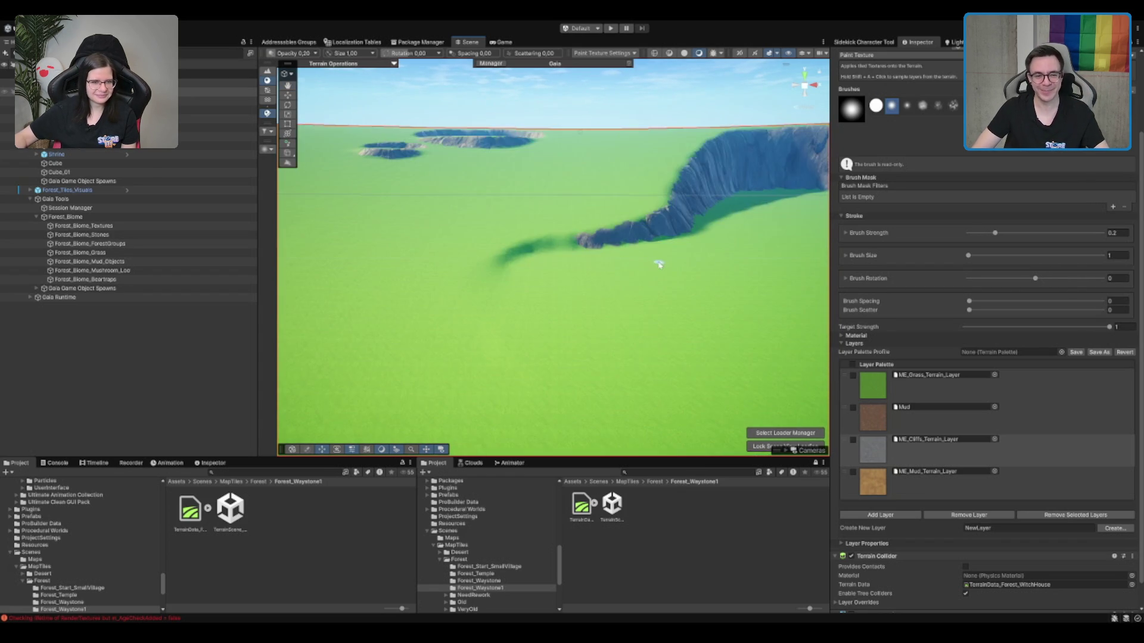
{"action": "mouse_move", "coordinate": [544, 197]}
{"action": "left_mouse_down"}
{"action": "mouse_move", "coordinate": [504, 213]}
{"action": "mouse_move", "coordinate": [650, 196]}
{"action": "mouse_move", "coordinate": [480, 199]}
{"action": "mouse_move", "coordinate": [632, 179]}
{"action": "mouse_move", "coordinate": [505, 218]}
{"action": "mouse_move", "coordinate": [606, 178]}
{"action": "mouse_move", "coordinate": [525, 197]}
{"action": "mouse_move", "coordinate": [561, 212]}
{"action": "mouse_move", "coordinate": [767, 199]}
{"action": "mouse_move", "coordinate": [506, 206]}
{"action": "left_mouse_up"}
{"action": "scroll", "coordinate": [561, 212], "scroll_direction": "up", "scroll_amount": 5}
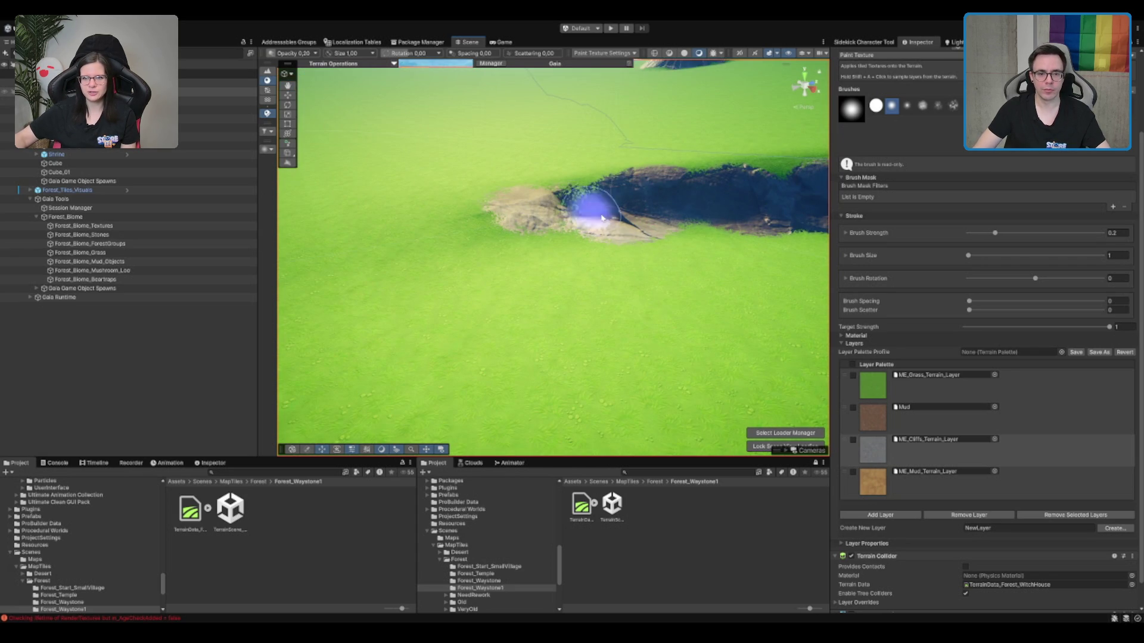
Cover the stray rock patch on the flat ground with the grass layer.
{"action": "left_click", "coordinate": [959, 387]}
{"action": "mouse_move", "coordinate": [599, 230]}
{"action": "left_mouse_down"}
{"action": "mouse_move", "coordinate": [608, 227]}
{"action": "mouse_move", "coordinate": [563, 188]}
{"action": "mouse_move", "coordinate": [539, 200]}
{"action": "mouse_move", "coordinate": [596, 227]}
{"action": "left_mouse_up"}
{"action": "left_click", "coordinate": [954, 451]}
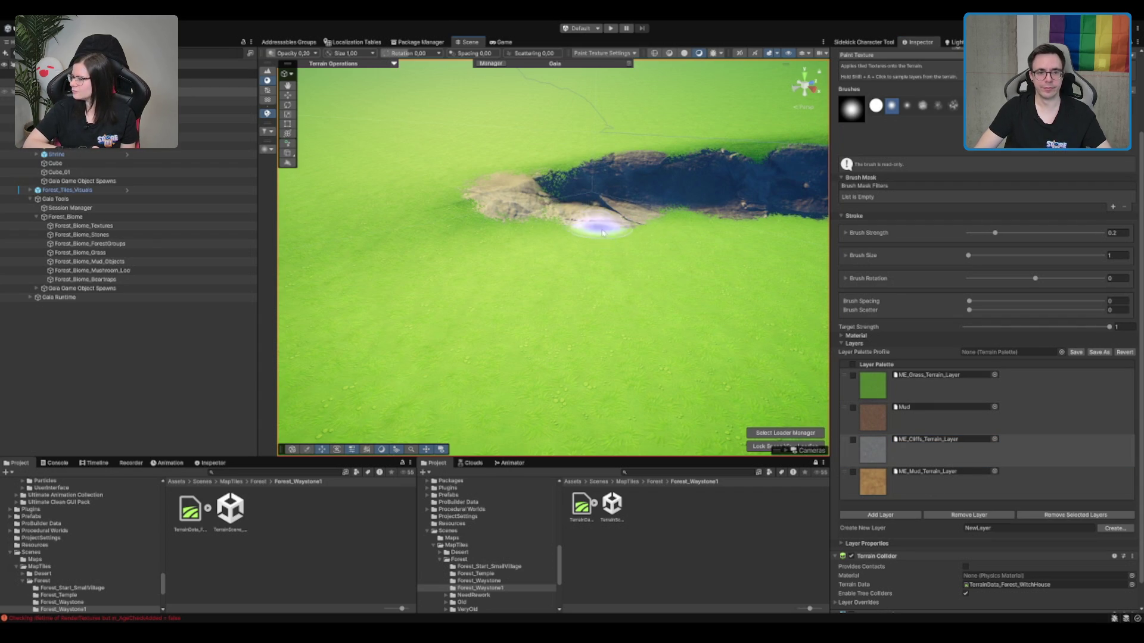
{"action": "left_click", "coordinate": [954, 387]}
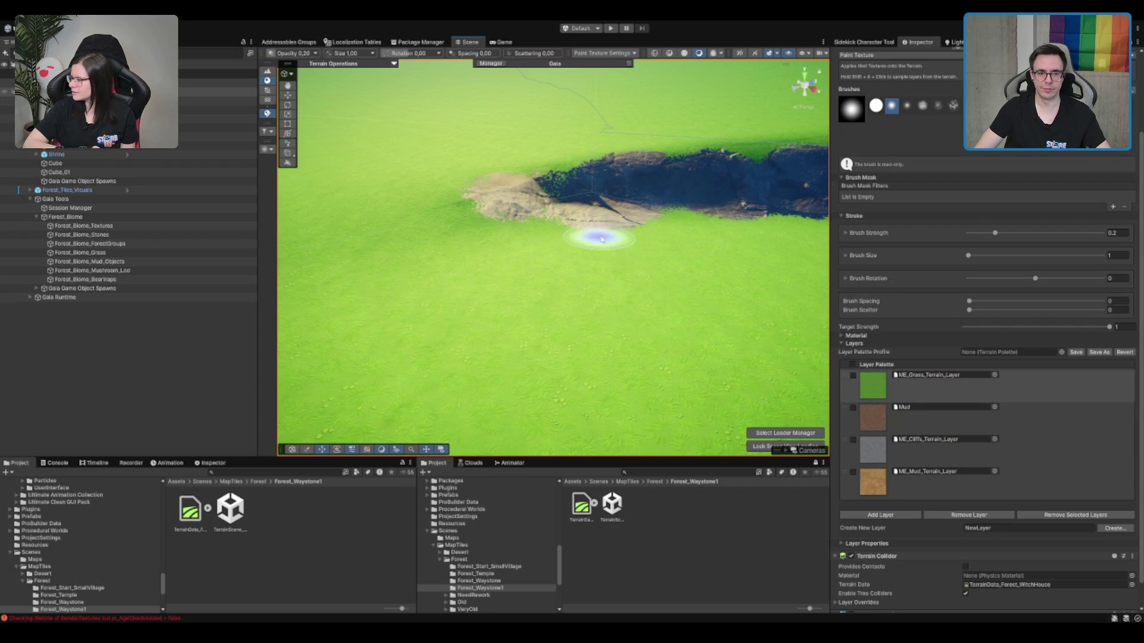
{"action": "mouse_move", "coordinate": [567, 250]}
{"action": "left_mouse_down"}
{"action": "mouse_move", "coordinate": [624, 232]}
{"action": "mouse_move", "coordinate": [595, 212]}
{"action": "mouse_move", "coordinate": [575, 226]}
{"action": "mouse_move", "coordinate": [624, 218]}
{"action": "mouse_move", "coordinate": [554, 249]}
{"action": "left_mouse_up"}
{"action": "scroll", "coordinate": [554, 249], "scroll_direction": "up", "scroll_amount": 5}
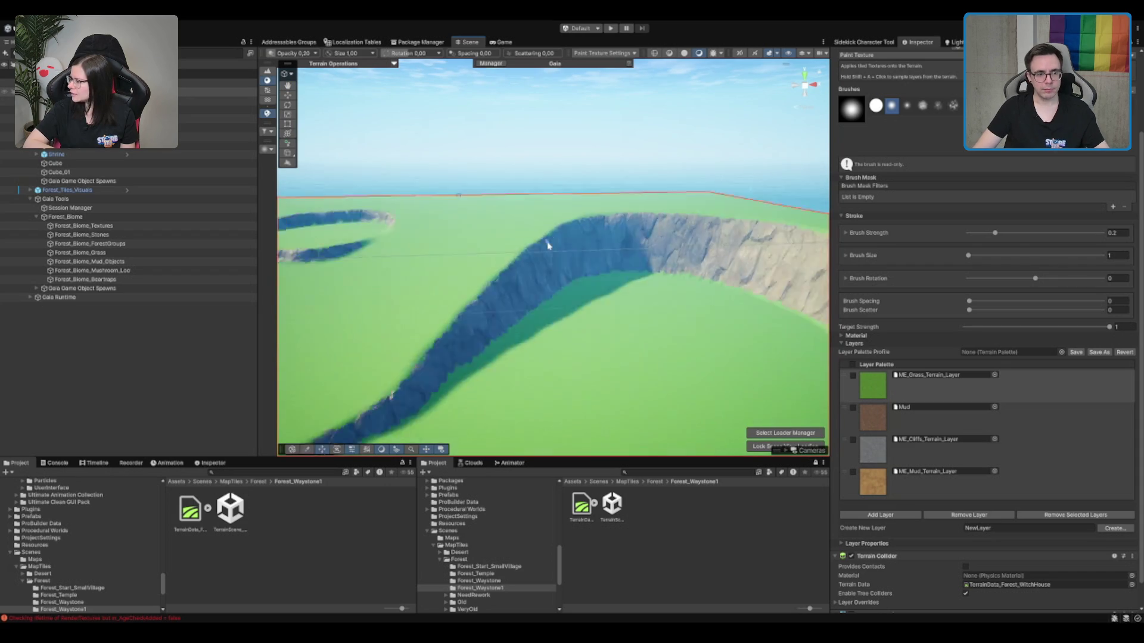
{"action": "scroll", "coordinate": [516, 245], "scroll_direction": "down", "scroll_amount": 3}
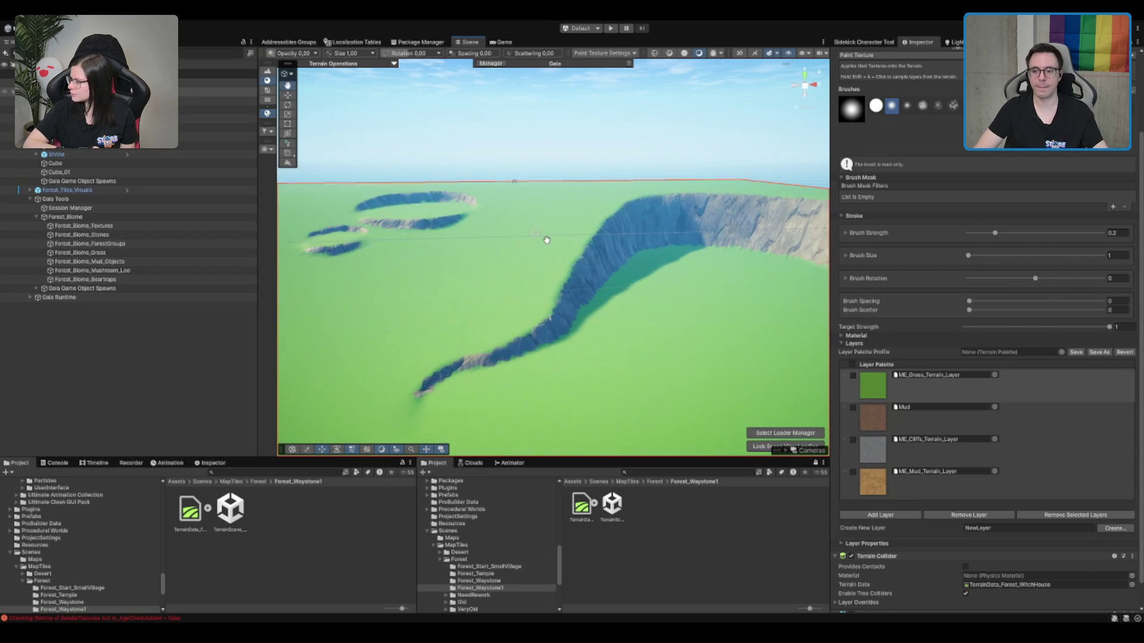
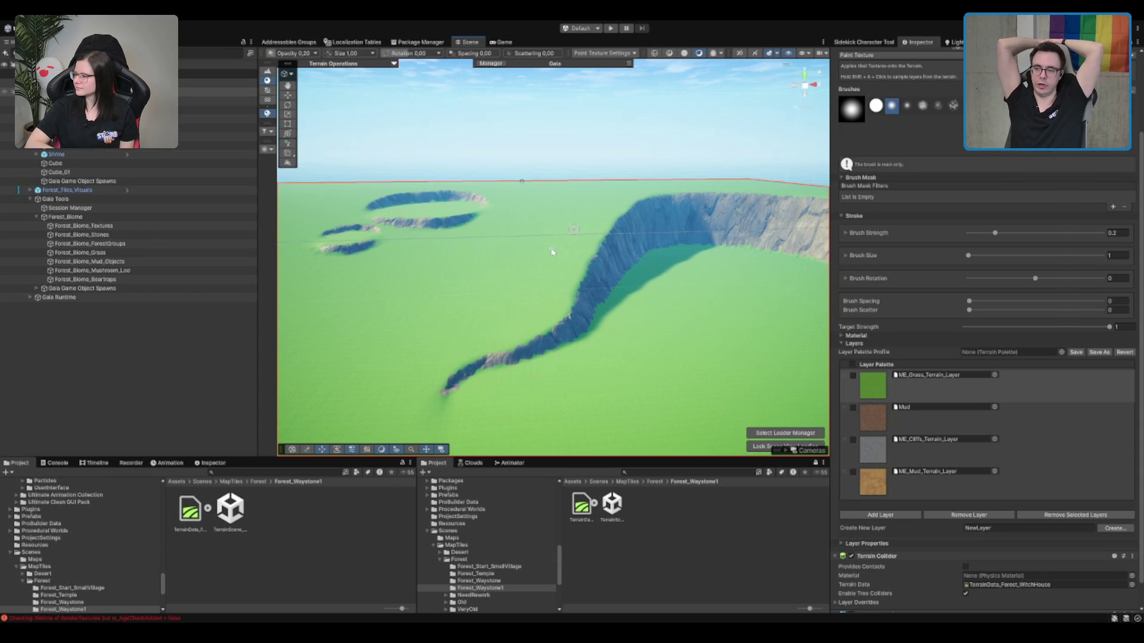
Tilt the view down over the crater terrain and pick ME_Mud_Terrain_Layer for painting.
{"action": "scroll", "coordinate": [552, 252], "scroll_direction": "down", "scroll_amount": 5}
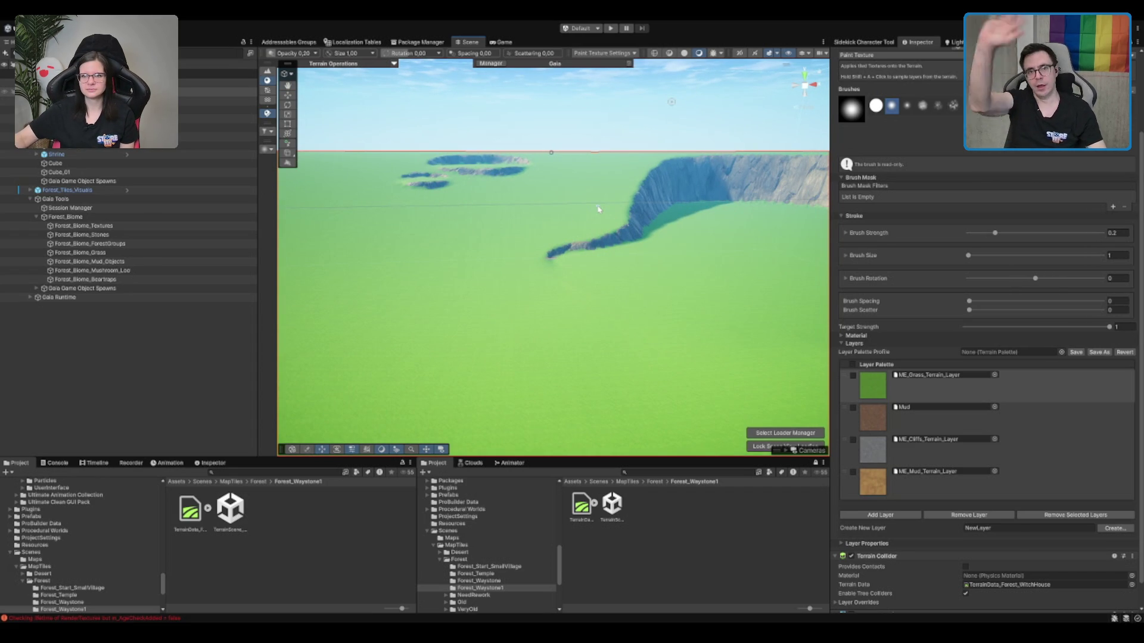
{"action": "scroll", "coordinate": [474, 177], "scroll_direction": "up", "scroll_amount": 2}
{"action": "mouse_move", "coordinate": [474, 177]}
{"action": "left_mouse_down"}
{"action": "mouse_move", "coordinate": [524, 197]}
{"action": "mouse_move", "coordinate": [595, 250]}
{"action": "mouse_move", "coordinate": [618, 286]}
{"action": "mouse_move", "coordinate": [649, 213]}
{"action": "mouse_move", "coordinate": [617, 251]}
{"action": "left_mouse_up"}
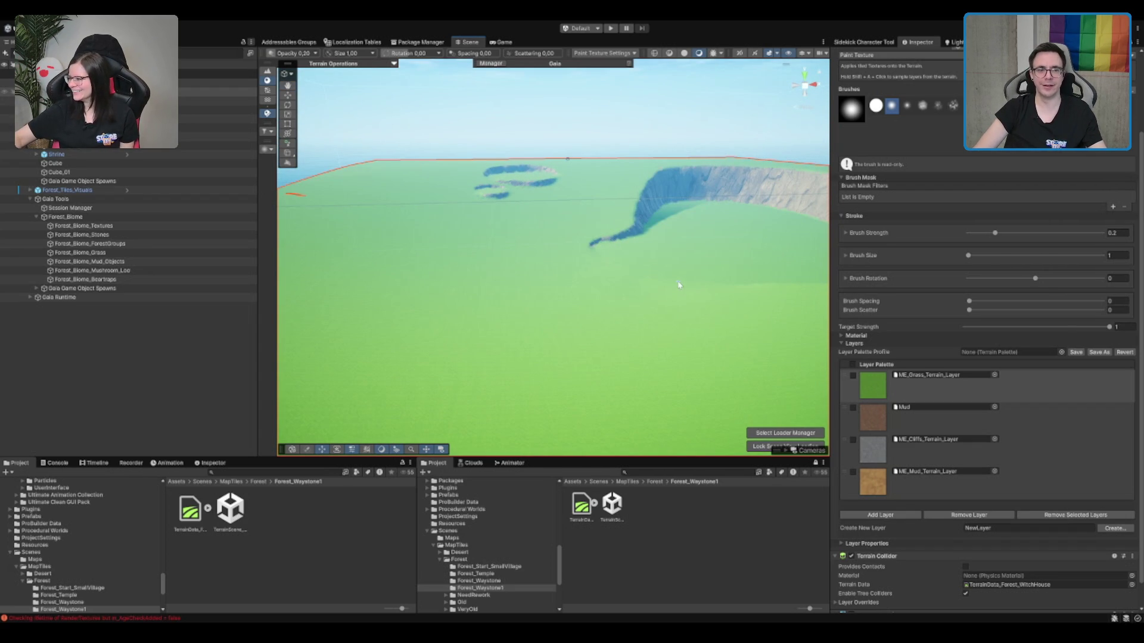
{"action": "left_click", "coordinate": [998, 486]}
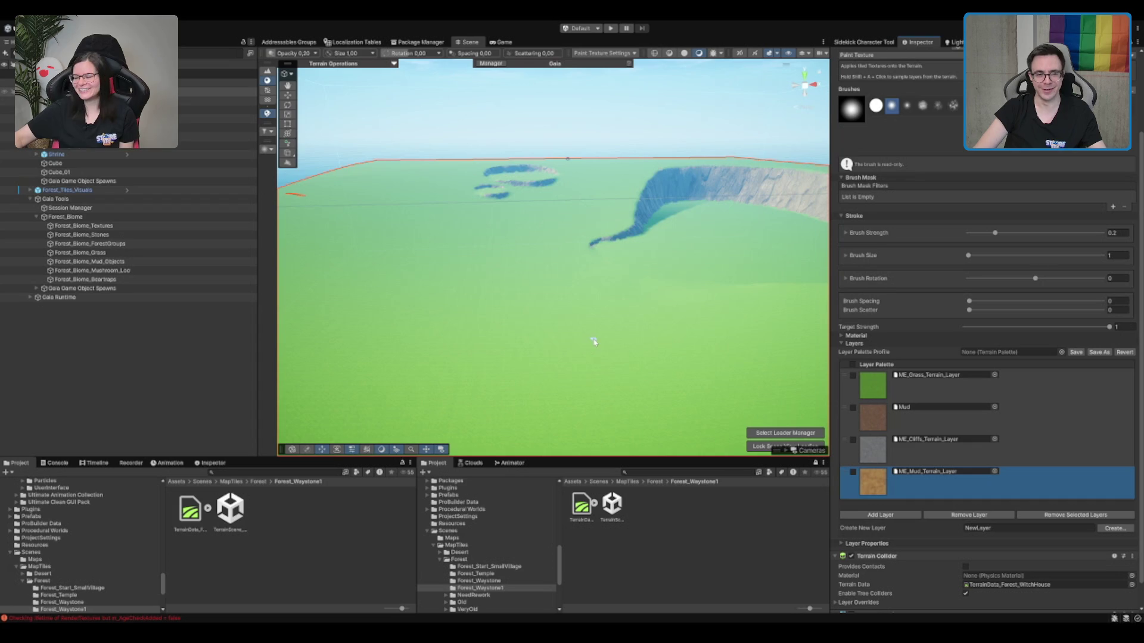
Paint a winding mud path across the grass past the crater, plus a small mud patch.
{"action": "left_click_drag", "start_coordinate": [591, 346], "coordinate": [596, 352]}
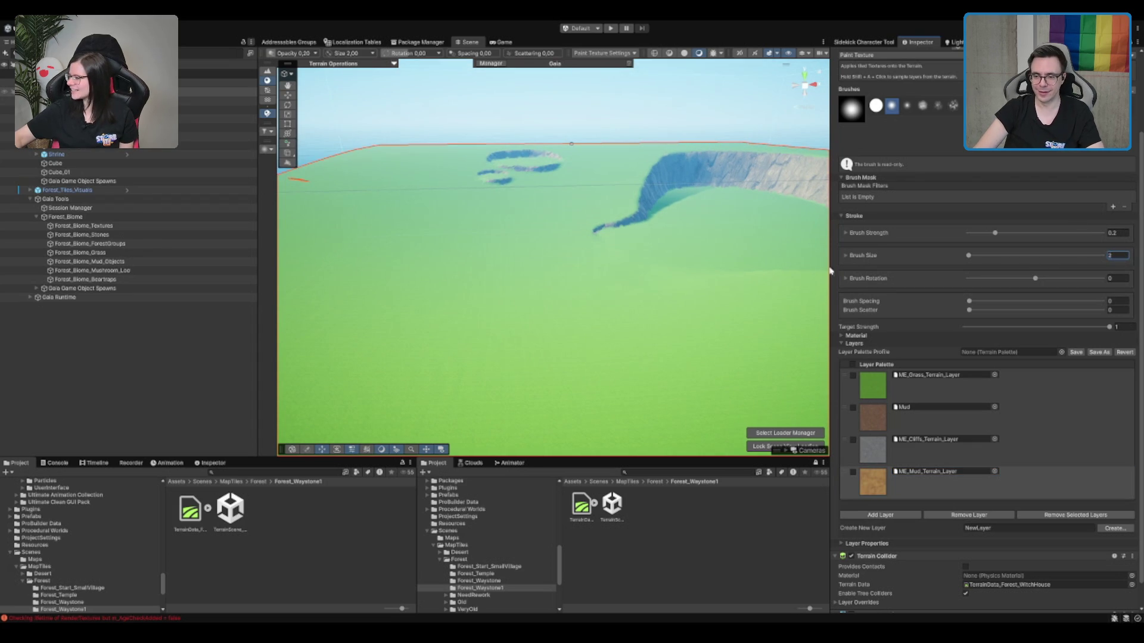
{"action": "left_click_drag", "start_coordinate": [709, 280], "coordinate": [702, 298]}
{"action": "scroll", "coordinate": [702, 299], "scroll_direction": "down", "scroll_amount": 6}
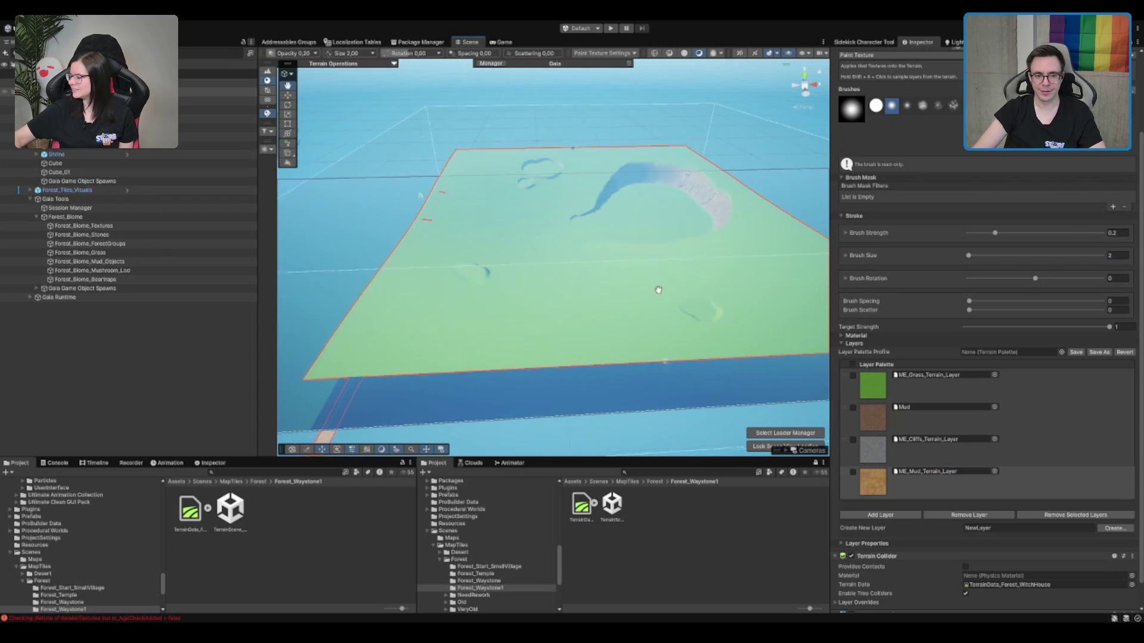
{"action": "scroll", "coordinate": [661, 290], "scroll_direction": "up", "scroll_amount": 5}
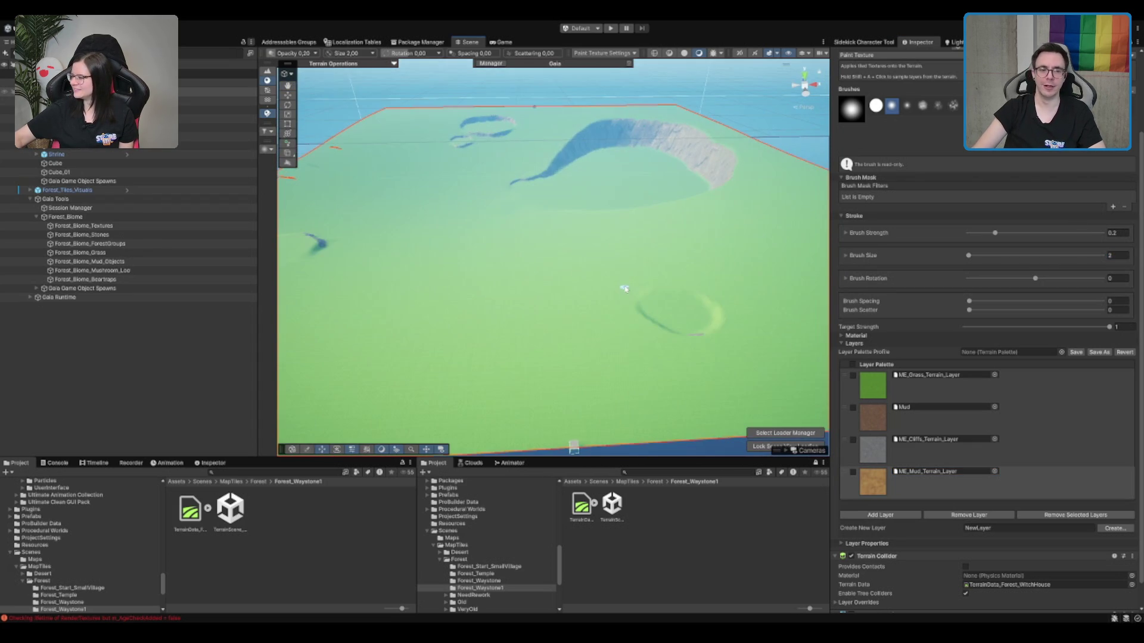
{"action": "left_click_drag", "start_coordinate": [624, 288], "coordinate": [590, 374]}
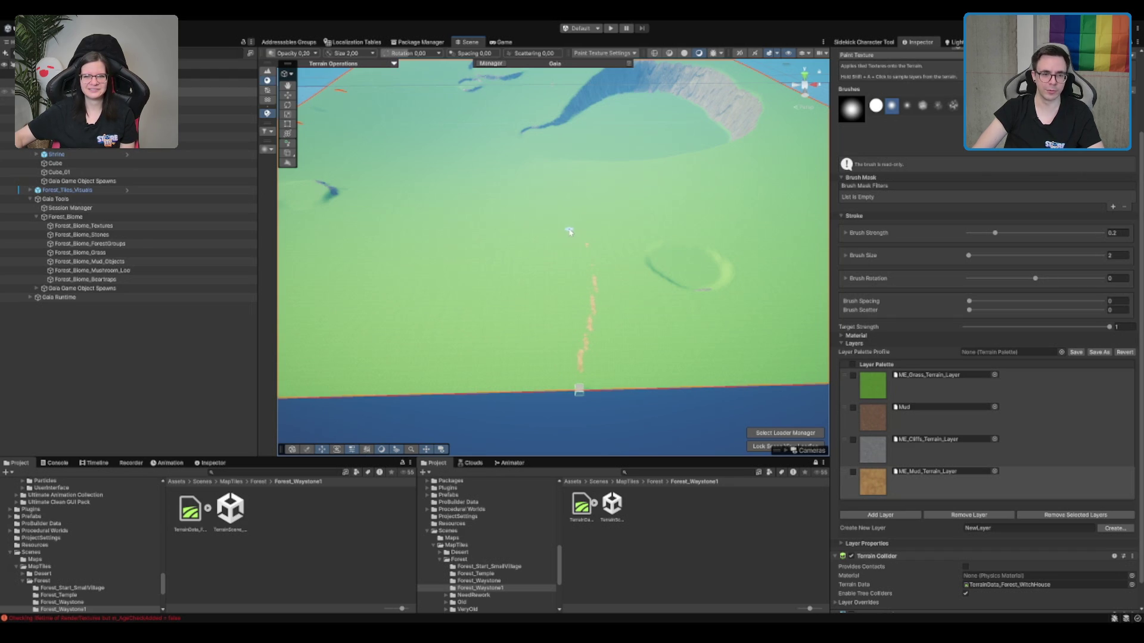
{"action": "mouse_move", "coordinate": [561, 205]}
{"action": "left_mouse_down"}
{"action": "mouse_move", "coordinate": [590, 222]}
{"action": "mouse_move", "coordinate": [607, 212]}
{"action": "mouse_move", "coordinate": [600, 229]}
{"action": "left_mouse_up"}
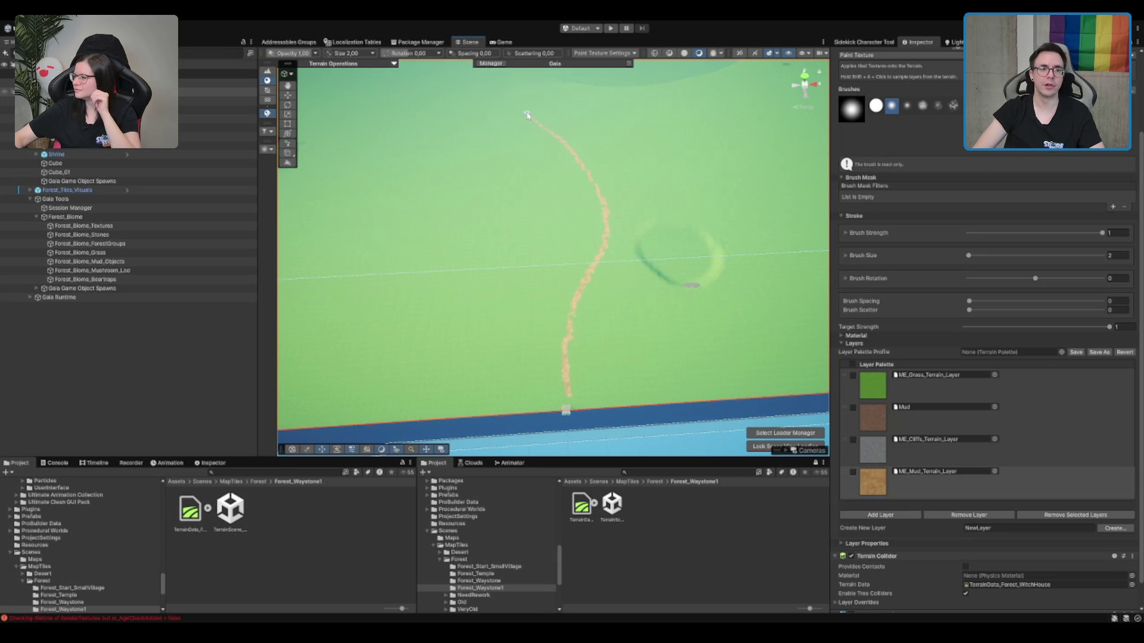
{"action": "scroll", "coordinate": [582, 212], "scroll_direction": "down", "scroll_amount": 10}
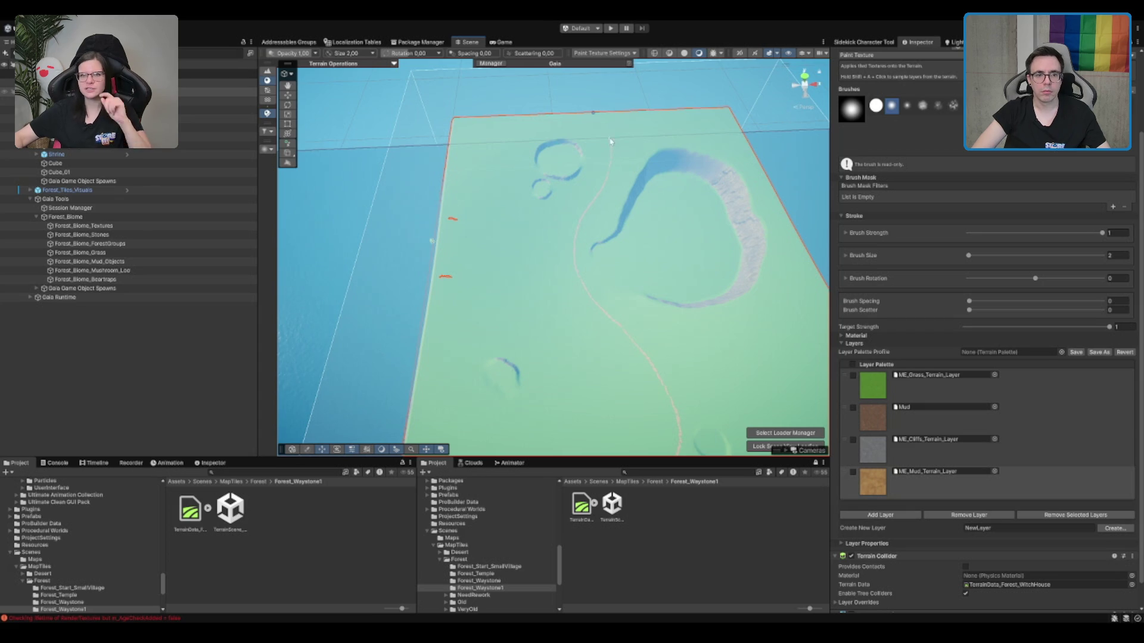
{"action": "scroll", "coordinate": [598, 119], "scroll_direction": "up", "scroll_amount": 8}
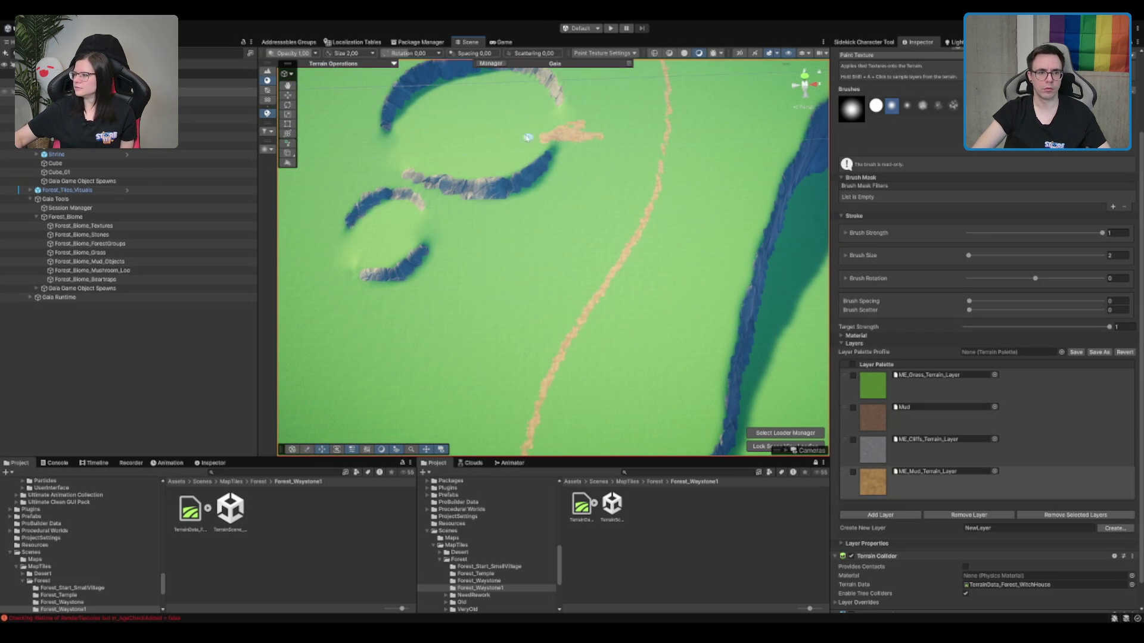
{"action": "scroll", "coordinate": [502, 111], "scroll_direction": "down", "scroll_amount": 10}
{"action": "scroll", "coordinate": [596, 215], "scroll_direction": "up", "scroll_amount": 5}
{"action": "scroll", "coordinate": [723, 317], "scroll_direction": "down", "scroll_amount": 4}
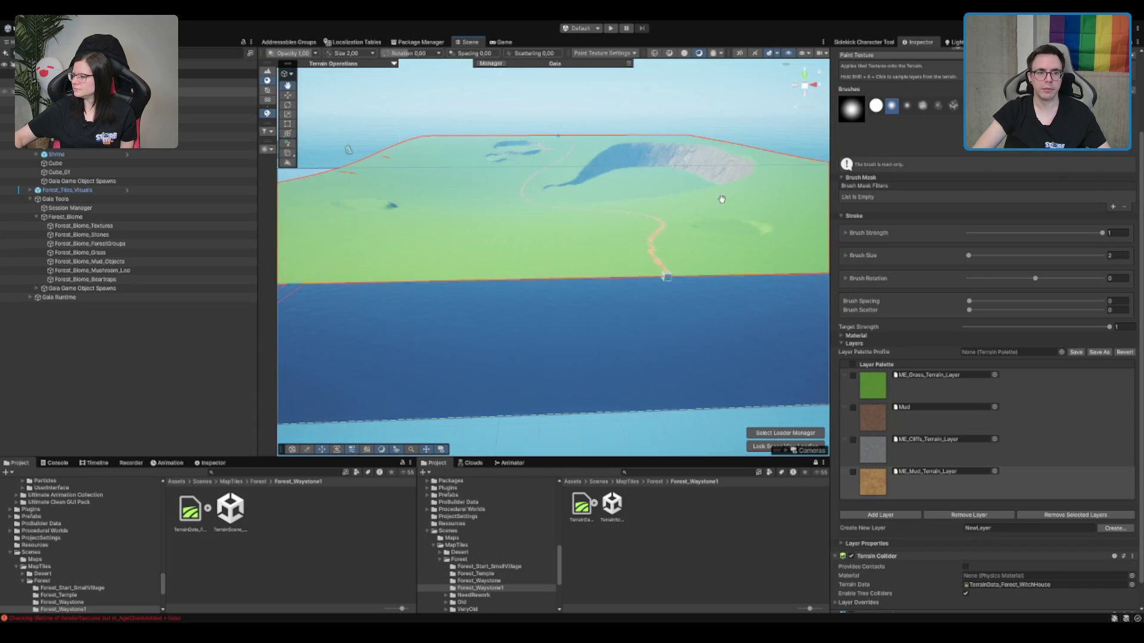
{"action": "scroll", "coordinate": [732, 242], "scroll_direction": "up", "scroll_amount": 5}
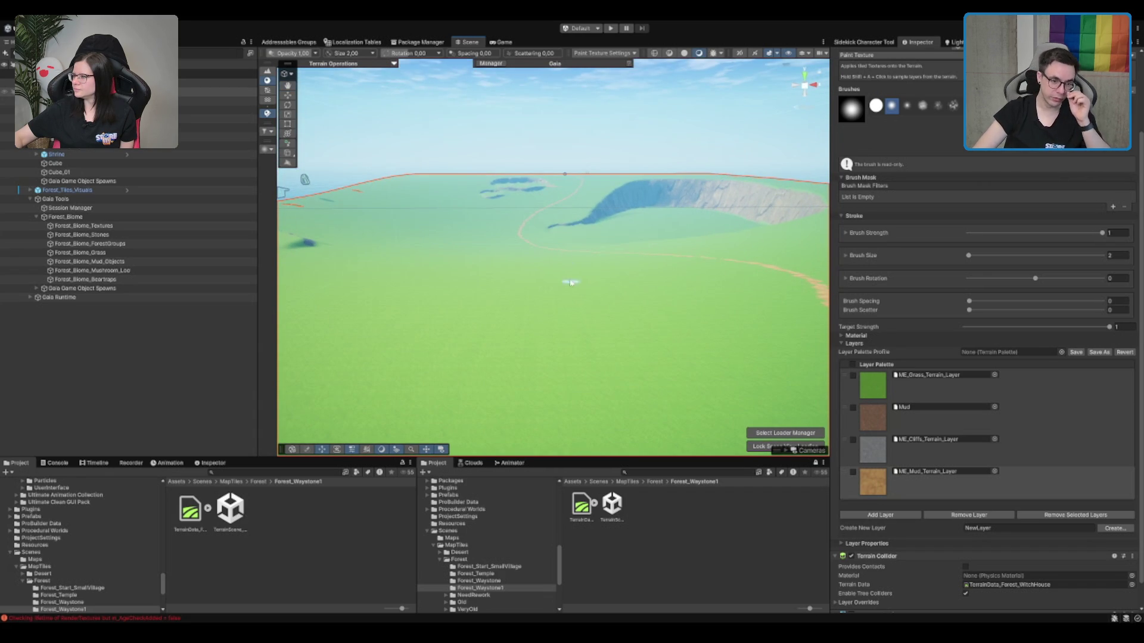
{"action": "scroll", "coordinate": [646, 222], "scroll_direction": "up", "scroll_amount": 5}
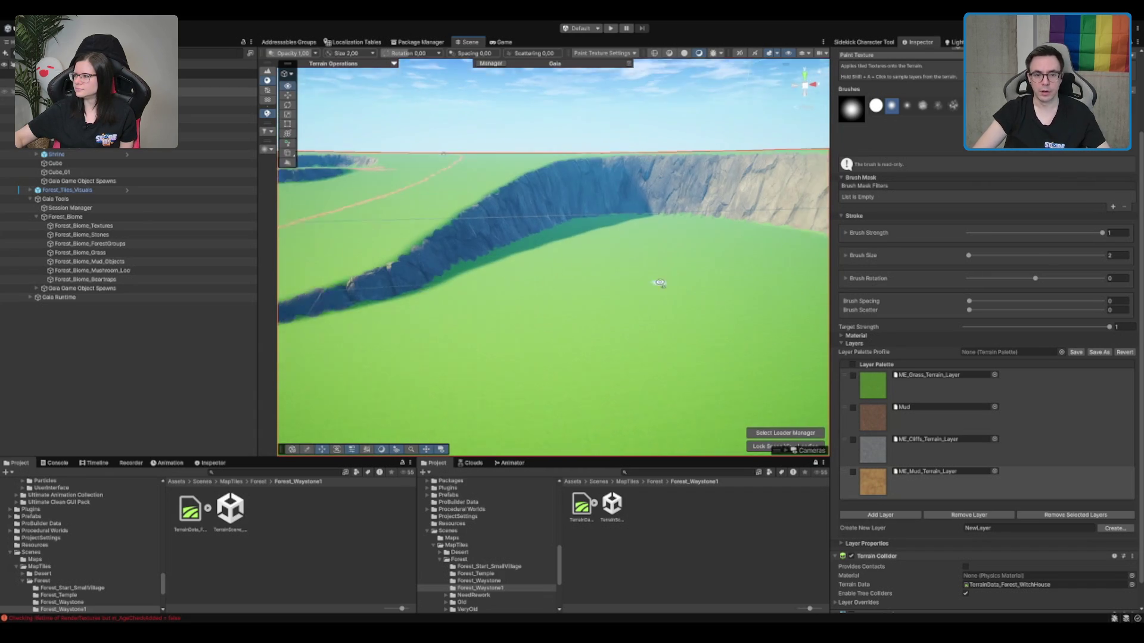
{"action": "scroll", "coordinate": [988, 153], "scroll_direction": "down", "scroll_amount": 2}
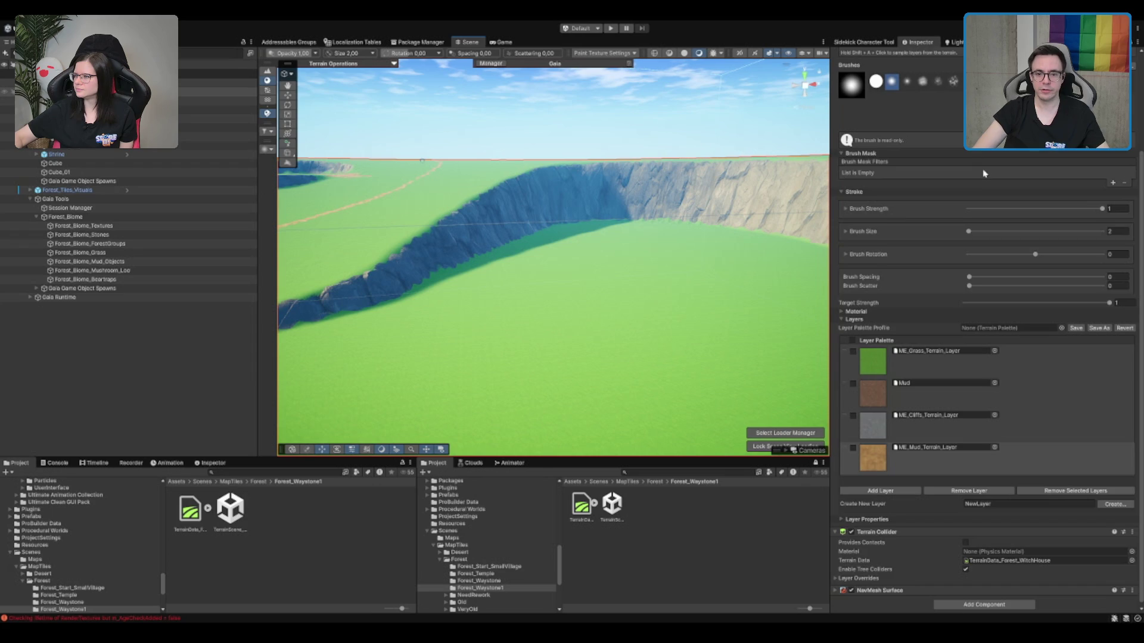
Switch to the Set Height tool, targeting a terrain height of 31.786.
{"action": "scroll", "coordinate": [989, 167], "scroll_direction": "up", "scroll_amount": 5}
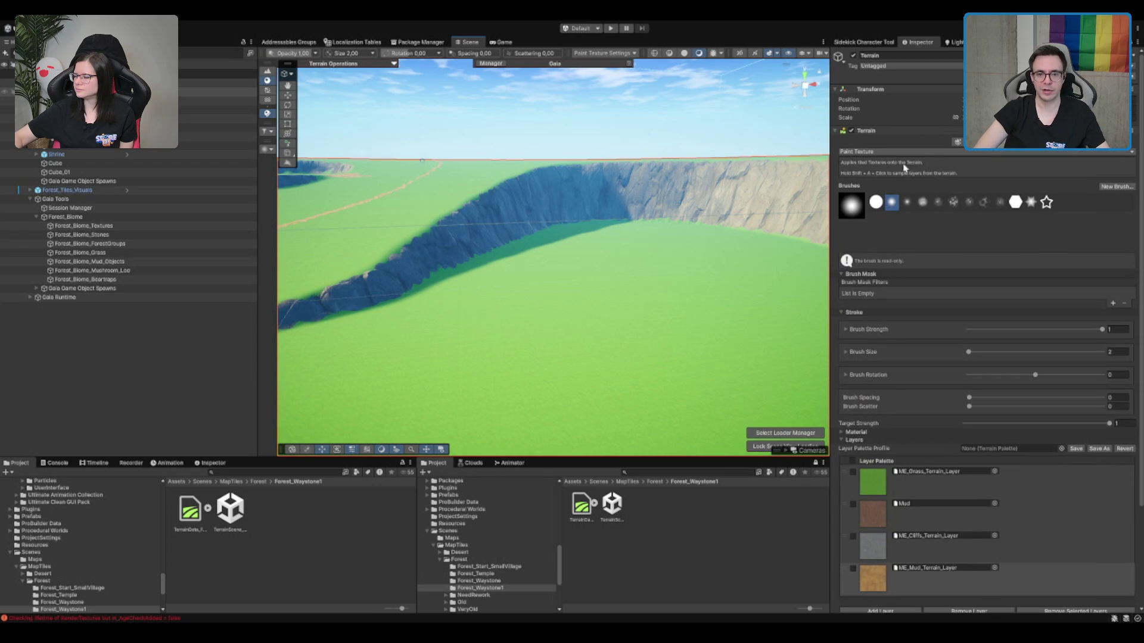
{"action": "key", "text": "F3"}
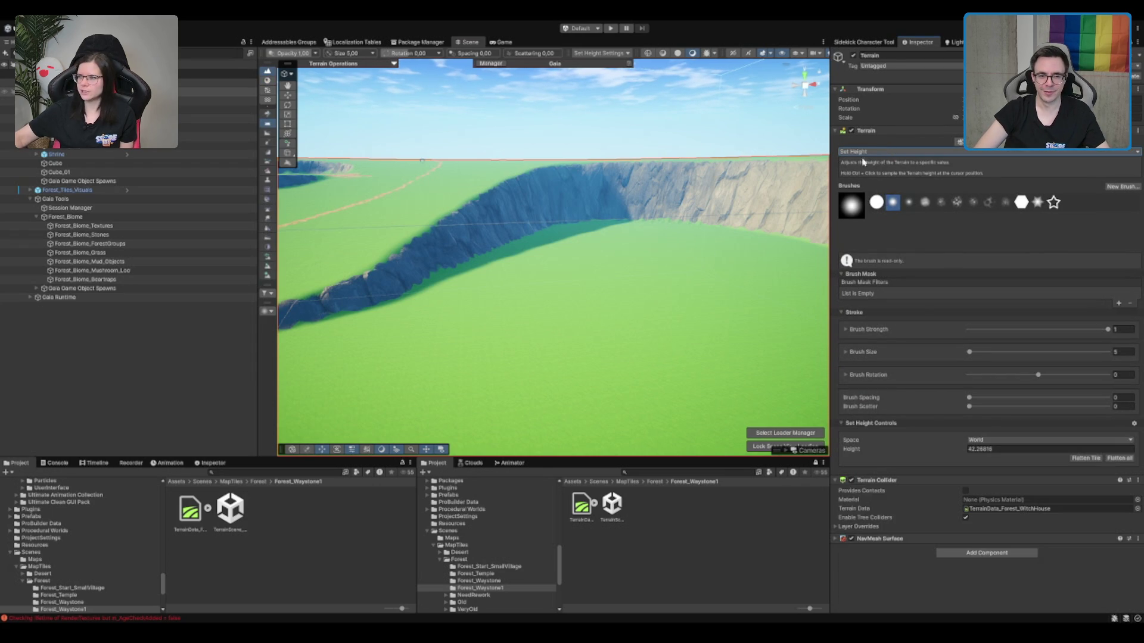
{"action": "scroll", "coordinate": [702, 217], "scroll_direction": "down", "scroll_amount": 5}
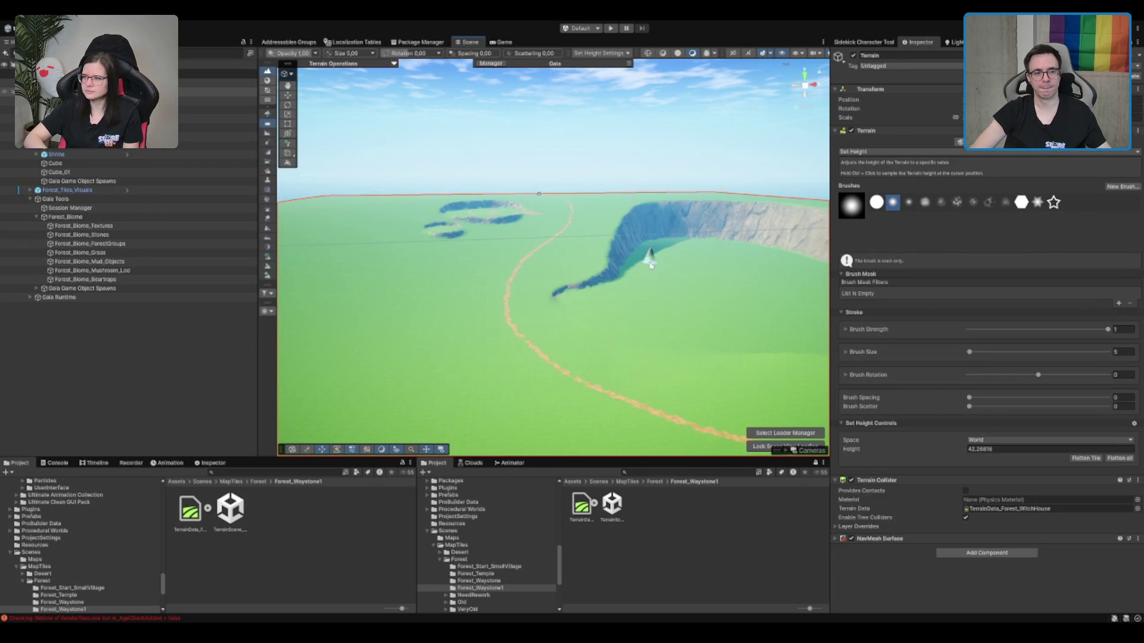
{"action": "scroll", "coordinate": [651, 264], "scroll_direction": "down", "scroll_amount": 5}
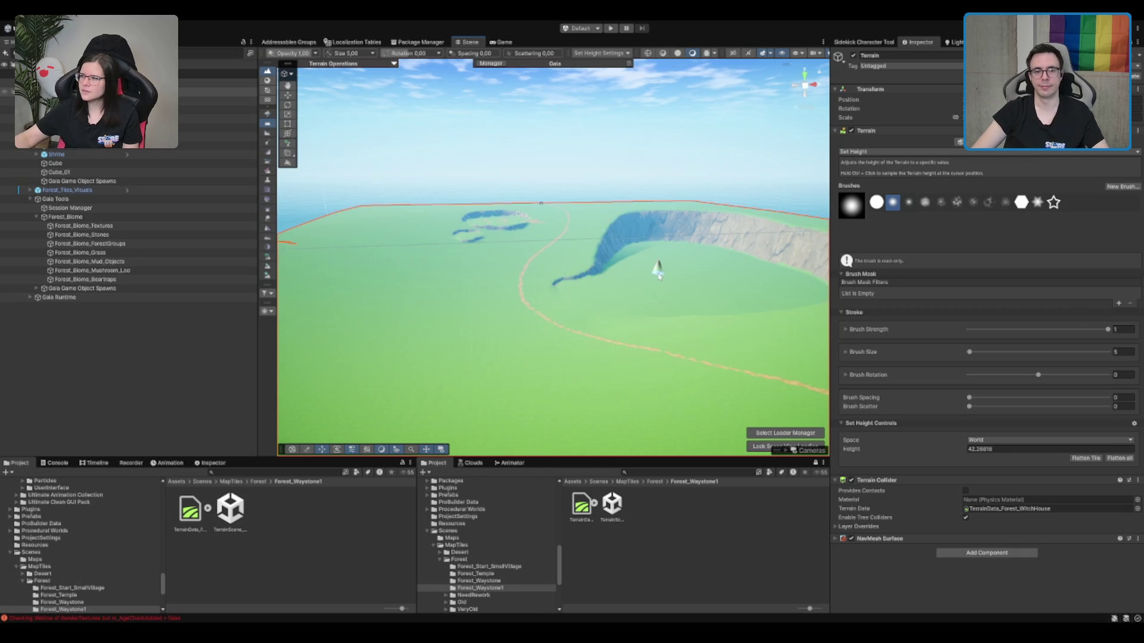
{"action": "mouse_move", "coordinate": [631, 334]}
{"action": "left_mouse_down"}
{"action": "mouse_move", "coordinate": [542, 311]}
{"action": "mouse_move", "coordinate": [664, 301]}
{"action": "mouse_move", "coordinate": [706, 255]}
{"action": "left_mouse_up"}
{"action": "scroll", "coordinate": [706, 255], "scroll_direction": "up", "scroll_amount": 10}
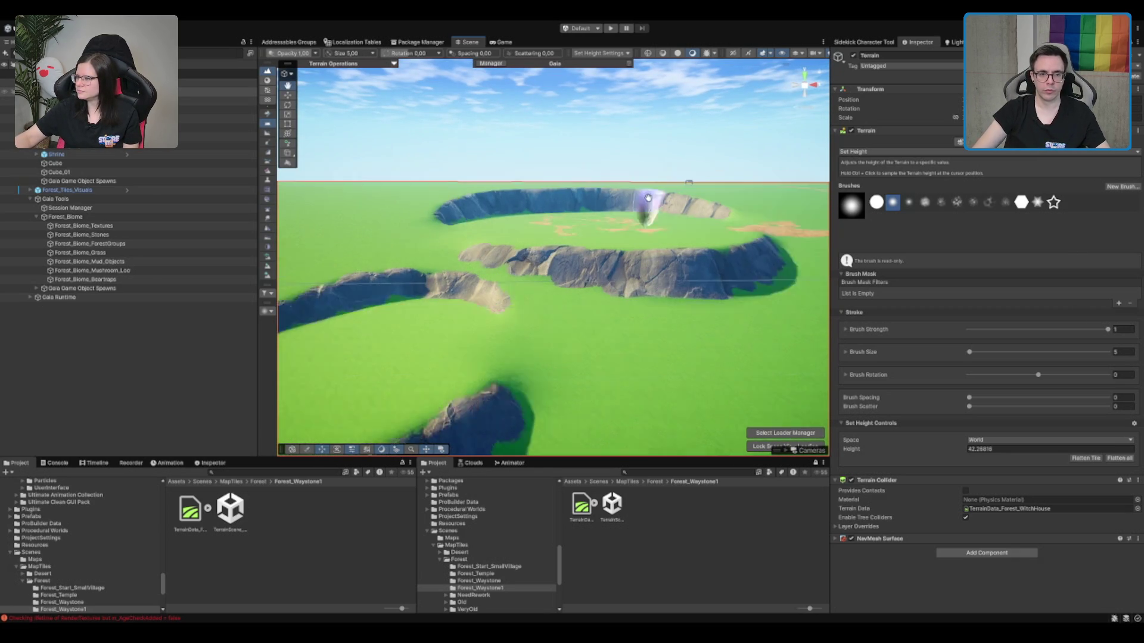
{"action": "scroll", "coordinate": [648, 198], "scroll_direction": "up", "scroll_amount": 2}
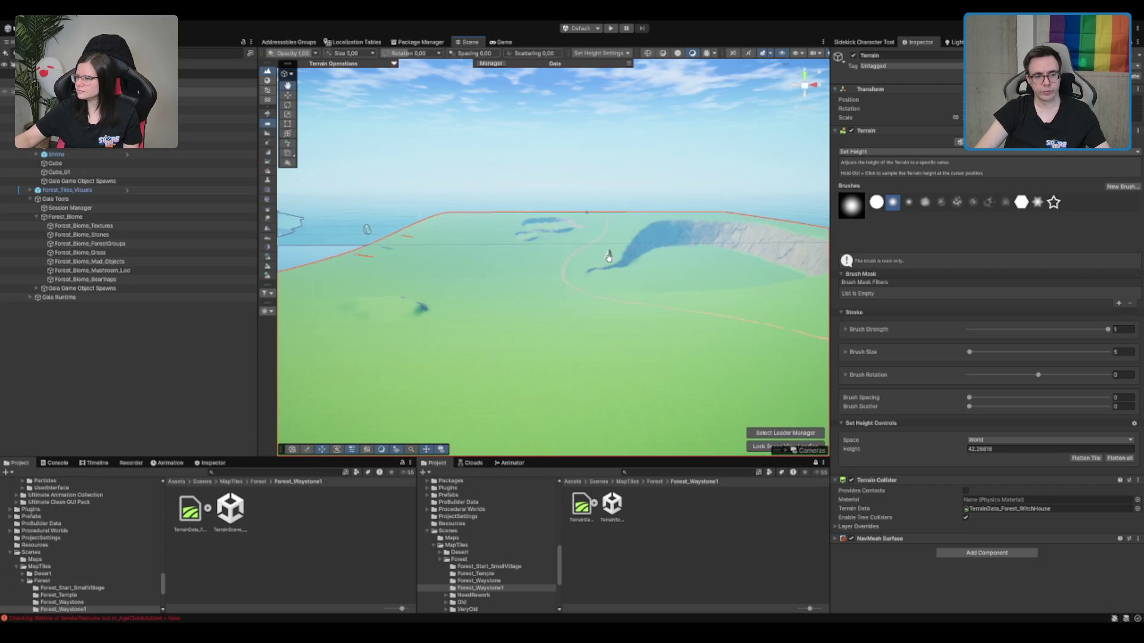
Bring the view closer over the terrain and switch to the Raise or Lower Terrain brush.
{"action": "left_click_drag", "start_coordinate": [608, 257], "coordinate": [624, 273]}
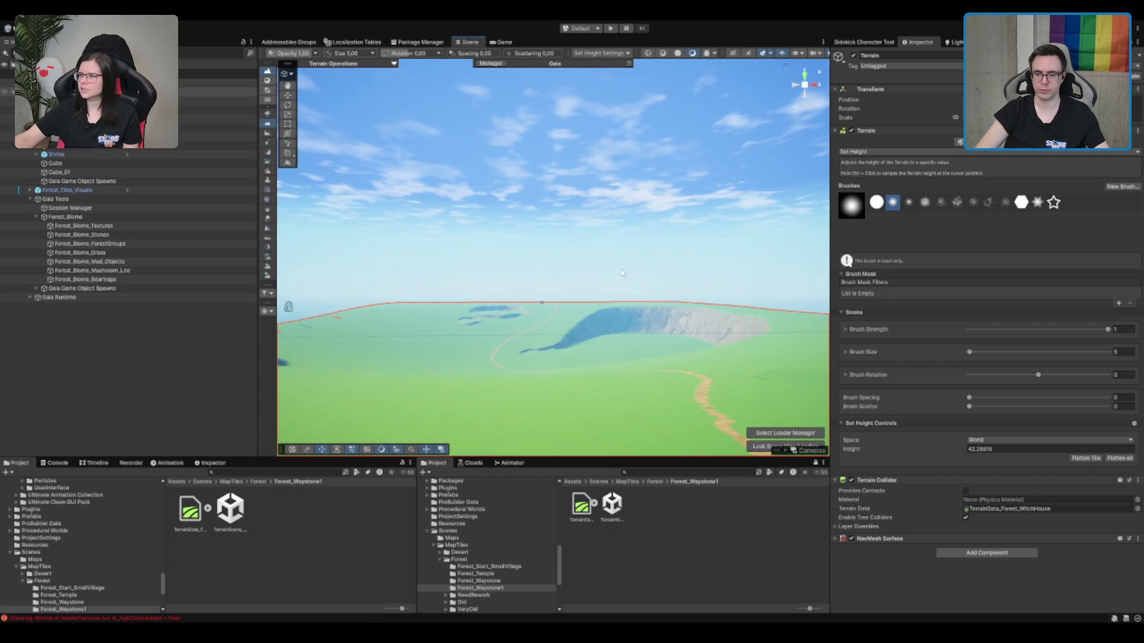
{"action": "scroll", "coordinate": [623, 273], "scroll_direction": "up", "scroll_amount": 2}
{"action": "left_click_drag", "start_coordinate": [616, 273], "coordinate": [624, 342]}
{"action": "scroll", "coordinate": [613, 313], "scroll_direction": "up", "scroll_amount": 2}
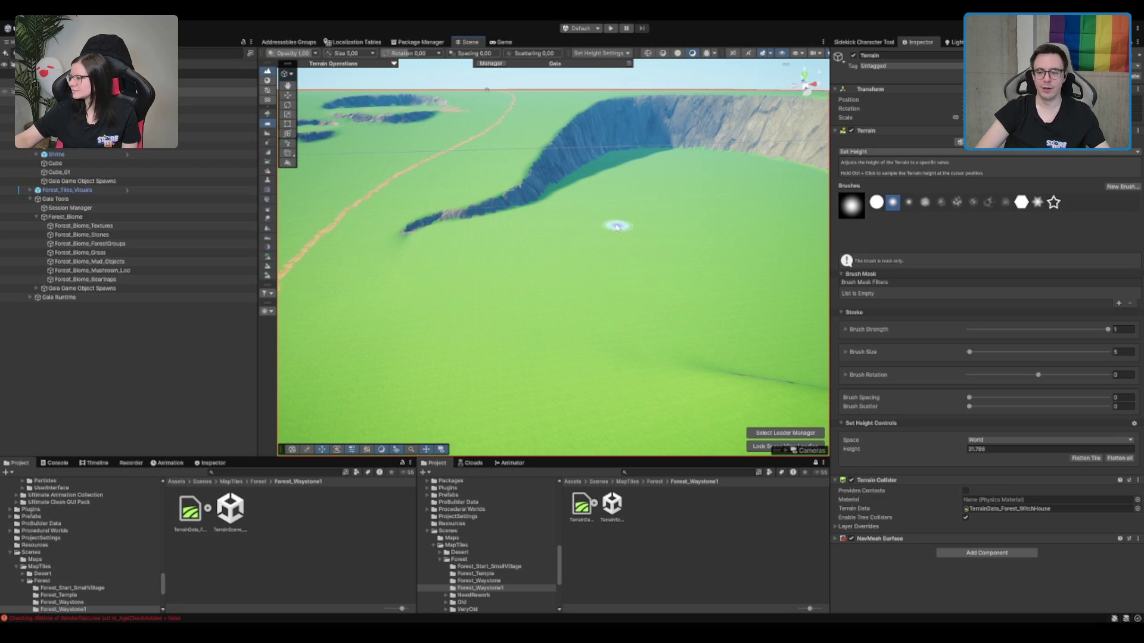
{"action": "scroll", "coordinate": [572, 285], "scroll_direction": "up", "scroll_amount": 1}
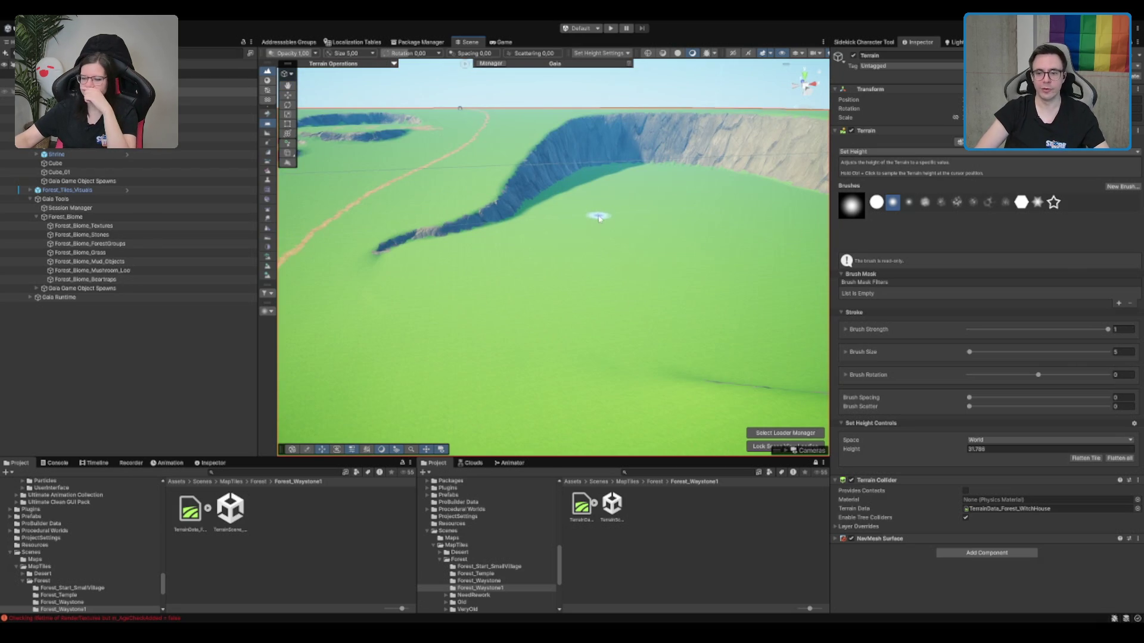
{"action": "scroll", "coordinate": [598, 219], "scroll_direction": "up", "scroll_amount": 3}
{"action": "scroll", "coordinate": [611, 250], "scroll_direction": "up", "scroll_amount": 2}
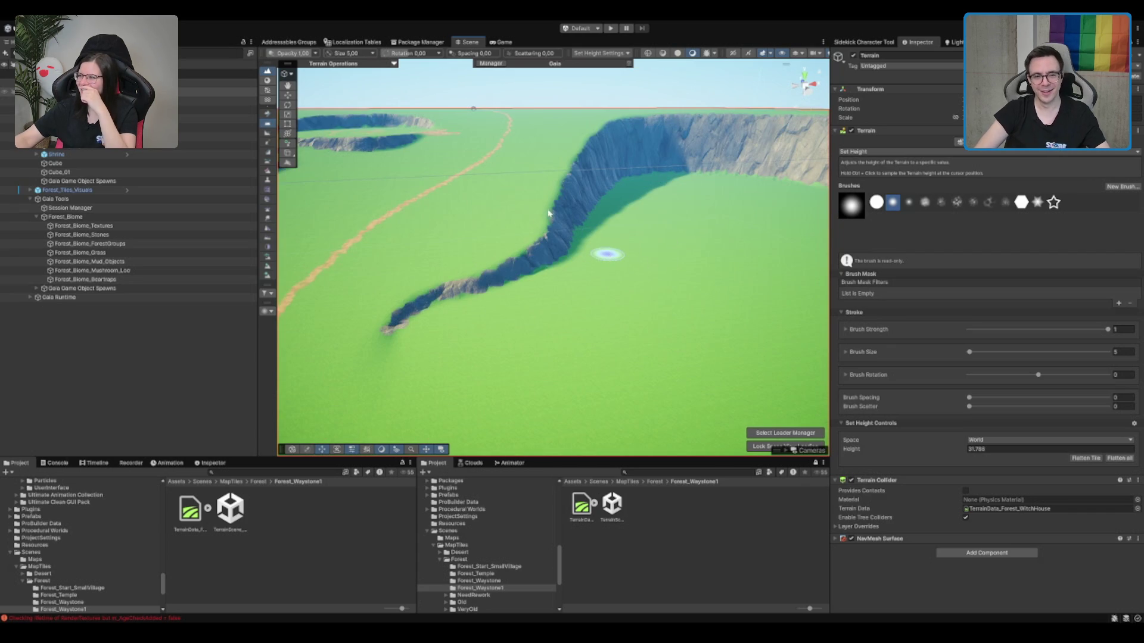
{"action": "scroll", "coordinate": [548, 213], "scroll_direction": "up", "scroll_amount": 3}
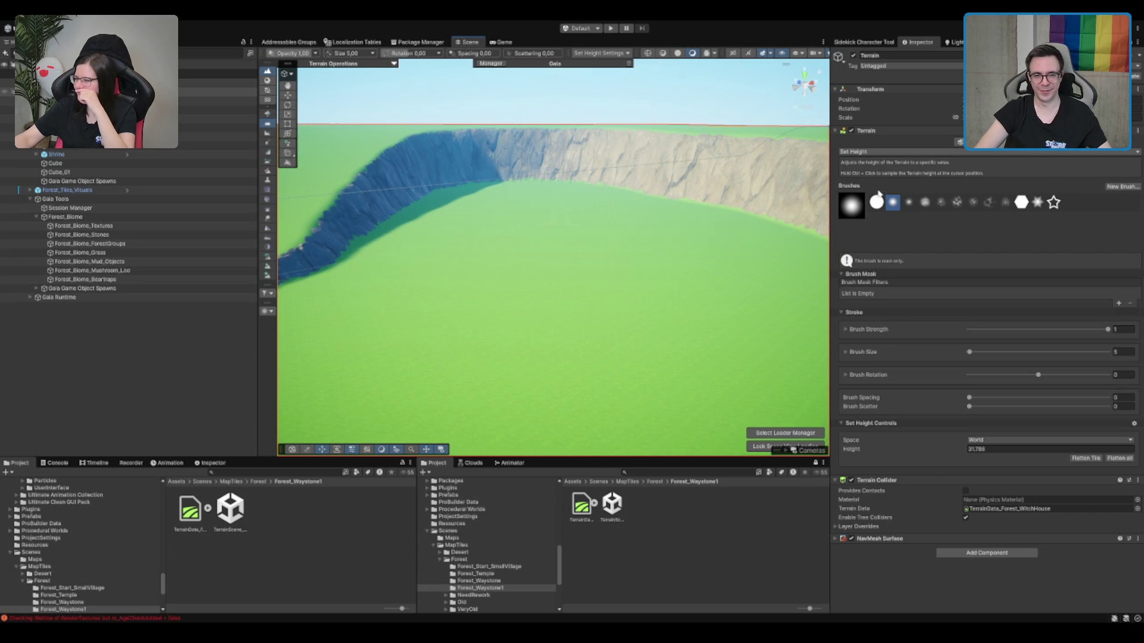
{"action": "key", "text": "F1"}
Set the Raise or Lower brush size to 35 with strength 0.1.
{"action": "left_click", "coordinate": [1123, 352]}
{"action": "type", "text": "150"}
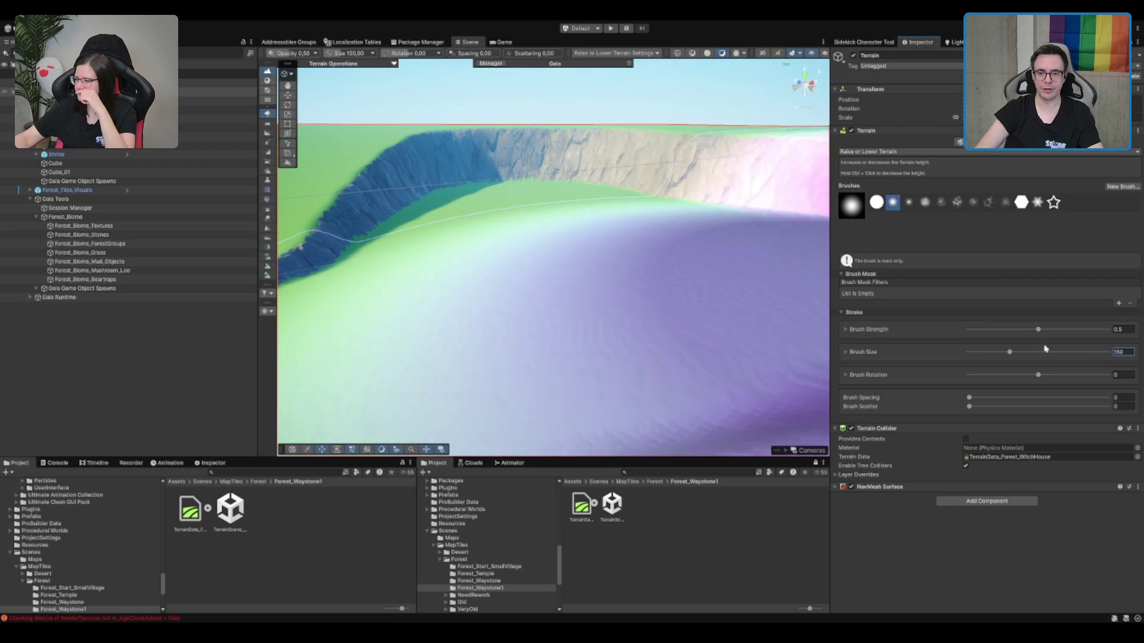
{"action": "key", "text": "BackSpace"}
{"action": "key", "text": "BackSpace"}
{"action": "key", "text": "BackSpace"}
{"action": "type", "text": "5"}
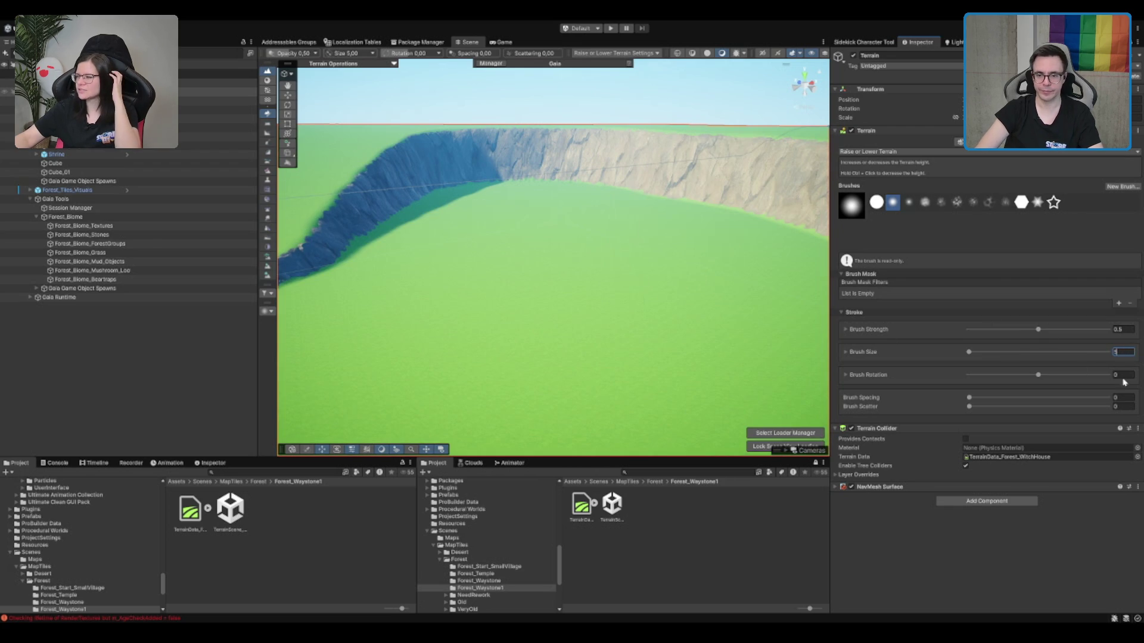
{"action": "type", "text": "2"}
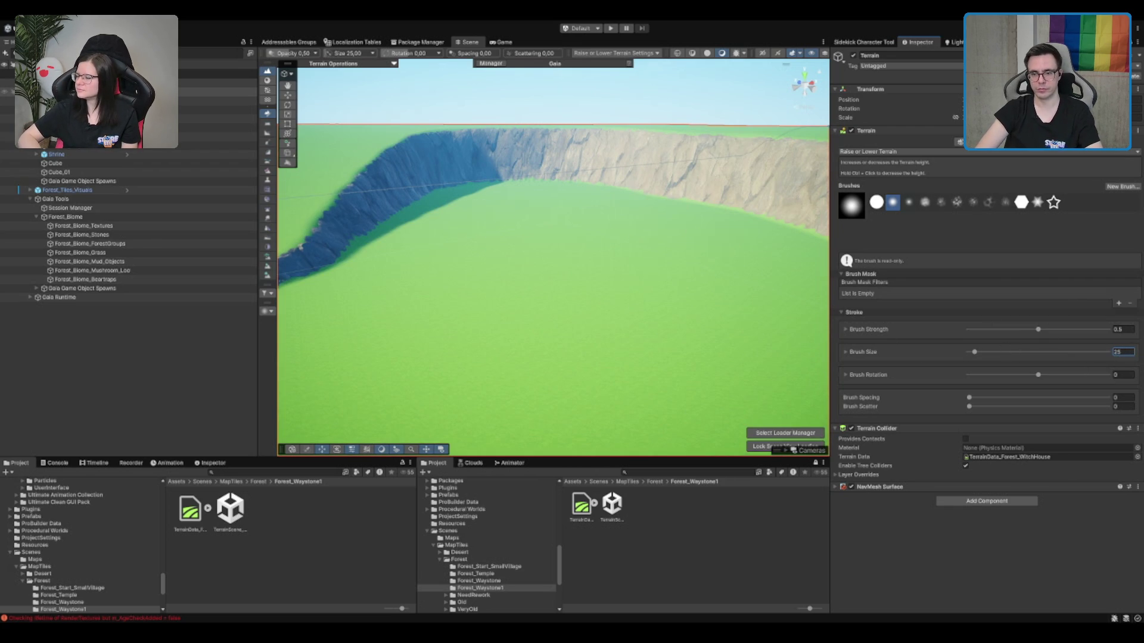
{"action": "left_click", "coordinate": [1125, 329]}
{"action": "type", "text": "0.1"}
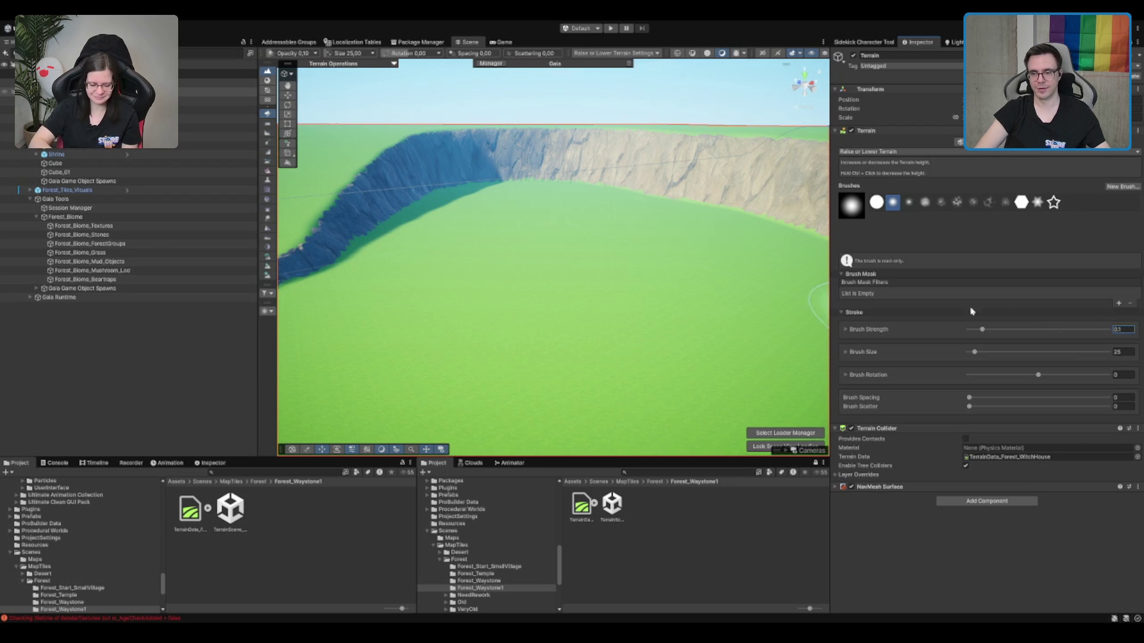
Tilt and orbit the view across the crater's cliff wall.
{"action": "scroll", "coordinate": [587, 261], "scroll_direction": "down", "scroll_amount": 5}
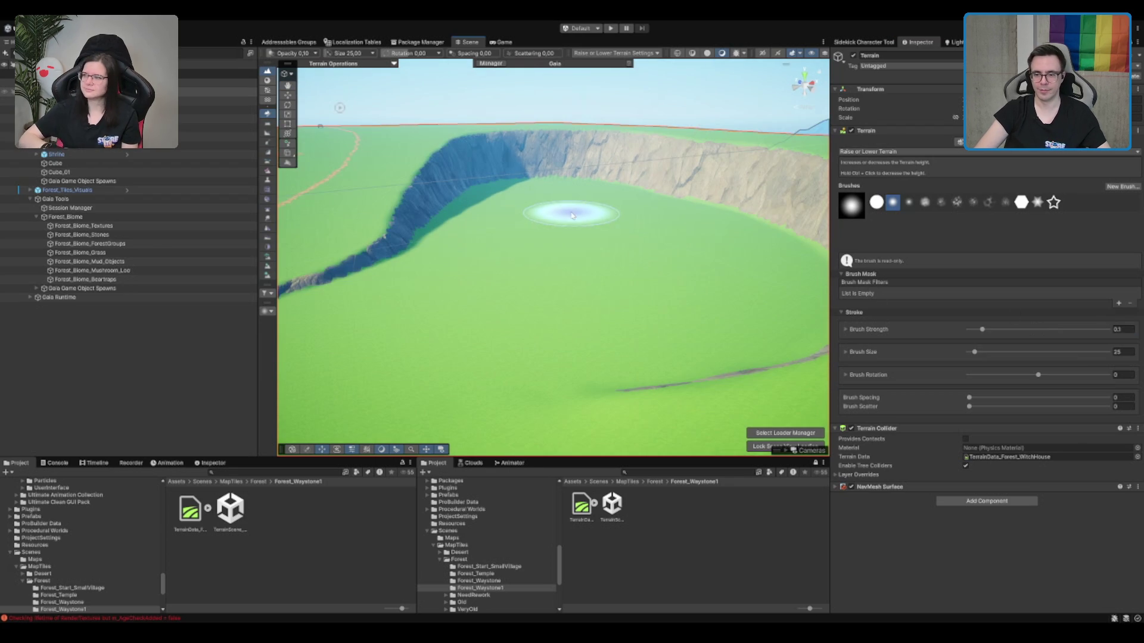
{"action": "key", "text": "Left"}
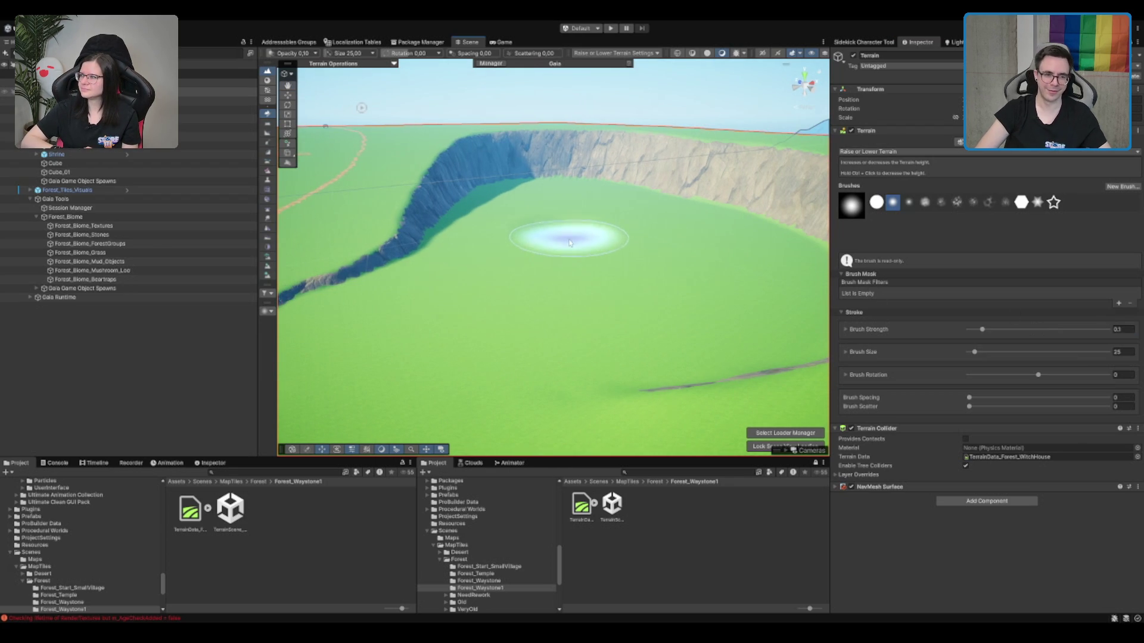
{"action": "mouse_move", "coordinate": [501, 249]}
{"action": "left_mouse_down"}
{"action": "mouse_move", "coordinate": [542, 194]}
{"action": "mouse_move", "coordinate": [577, 184]}
{"action": "left_mouse_up"}
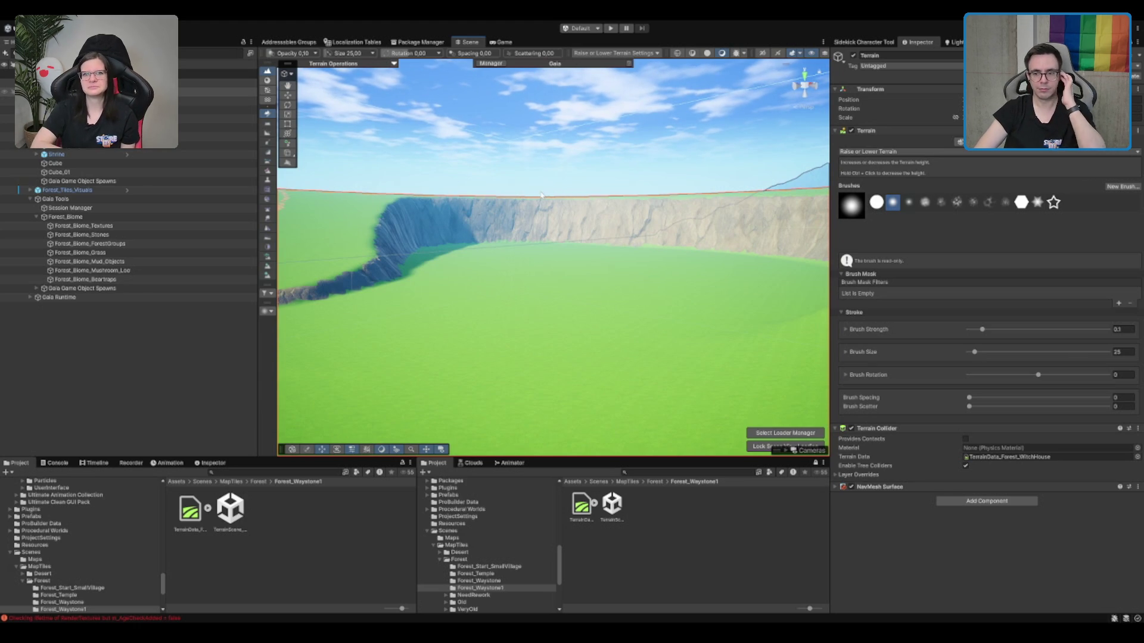
{"action": "scroll", "coordinate": [622, 219], "scroll_direction": "up", "scroll_amount": 3}
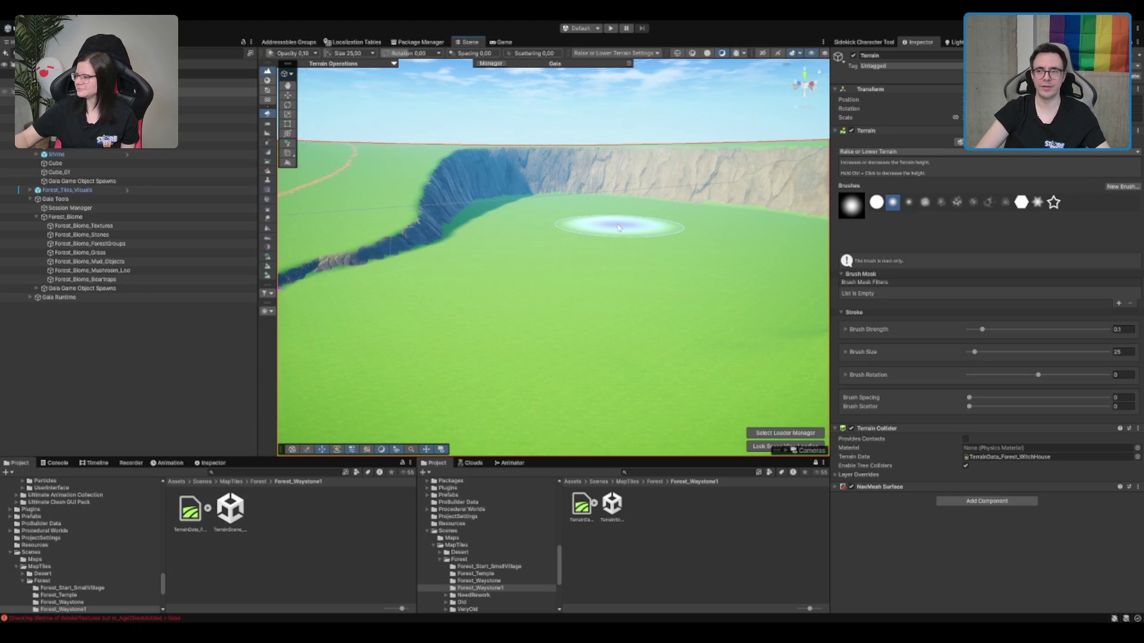
{"action": "scroll", "coordinate": [620, 227], "scroll_direction": "down", "scroll_amount": 3}
{"action": "scroll", "coordinate": [625, 239], "scroll_direction": "up", "scroll_amount": 3}
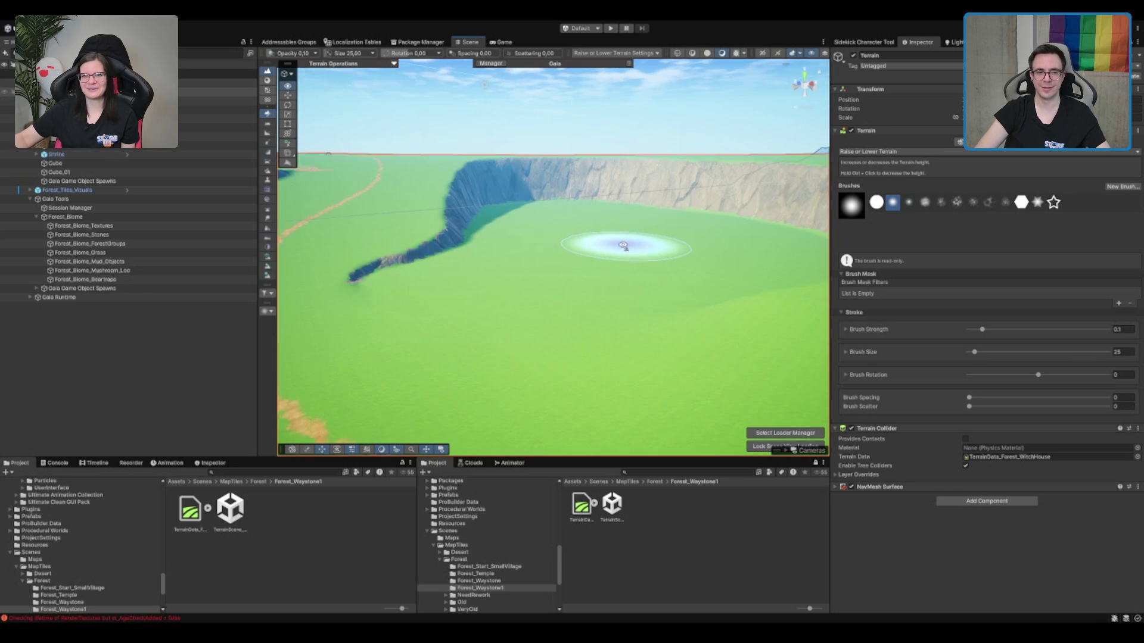
{"action": "scroll", "coordinate": [627, 245], "scroll_direction": "up", "scroll_amount": 2}
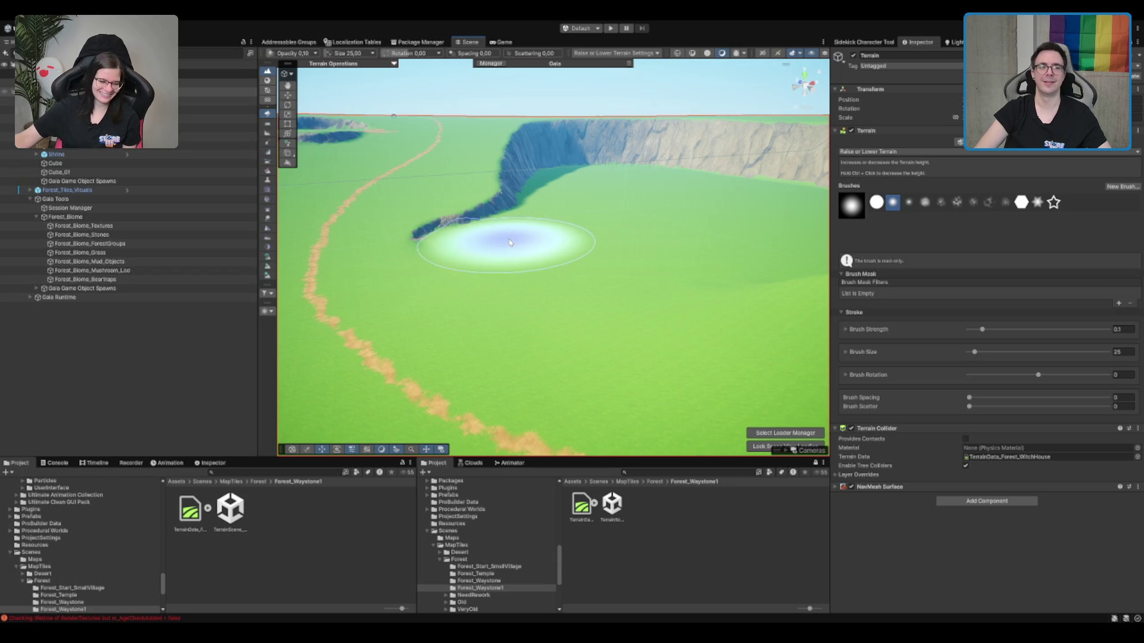
{"action": "mouse_move", "coordinate": [509, 245]}
{"action": "left_mouse_down"}
{"action": "mouse_move", "coordinate": [659, 187]}
{"action": "mouse_move", "coordinate": [605, 230]}
{"action": "mouse_move", "coordinate": [427, 170]}
{"action": "left_mouse_up"}
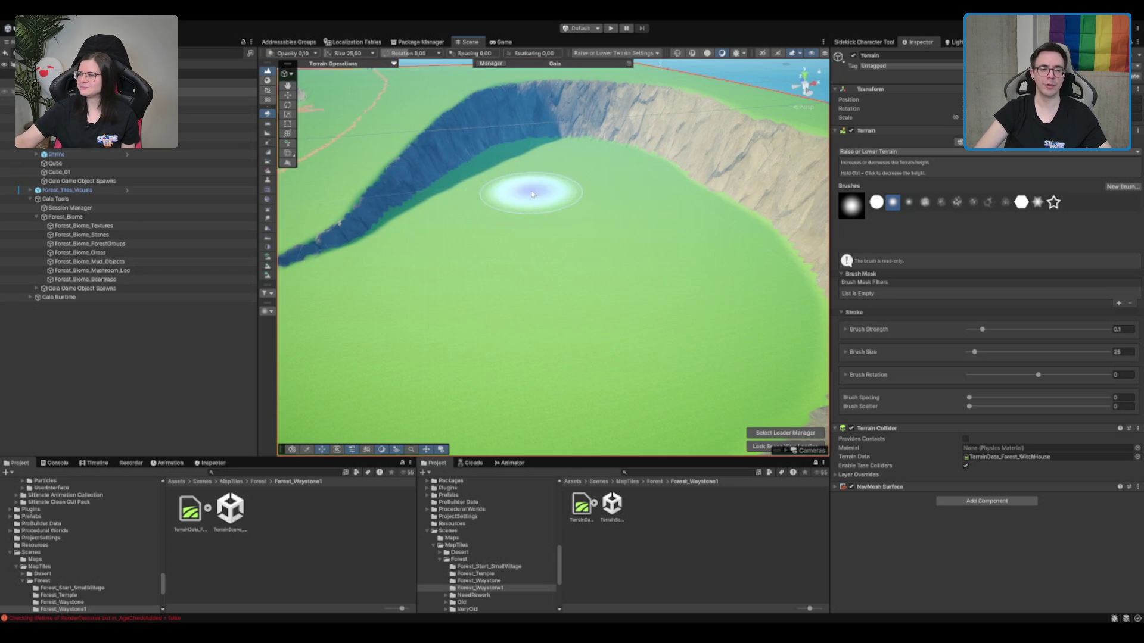
{"action": "scroll", "coordinate": [531, 192], "scroll_direction": "down", "scroll_amount": 3}
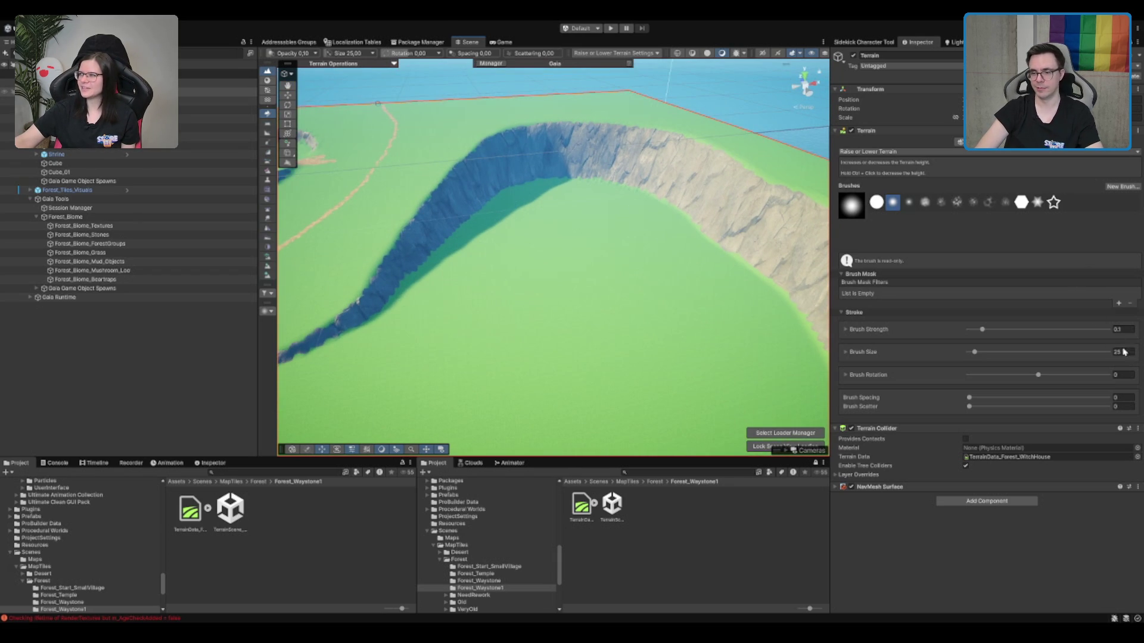
{"action": "type", "text": "5"}
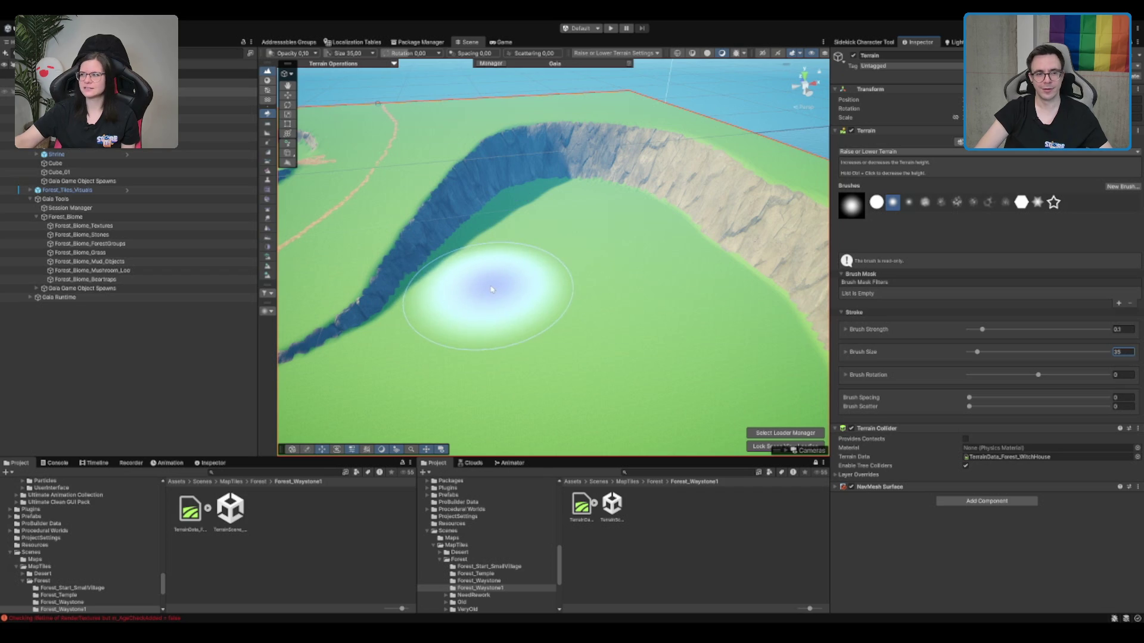
Swing toward the cliff face, fly in close, then pan along the left cliff and path.
{"action": "mouse_move", "coordinate": [485, 301]}
{"action": "left_mouse_down"}
{"action": "mouse_move", "coordinate": [620, 261]}
{"action": "mouse_move", "coordinate": [664, 222]}
{"action": "mouse_move", "coordinate": [659, 255]}
{"action": "left_mouse_up"}
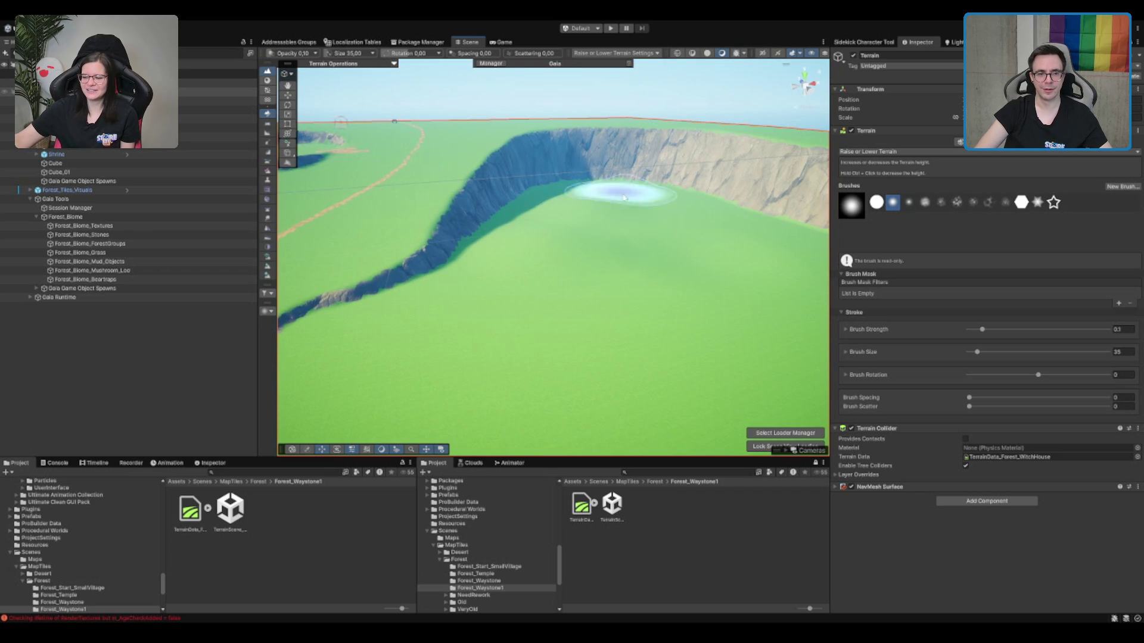
{"action": "left_click_drag", "start_coordinate": [702, 209], "coordinate": [645, 256]}
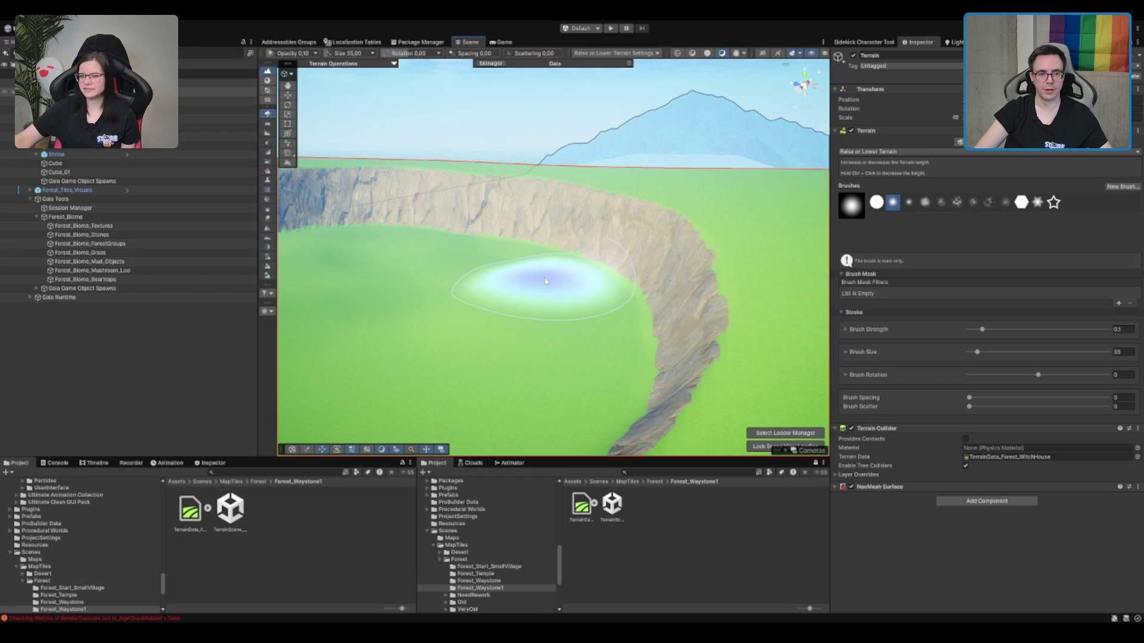
{"action": "scroll", "coordinate": [538, 292], "scroll_direction": "down", "scroll_amount": 5}
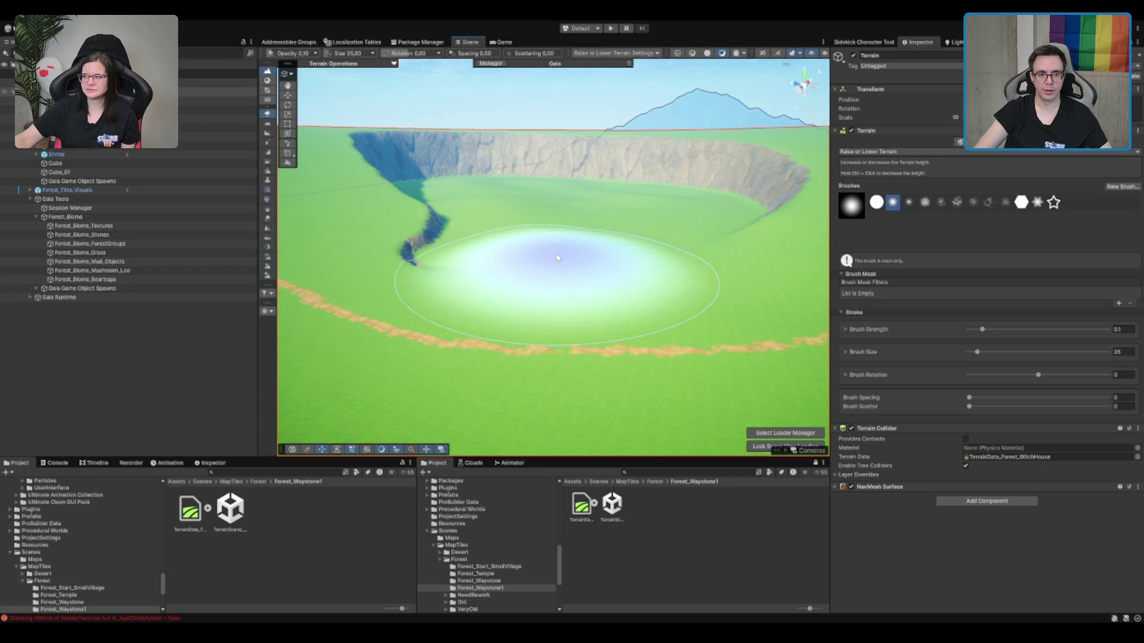
{"action": "mouse_move", "coordinate": [690, 204]}
{"action": "left_mouse_down"}
{"action": "mouse_move", "coordinate": [690, 192]}
{"action": "mouse_move", "coordinate": [664, 198]}
{"action": "left_mouse_up"}
{"action": "scroll", "coordinate": [637, 206], "scroll_direction": "down", "scroll_amount": 3}
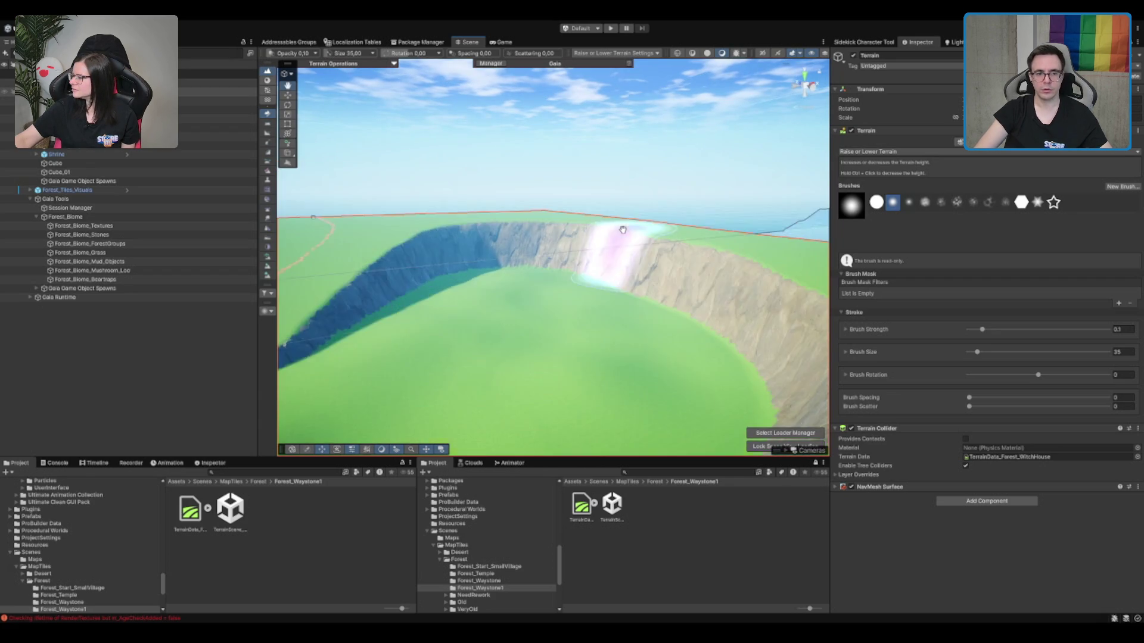
{"action": "scroll", "coordinate": [631, 222], "scroll_direction": "up", "scroll_amount": 6}
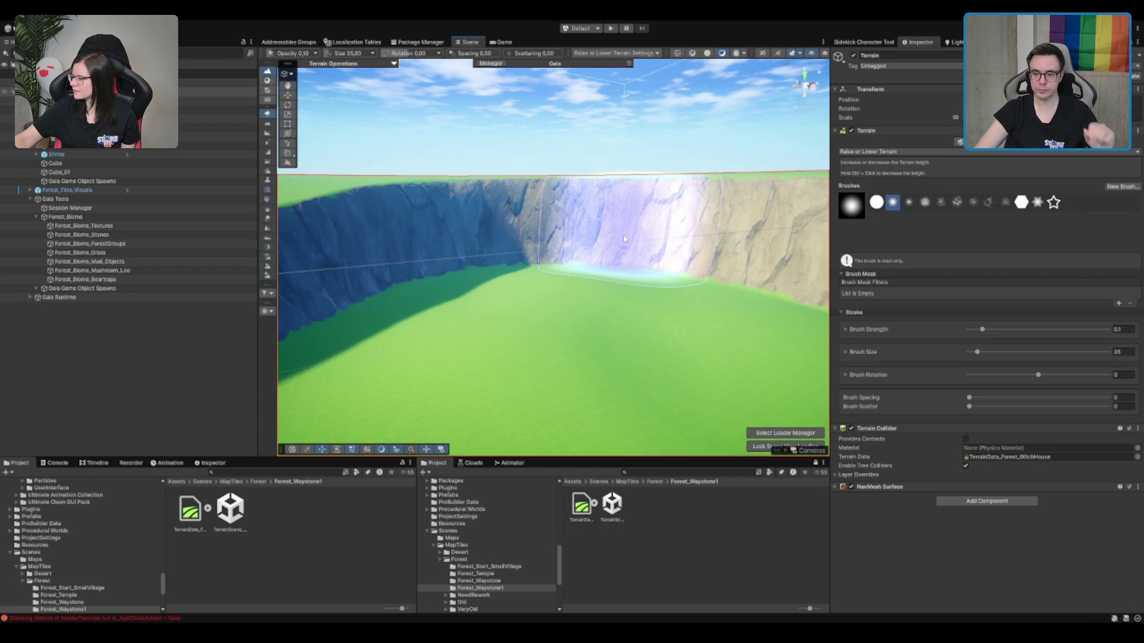
{"action": "scroll", "coordinate": [498, 283], "scroll_direction": "down", "scroll_amount": 5}
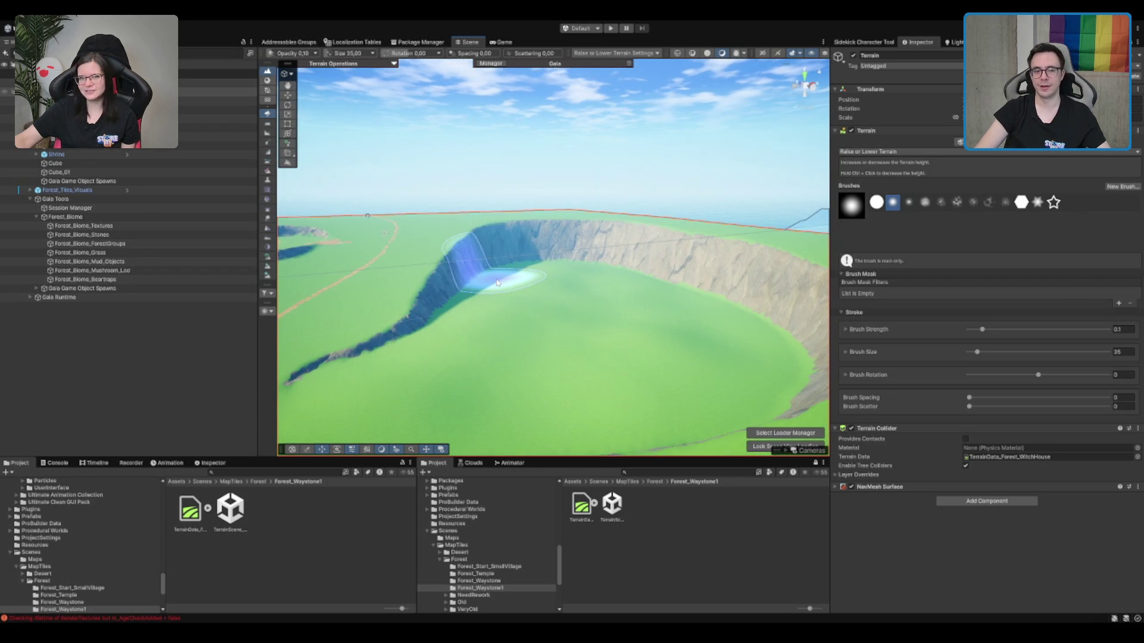
{"action": "left_click_drag", "start_coordinate": [498, 283], "coordinate": [594, 274]}
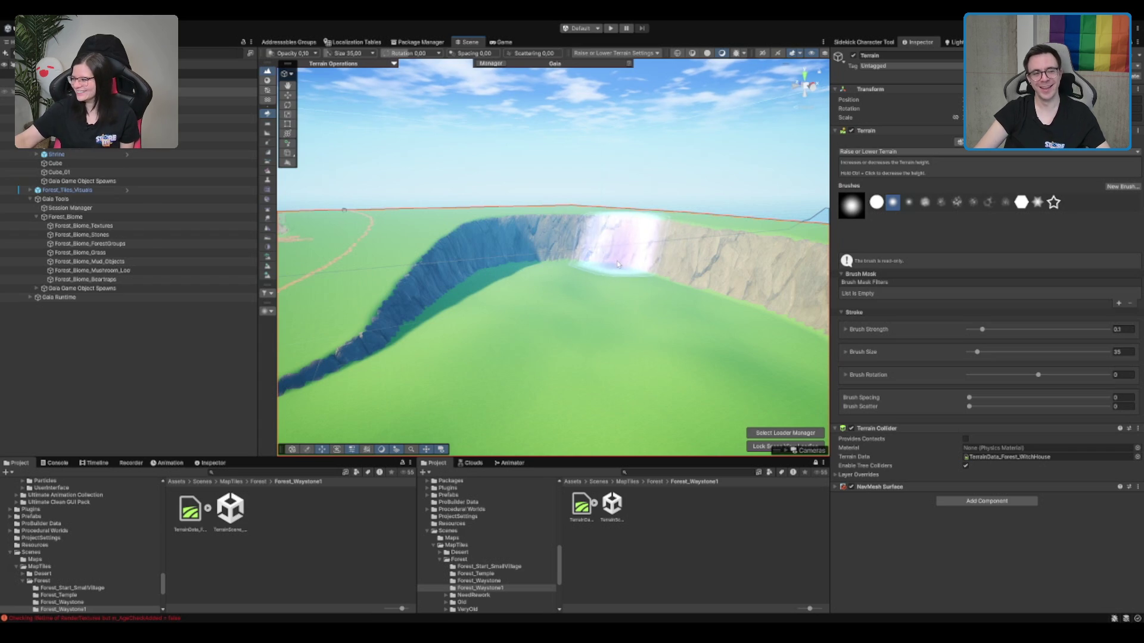
{"action": "scroll", "coordinate": [618, 264], "scroll_direction": "up", "scroll_amount": 5}
{"action": "scroll", "coordinate": [575, 332], "scroll_direction": "down", "scroll_amount": 5}
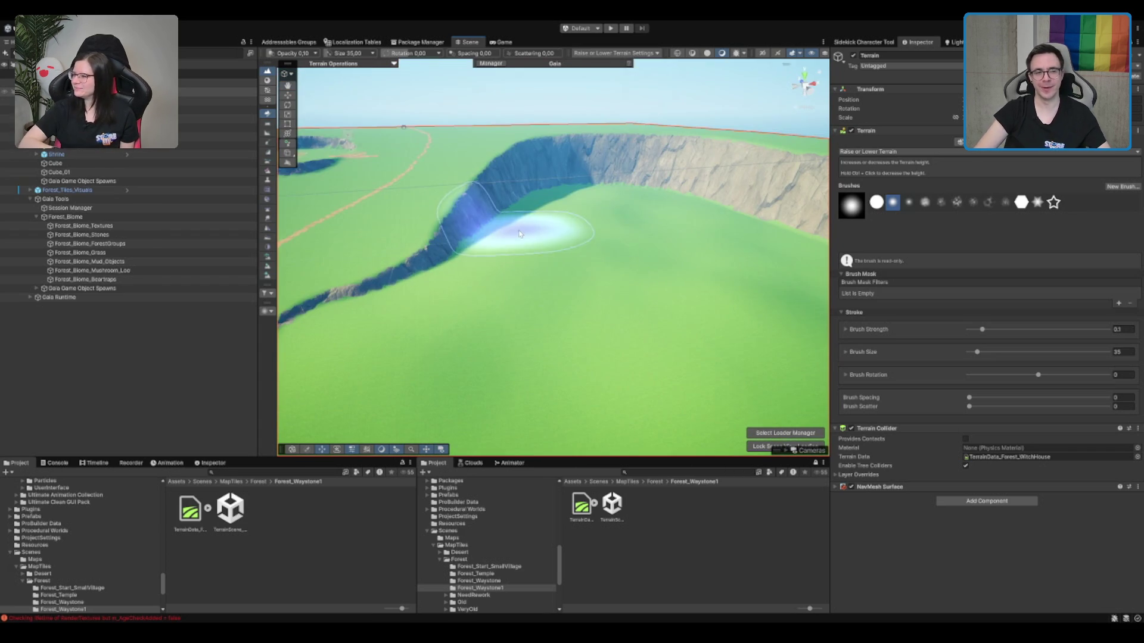
Orbit along the crater rim to head-on and low views of the cliff wall.
{"action": "left_click_drag", "start_coordinate": [520, 233], "coordinate": [593, 250]}
{"action": "left_click_drag", "start_coordinate": [676, 307], "coordinate": [710, 327]}
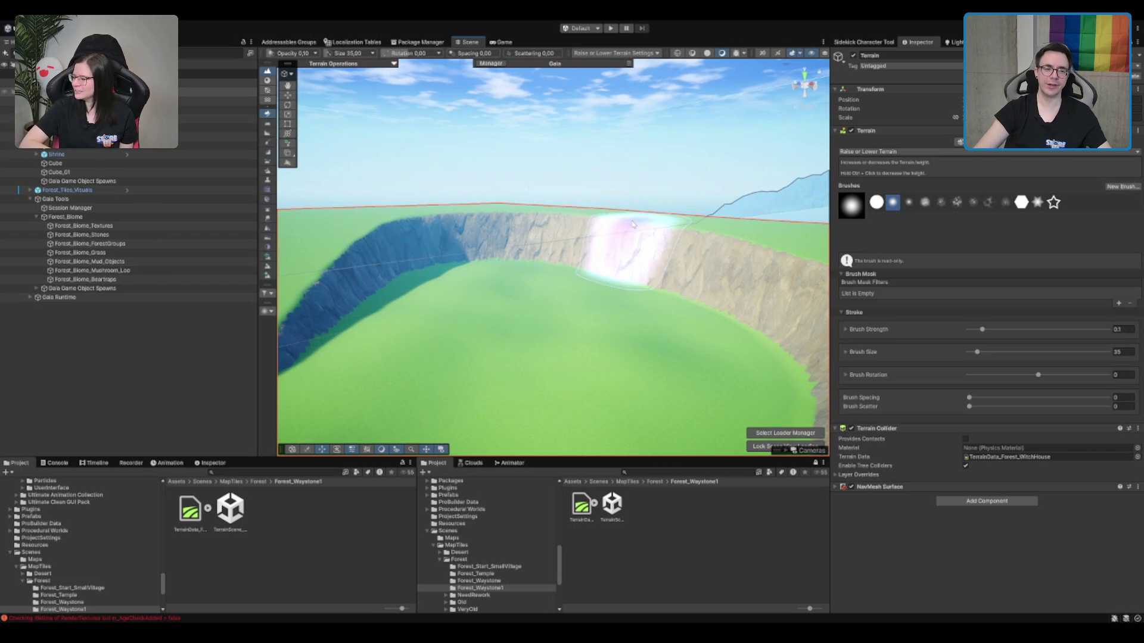
{"action": "left_click_drag", "start_coordinate": [627, 225], "coordinate": [543, 251]}
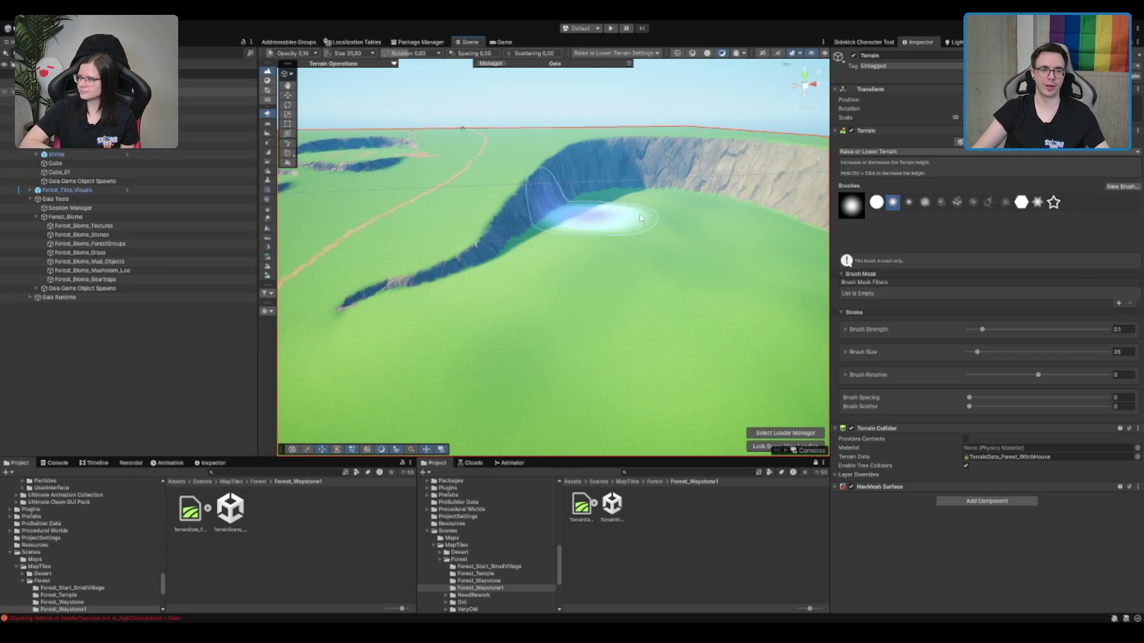
{"action": "left_click_drag", "start_coordinate": [562, 205], "coordinate": [606, 204]}
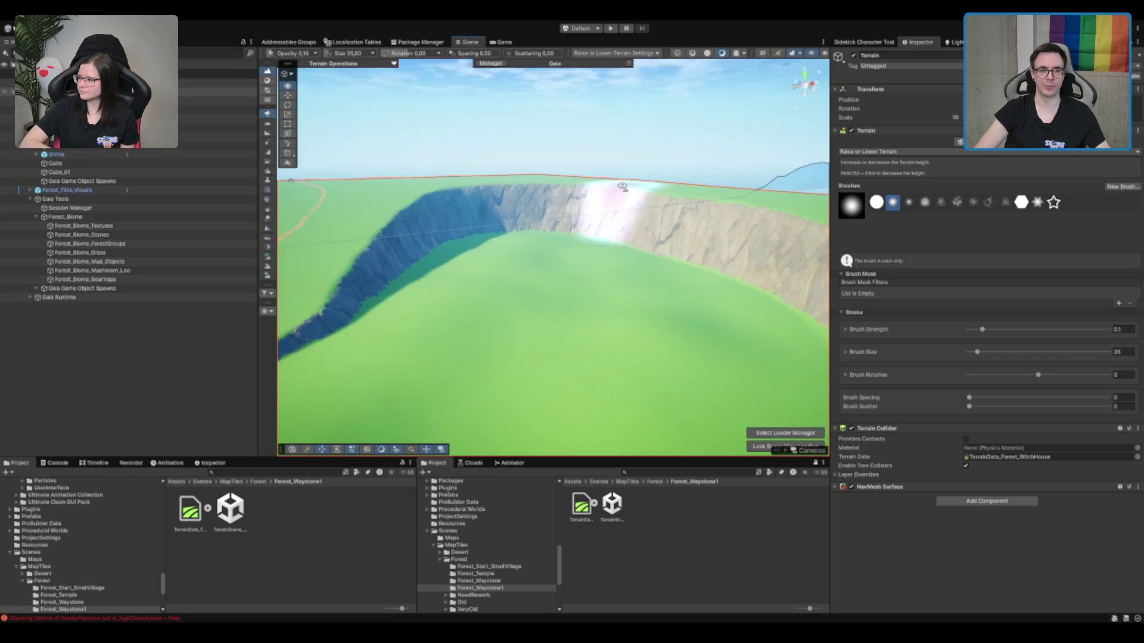
{"action": "left_click_drag", "start_coordinate": [600, 248], "coordinate": [612, 256]}
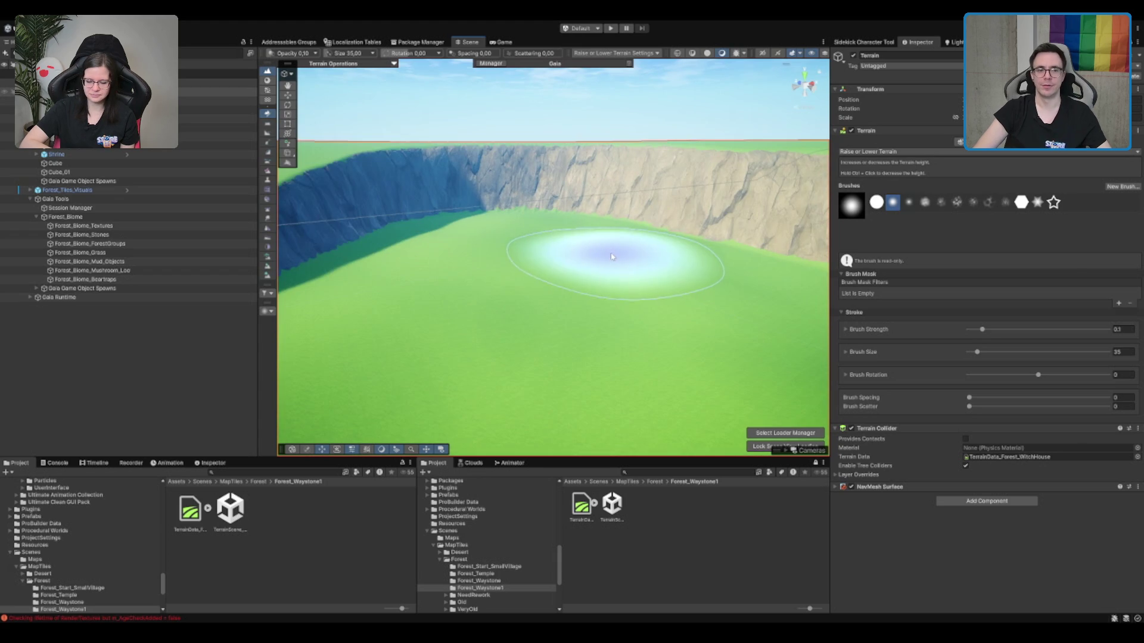
{"action": "scroll", "coordinate": [486, 388], "scroll_direction": "up", "scroll_amount": 3}
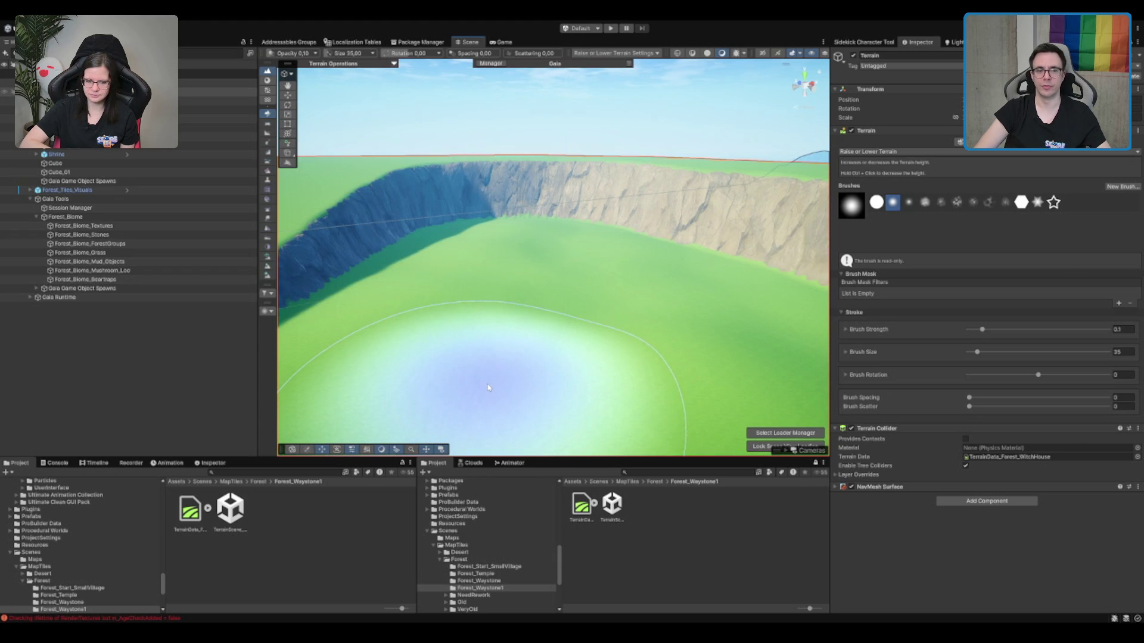
{"action": "scroll", "coordinate": [488, 388], "scroll_direction": "down", "scroll_amount": 5}
{"action": "left_click_drag", "start_coordinate": [695, 255], "coordinate": [574, 268]}
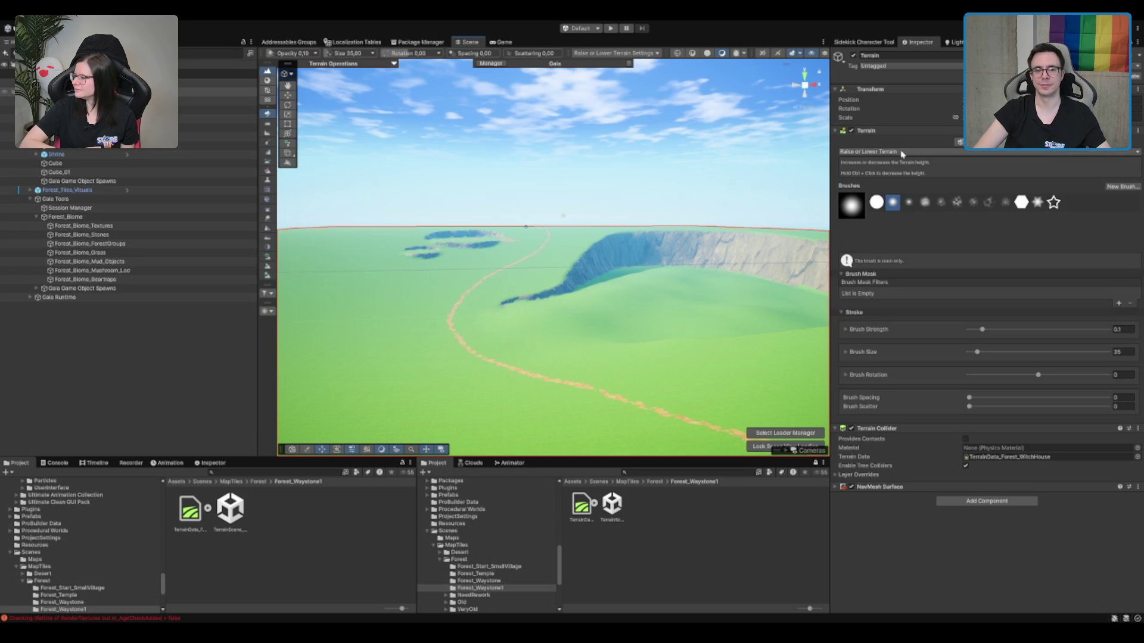
Search the project for 'witch' and select the Character_ForestWitch_01 prefab.
{"action": "left_click", "coordinate": [641, 474]}
{"action": "type", "text": "switch"}
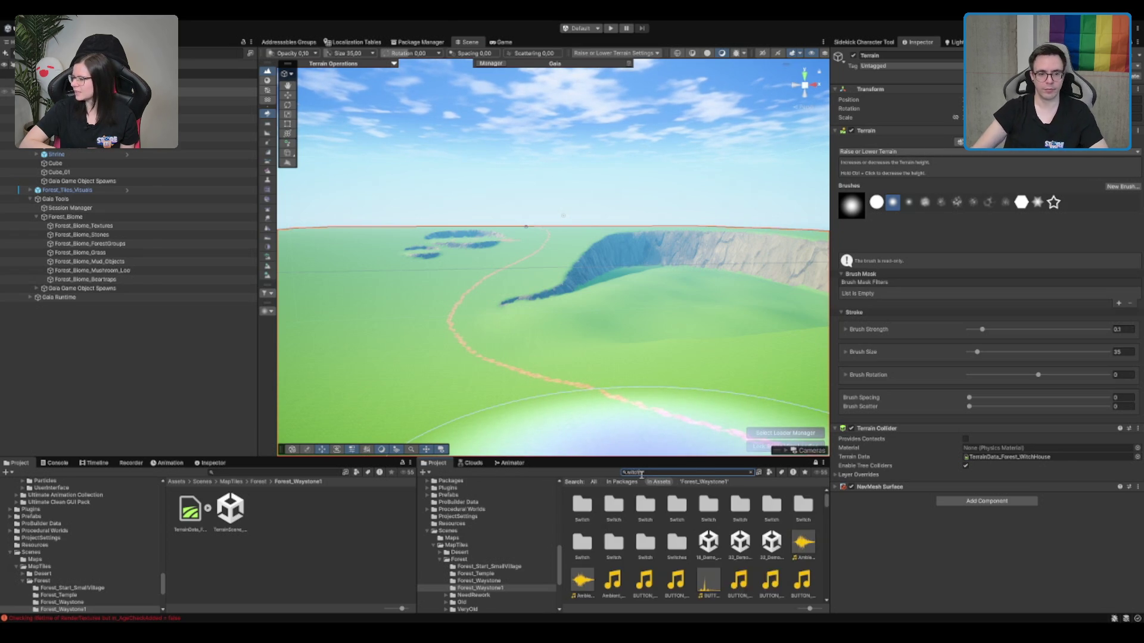
{"action": "scroll", "coordinate": [642, 520], "scroll_direction": "down", "scroll_amount": 1}
{"action": "scroll", "coordinate": [643, 521], "scroll_direction": "up", "scroll_amount": 1}
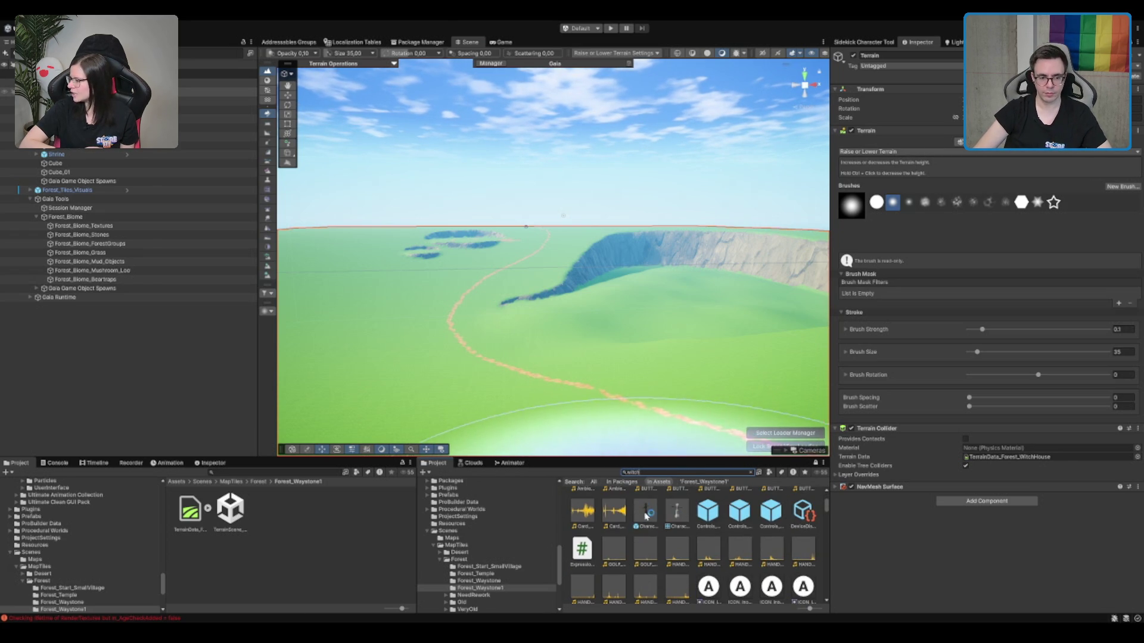
{"action": "left_click", "coordinate": [645, 512]}
Look down over the crater and reselect the terrain for editing.
{"action": "scroll", "coordinate": [737, 569], "scroll_direction": "down", "scroll_amount": 6}
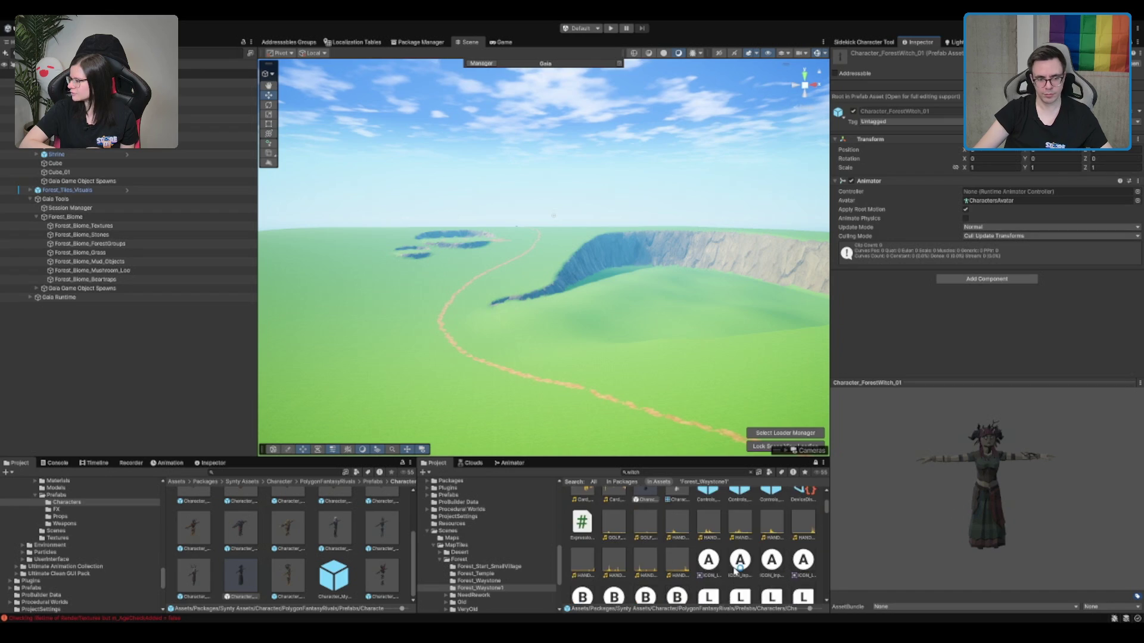
{"action": "scroll", "coordinate": [736, 557], "scroll_direction": "down", "scroll_amount": 8}
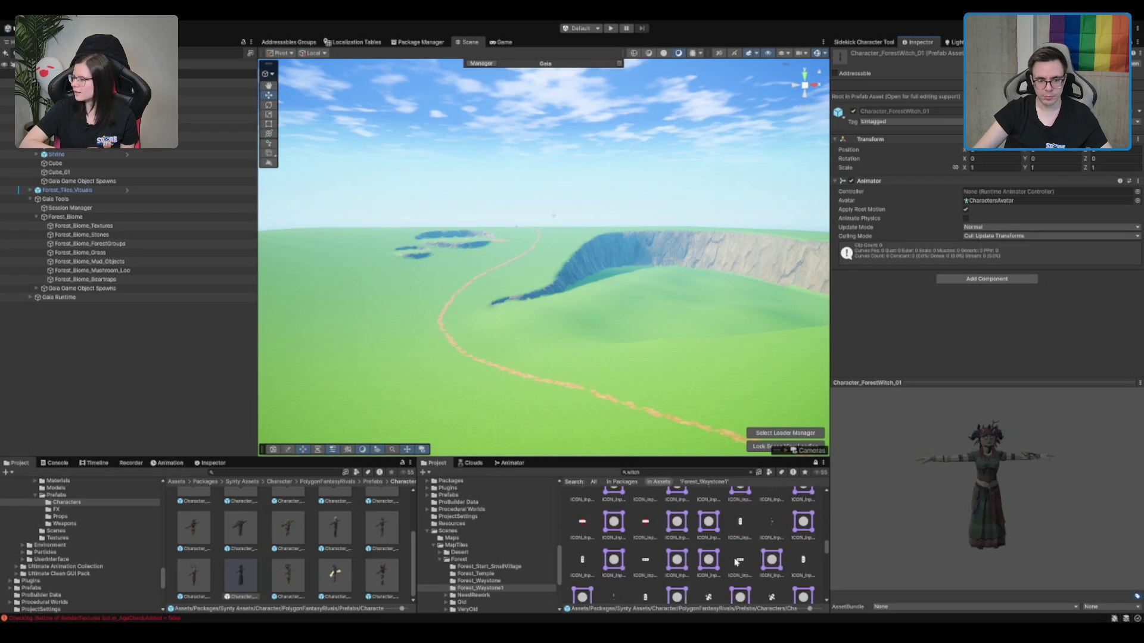
{"action": "scroll", "coordinate": [737, 555], "scroll_direction": "down", "scroll_amount": 3}
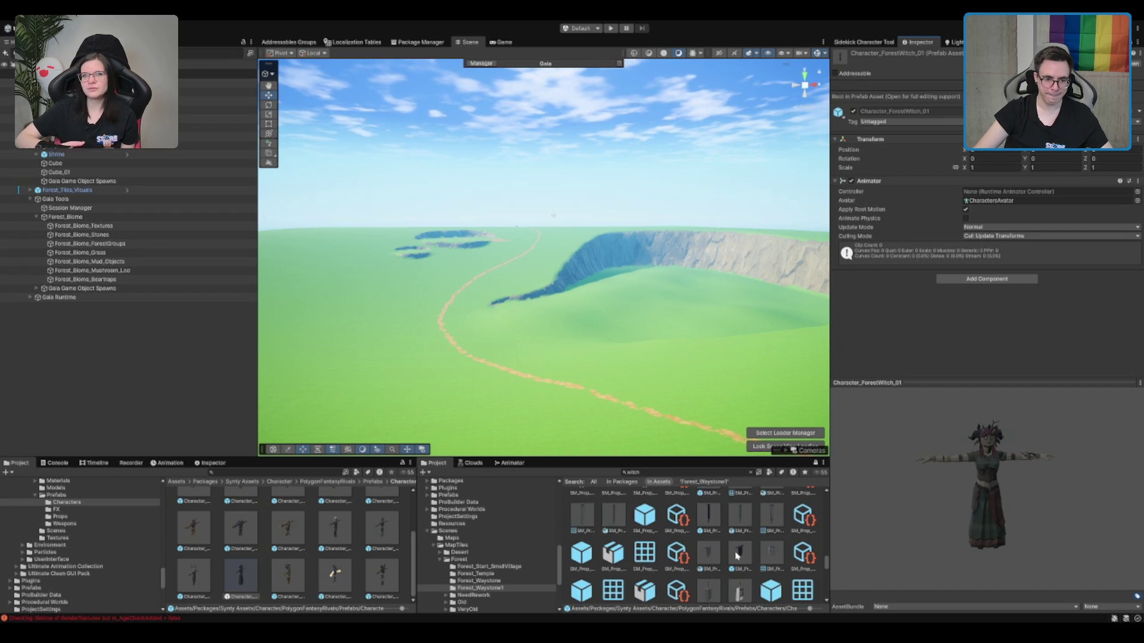
{"action": "left_click_drag", "start_coordinate": [646, 218], "coordinate": [683, 244]}
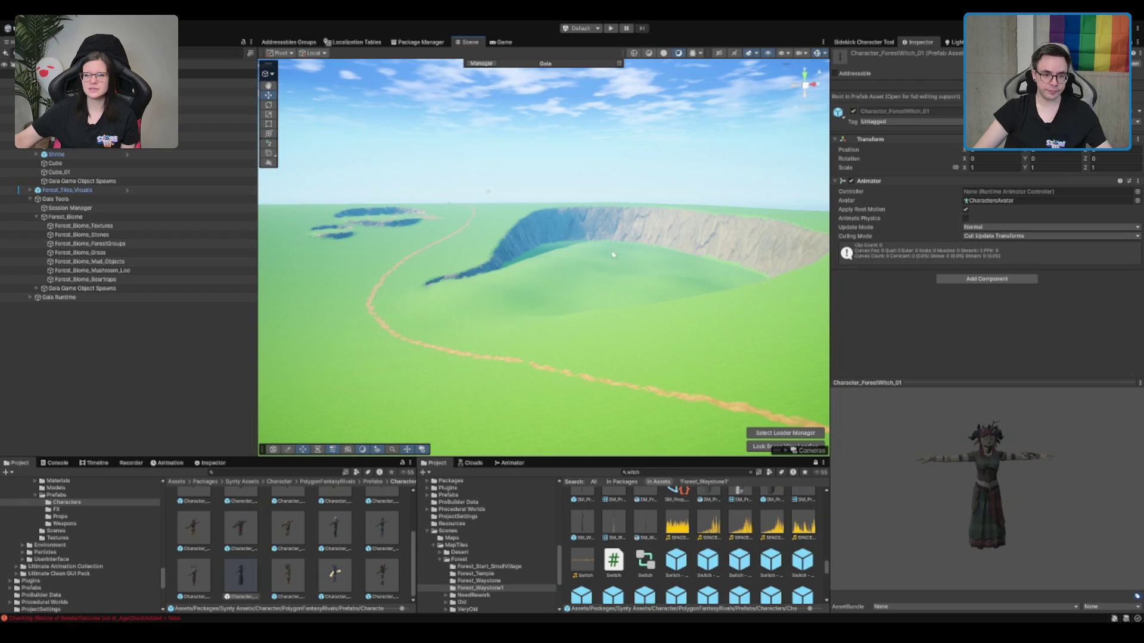
{"action": "left_click", "coordinate": [551, 299]}
{"action": "scroll", "coordinate": [551, 298], "scroll_direction": "up", "scroll_amount": 5}
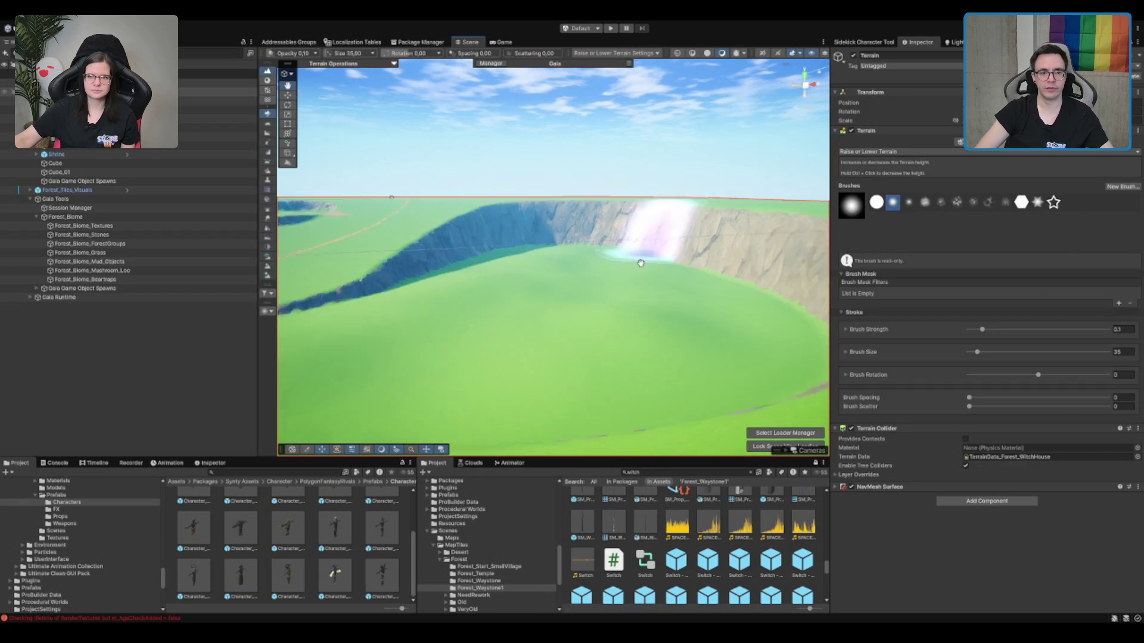
{"action": "left_click", "coordinate": [55, 199]}
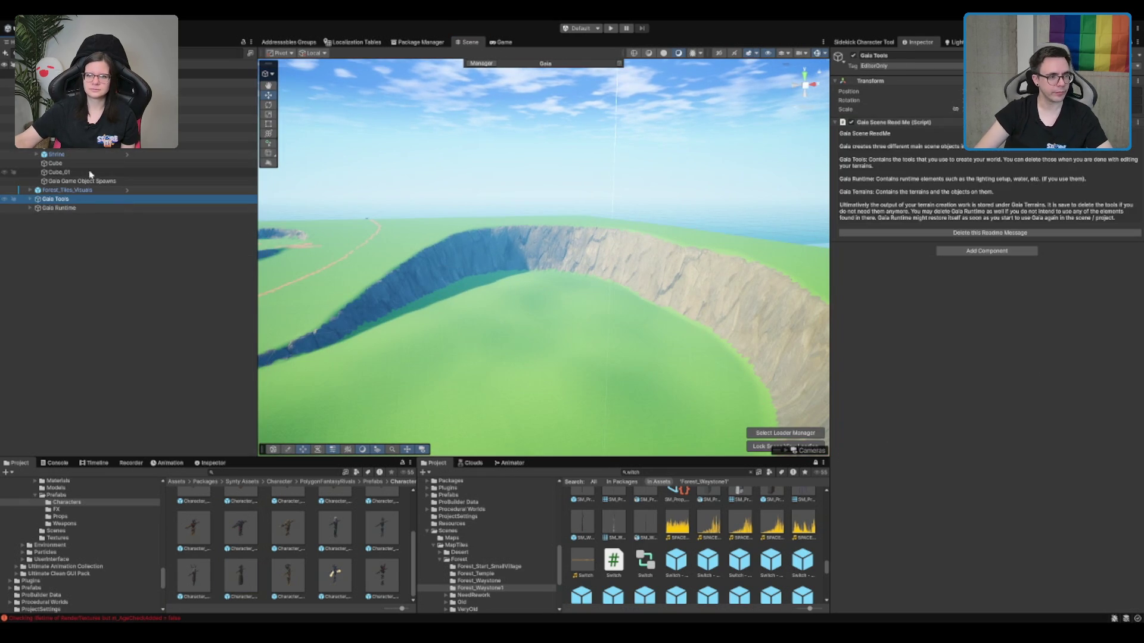
{"action": "left_click", "coordinate": [60, 92]}
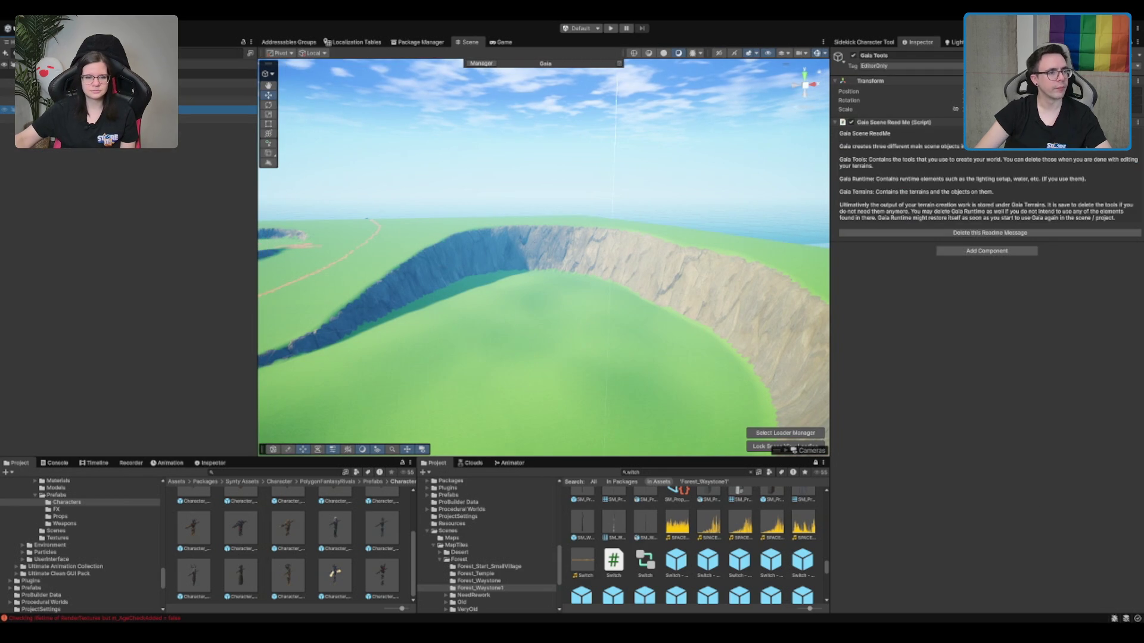
{"action": "left_click", "coordinate": [71, 127]}
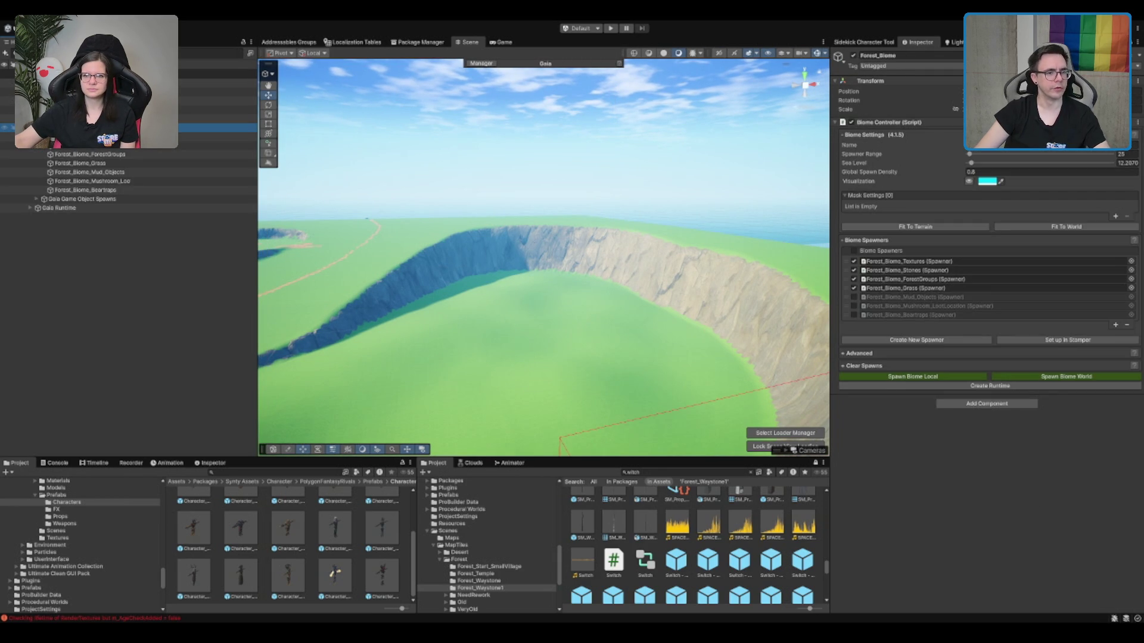
{"action": "left_click", "coordinate": [83, 136]}
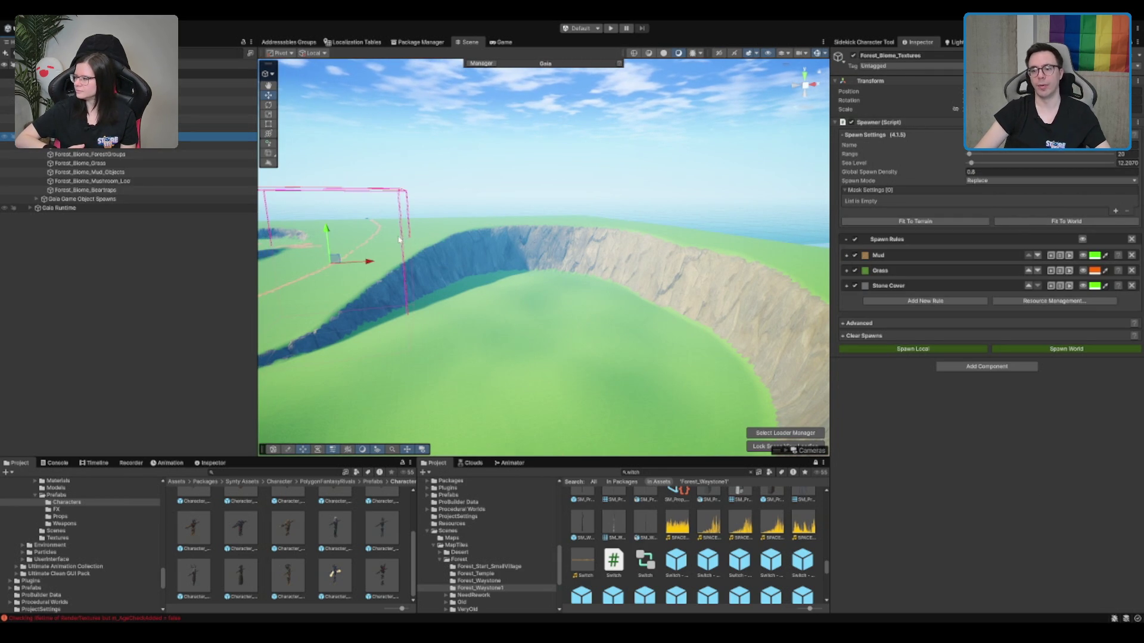
{"action": "scroll", "coordinate": [476, 286], "scroll_direction": "up", "scroll_amount": 5}
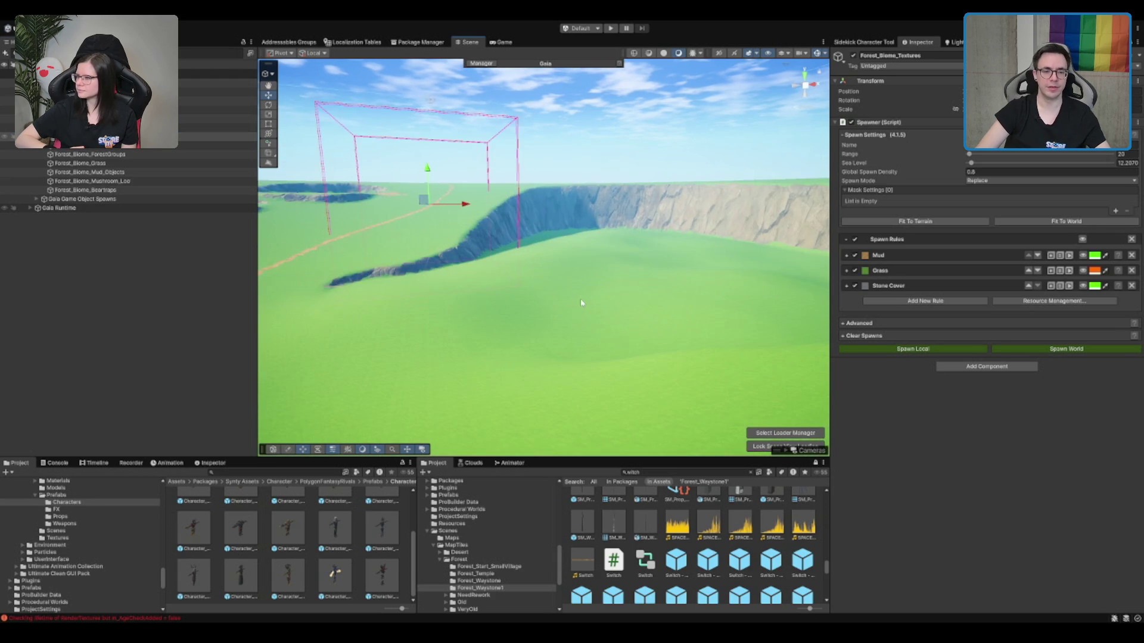
{"action": "left_click", "coordinate": [608, 276]}
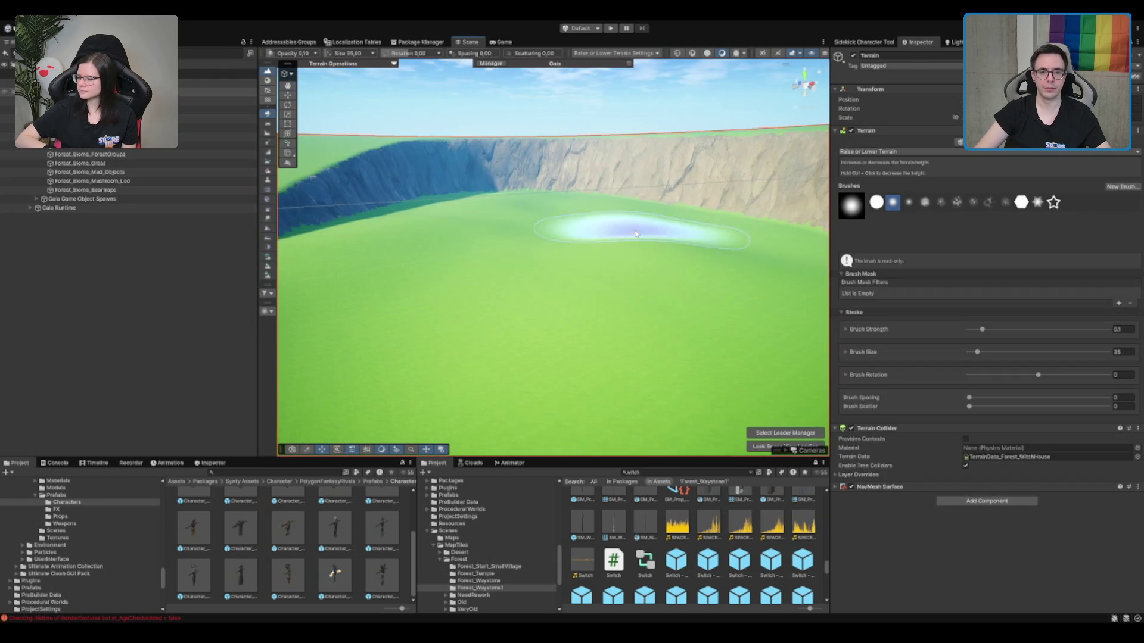
{"action": "scroll", "coordinate": [619, 236], "scroll_direction": "down", "scroll_amount": 5}
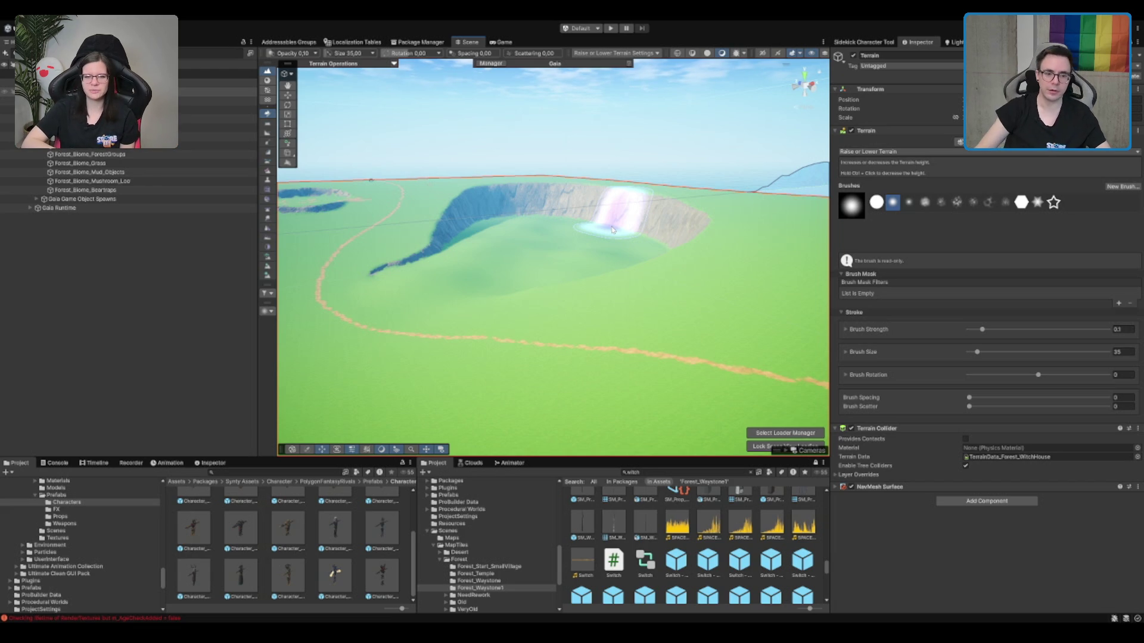
{"action": "scroll", "coordinate": [684, 527], "scroll_direction": "down", "scroll_amount": 5}
{"action": "scroll", "coordinate": [683, 527], "scroll_direction": "down", "scroll_amount": 5}
{"action": "scroll", "coordinate": [681, 527], "scroll_direction": "up", "scroll_amount": 2}
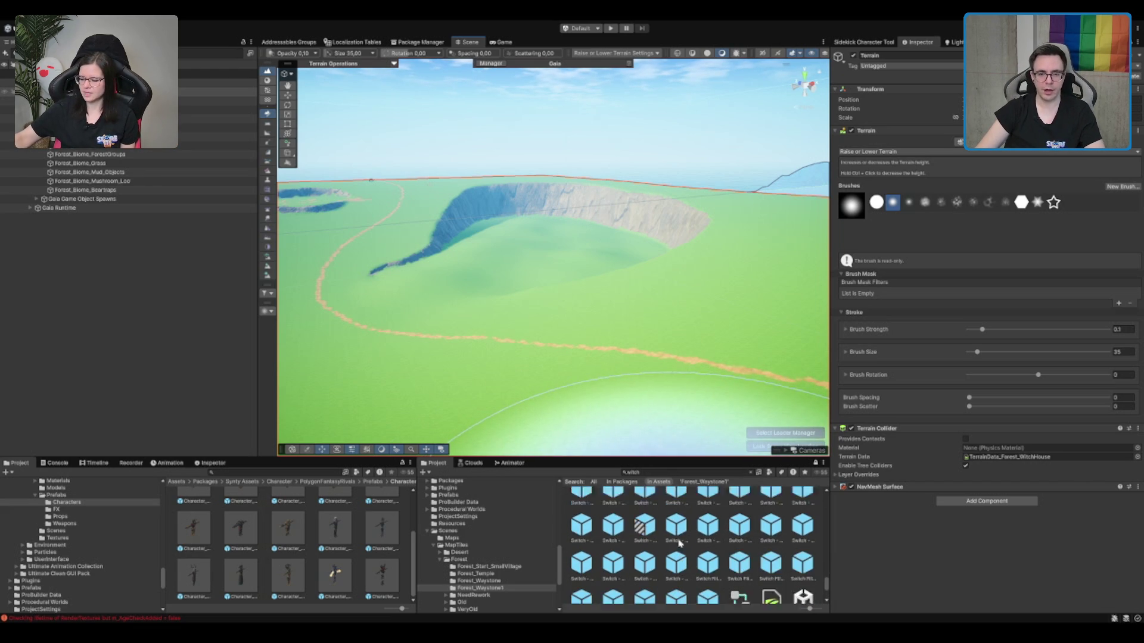
{"action": "scroll", "coordinate": [680, 544], "scroll_direction": "up", "scroll_amount": 3}
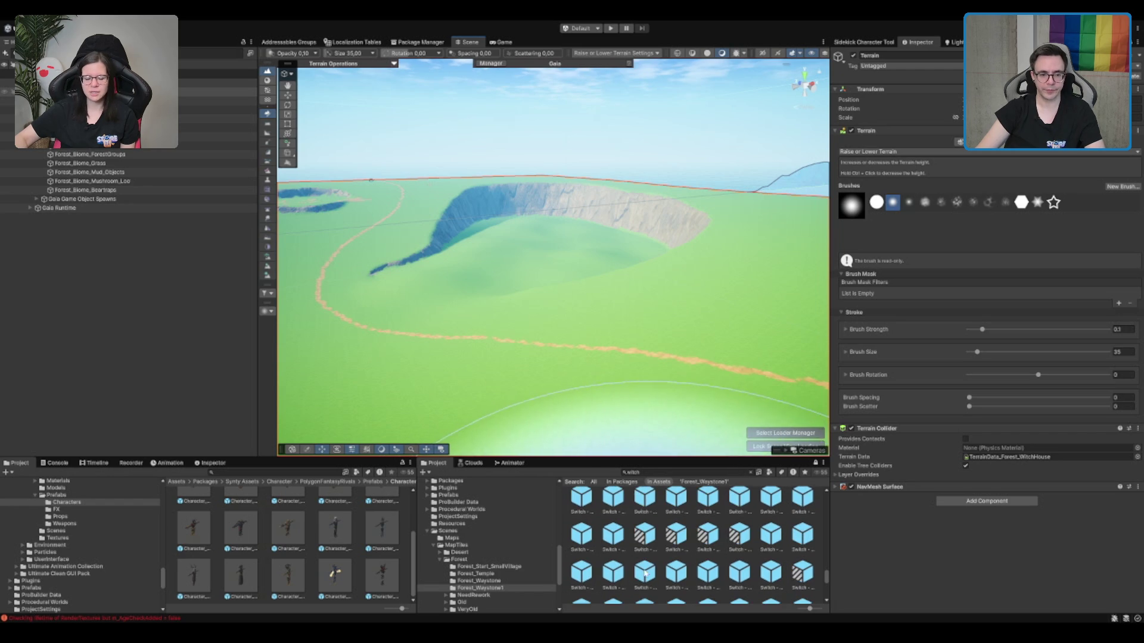
{"action": "left_click", "coordinate": [626, 523]}
{"action": "scroll", "coordinate": [550, 260], "scroll_direction": "up", "scroll_amount": 5}
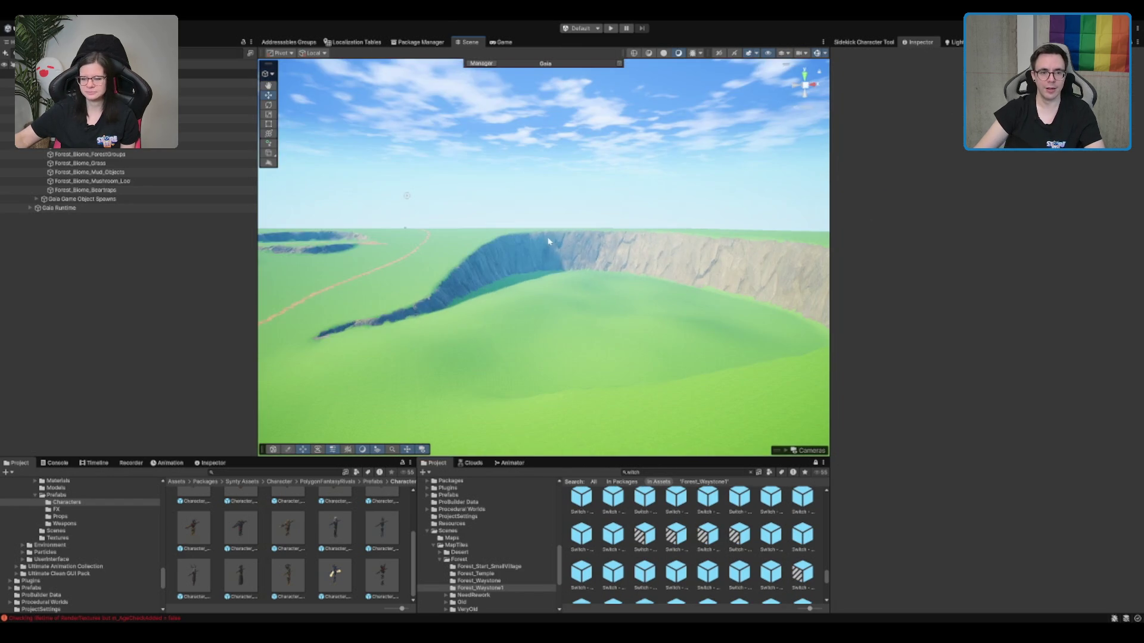
{"action": "scroll", "coordinate": [551, 260], "scroll_direction": "down", "scroll_amount": 5}
{"action": "scroll", "coordinate": [566, 260], "scroll_direction": "up", "scroll_amount": 5}
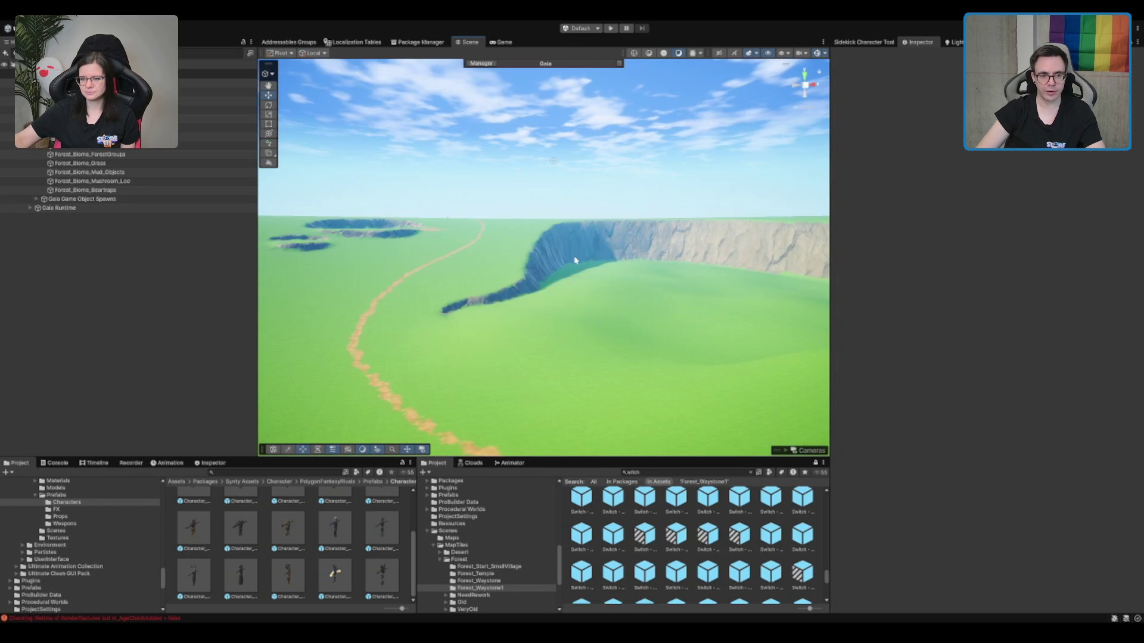
{"action": "scroll", "coordinate": [574, 260], "scroll_direction": "down", "scroll_amount": 3}
{"action": "left_click", "coordinate": [567, 264]}
{"action": "scroll", "coordinate": [567, 264], "scroll_direction": "up", "scroll_amount": 5}
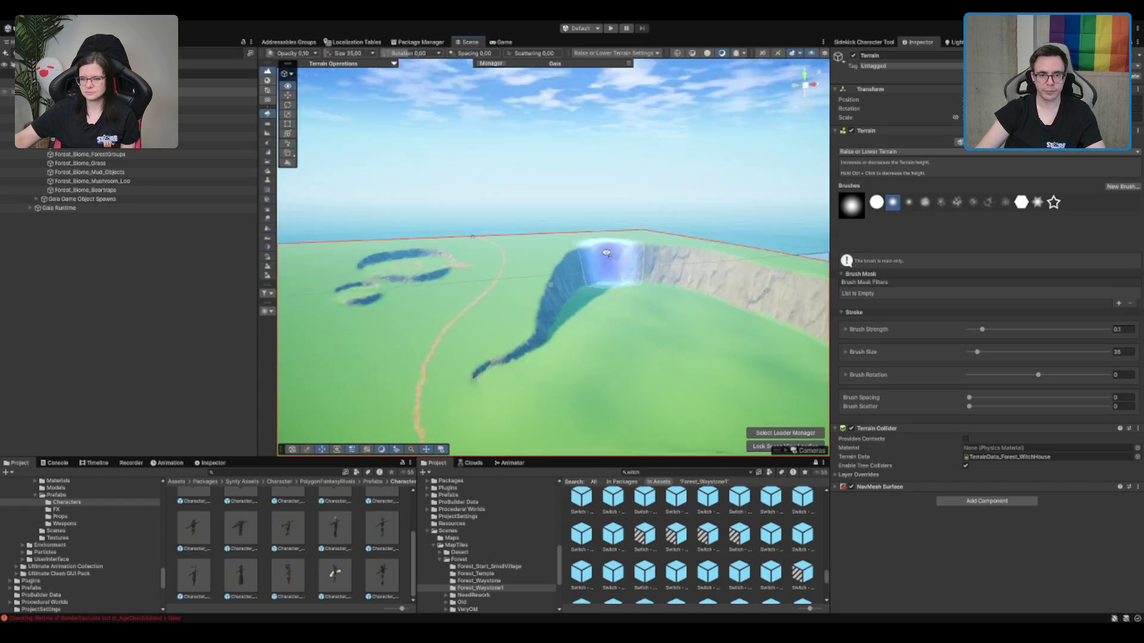
{"action": "scroll", "coordinate": [613, 224], "scroll_direction": "down", "scroll_amount": 2}
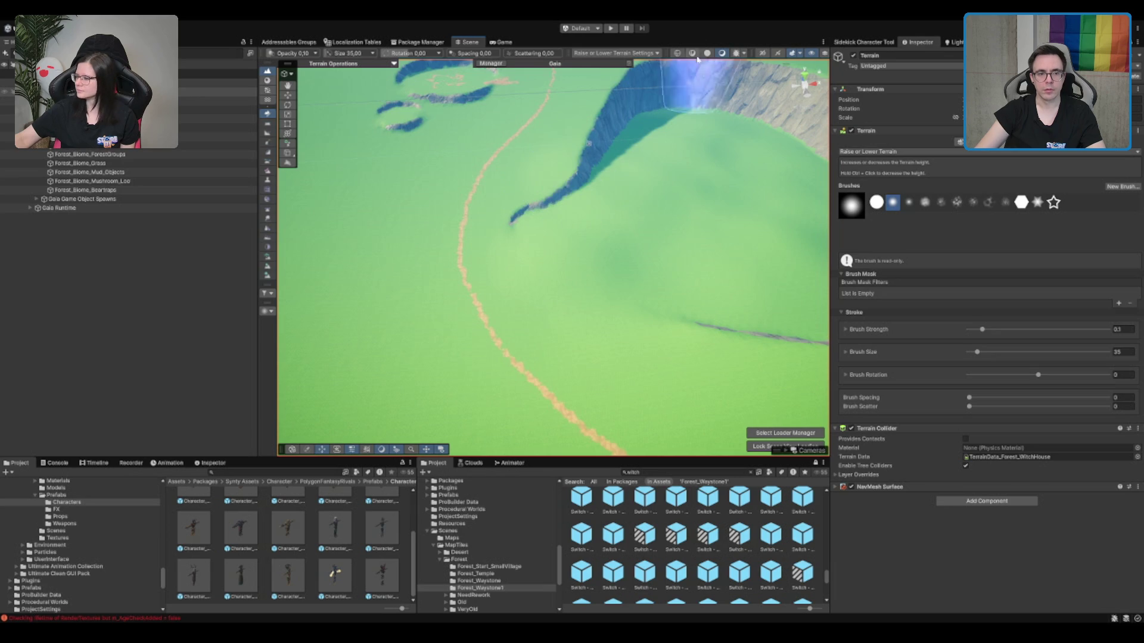
{"action": "scroll", "coordinate": [555, 219], "scroll_direction": "down", "scroll_amount": 3}
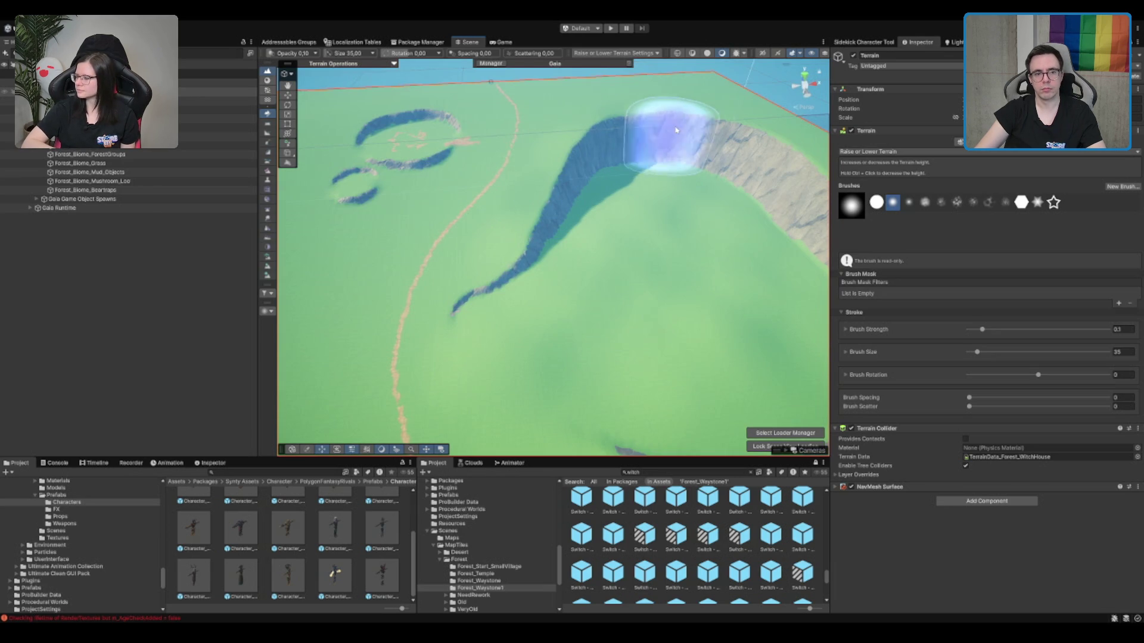
{"action": "left_click_drag", "start_coordinate": [767, 166], "coordinate": [767, 196]}
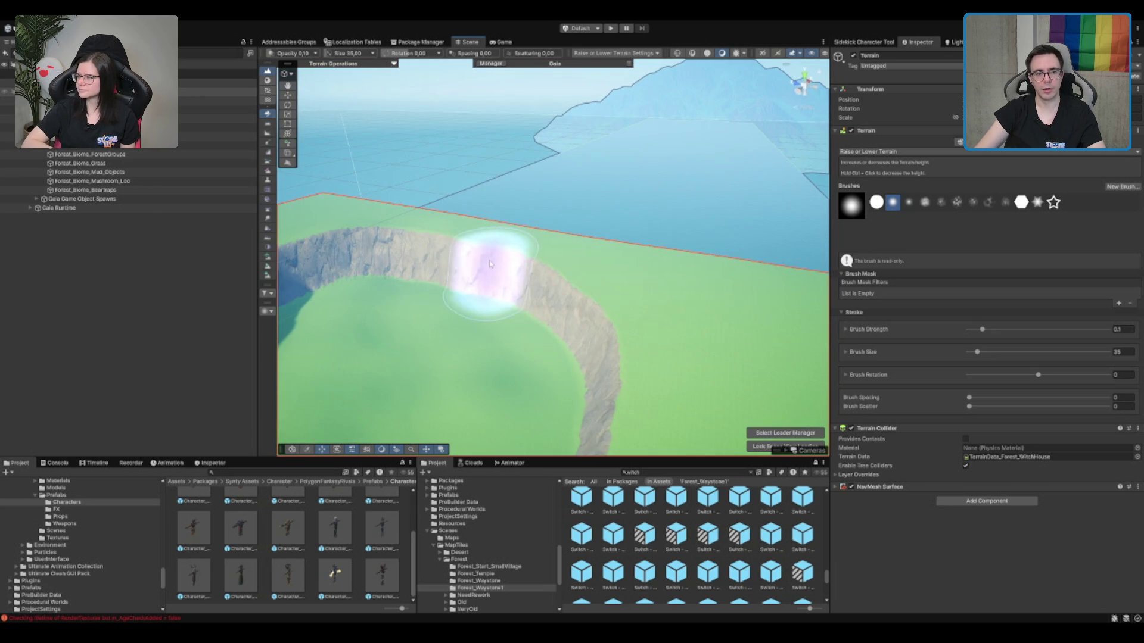
{"action": "mouse_move", "coordinate": [583, 320]}
{"action": "left_mouse_down"}
{"action": "mouse_move", "coordinate": [567, 357]}
{"action": "mouse_move", "coordinate": [601, 327]}
{"action": "mouse_move", "coordinate": [629, 268]}
{"action": "left_mouse_up"}
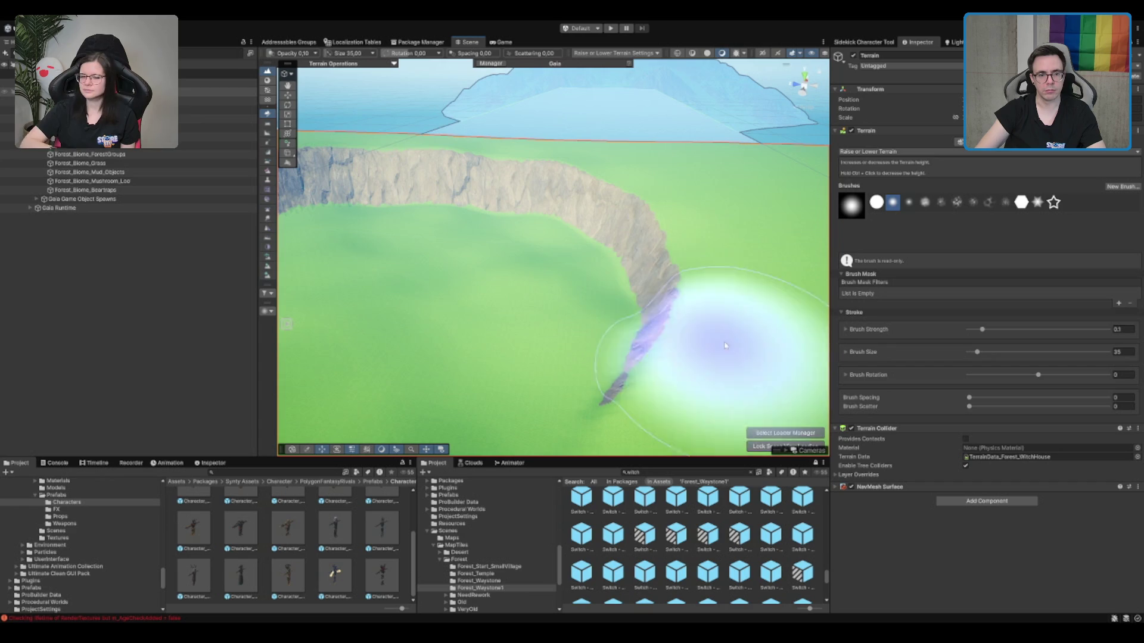
{"action": "mouse_move", "coordinate": [704, 268]}
{"action": "left_mouse_down"}
{"action": "mouse_move", "coordinate": [514, 179]}
{"action": "mouse_move", "coordinate": [610, 204]}
{"action": "left_mouse_up"}
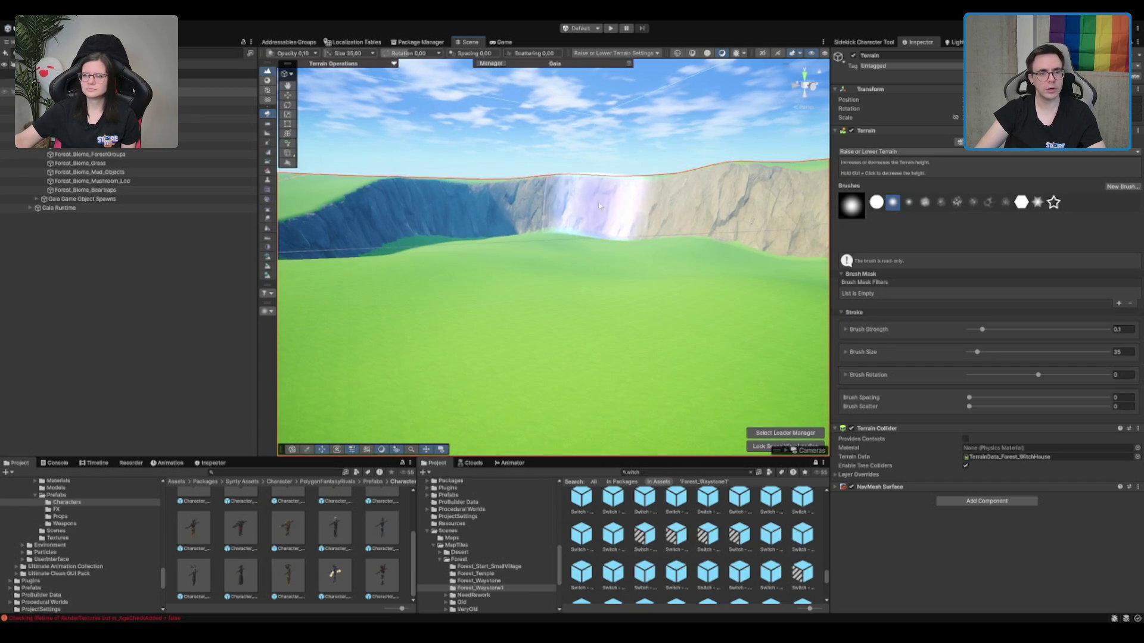
{"action": "left_click", "coordinate": [72, 128]}
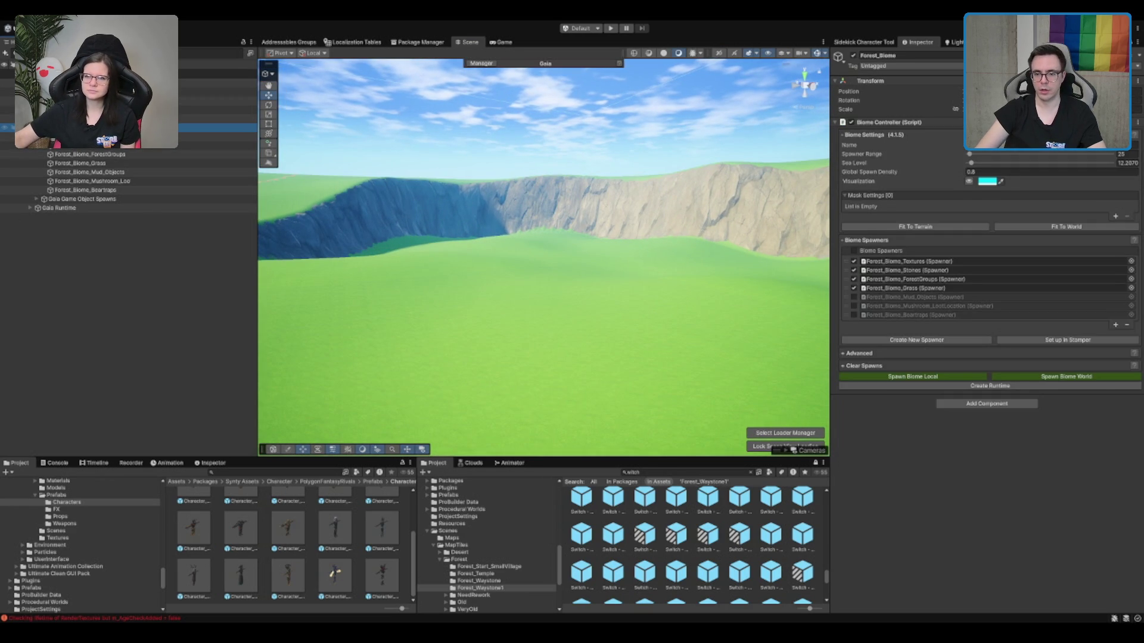
Spawn the Forest_Biome across the world, fly through it, then clear all spawned trees and details.
{"action": "left_click", "coordinate": [1067, 376]}
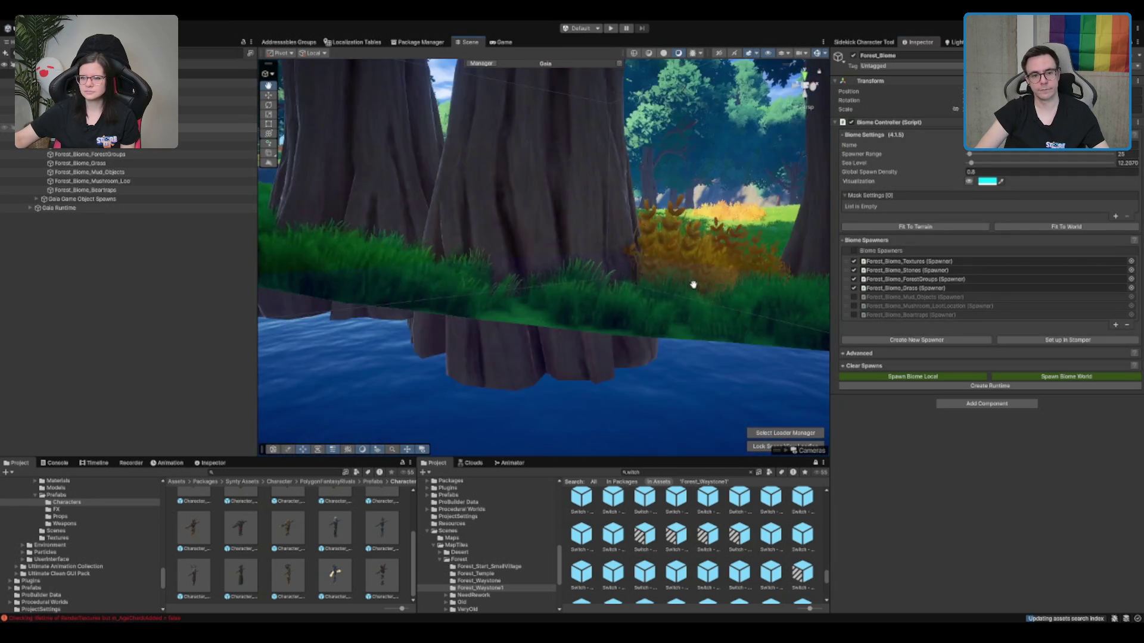
{"action": "mouse_move", "coordinate": [681, 287]}
{"action": "left_mouse_down"}
{"action": "mouse_move", "coordinate": [718, 289]}
{"action": "mouse_move", "coordinate": [587, 260]}
{"action": "mouse_move", "coordinate": [677, 273]}
{"action": "mouse_move", "coordinate": [645, 231]}
{"action": "left_mouse_up"}
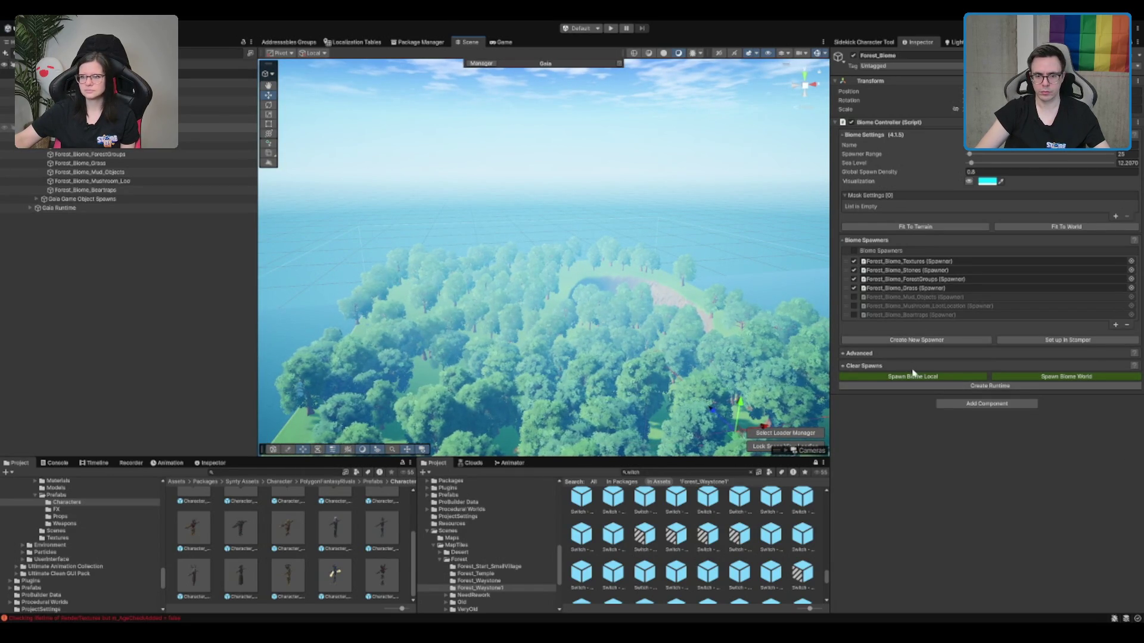
{"action": "left_click", "coordinate": [864, 366]}
{"action": "left_click", "coordinate": [1067, 447]}
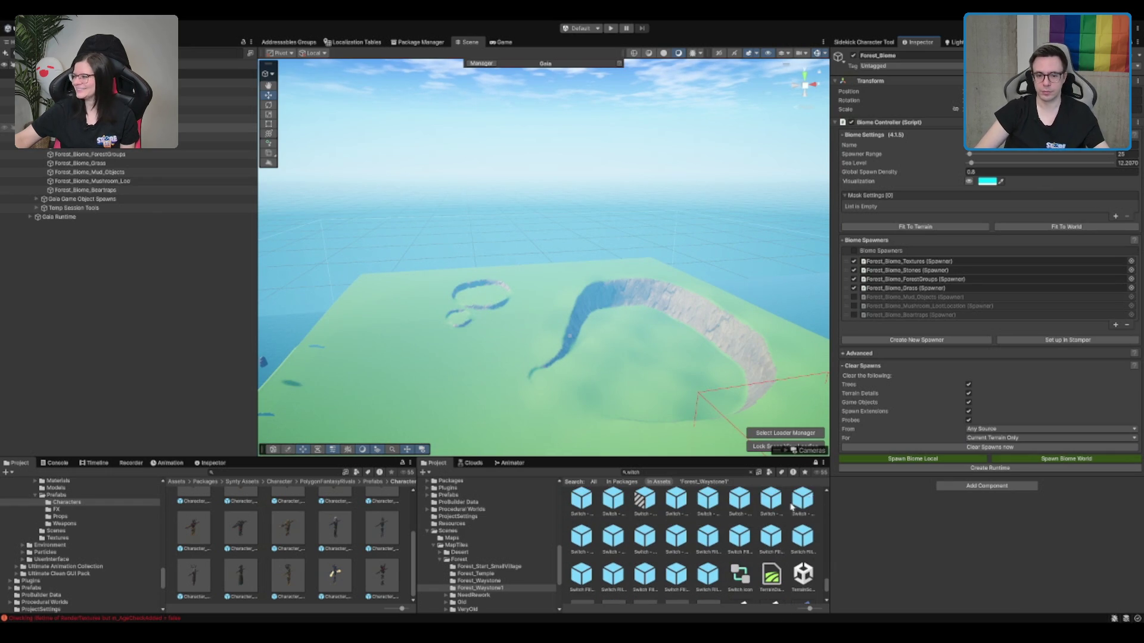
Show the Scenes/MapTiles folder and dock the Building Generator beneath the Inspector.
{"action": "scroll", "coordinate": [774, 563], "scroll_direction": "up", "scroll_amount": 5}
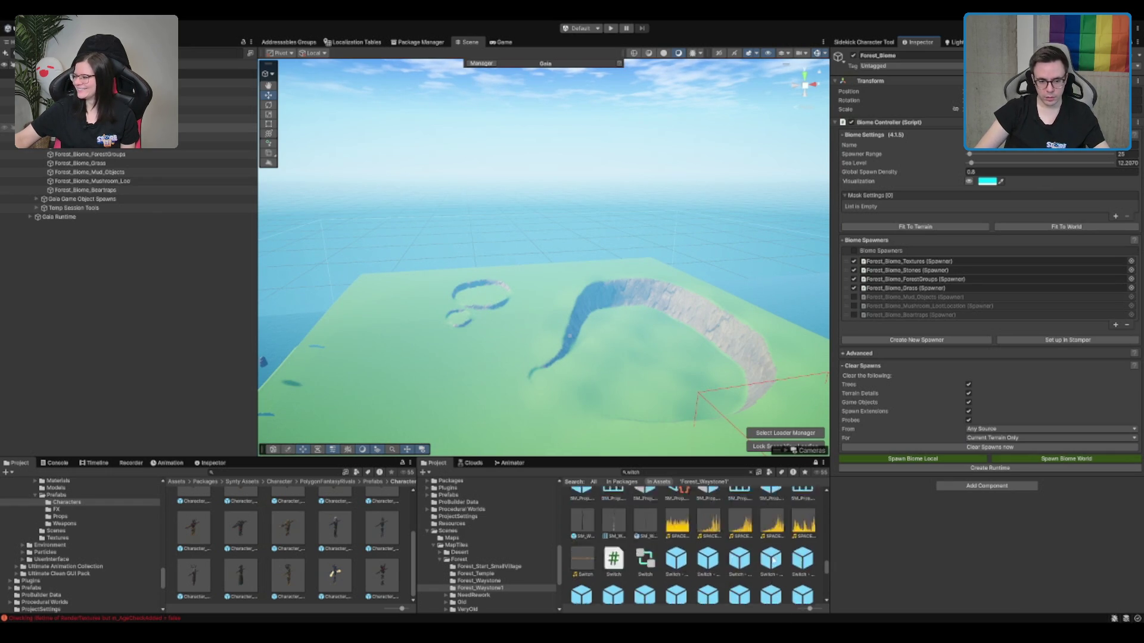
{"action": "scroll", "coordinate": [761, 546], "scroll_direction": "up", "scroll_amount": 8}
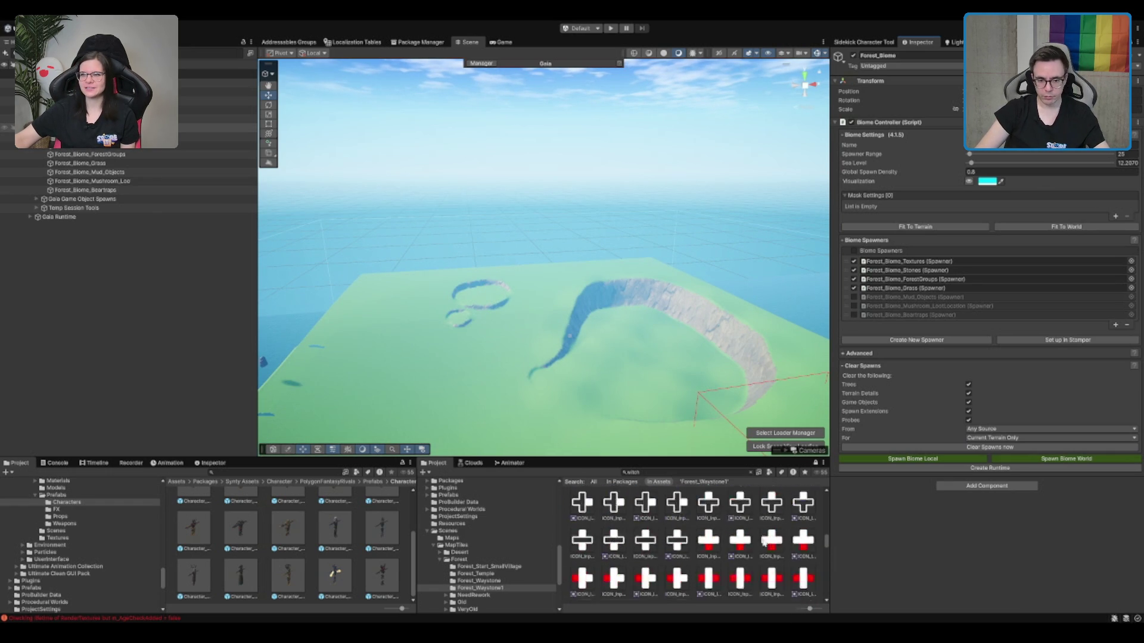
{"action": "scroll", "coordinate": [745, 542], "scroll_direction": "up", "scroll_amount": 8}
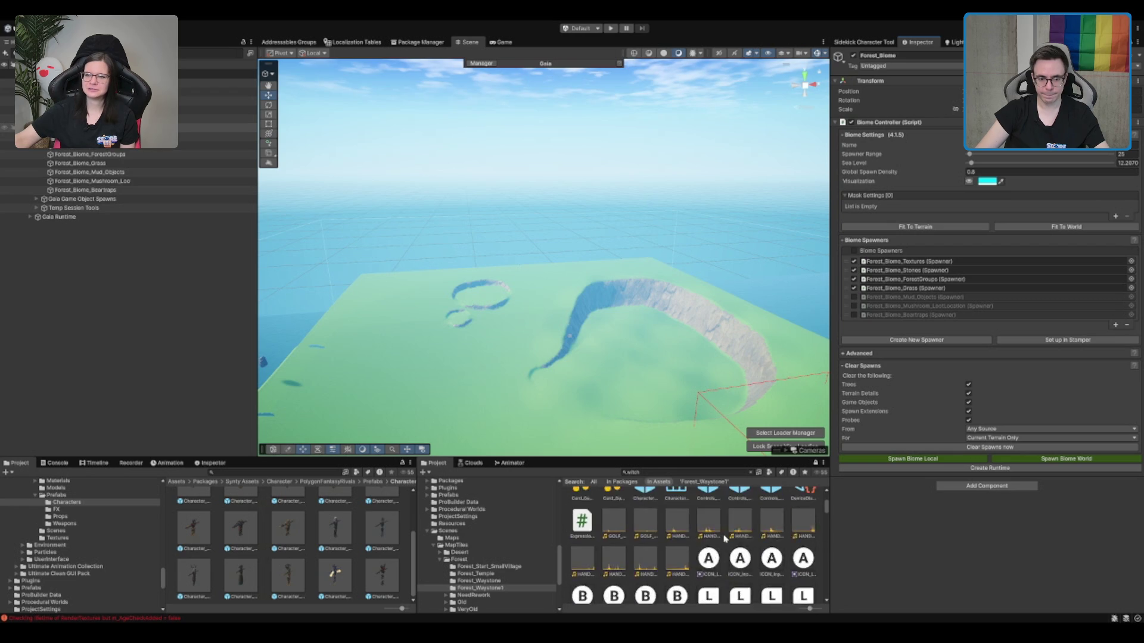
{"action": "scroll", "coordinate": [725, 539], "scroll_direction": "down", "scroll_amount": 6}
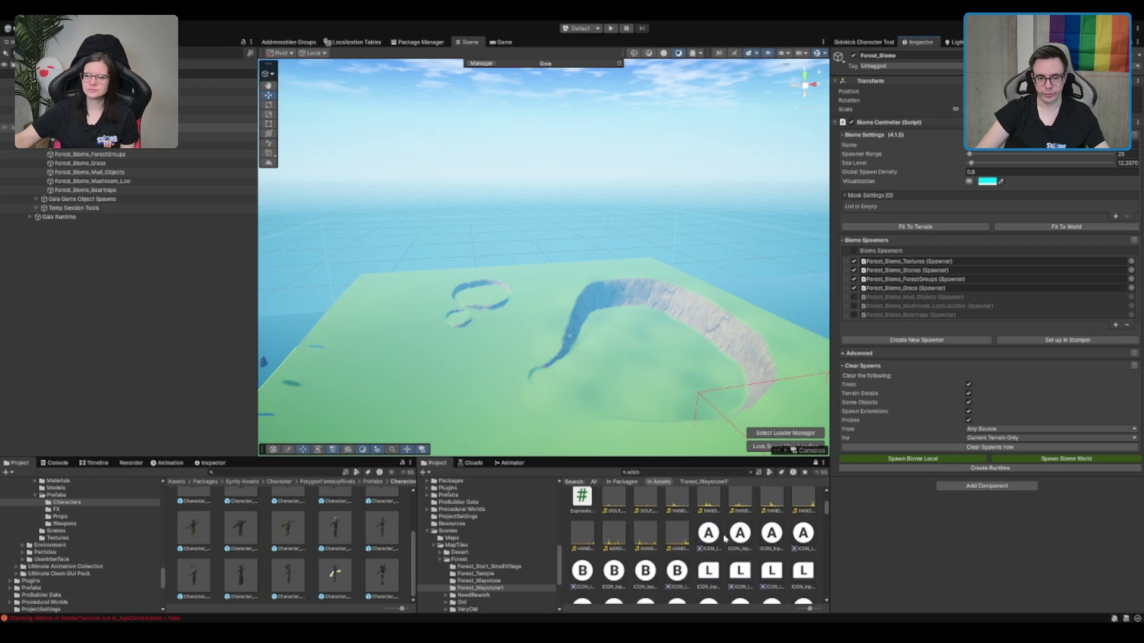
{"action": "scroll", "coordinate": [703, 521], "scroll_direction": "down", "scroll_amount": 2}
{"action": "scroll", "coordinate": [624, 329], "scroll_direction": "up", "scroll_amount": 10}
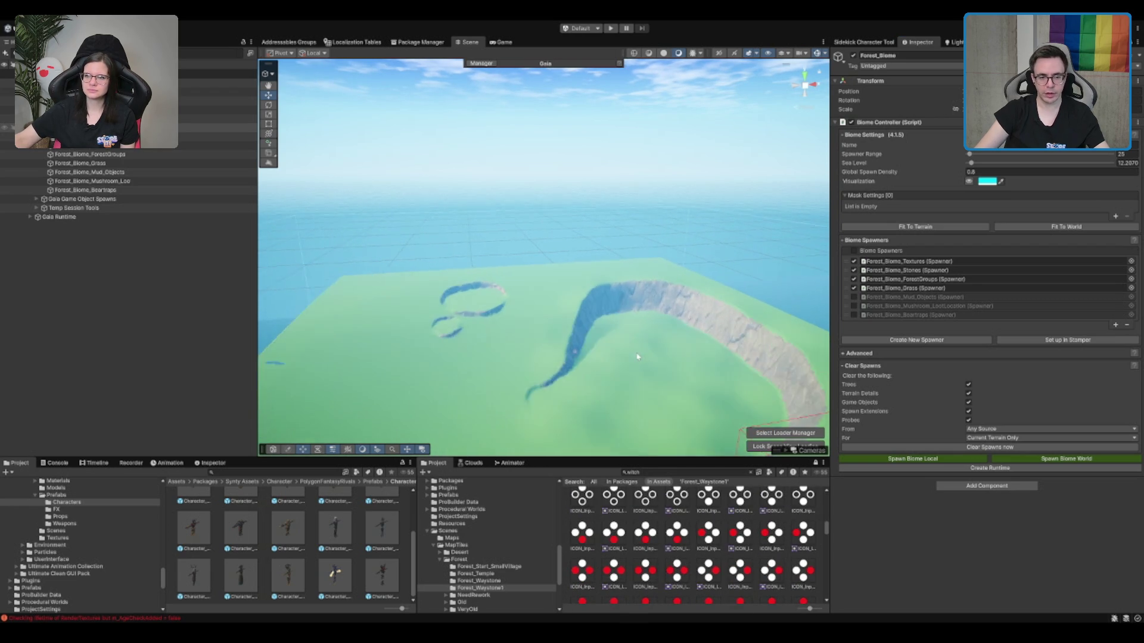
{"action": "scroll", "coordinate": [626, 334], "scroll_direction": "up", "scroll_amount": 5}
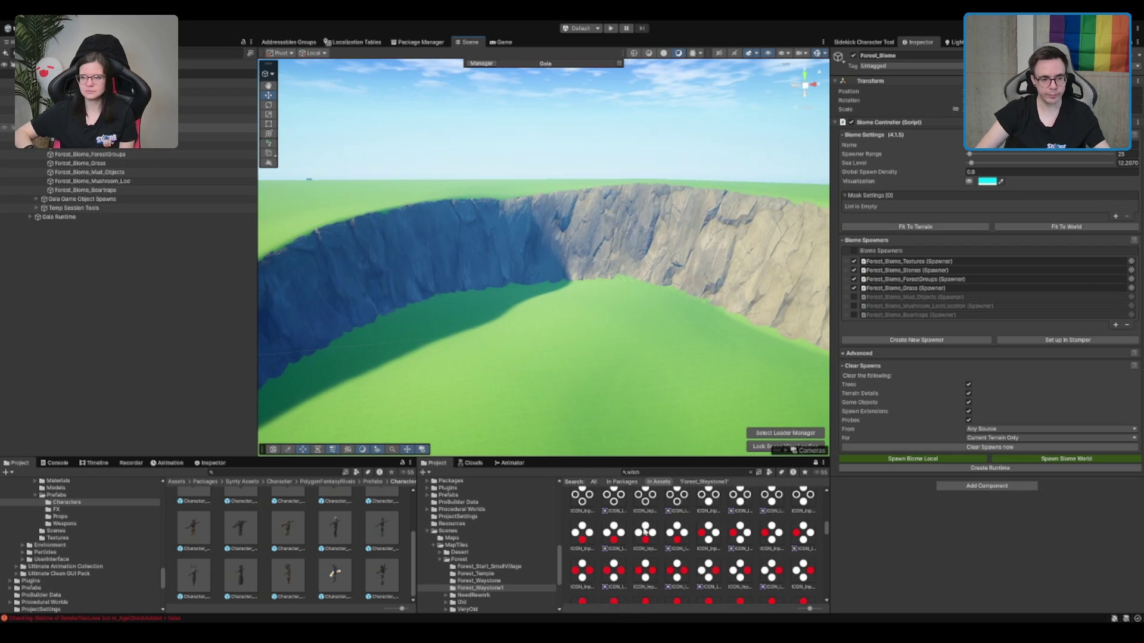
{"action": "scroll", "coordinate": [477, 573], "scroll_direction": "down", "scroll_amount": 2}
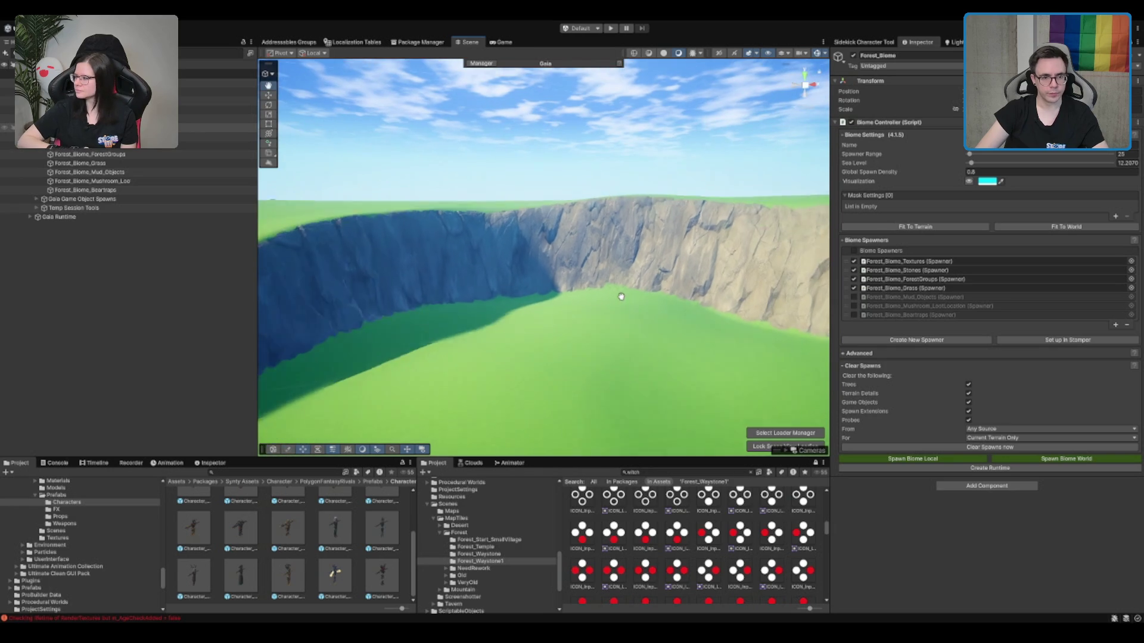
{"action": "left_click", "coordinate": [476, 520]}
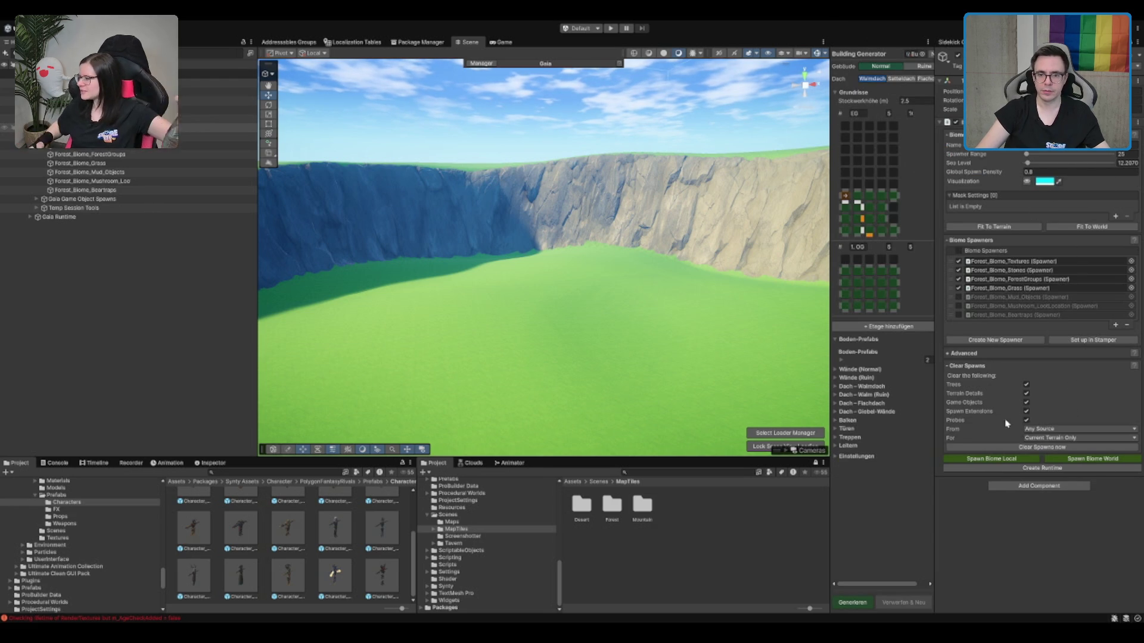
{"action": "mouse_move", "coordinate": [1026, 571]}
{"action": "left_mouse_down"}
{"action": "mouse_move", "coordinate": [974, 367]}
{"action": "mouse_move", "coordinate": [966, 225]}
{"action": "mouse_move", "coordinate": [965, 237]}
{"action": "left_mouse_up"}
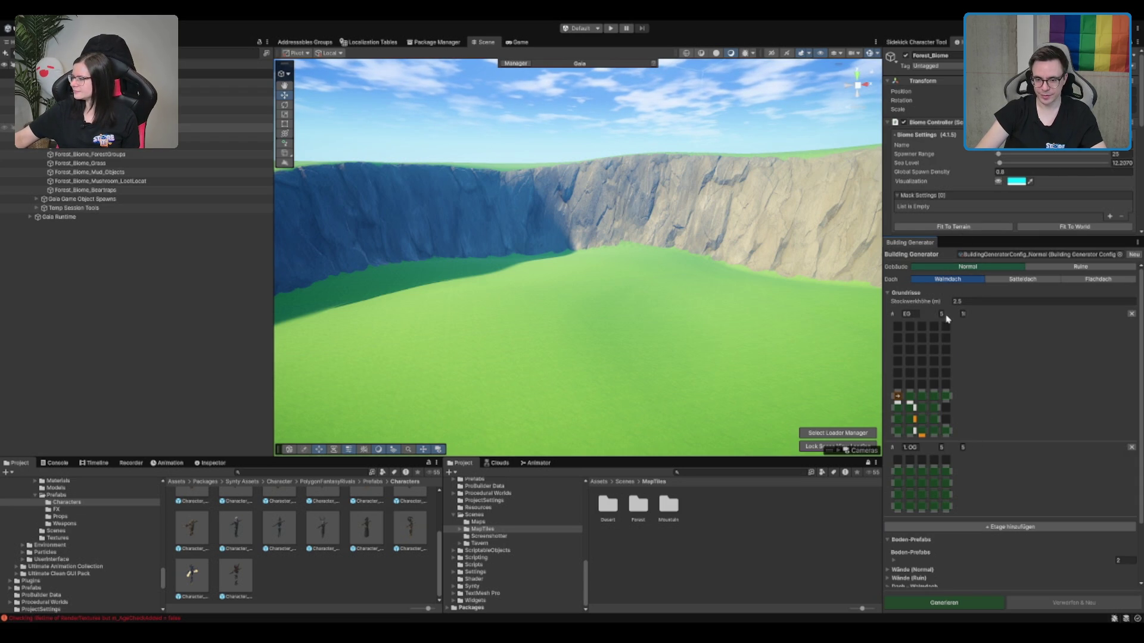
Set the EG floor grid to 5 rows and generate a building.
{"action": "left_click", "coordinate": [962, 315]}
{"action": "type", "text": "5"}
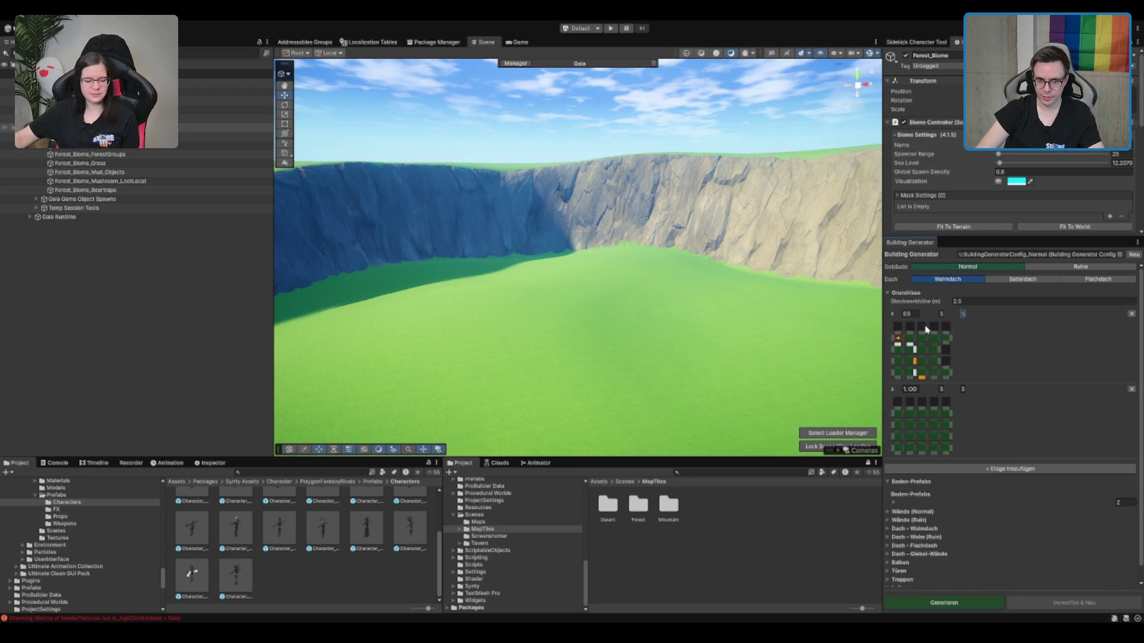
{"action": "scroll", "coordinate": [1040, 471], "scroll_direction": "down", "scroll_amount": 1}
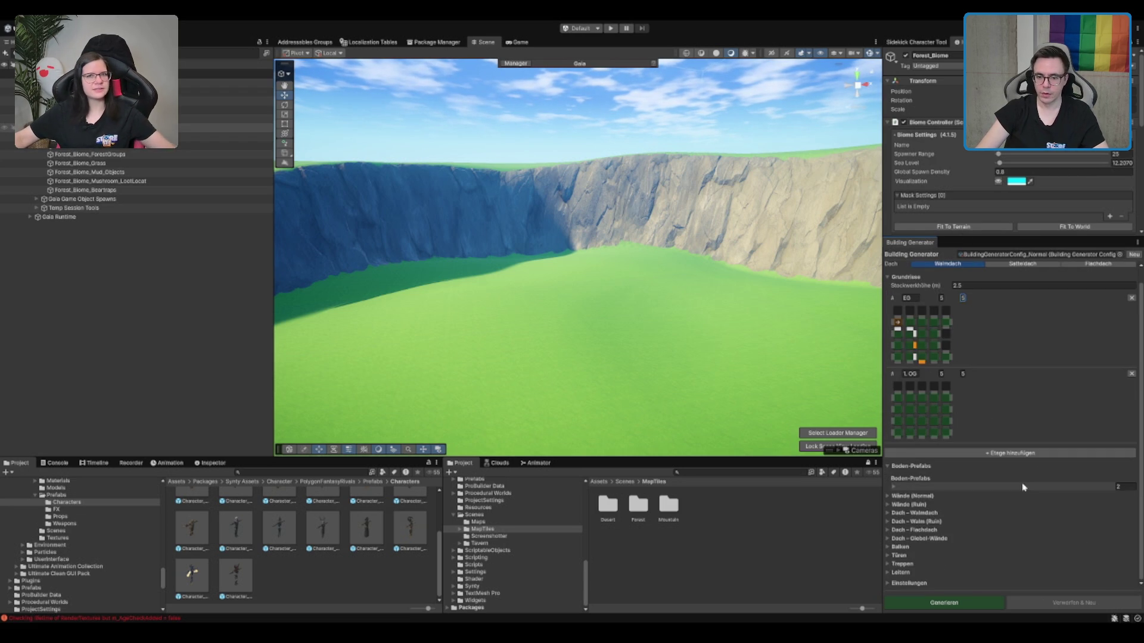
{"action": "left_click", "coordinate": [946, 604]}
Frame the generated half-timbered house, orbit around it, then delete it.
{"action": "left_click", "coordinate": [68, 227]}
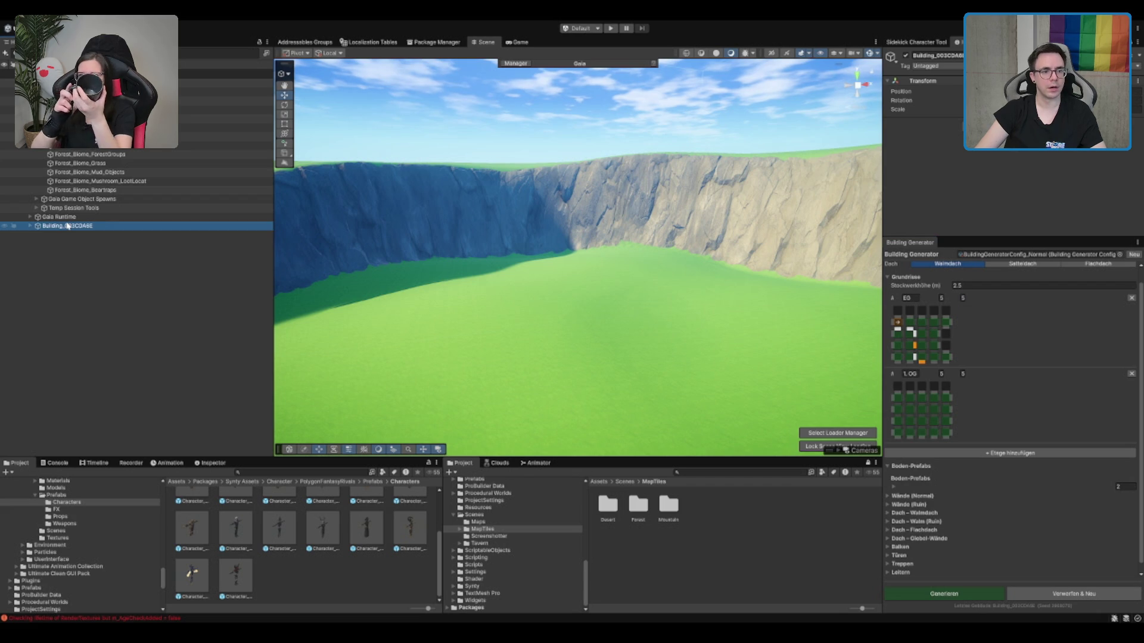
{"action": "double_click", "coordinate": [67, 227]}
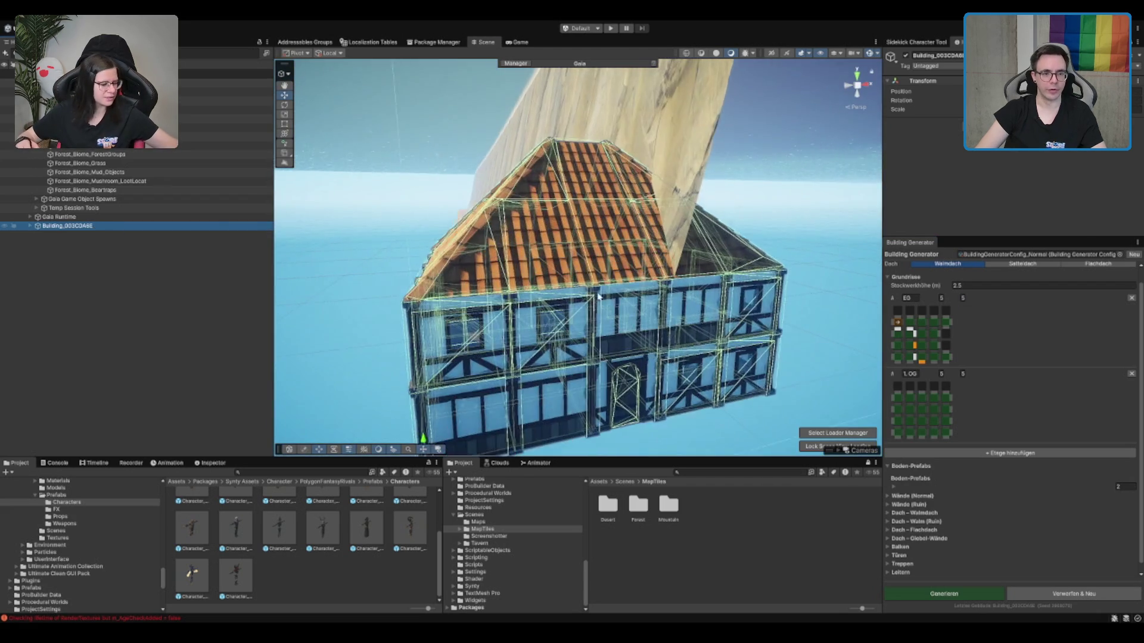
{"action": "mouse_move", "coordinate": [565, 174]}
{"action": "left_mouse_down"}
{"action": "mouse_move", "coordinate": [824, 323]}
{"action": "mouse_move", "coordinate": [626, 332]}
{"action": "mouse_move", "coordinate": [952, 319]}
{"action": "mouse_move", "coordinate": [510, 324]}
{"action": "mouse_move", "coordinate": [767, 278]}
{"action": "mouse_move", "coordinate": [695, 275]}
{"action": "left_mouse_up"}
{"action": "scroll", "coordinate": [683, 291], "scroll_direction": "up", "scroll_amount": 3}
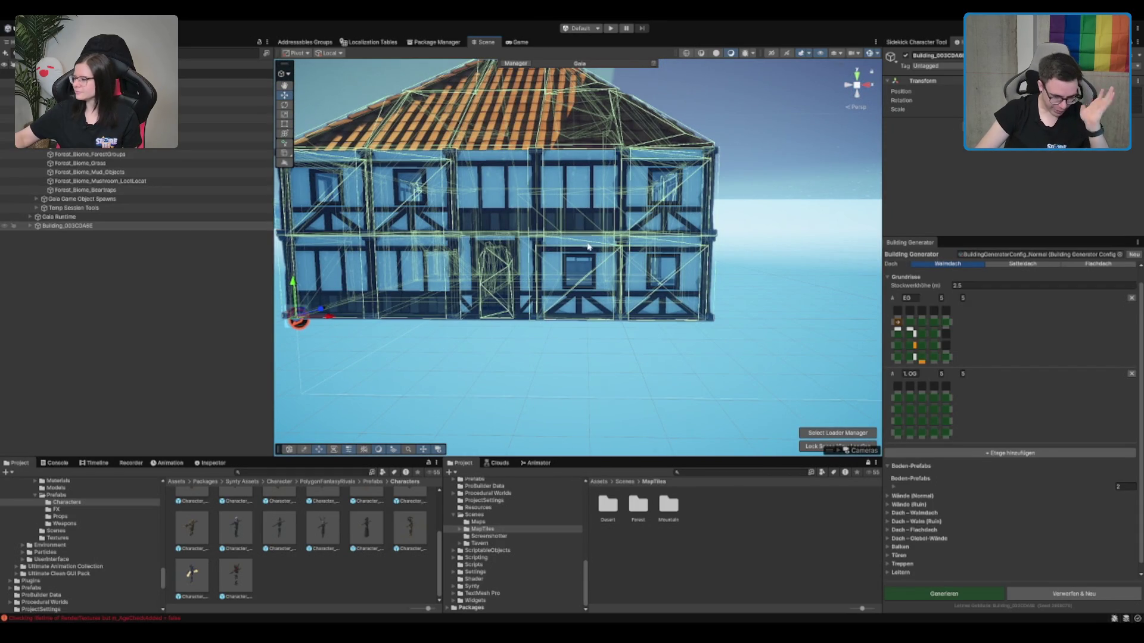
{"action": "left_click_drag", "start_coordinate": [620, 221], "coordinate": [787, 216]}
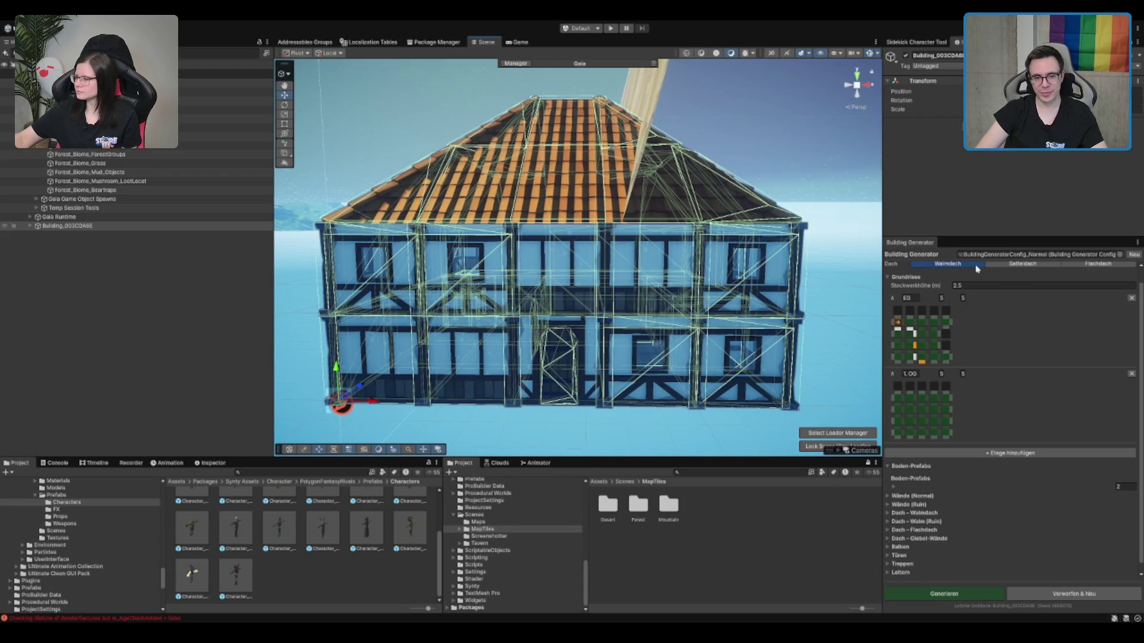
{"action": "scroll", "coordinate": [580, 273], "scroll_direction": "down", "scroll_amount": 2}
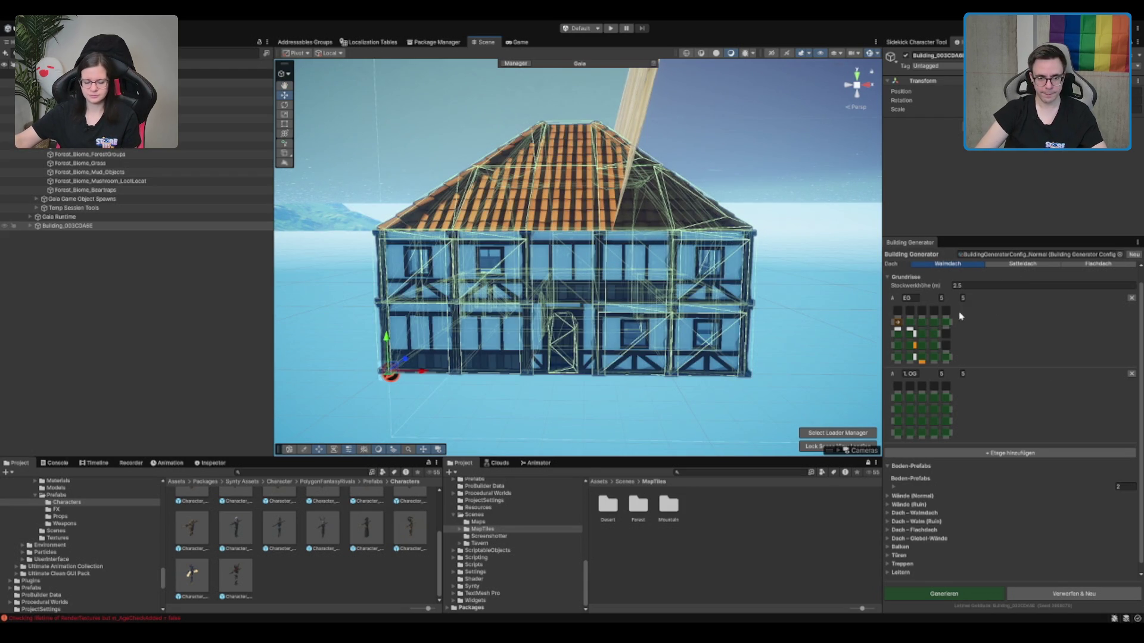
{"action": "scroll", "coordinate": [744, 311], "scroll_direction": "down", "scroll_amount": 2}
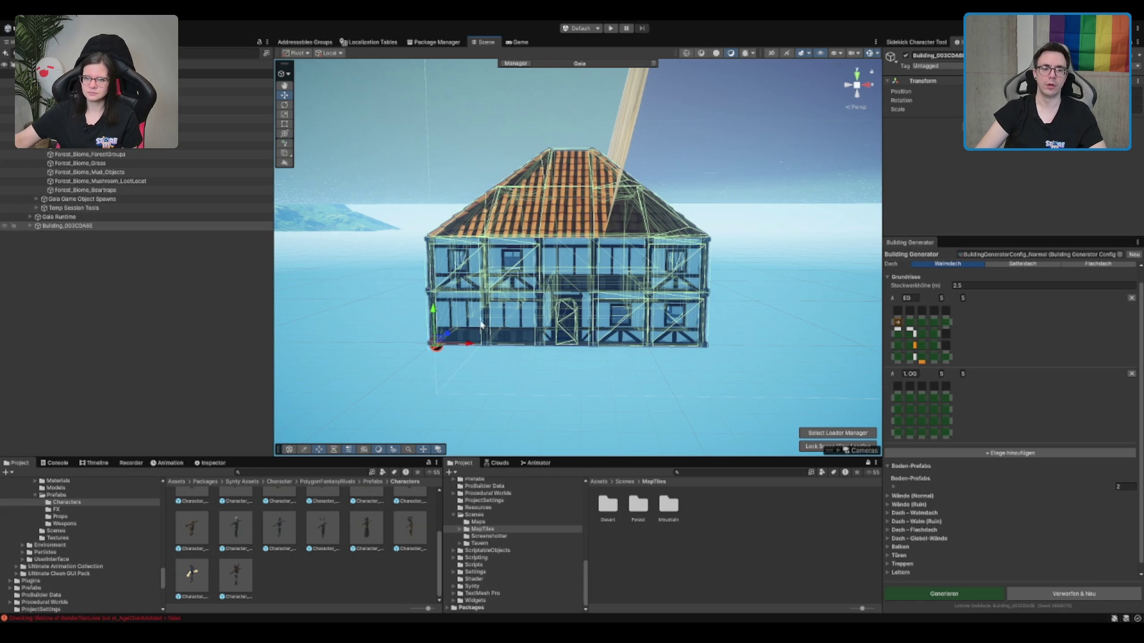
{"action": "key", "text": "Delete"}
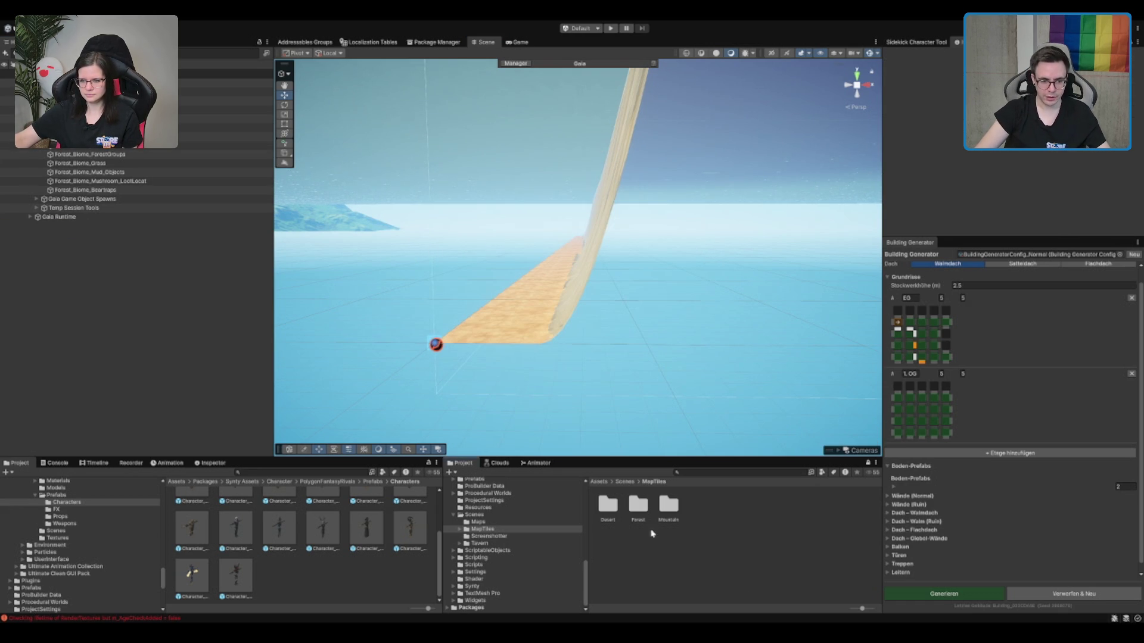
Rename the Forest_Waystone1 folder in Scenes/MapTiles/Forest to Forest_WitchHouse.
{"action": "double_click", "coordinate": [638, 521]}
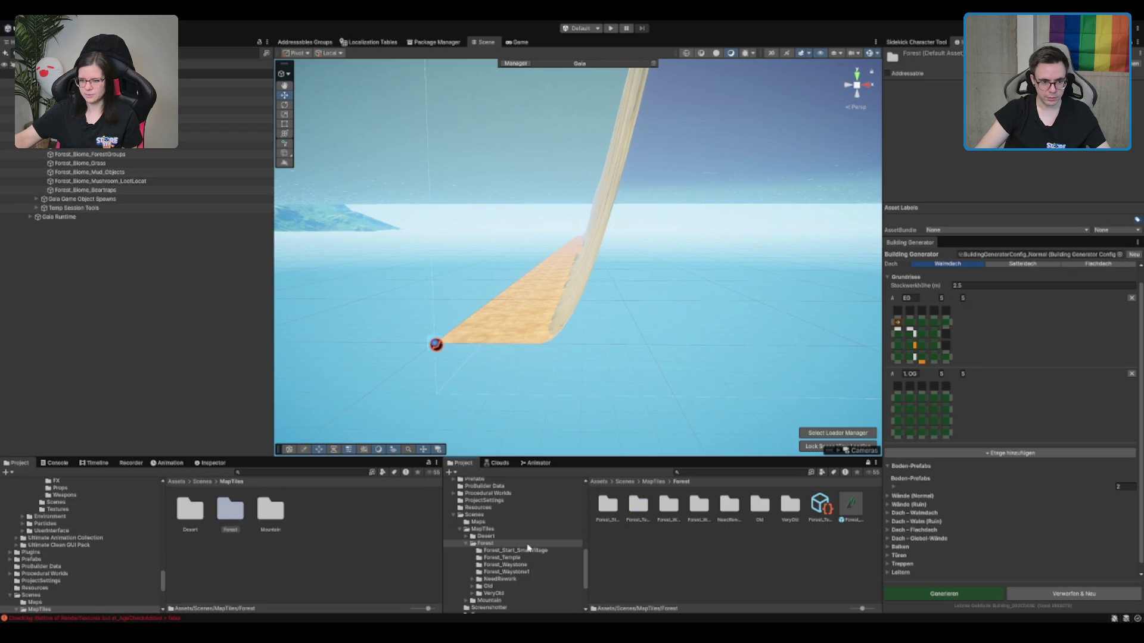
{"action": "left_click", "coordinate": [525, 573]}
{"action": "left_click", "coordinate": [539, 574]}
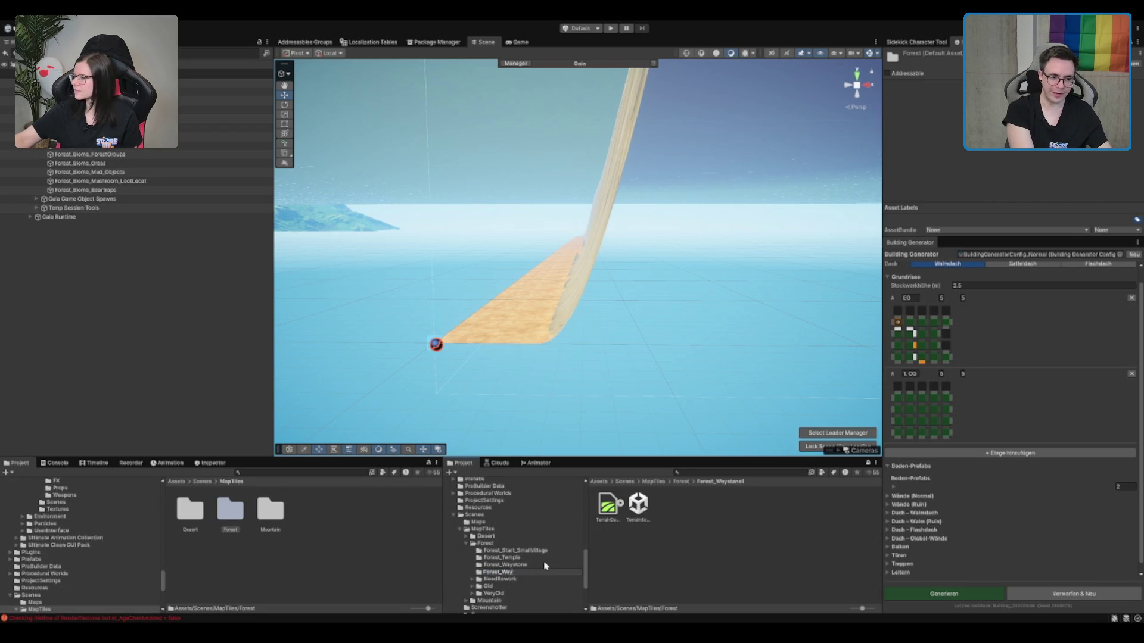
{"action": "type", "text": "itchHouse"}
{"action": "key", "text": "Return"}
{"action": "left_click", "coordinate": [640, 505]}
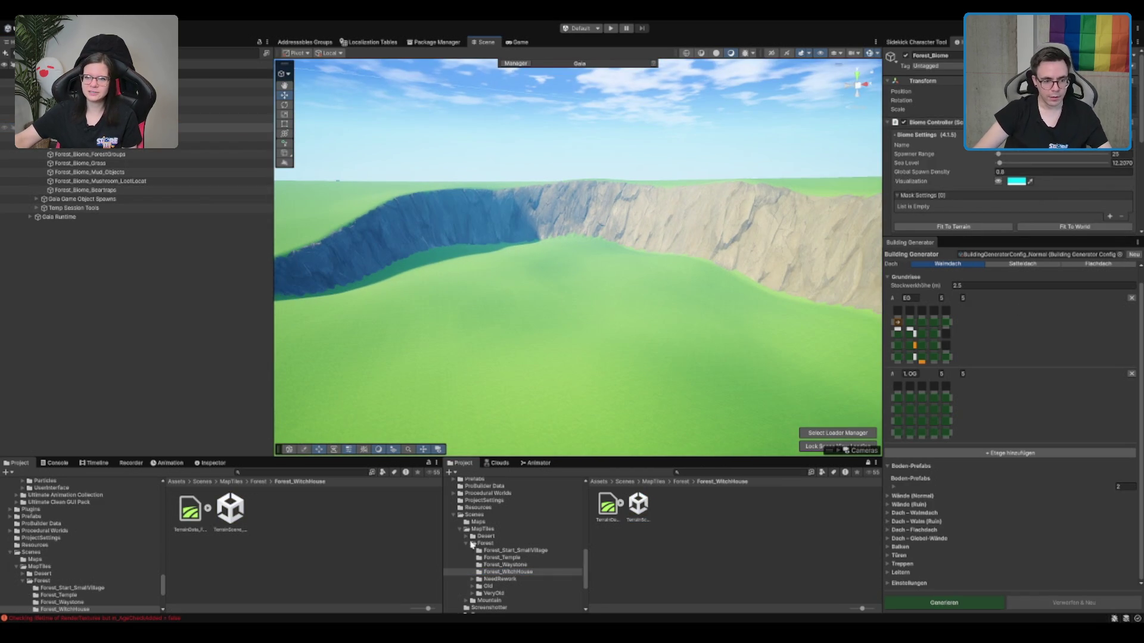
{"action": "left_click", "coordinate": [528, 515]}
Browse the Hovl Studio, Audio, ProBuilder Data and Scenes folders in the Project window.
{"action": "scroll", "coordinate": [524, 511], "scroll_direction": "up", "scroll_amount": 5}
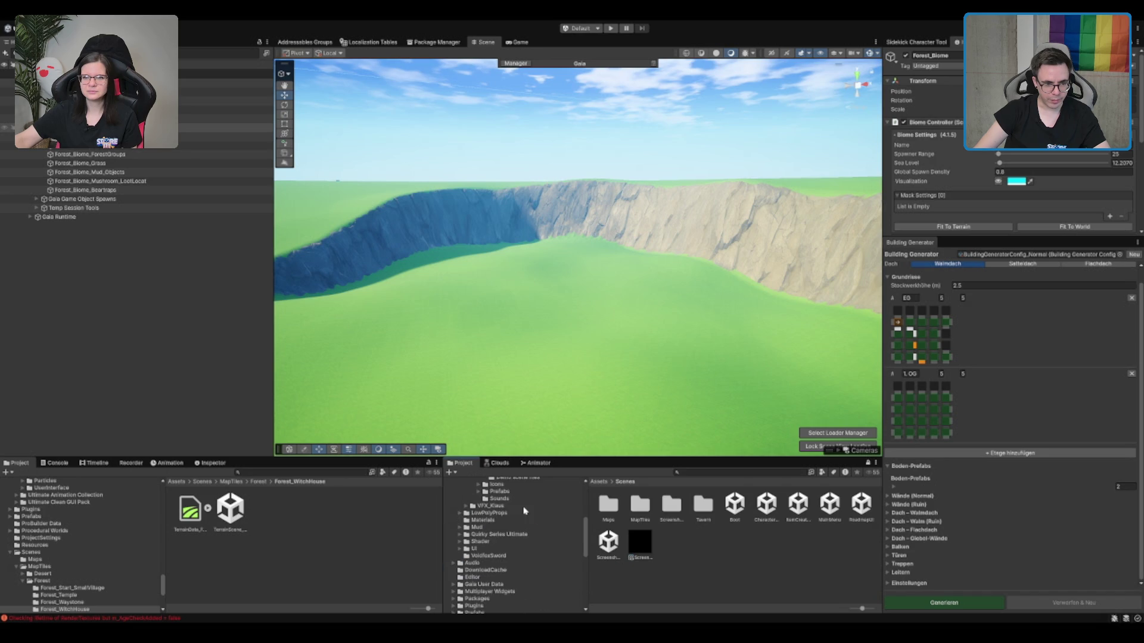
{"action": "scroll", "coordinate": [507, 543], "scroll_direction": "up", "scroll_amount": 4}
{"action": "double_click", "coordinate": [514, 544]}
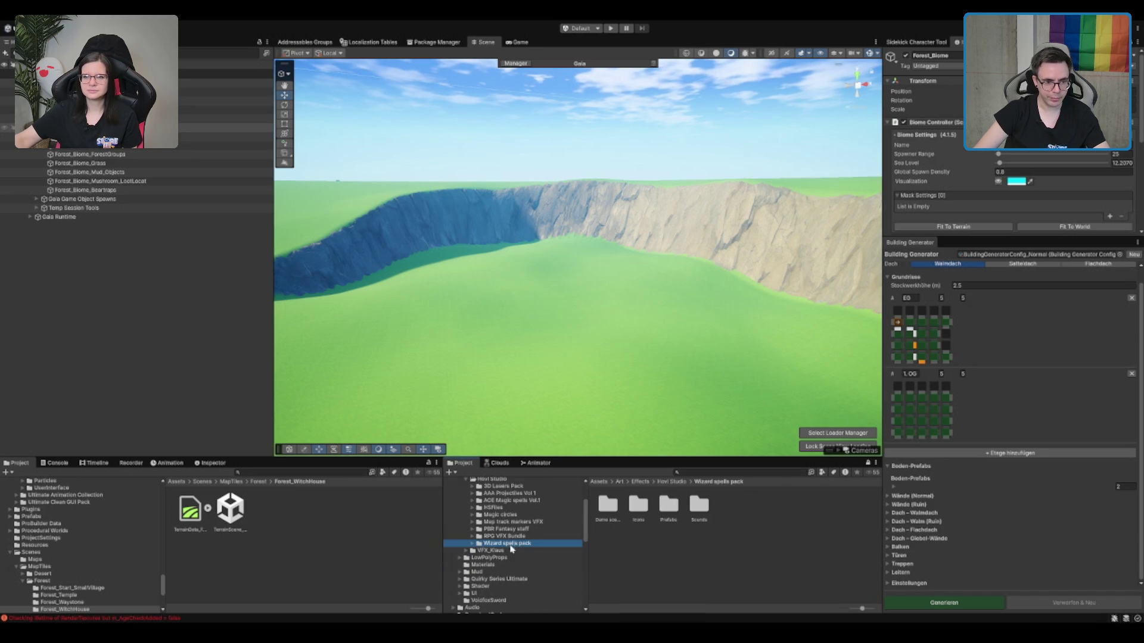
{"action": "scroll", "coordinate": [513, 523], "scroll_direction": "up", "scroll_amount": 3}
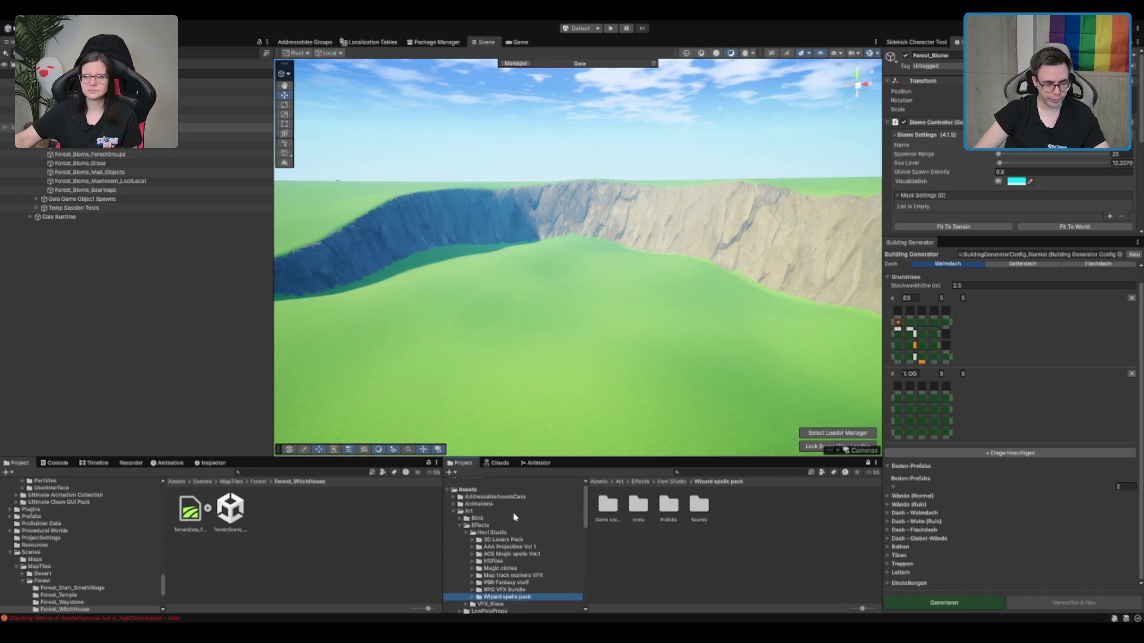
{"action": "key", "text": "Left"}
{"action": "key", "text": "Left"}
{"action": "key", "text": "Left"}
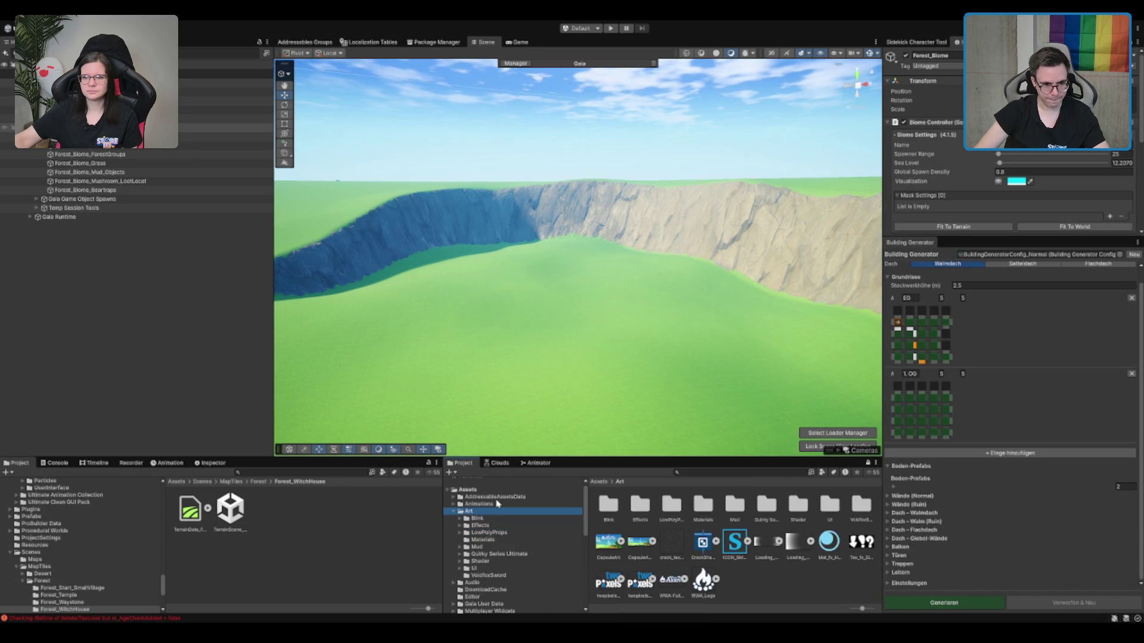
{"action": "key", "text": "Down"}
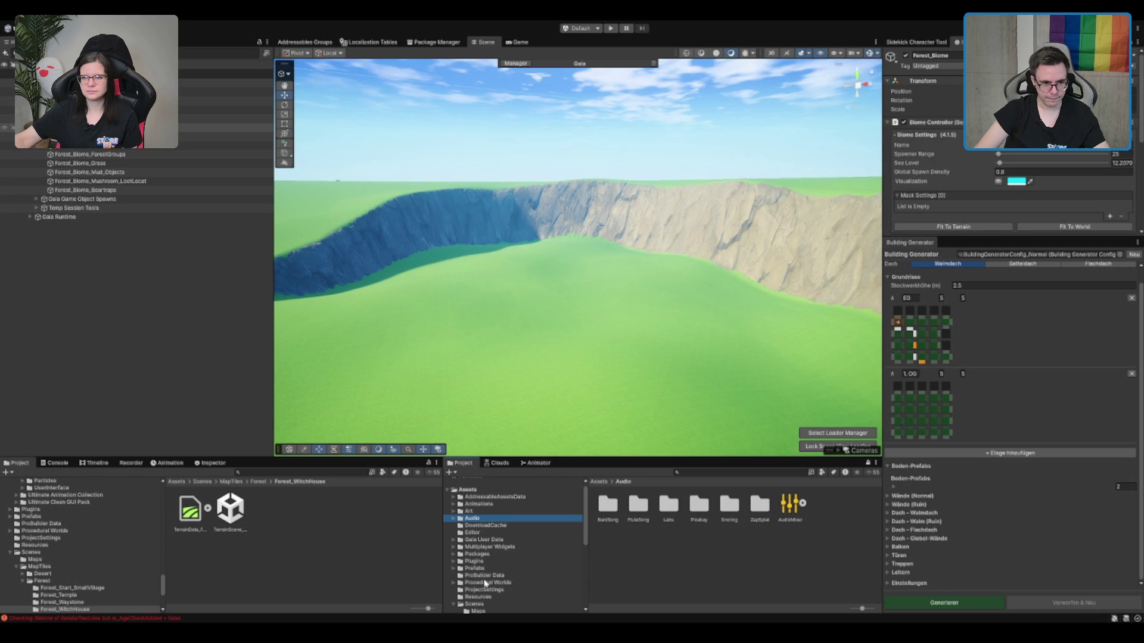
{"action": "left_click", "coordinate": [500, 578]}
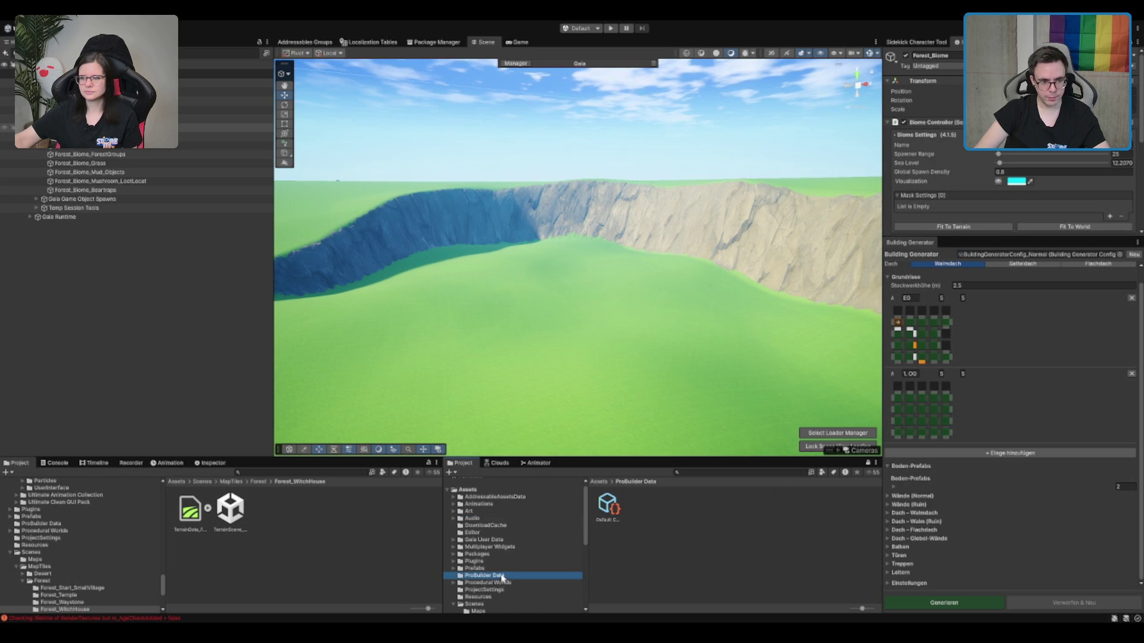
{"action": "scroll", "coordinate": [504, 581], "scroll_direction": "down", "scroll_amount": 3}
{"action": "double_click", "coordinate": [494, 551]}
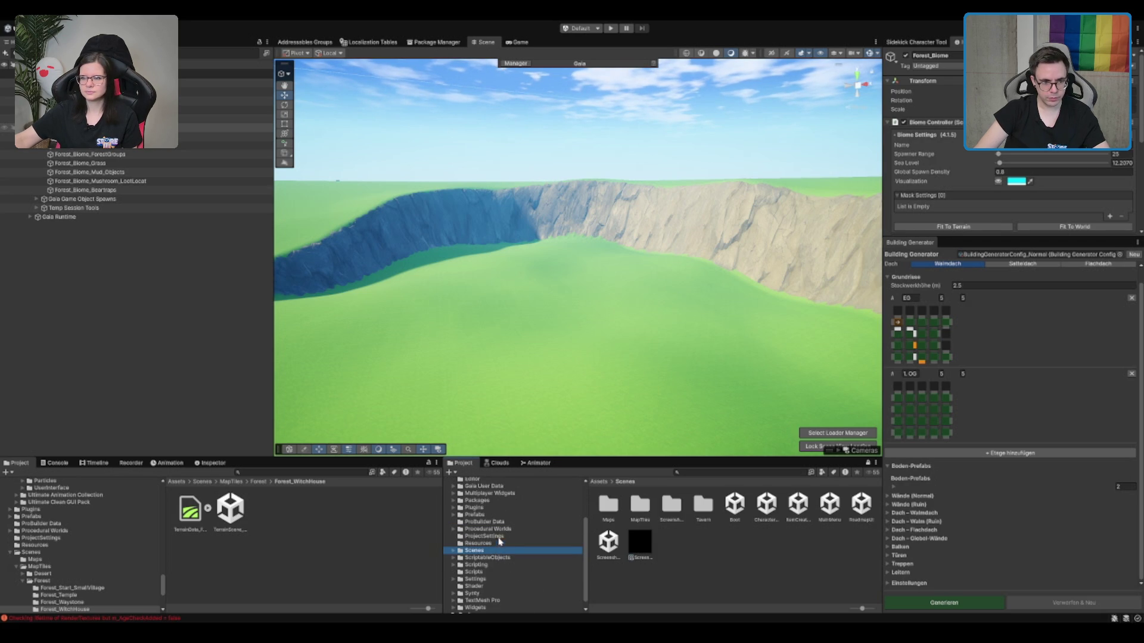
Expand Packages and open up the Pure Nature 2 folder.
{"action": "double_click", "coordinate": [484, 499]}
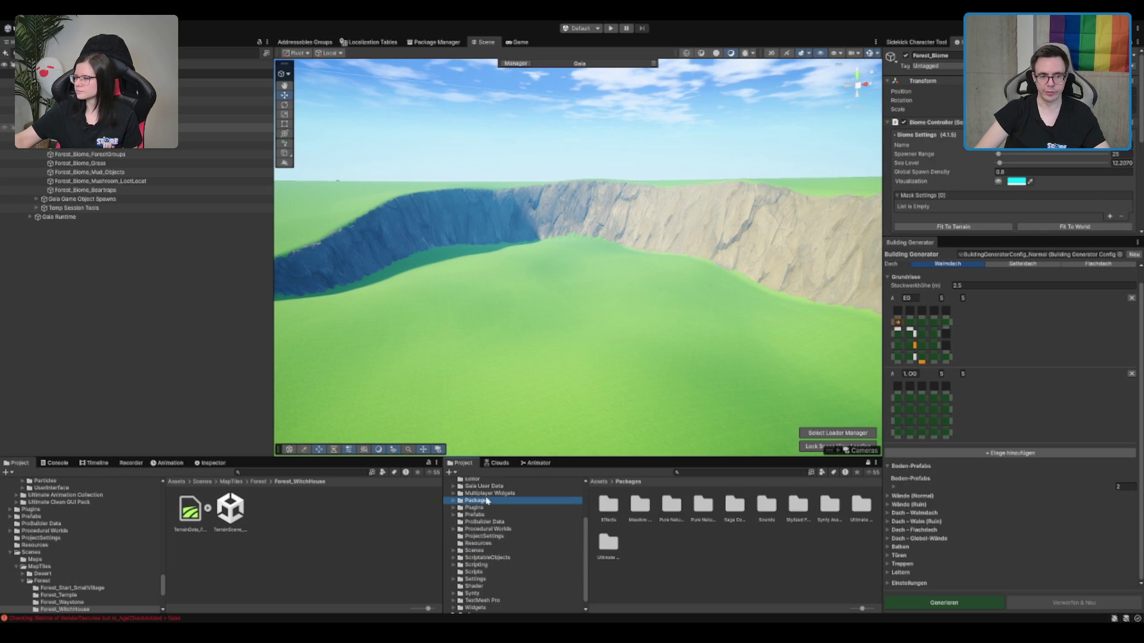
{"action": "key", "text": "Down"}
{"action": "scroll", "coordinate": [523, 515], "scroll_direction": "down", "scroll_amount": 1}
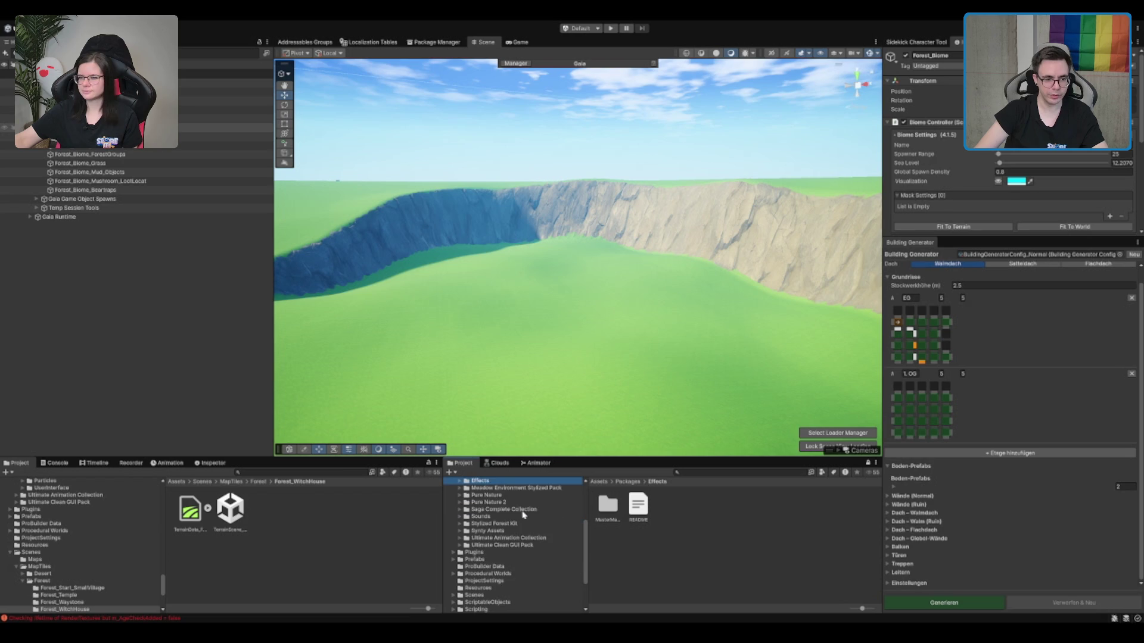
{"action": "key", "text": "Down"}
{"action": "key", "text": "Down"}
{"action": "key", "text": "Down"}
{"action": "key", "text": "Right"}
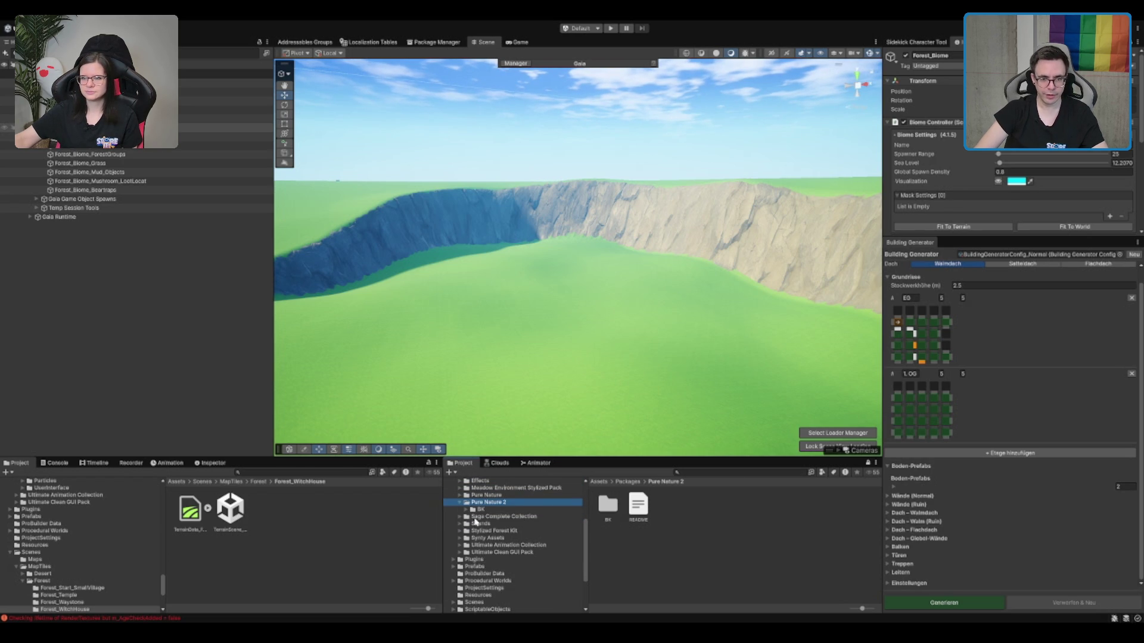
{"action": "left_click", "coordinate": [917, 253]}
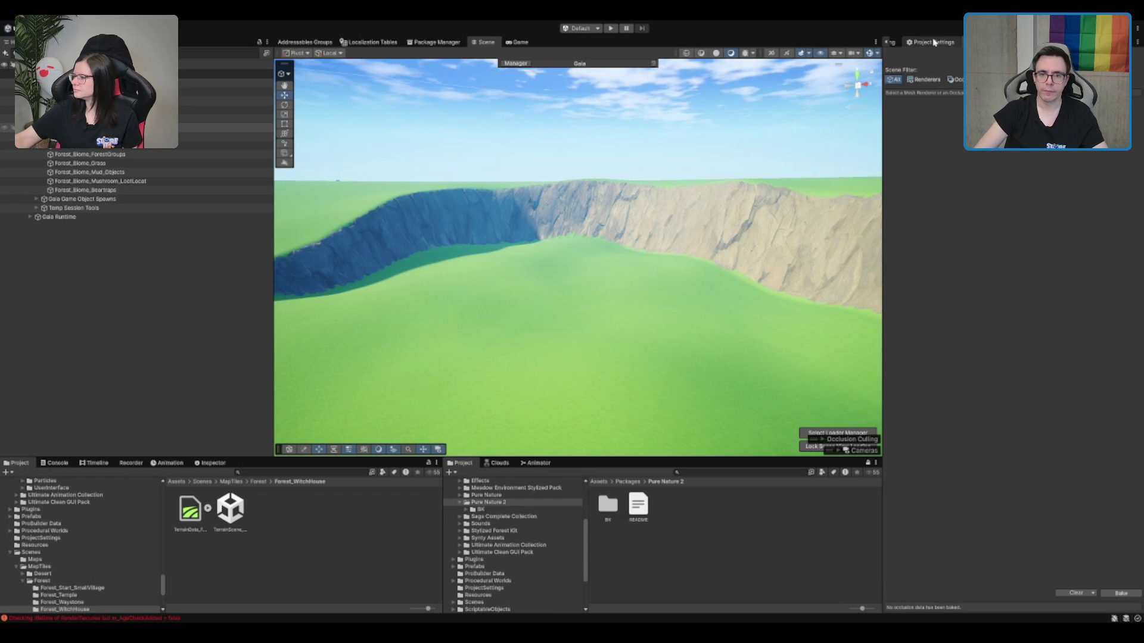
Show the console error log and the Forest_Biome component settings in the right dock.
{"action": "left_click", "coordinate": [994, 620]}
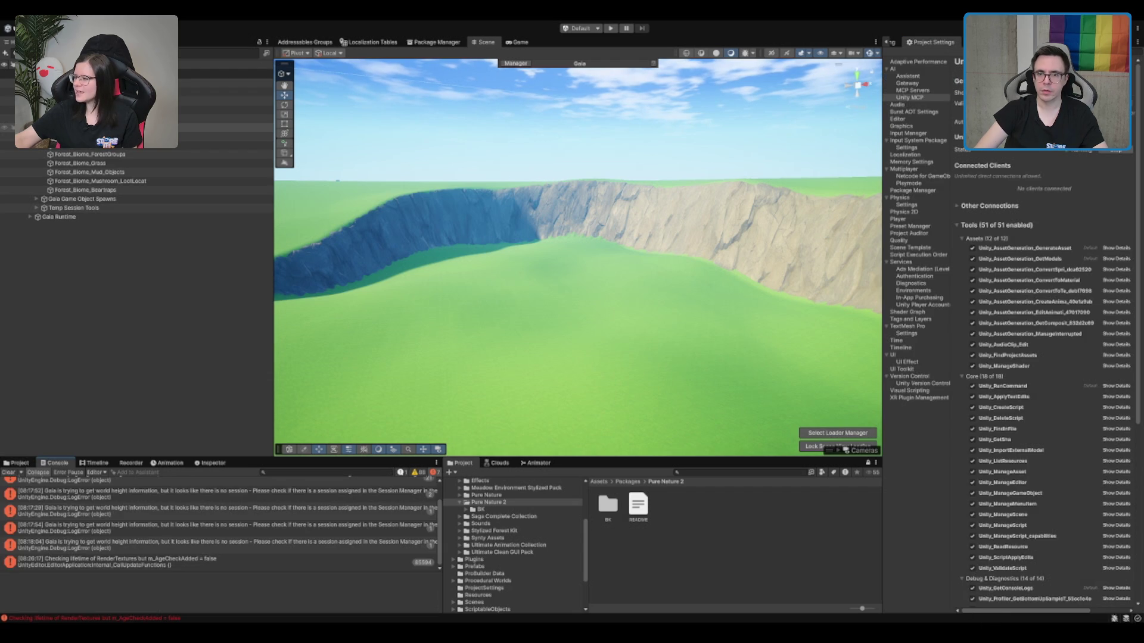
{"action": "left_click", "coordinate": [887, 42]}
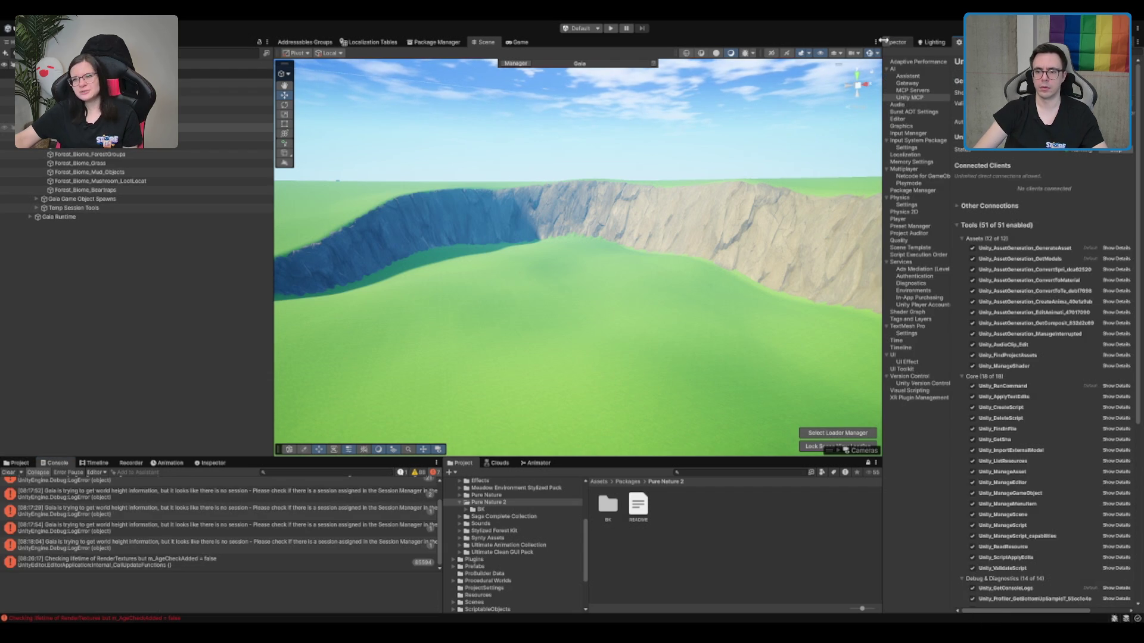
{"action": "left_click", "coordinate": [905, 42]}
{"action": "left_click", "coordinate": [935, 41]}
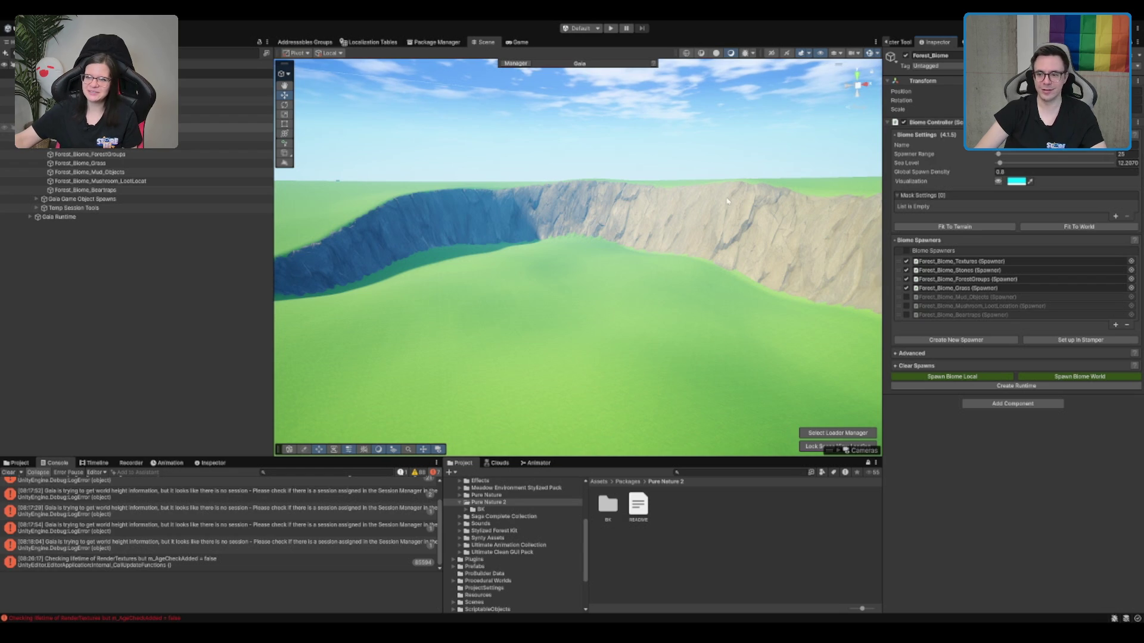
Survey the crater and cliff, then open the BK folder of Pure Nature 2.
{"action": "mouse_move", "coordinate": [544, 320]}
{"action": "left_mouse_down"}
{"action": "mouse_move", "coordinate": [722, 156]}
{"action": "mouse_move", "coordinate": [449, 527]}
{"action": "left_mouse_up"}
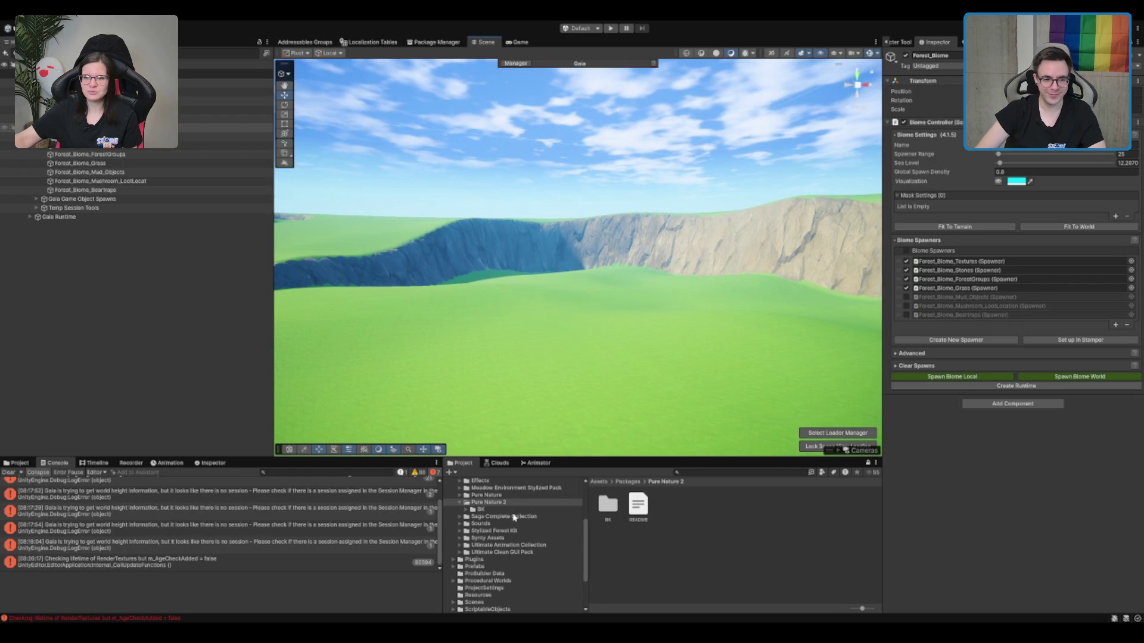
{"action": "left_click_drag", "start_coordinate": [665, 375], "coordinate": [668, 410]}
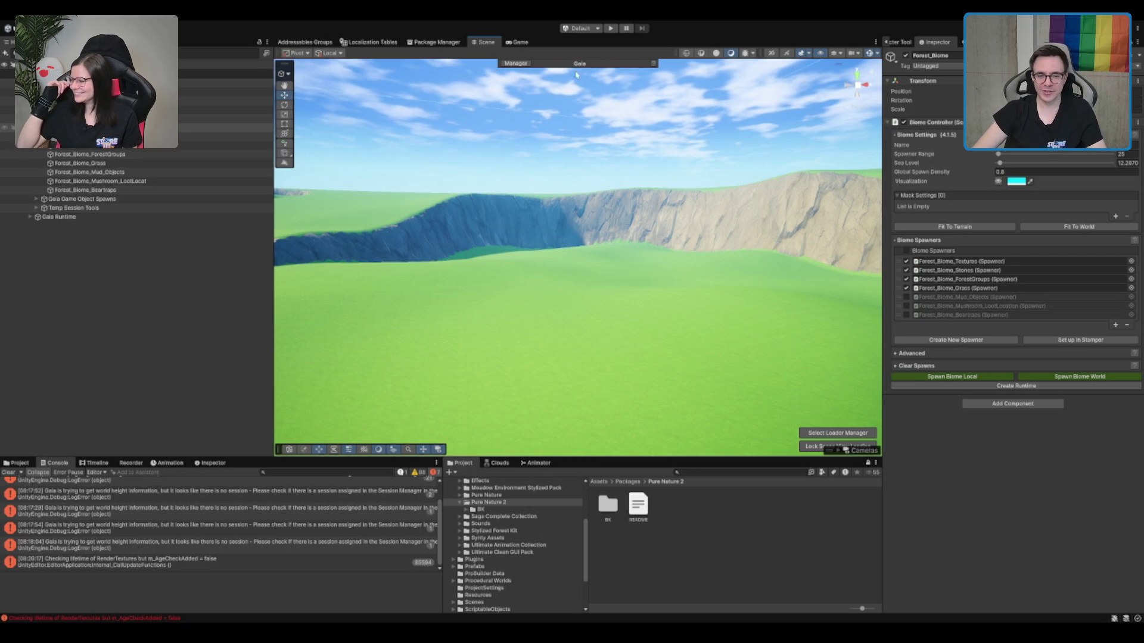
{"action": "left_click_drag", "start_coordinate": [512, 227], "coordinate": [560, 262]}
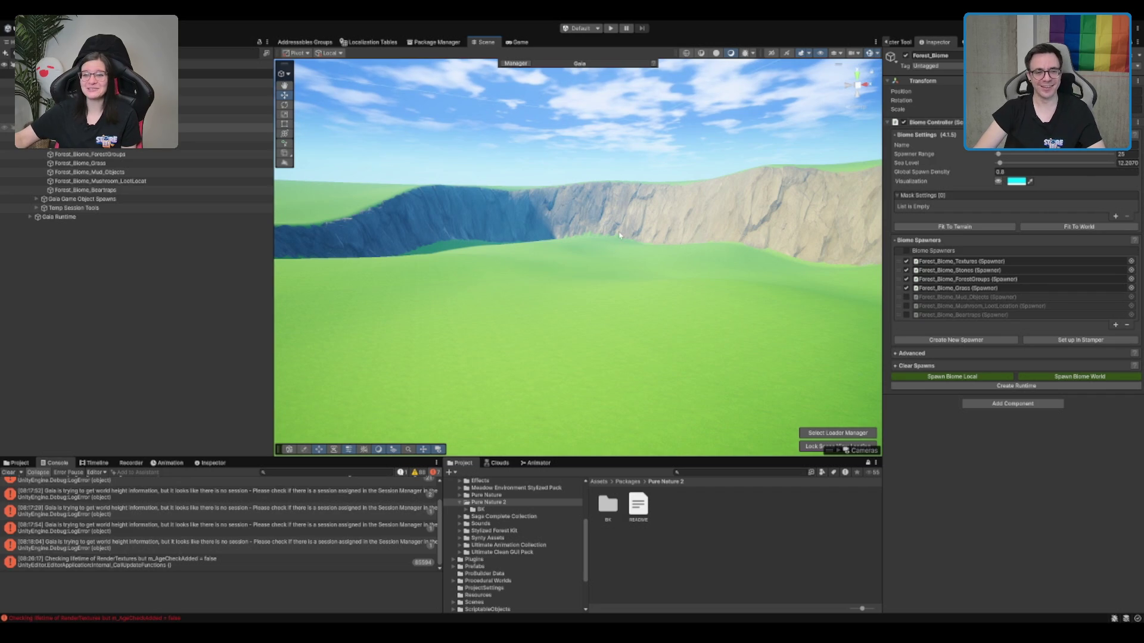
{"action": "left_click_drag", "start_coordinate": [530, 229], "coordinate": [580, 218]}
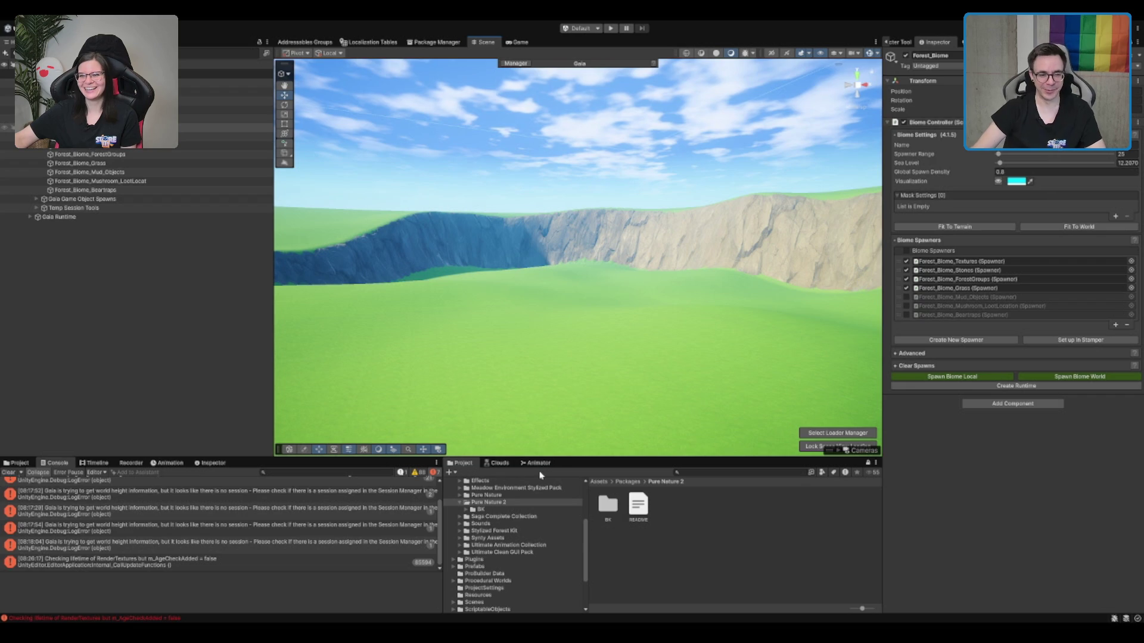
{"action": "left_click", "coordinate": [516, 510]}
Expand the PureNature_Swamp pack down to its swamp tree prefabs.
{"action": "key", "text": "Down"}
{"action": "key", "text": "Down"}
{"action": "key", "text": "Right"}
{"action": "key", "text": "Down"}
{"action": "key", "text": "Down"}
{"action": "key", "text": "Right"}
{"action": "key", "text": "Down"}
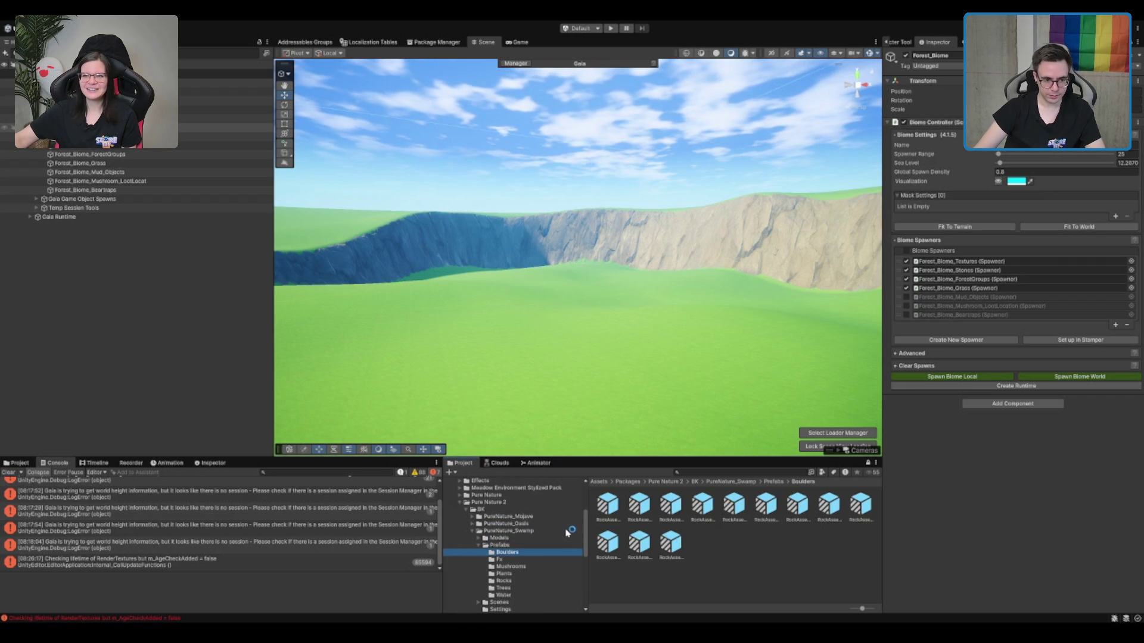
{"action": "left_click", "coordinate": [522, 595]}
{"action": "left_click", "coordinate": [519, 588]}
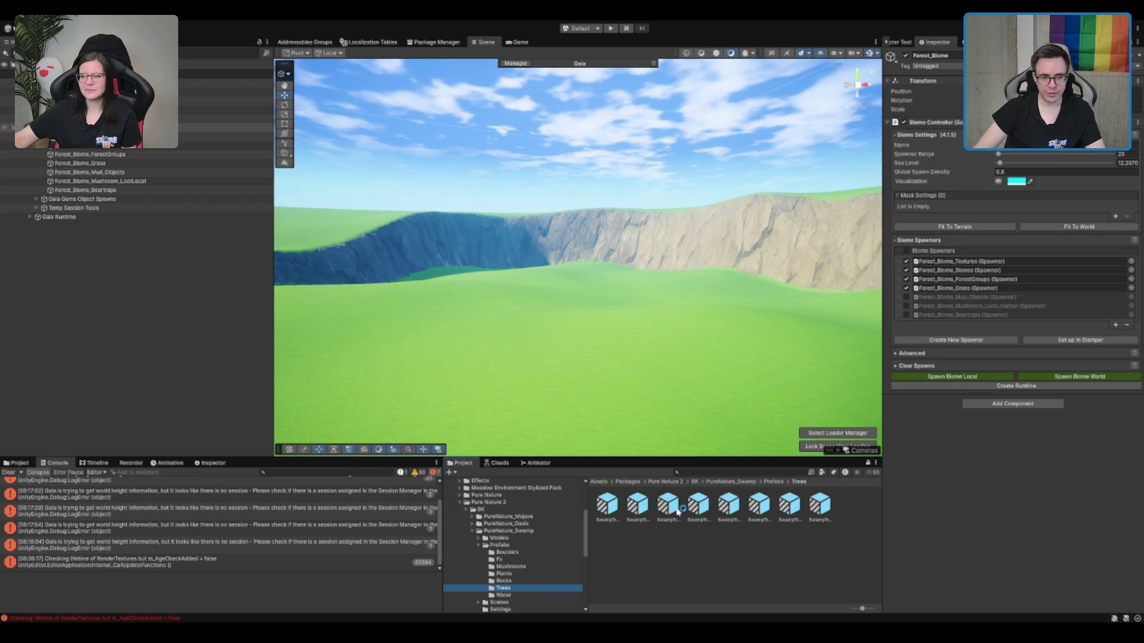
Drop trial SwampTree prefabs into the crater, deleting the extra ones.
{"action": "left_click_drag", "start_coordinate": [693, 377], "coordinate": [618, 372]}
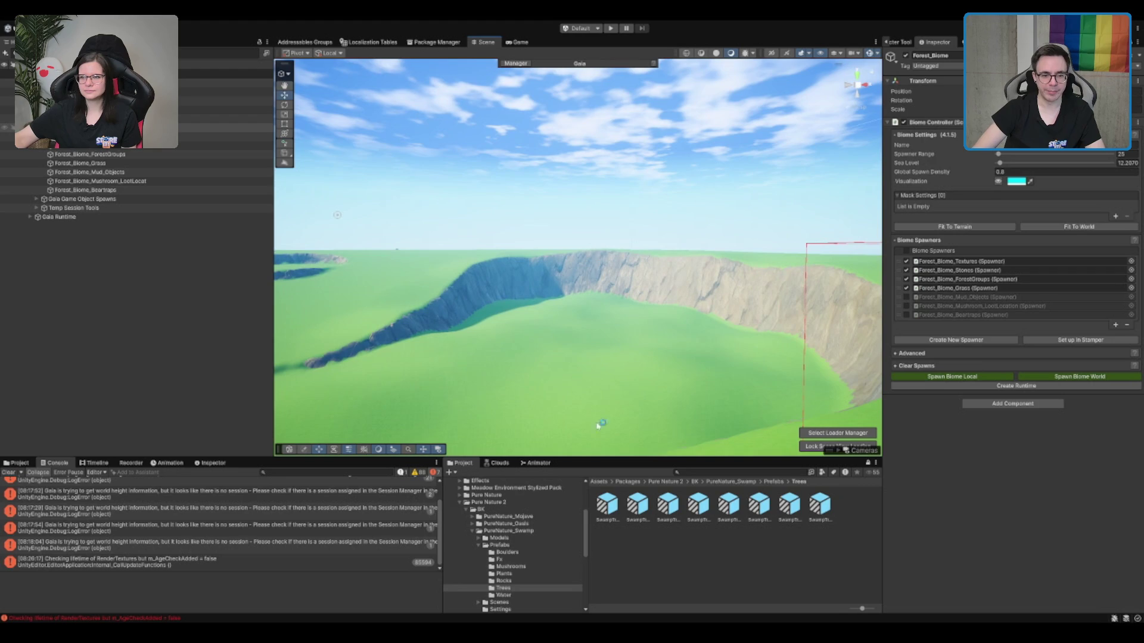
{"action": "left_click_drag", "start_coordinate": [606, 509], "coordinate": [570, 327]}
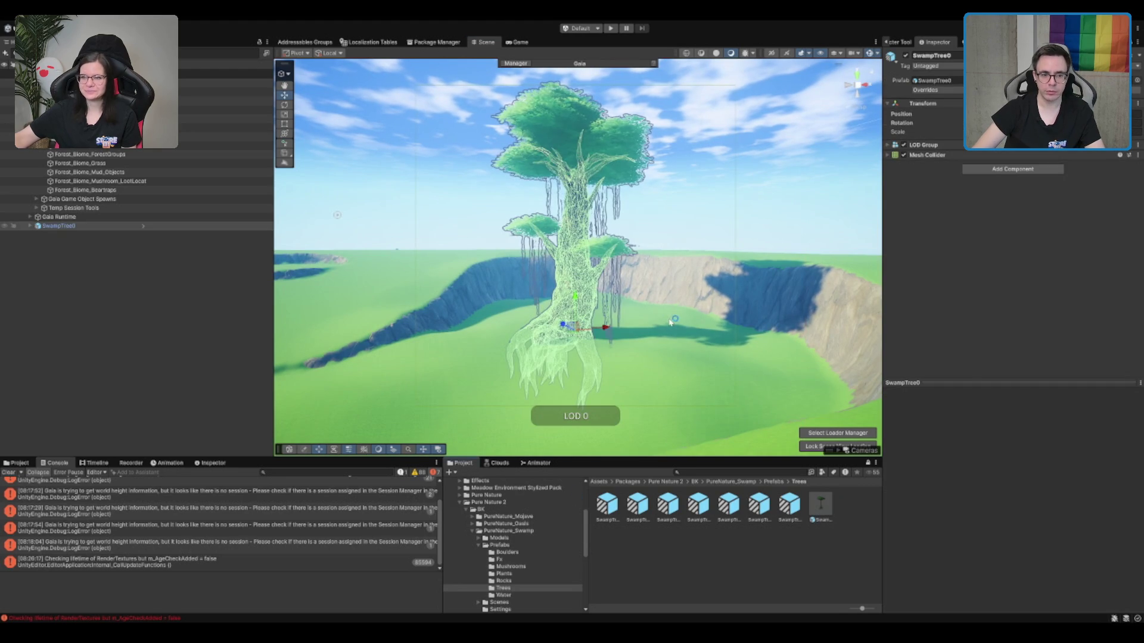
{"action": "left_click", "coordinate": [717, 185]}
{"action": "scroll", "coordinate": [659, 356], "scroll_direction": "up", "scroll_amount": 3}
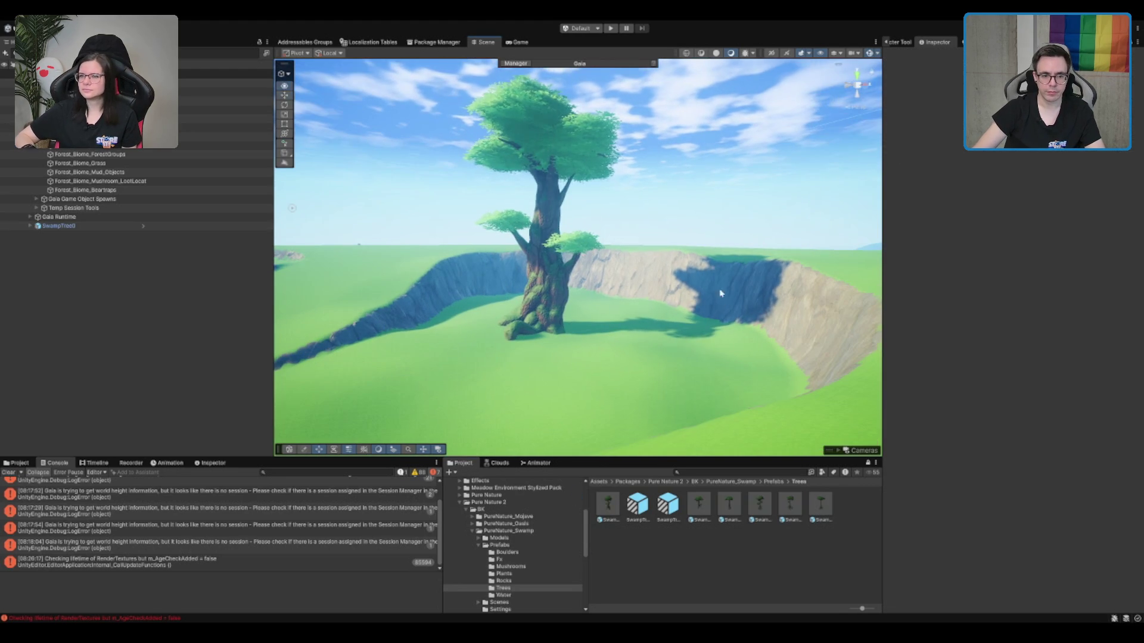
{"action": "scroll", "coordinate": [659, 356], "scroll_direction": "up", "scroll_amount": 3}
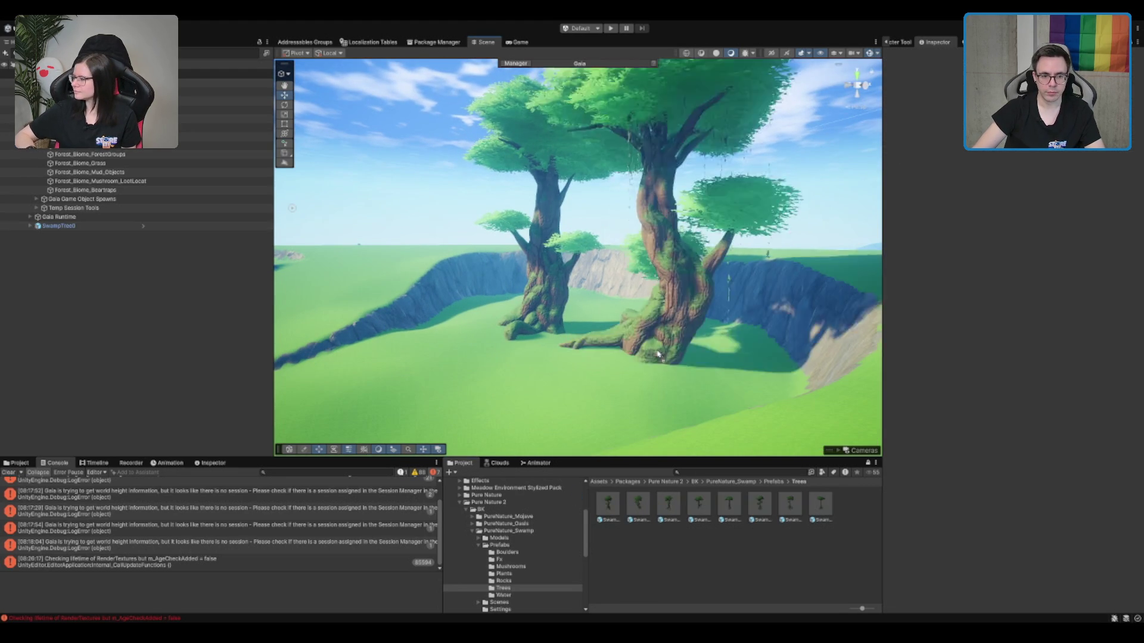
{"action": "mouse_move", "coordinate": [638, 504]}
{"action": "left_mouse_down"}
{"action": "mouse_move", "coordinate": [666, 363]}
{"action": "mouse_move", "coordinate": [719, 364]}
{"action": "left_mouse_up"}
{"action": "key", "text": "Delete"}
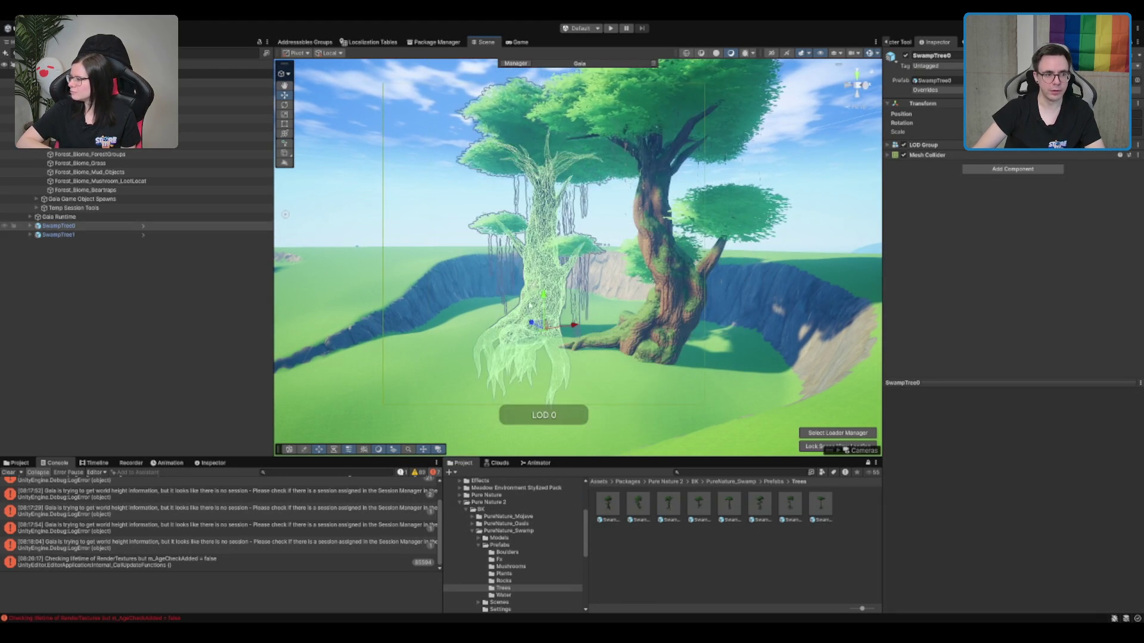
{"action": "left_click_drag", "start_coordinate": [659, 511], "coordinate": [411, 339]}
{"action": "key", "text": "Delete"}
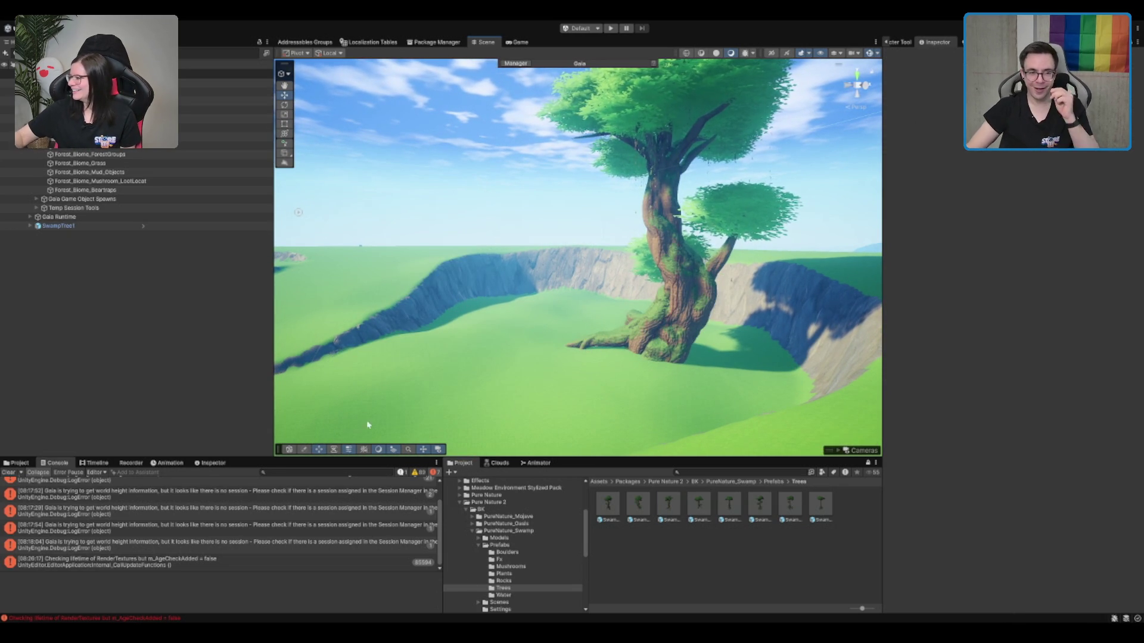
Place another SwampTree and try two SwampTreeThin trees, deleting the thin ones.
{"action": "left_click_drag", "start_coordinate": [567, 244], "coordinate": [616, 262]}
{"action": "mouse_move", "coordinate": [711, 423]}
{"action": "left_mouse_down"}
{"action": "mouse_move", "coordinate": [666, 378]}
{"action": "mouse_move", "coordinate": [646, 269]}
{"action": "left_mouse_up"}
{"action": "mouse_move", "coordinate": [689, 519]}
{"action": "left_mouse_down"}
{"action": "mouse_move", "coordinate": [388, 298]}
{"action": "mouse_move", "coordinate": [453, 292]}
{"action": "mouse_move", "coordinate": [512, 309]}
{"action": "mouse_move", "coordinate": [522, 349]}
{"action": "mouse_move", "coordinate": [775, 417]}
{"action": "mouse_move", "coordinate": [880, 540]}
{"action": "left_mouse_up"}
{"action": "left_click_drag", "start_coordinate": [763, 505], "coordinate": [490, 308]}
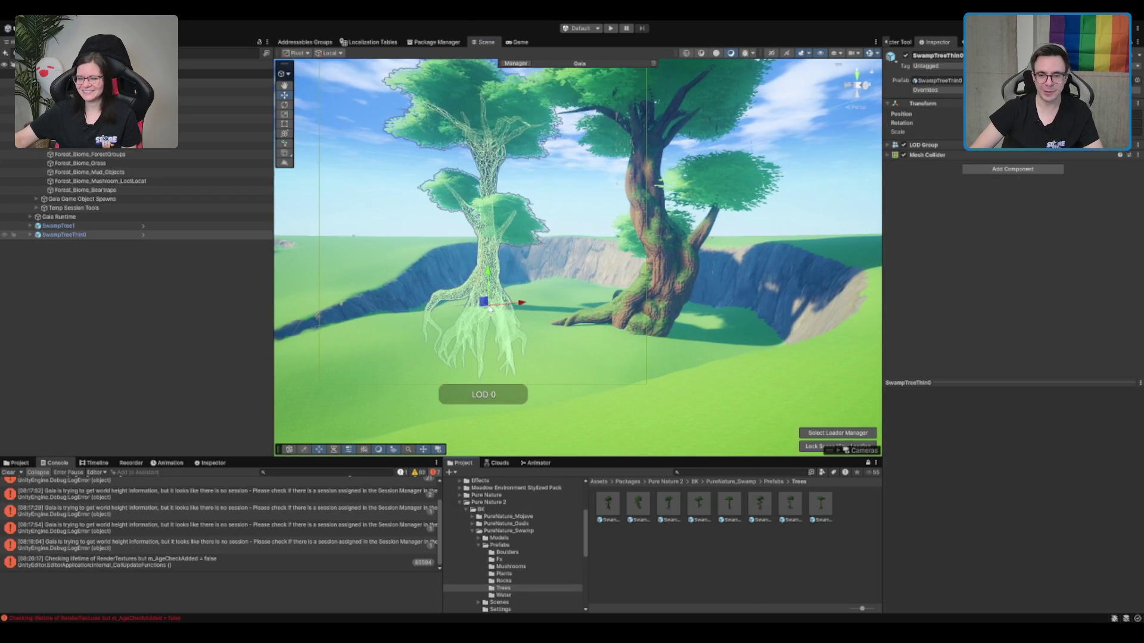
{"action": "key", "text": "Delete"}
{"action": "mouse_move", "coordinate": [699, 505]}
{"action": "left_mouse_down"}
{"action": "mouse_move", "coordinate": [536, 334]}
{"action": "mouse_move", "coordinate": [550, 348]}
{"action": "left_mouse_up"}
{"action": "key", "text": "Delete"}
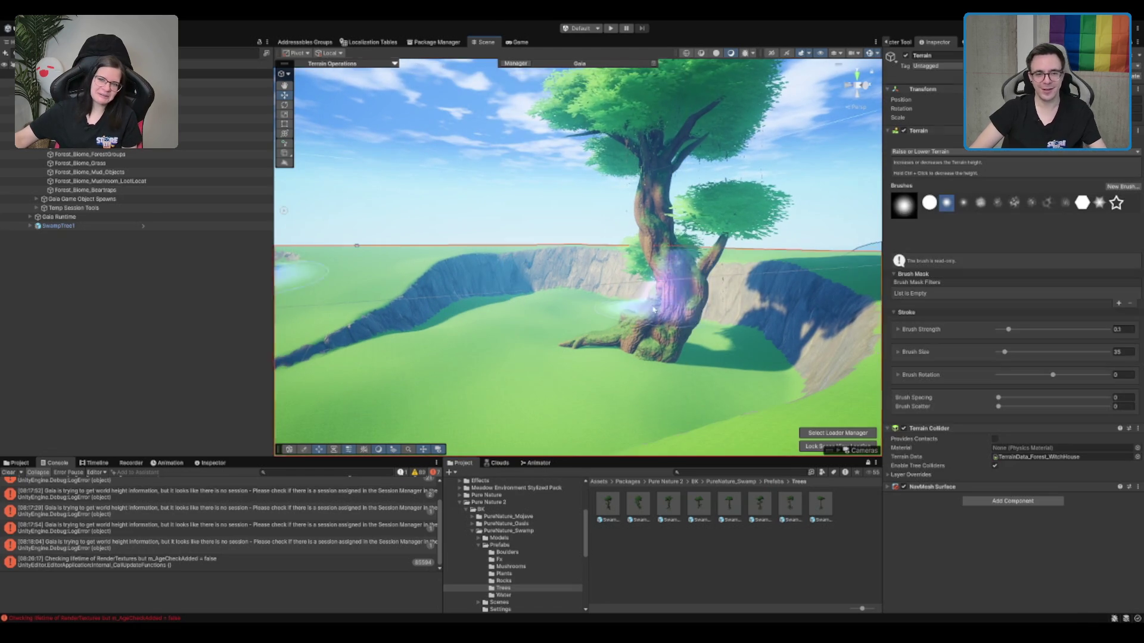
Move SwampTree1 to the crater edge and turn it around its vertical axis.
{"action": "left_click", "coordinate": [652, 309]}
{"action": "mouse_move", "coordinate": [653, 309]}
{"action": "left_mouse_down"}
{"action": "mouse_move", "coordinate": [632, 232]}
{"action": "mouse_move", "coordinate": [662, 304]}
{"action": "mouse_move", "coordinate": [681, 233]}
{"action": "mouse_move", "coordinate": [681, 263]}
{"action": "mouse_move", "coordinate": [522, 329]}
{"action": "left_mouse_up"}
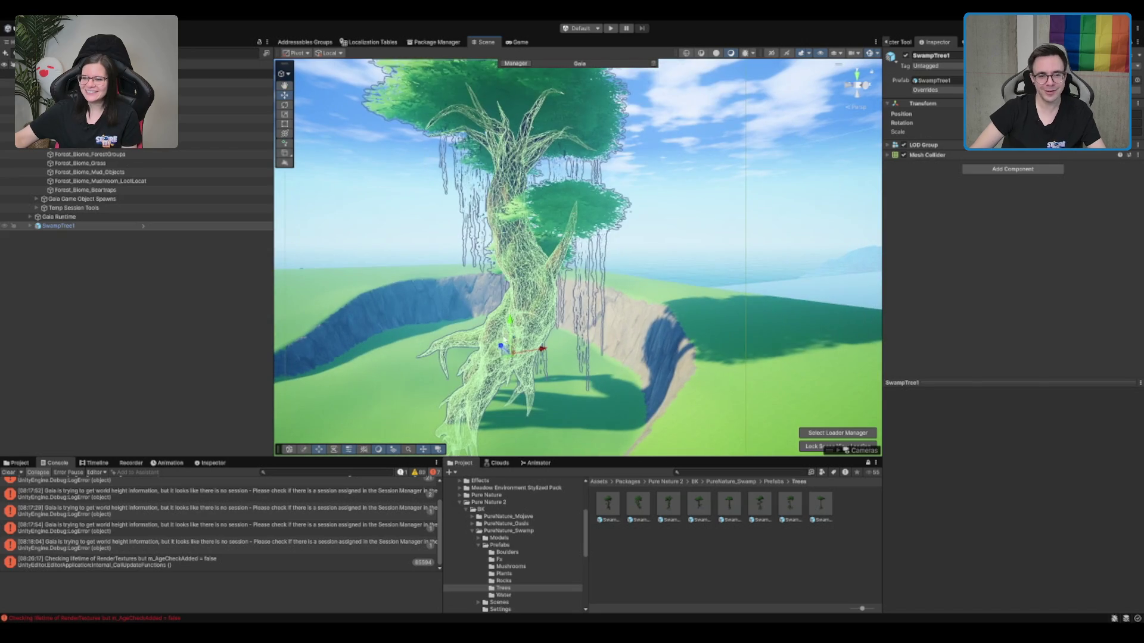
{"action": "mouse_move", "coordinate": [522, 375]}
{"action": "left_mouse_down"}
{"action": "mouse_move", "coordinate": [657, 374]}
{"action": "mouse_move", "coordinate": [1049, 246]}
{"action": "mouse_move", "coordinate": [1138, 243]}
{"action": "mouse_move", "coordinate": [10, 243]}
{"action": "mouse_move", "coordinate": [6, 302]}
{"action": "left_mouse_up"}
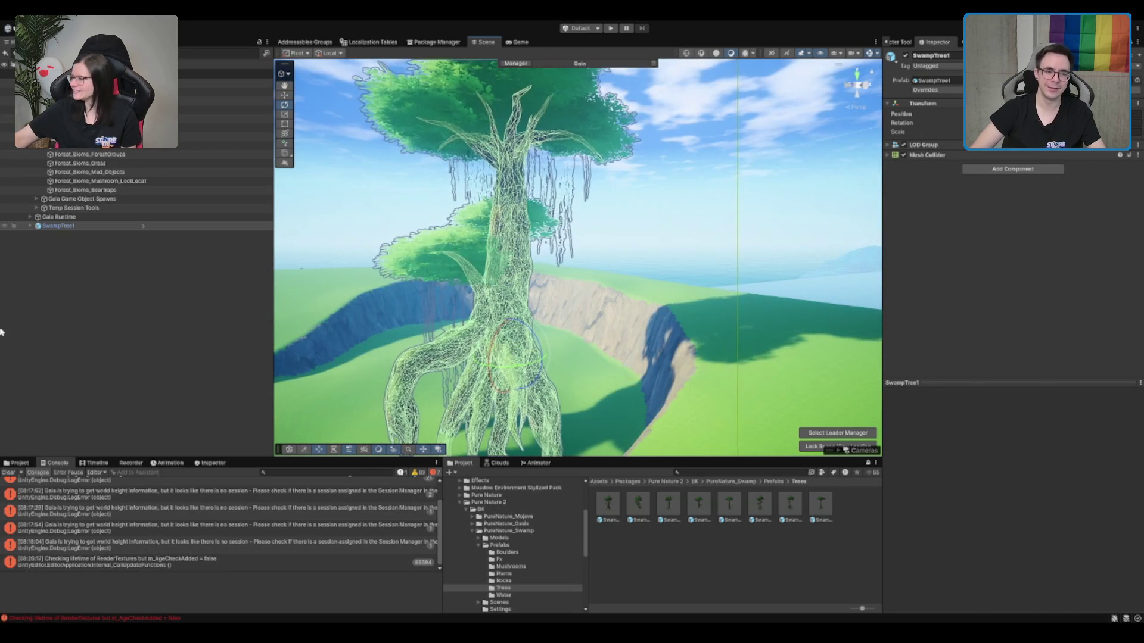
{"action": "key", "text": "w"}
{"action": "key", "text": "f"}
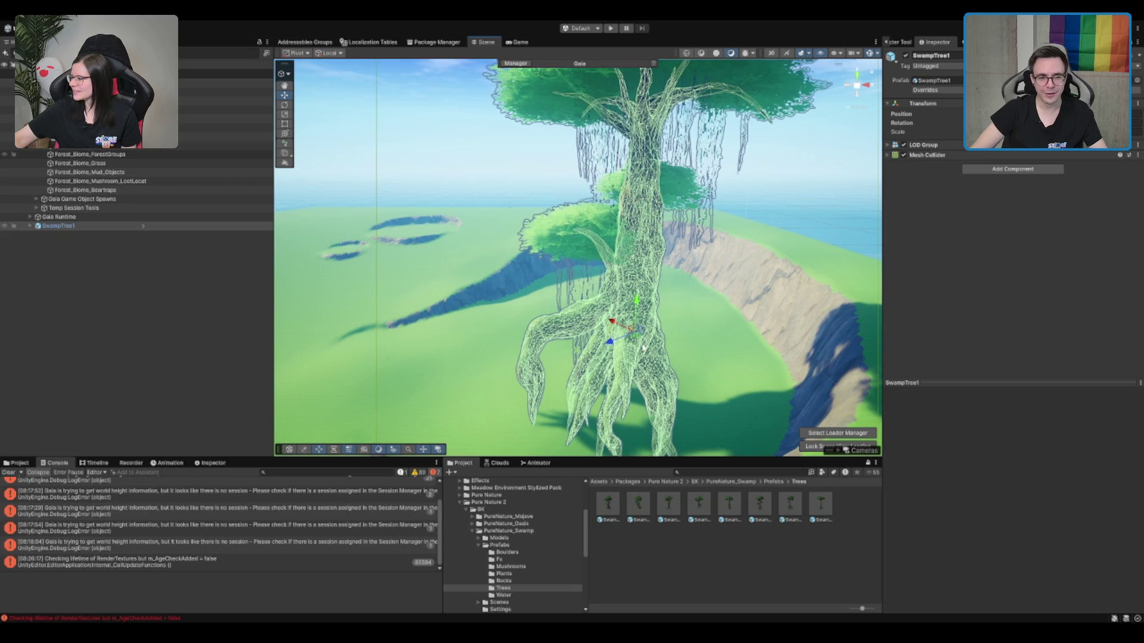
Inspect SwampTree1's roots over the cliff from several angles, then select the terrain.
{"action": "scroll", "coordinate": [578, 257], "scroll_direction": "down", "scroll_amount": 5}
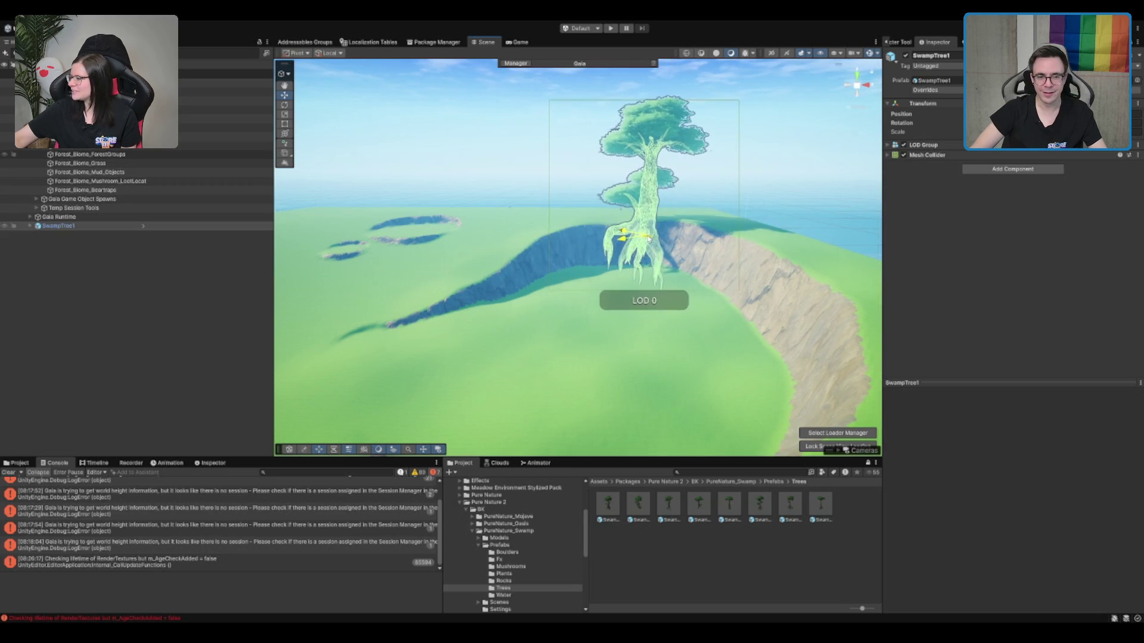
{"action": "scroll", "coordinate": [649, 238], "scroll_direction": "up", "scroll_amount": 5}
{"action": "left_click_drag", "start_coordinate": [649, 239], "coordinate": [584, 326]}
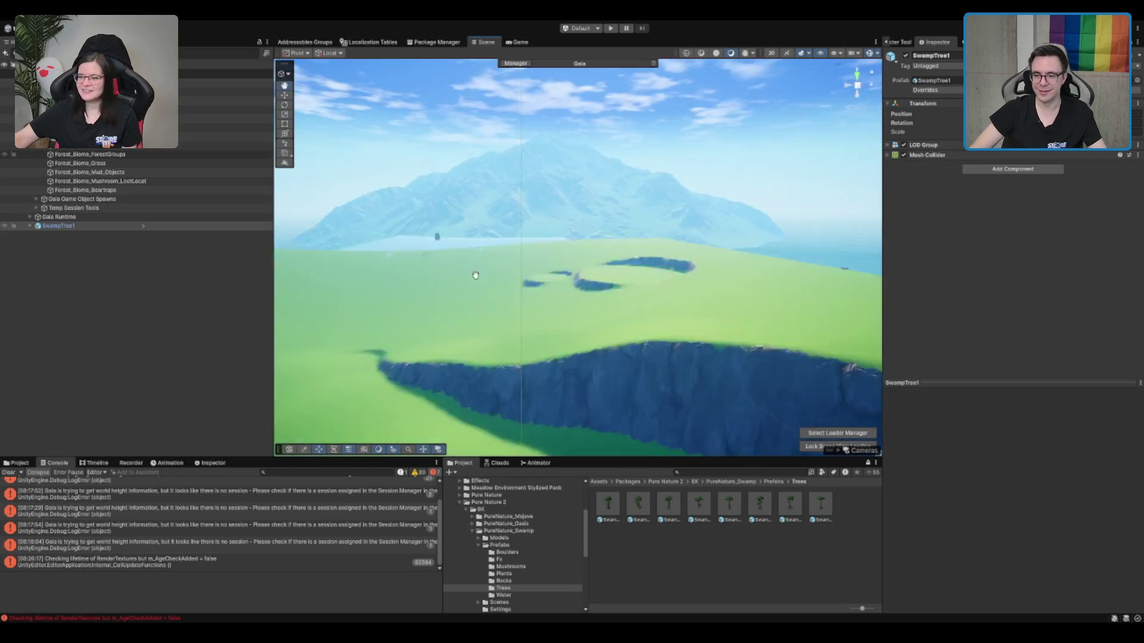
{"action": "key", "text": "f"}
{"action": "scroll", "coordinate": [711, 286], "scroll_direction": "down", "scroll_amount": 3}
{"action": "left_click_drag", "start_coordinate": [712, 286], "coordinate": [601, 284]}
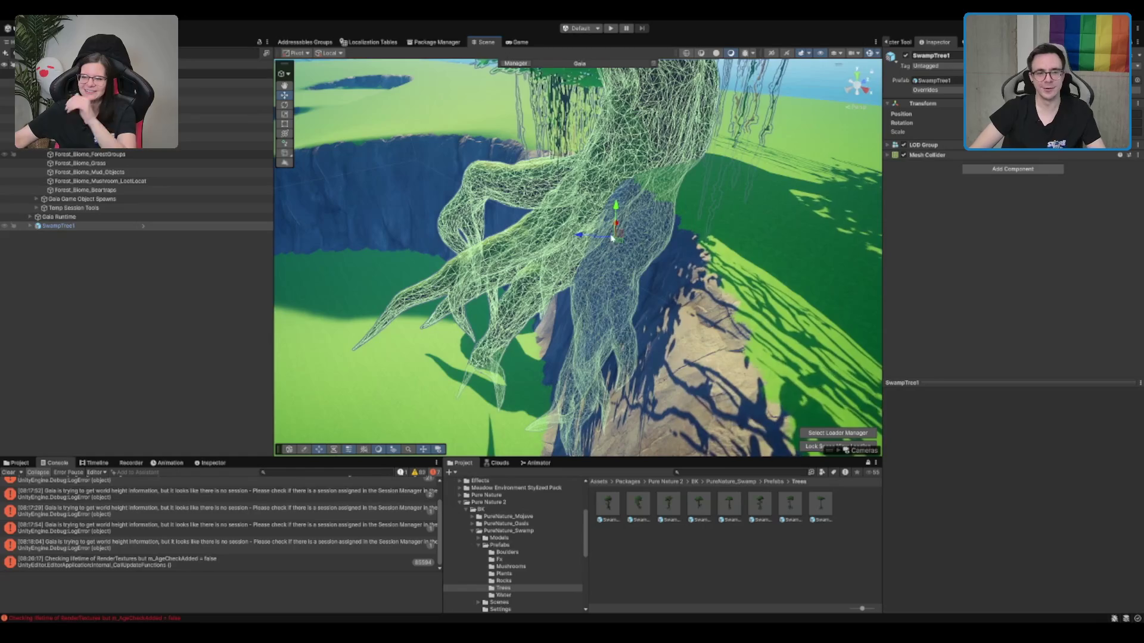
{"action": "mouse_move", "coordinate": [621, 239]}
{"action": "left_mouse_down"}
{"action": "mouse_move", "coordinate": [560, 253]}
{"action": "mouse_move", "coordinate": [588, 252]}
{"action": "mouse_move", "coordinate": [555, 298]}
{"action": "mouse_move", "coordinate": [549, 291]}
{"action": "left_mouse_up"}
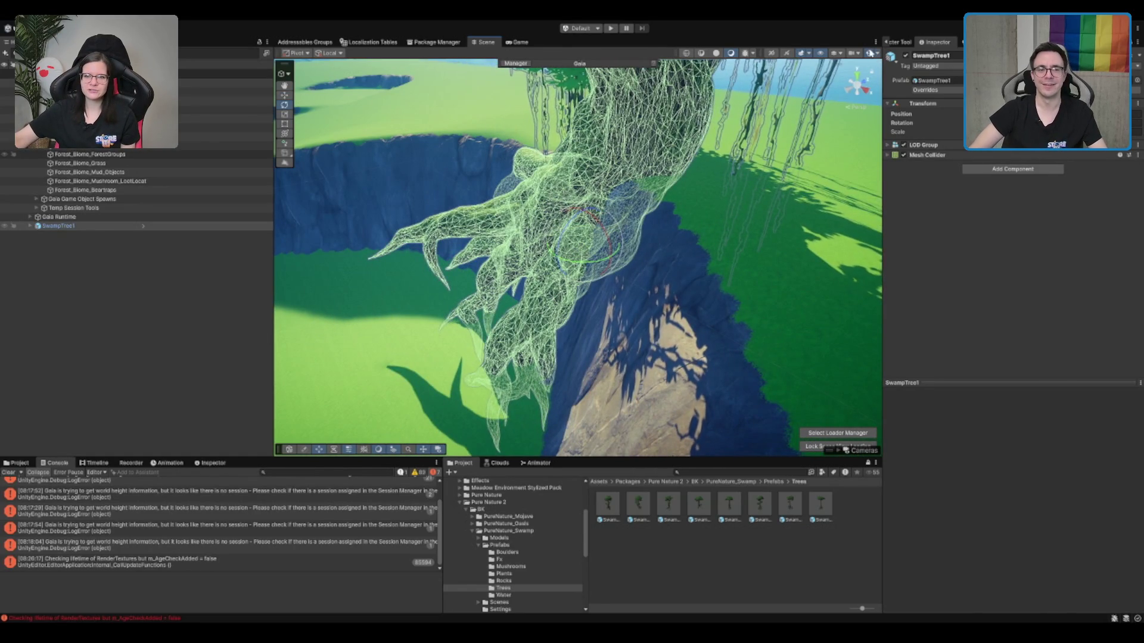
{"action": "key", "text": "f"}
{"action": "scroll", "coordinate": [606, 272], "scroll_direction": "up", "scroll_amount": 5}
{"action": "mouse_move", "coordinate": [606, 271]}
{"action": "left_mouse_down"}
{"action": "mouse_move", "coordinate": [670, 227]}
{"action": "mouse_move", "coordinate": [747, 239]}
{"action": "mouse_move", "coordinate": [774, 285]}
{"action": "left_mouse_up"}
{"action": "key", "text": "w"}
{"action": "left_click", "coordinate": [673, 322]}
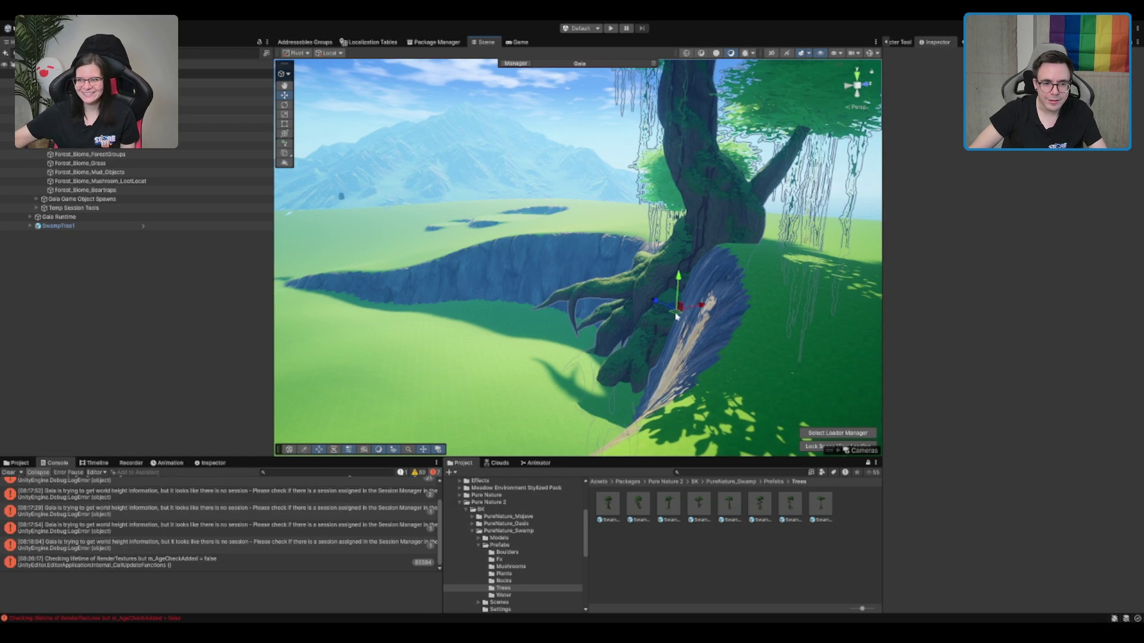
{"action": "left_click", "coordinate": [677, 316]}
{"action": "key", "text": "w"}
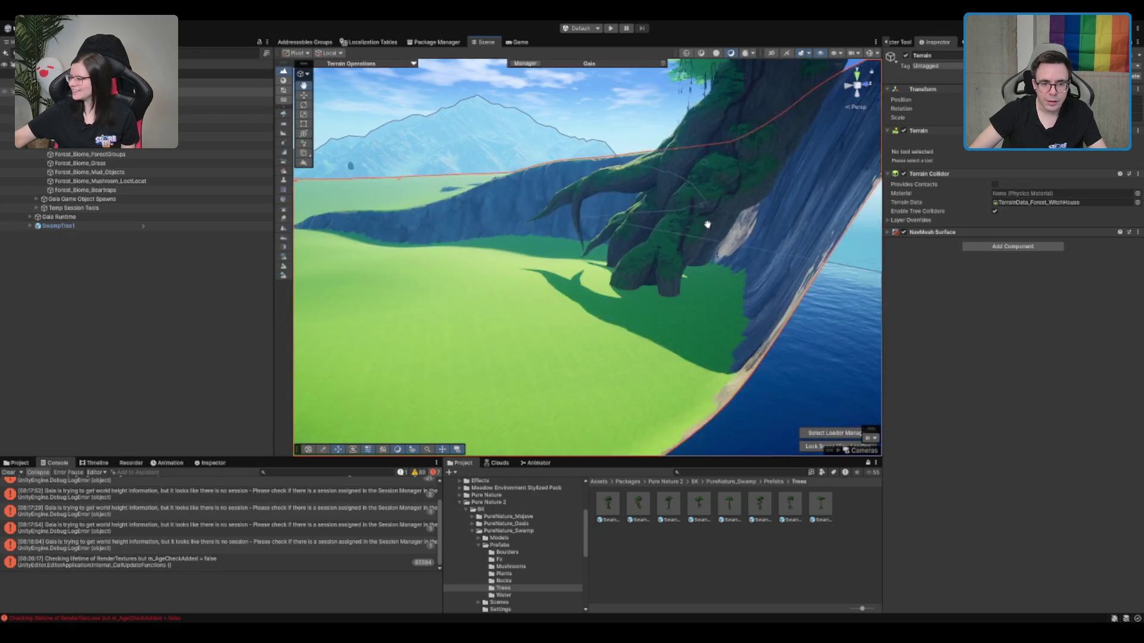
{"action": "mouse_move", "coordinate": [708, 213]}
{"action": "left_mouse_down"}
{"action": "mouse_move", "coordinate": [618, 320]}
{"action": "mouse_move", "coordinate": [614, 284]}
{"action": "mouse_move", "coordinate": [643, 312]}
{"action": "mouse_move", "coordinate": [646, 302]}
{"action": "mouse_move", "coordinate": [628, 302]}
{"action": "mouse_move", "coordinate": [632, 286]}
{"action": "mouse_move", "coordinate": [659, 248]}
{"action": "mouse_move", "coordinate": [585, 319]}
{"action": "mouse_move", "coordinate": [757, 301]}
{"action": "mouse_move", "coordinate": [694, 313]}
{"action": "mouse_move", "coordinate": [595, 179]}
{"action": "mouse_move", "coordinate": [750, 160]}
{"action": "mouse_move", "coordinate": [685, 179]}
{"action": "mouse_move", "coordinate": [600, 306]}
{"action": "mouse_move", "coordinate": [607, 184]}
{"action": "mouse_move", "coordinate": [587, 156]}
{"action": "mouse_move", "coordinate": [445, 291]}
{"action": "left_mouse_up"}
{"action": "left_click", "coordinate": [596, 179]}
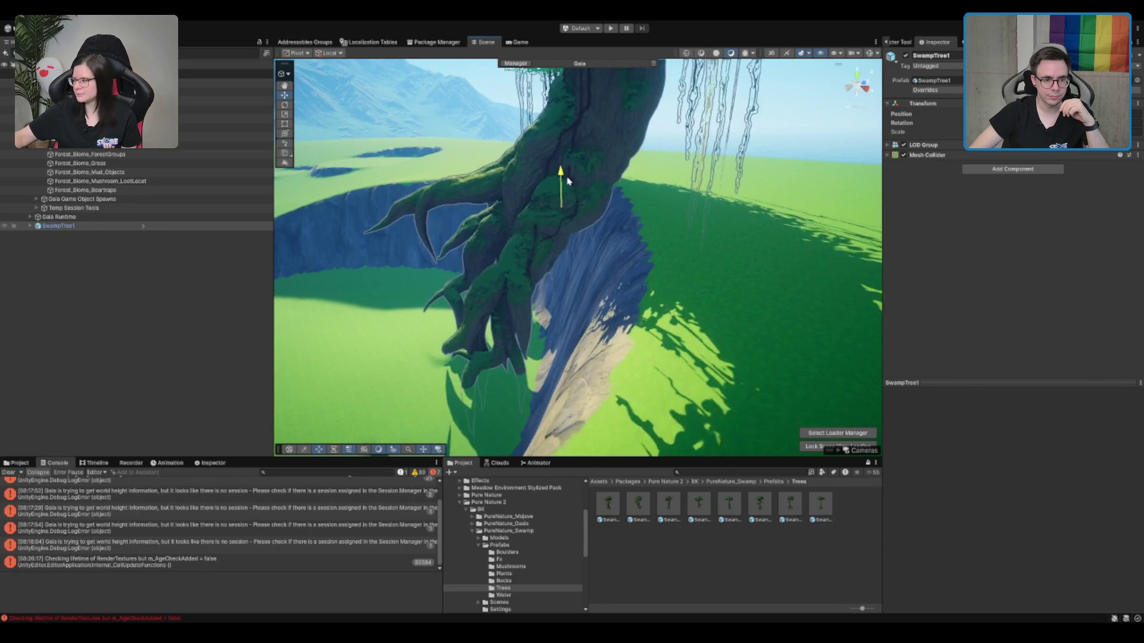
{"action": "mouse_move", "coordinate": [541, 206]}
{"action": "left_mouse_down"}
{"action": "mouse_move", "coordinate": [438, 280]}
{"action": "mouse_move", "coordinate": [464, 280]}
{"action": "left_mouse_up"}
{"action": "scroll", "coordinate": [536, 268], "scroll_direction": "down", "scroll_amount": 5}
{"action": "left_click_drag", "start_coordinate": [536, 268], "coordinate": [632, 286]}
{"action": "key", "text": "e"}
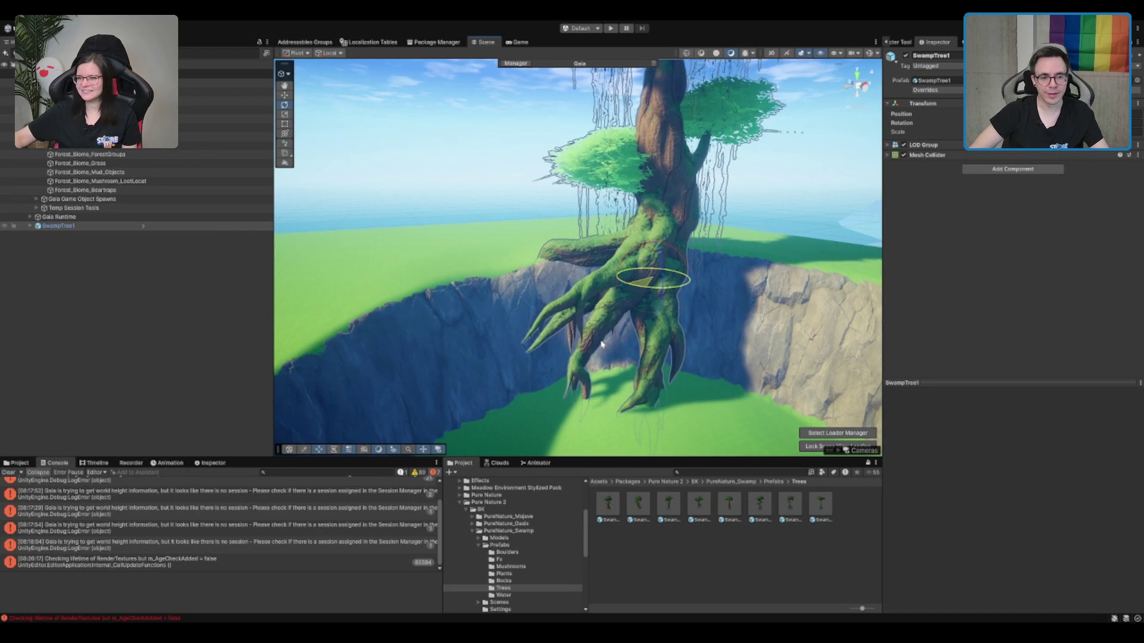
{"action": "mouse_move", "coordinate": [583, 363]}
{"action": "left_mouse_down"}
{"action": "mouse_move", "coordinate": [626, 322]}
{"action": "mouse_move", "coordinate": [619, 307]}
{"action": "mouse_move", "coordinate": [508, 323]}
{"action": "mouse_move", "coordinate": [544, 248]}
{"action": "mouse_move", "coordinate": [657, 264]}
{"action": "mouse_move", "coordinate": [631, 184]}
{"action": "mouse_move", "coordinate": [633, 212]}
{"action": "mouse_move", "coordinate": [481, 124]}
{"action": "left_mouse_up"}
{"action": "mouse_move", "coordinate": [532, 199]}
{"action": "left_mouse_down"}
{"action": "mouse_move", "coordinate": [543, 279]}
{"action": "mouse_move", "coordinate": [501, 298]}
{"action": "mouse_move", "coordinate": [480, 289]}
{"action": "mouse_move", "coordinate": [474, 268]}
{"action": "mouse_move", "coordinate": [456, 298]}
{"action": "mouse_move", "coordinate": [544, 217]}
{"action": "mouse_move", "coordinate": [623, 221]}
{"action": "mouse_move", "coordinate": [596, 228]}
{"action": "mouse_move", "coordinate": [606, 266]}
{"action": "mouse_move", "coordinate": [698, 290]}
{"action": "mouse_move", "coordinate": [618, 281]}
{"action": "mouse_move", "coordinate": [608, 268]}
{"action": "mouse_move", "coordinate": [717, 252]}
{"action": "mouse_move", "coordinate": [513, 272]}
{"action": "mouse_move", "coordinate": [558, 259]}
{"action": "left_mouse_up"}
{"action": "key", "text": "w"}
{"action": "scroll", "coordinate": [507, 566], "scroll_direction": "down", "scroll_amount": 5}
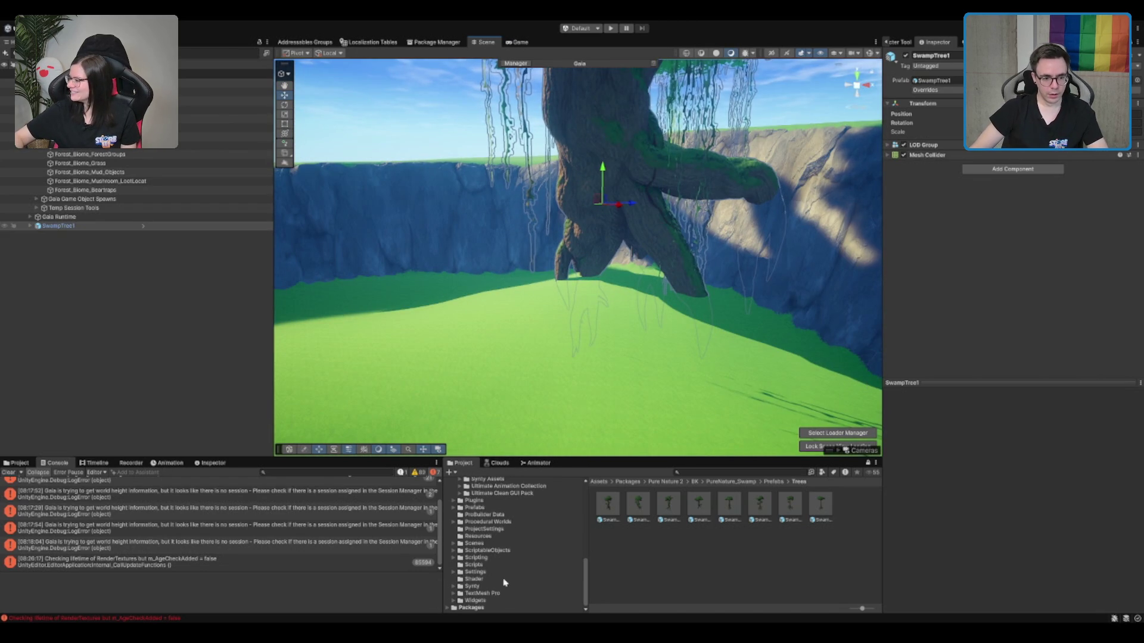
Place a SwampTree2 prefab in the crater with its roots sunk into the ground.
{"action": "left_click", "coordinate": [668, 504]}
{"action": "scroll", "coordinate": [666, 343], "scroll_direction": "down", "scroll_amount": 3}
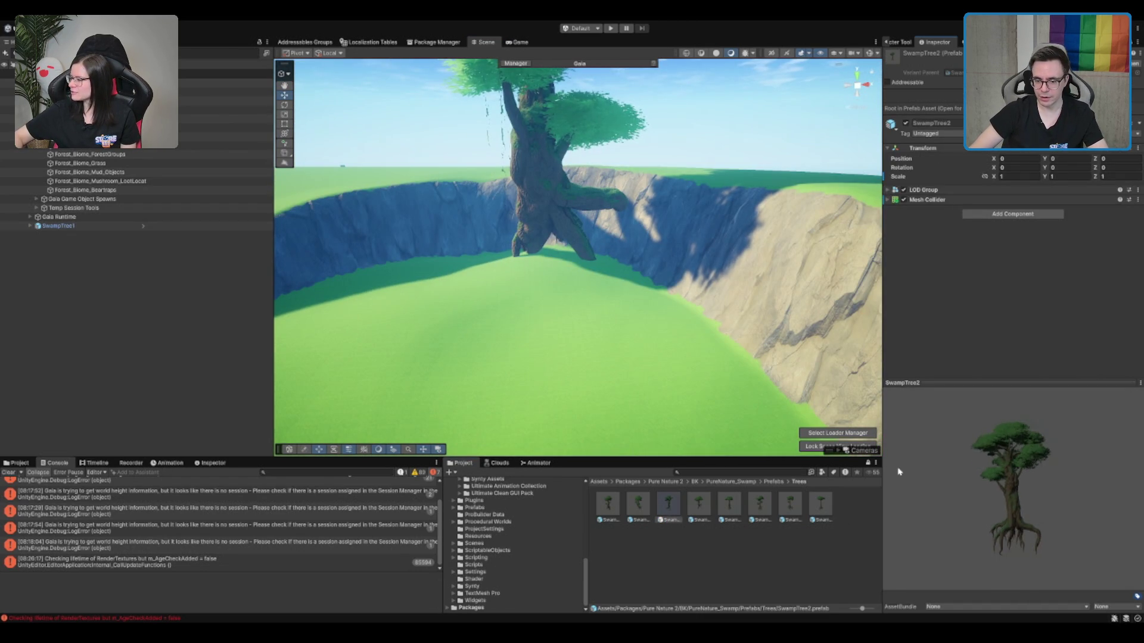
{"action": "mouse_move", "coordinate": [677, 516]}
{"action": "left_mouse_down"}
{"action": "mouse_move", "coordinate": [472, 328]}
{"action": "mouse_move", "coordinate": [551, 304]}
{"action": "left_mouse_up"}
{"action": "mouse_move", "coordinate": [566, 181]}
{"action": "left_mouse_down"}
{"action": "mouse_move", "coordinate": [568, 223]}
{"action": "mouse_move", "coordinate": [689, 255]}
{"action": "mouse_move", "coordinate": [444, 283]}
{"action": "left_mouse_up"}
Delete SwampTree1, then nudge SwampTree2 right and lower it further into the ground.
{"action": "left_click", "coordinate": [471, 309]}
{"action": "left_click_drag", "start_coordinate": [503, 318], "coordinate": [559, 298]}
{"action": "key", "text": "Delete"}
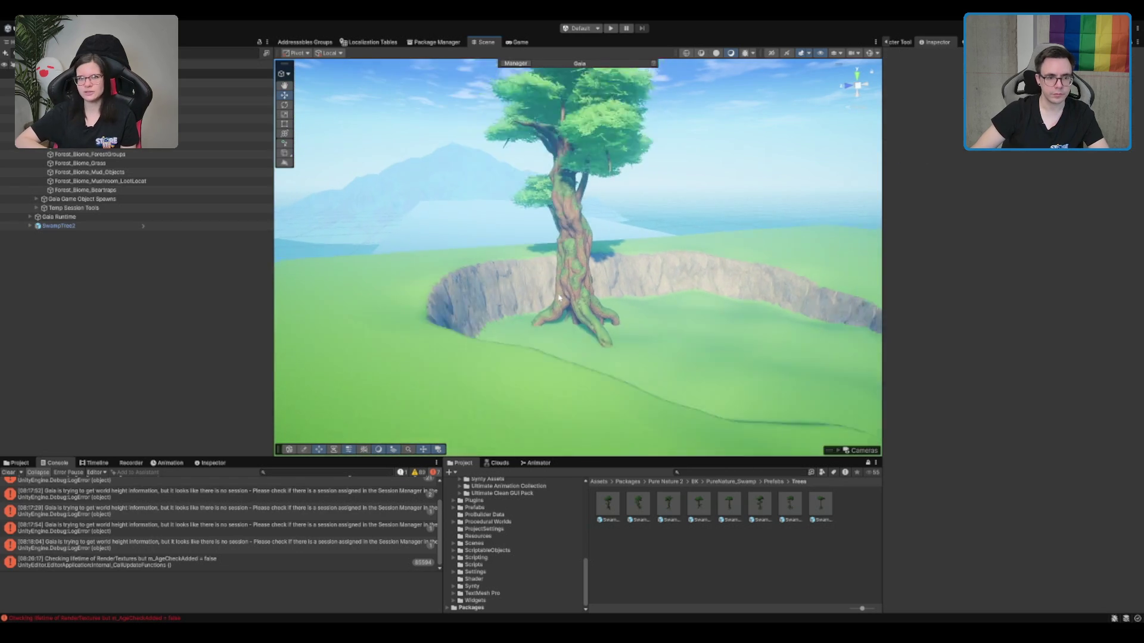
{"action": "left_click", "coordinate": [559, 298]}
{"action": "scroll", "coordinate": [569, 292], "scroll_direction": "up", "scroll_amount": 2}
{"action": "mouse_move", "coordinate": [560, 344]}
{"action": "left_mouse_down"}
{"action": "mouse_move", "coordinate": [768, 305]}
{"action": "mouse_move", "coordinate": [605, 320]}
{"action": "mouse_move", "coordinate": [721, 337]}
{"action": "mouse_move", "coordinate": [528, 373]}
{"action": "mouse_move", "coordinate": [536, 360]}
{"action": "mouse_move", "coordinate": [606, 377]}
{"action": "left_mouse_up"}
{"action": "key", "text": "e"}
{"action": "mouse_move", "coordinate": [534, 322]}
{"action": "left_mouse_down"}
{"action": "mouse_move", "coordinate": [534, 335]}
{"action": "mouse_move", "coordinate": [682, 184]}
{"action": "mouse_move", "coordinate": [597, 216]}
{"action": "left_mouse_up"}
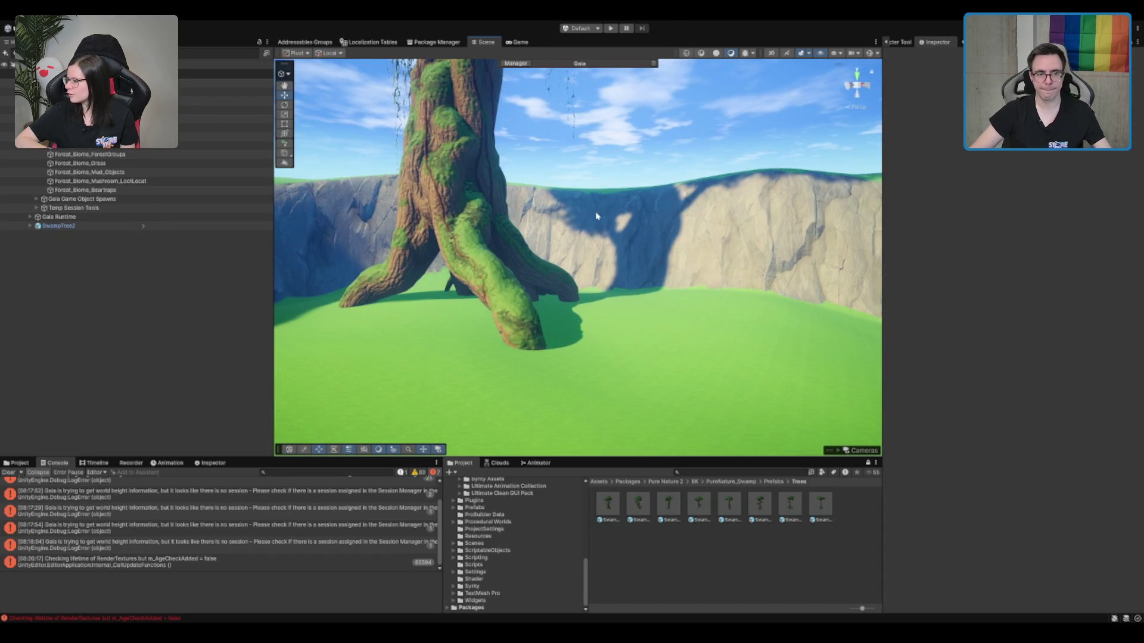
Orbit around SwampTree2 to check the trunks and cliff, then select the terrain.
{"action": "scroll", "coordinate": [576, 240], "scroll_direction": "up", "scroll_amount": 10}
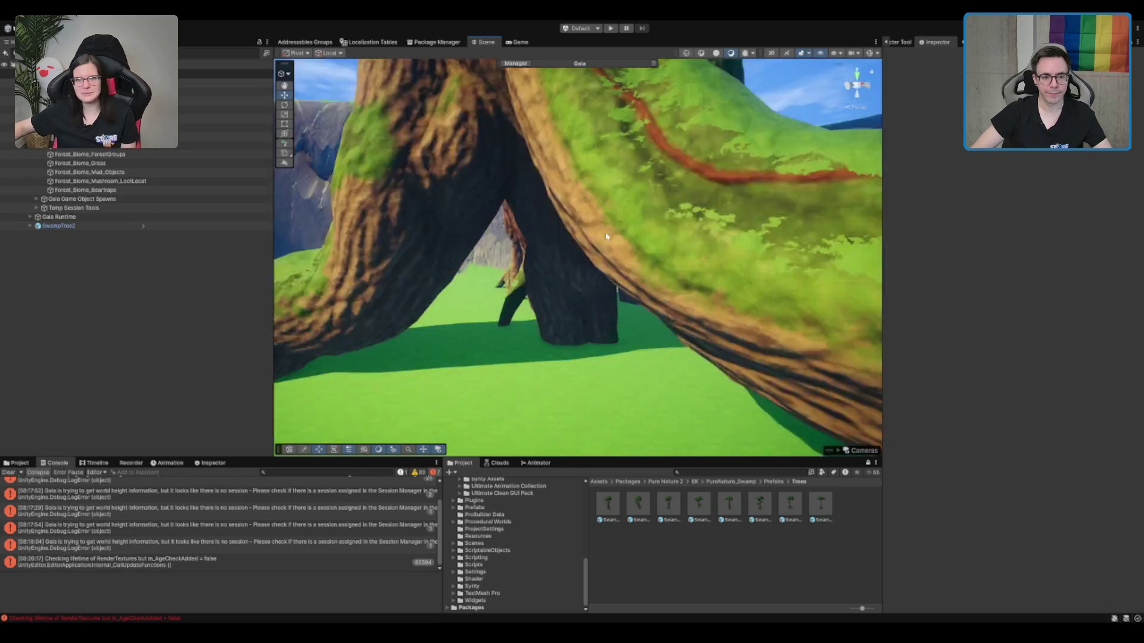
{"action": "mouse_move", "coordinate": [592, 260]}
{"action": "left_mouse_down"}
{"action": "mouse_move", "coordinate": [564, 255]}
{"action": "mouse_move", "coordinate": [616, 191]}
{"action": "mouse_move", "coordinate": [496, 279]}
{"action": "left_mouse_up"}
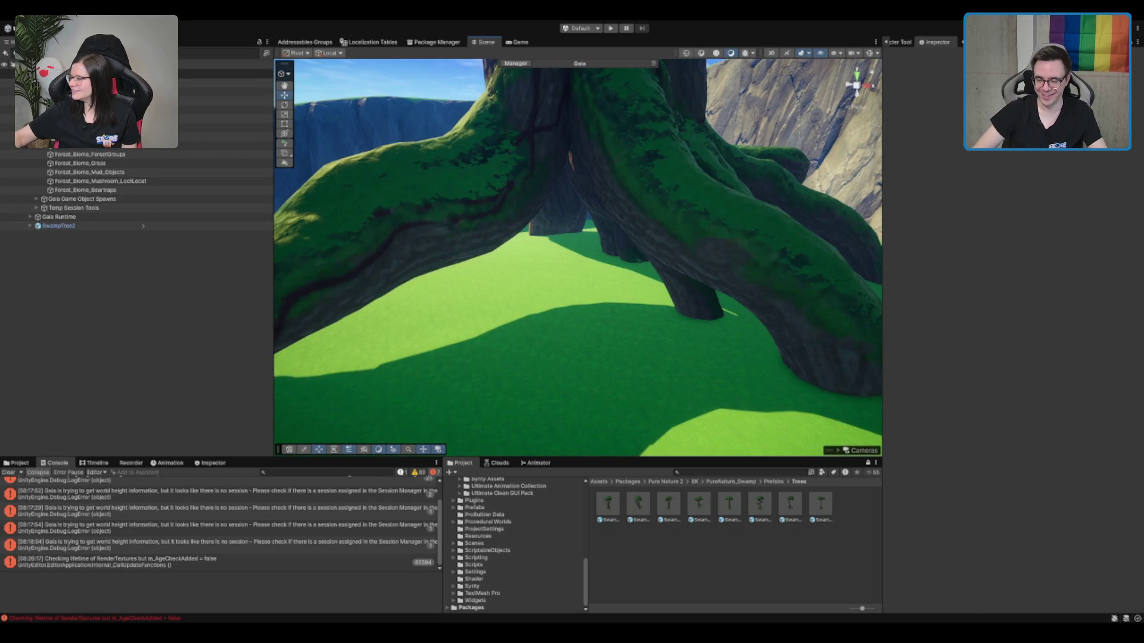
{"action": "mouse_move", "coordinate": [687, 225]}
{"action": "left_mouse_down"}
{"action": "mouse_move", "coordinate": [588, 268]}
{"action": "mouse_move", "coordinate": [654, 269]}
{"action": "mouse_move", "coordinate": [602, 290]}
{"action": "left_mouse_up"}
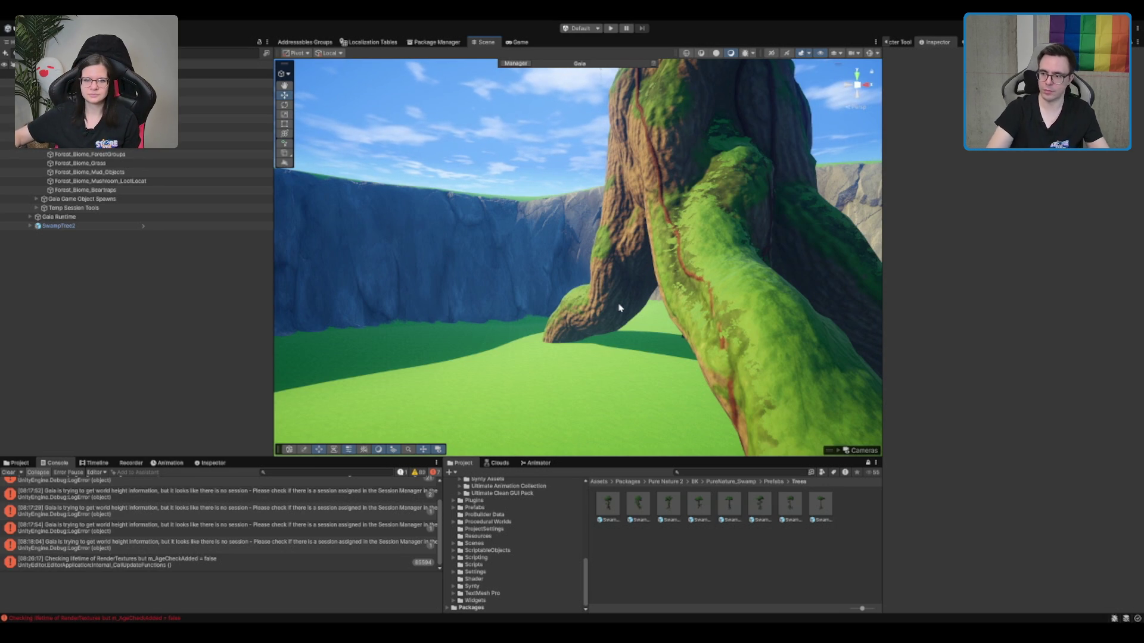
{"action": "left_click_drag", "start_coordinate": [808, 277], "coordinate": [838, 282]}
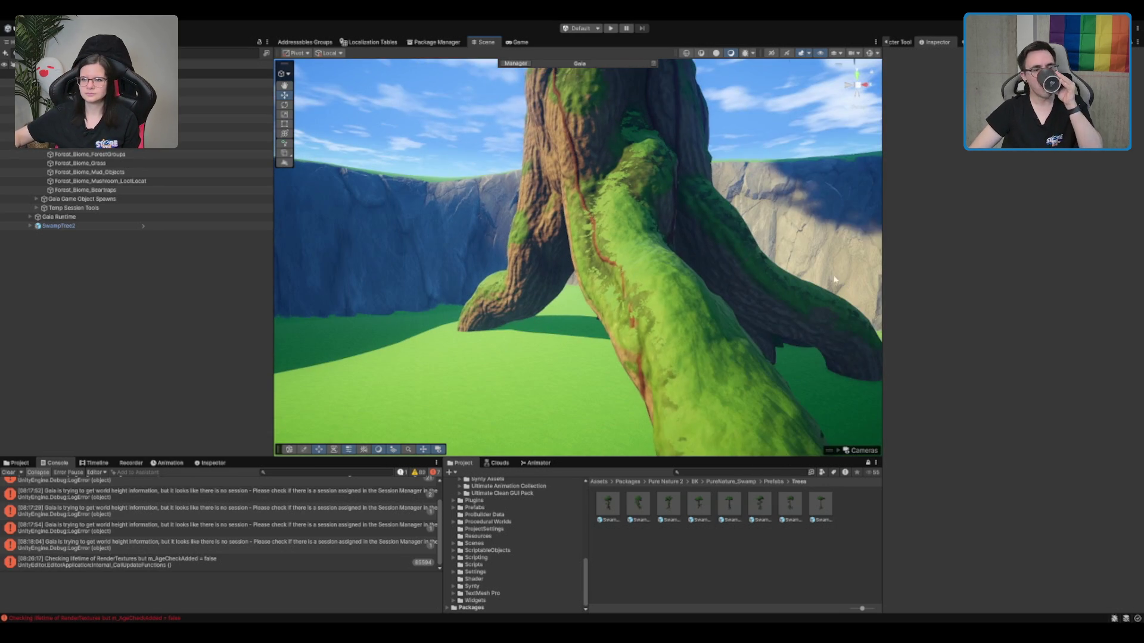
{"action": "scroll", "coordinate": [762, 278], "scroll_direction": "down", "scroll_amount": 10}
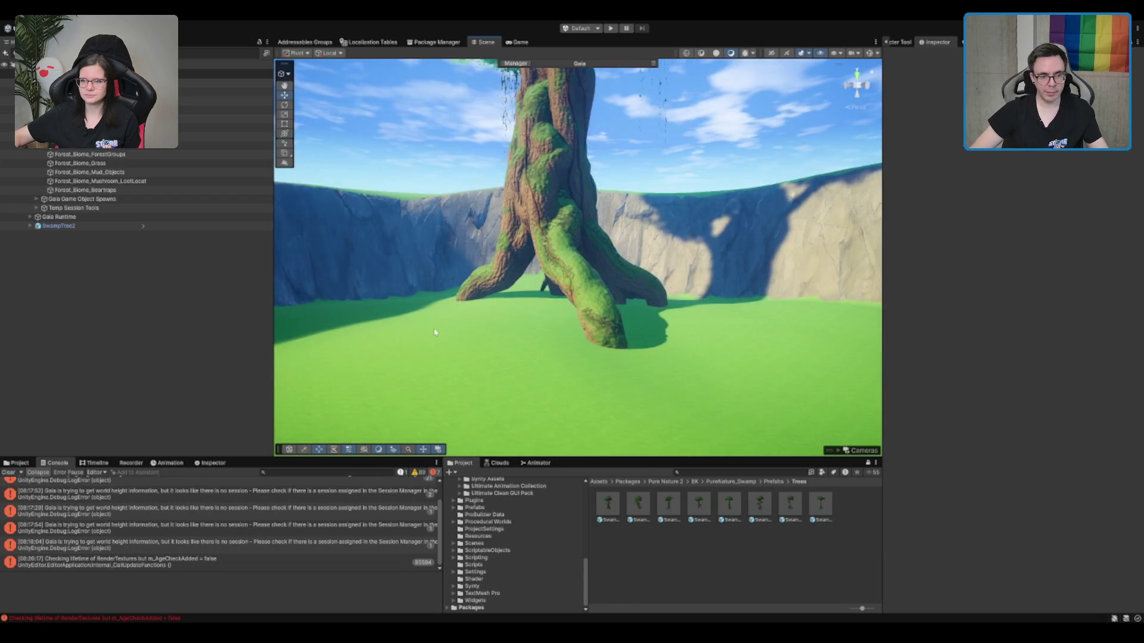
{"action": "scroll", "coordinate": [571, 167], "scroll_direction": "up", "scroll_amount": 10}
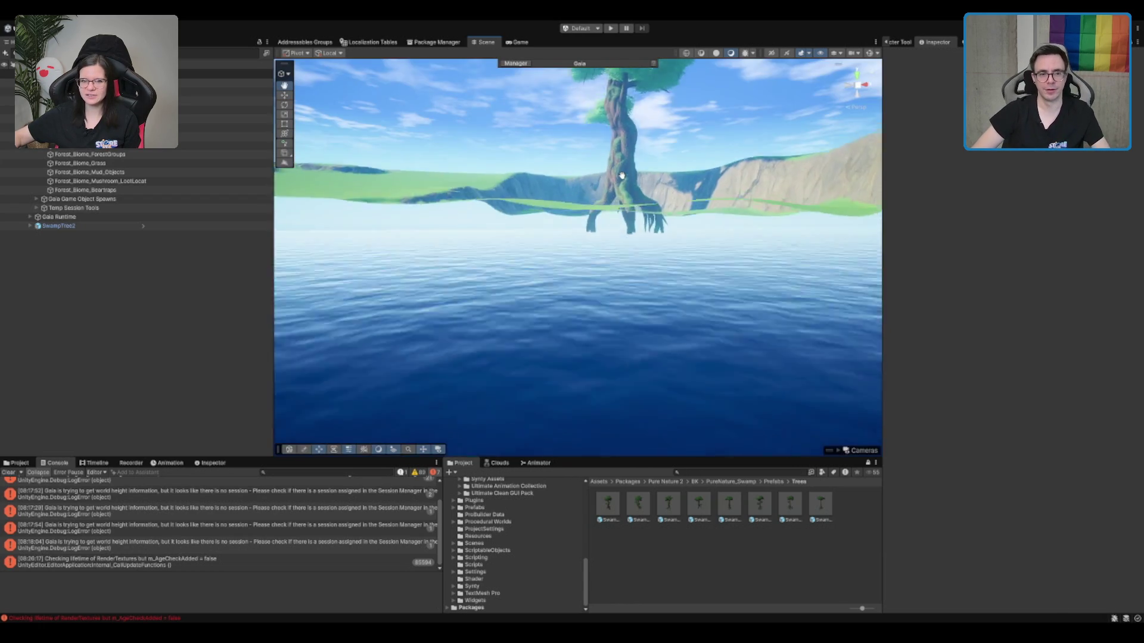
{"action": "scroll", "coordinate": [621, 213], "scroll_direction": "up", "scroll_amount": 5}
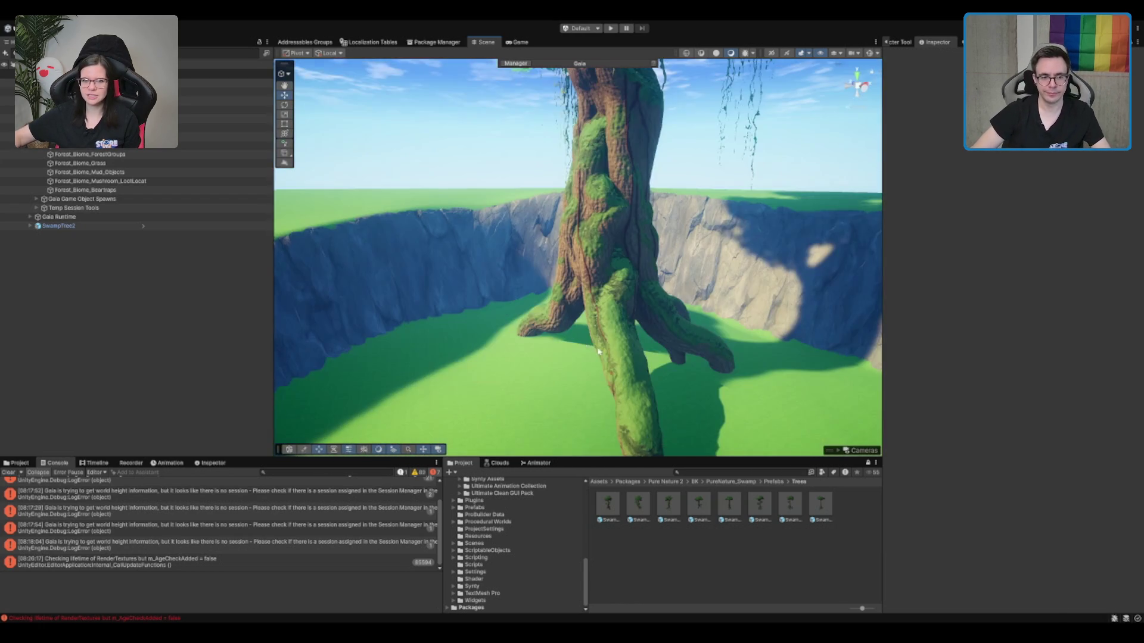
{"action": "left_click", "coordinate": [511, 377]}
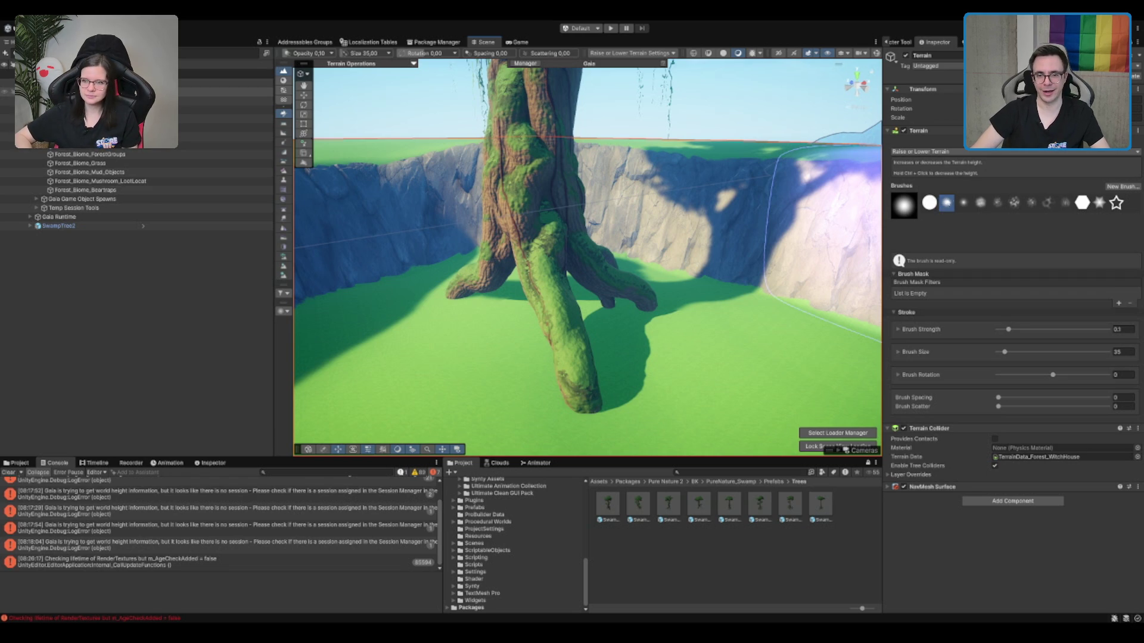
Paint Mud around SwampTree2's root tips and along the ground under the branch.
{"action": "key", "text": "F3"}
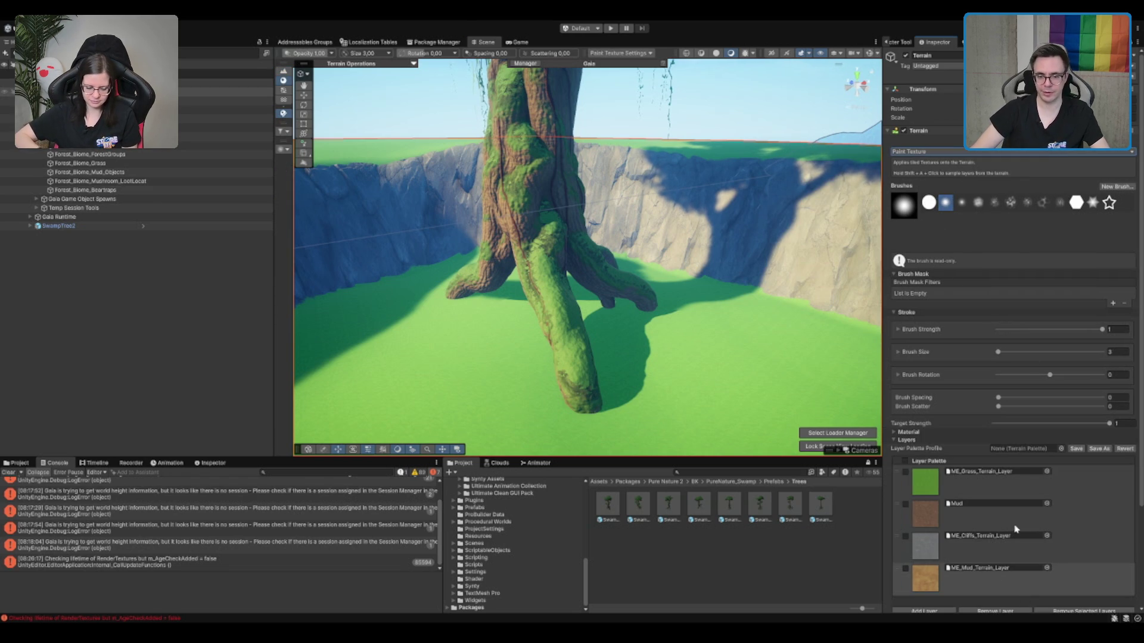
{"action": "left_click", "coordinate": [1016, 529]}
{"action": "scroll", "coordinate": [399, 337], "scroll_direction": "up", "scroll_amount": 5}
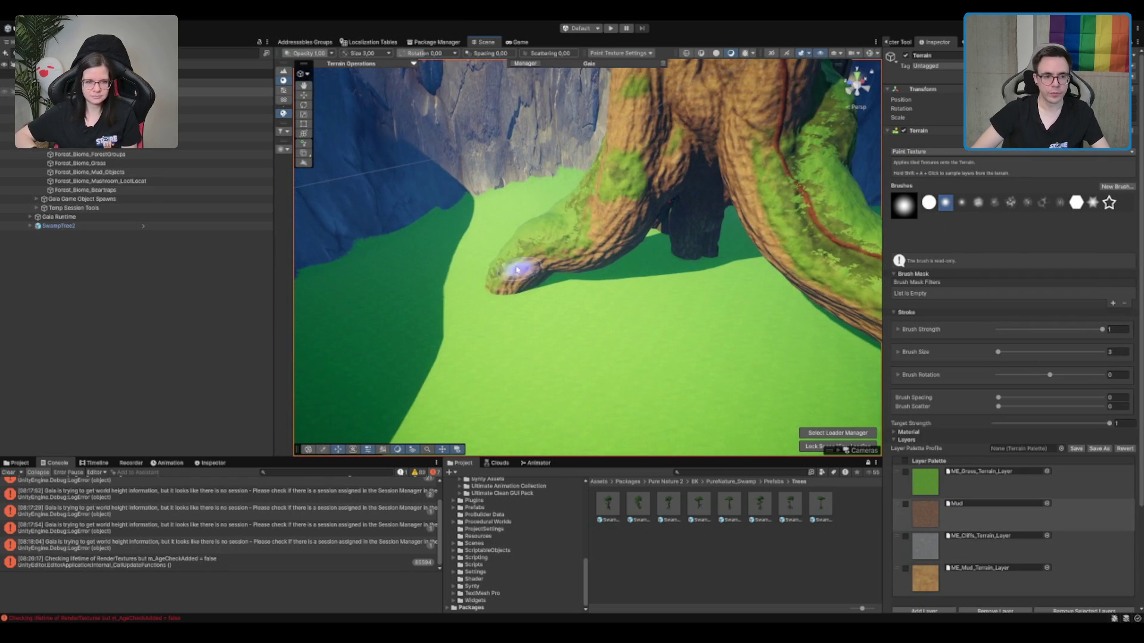
{"action": "mouse_move", "coordinate": [517, 270]}
{"action": "left_mouse_down"}
{"action": "mouse_move", "coordinate": [523, 281]}
{"action": "mouse_move", "coordinate": [529, 268]}
{"action": "left_mouse_up"}
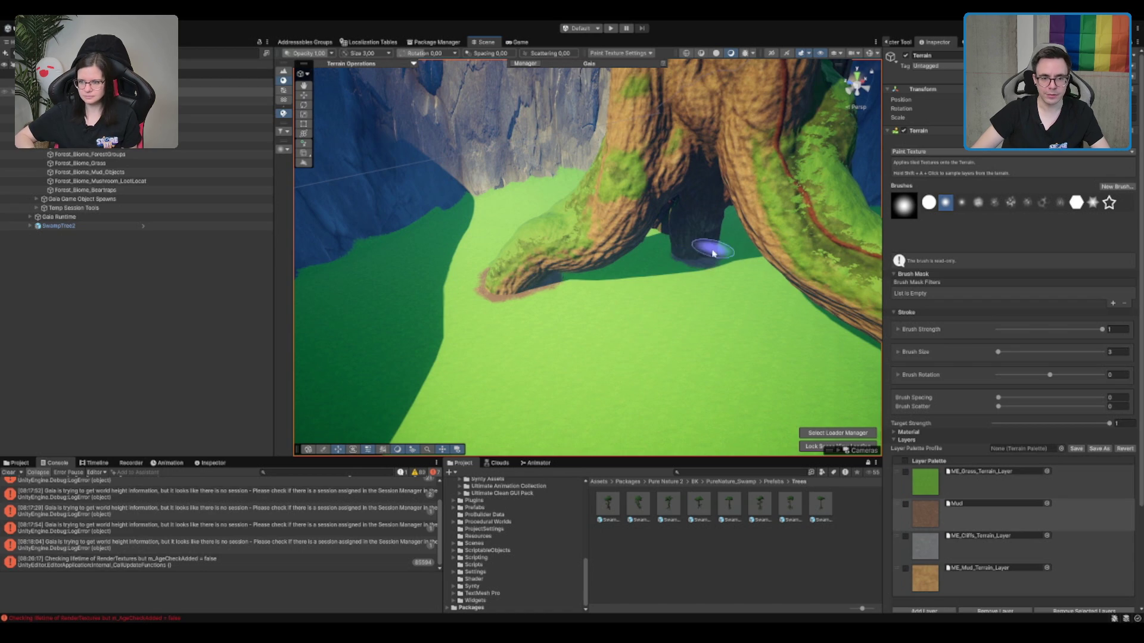
{"action": "left_click_drag", "start_coordinate": [773, 292], "coordinate": [715, 283], "text": "alt"}
{"action": "mouse_move", "coordinate": [471, 363]}
{"action": "left_mouse_down"}
{"action": "mouse_move", "coordinate": [523, 376]}
{"action": "mouse_move", "coordinate": [602, 333]}
{"action": "left_mouse_up"}
{"action": "mouse_move", "coordinate": [532, 200]}
{"action": "left_mouse_down"}
{"action": "mouse_move", "coordinate": [563, 192]}
{"action": "mouse_move", "coordinate": [588, 208]}
{"action": "left_mouse_up"}
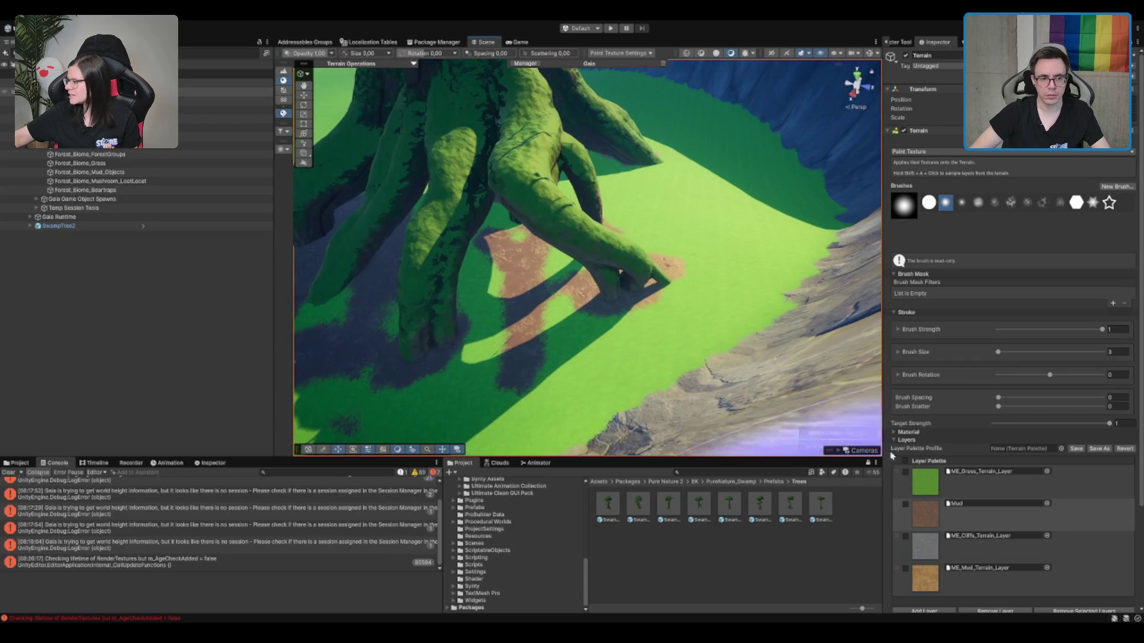
Paint grass back over the excess mud beside the root.
{"action": "left_click", "coordinate": [977, 477]}
{"action": "mouse_move", "coordinate": [483, 248]}
{"action": "left_mouse_down"}
{"action": "mouse_move", "coordinate": [508, 274]}
{"action": "mouse_move", "coordinate": [521, 365]}
{"action": "mouse_move", "coordinate": [512, 394]}
{"action": "left_mouse_up"}
{"action": "mouse_move", "coordinate": [431, 305]}
{"action": "left_mouse_down"}
{"action": "mouse_move", "coordinate": [638, 319]}
{"action": "mouse_move", "coordinate": [607, 225]}
{"action": "mouse_move", "coordinate": [654, 242]}
{"action": "mouse_move", "coordinate": [672, 235]}
{"action": "mouse_move", "coordinate": [593, 273]}
{"action": "mouse_move", "coordinate": [613, 283]}
{"action": "left_mouse_up"}
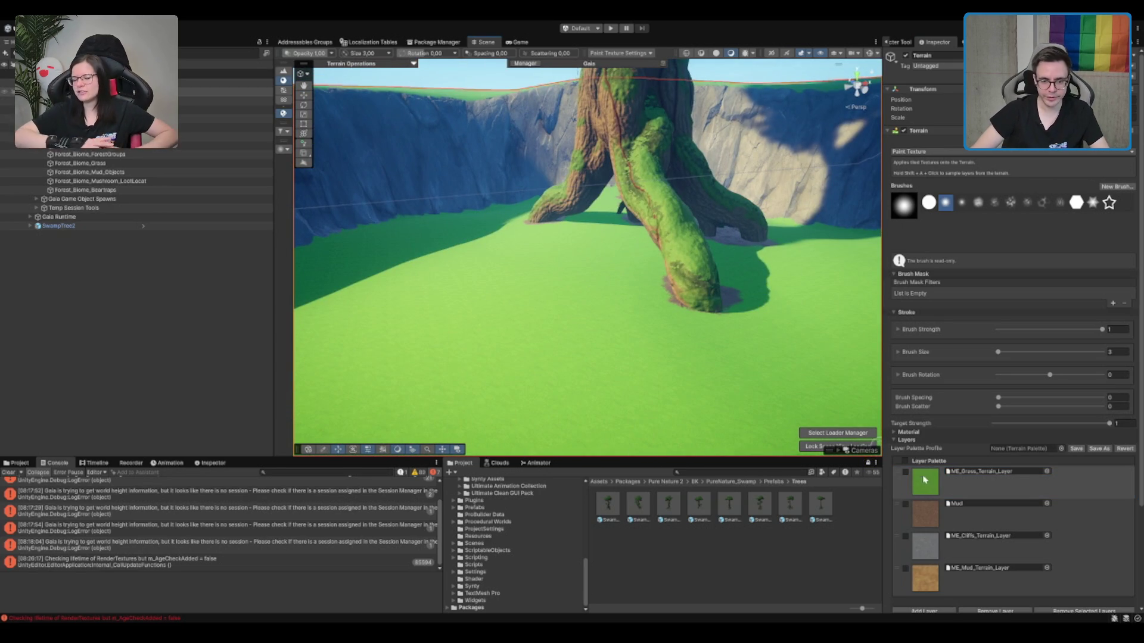
Return to the Mud layer, review the mudded roots from a wide crater view, and stop painting.
{"action": "left_click", "coordinate": [924, 512]}
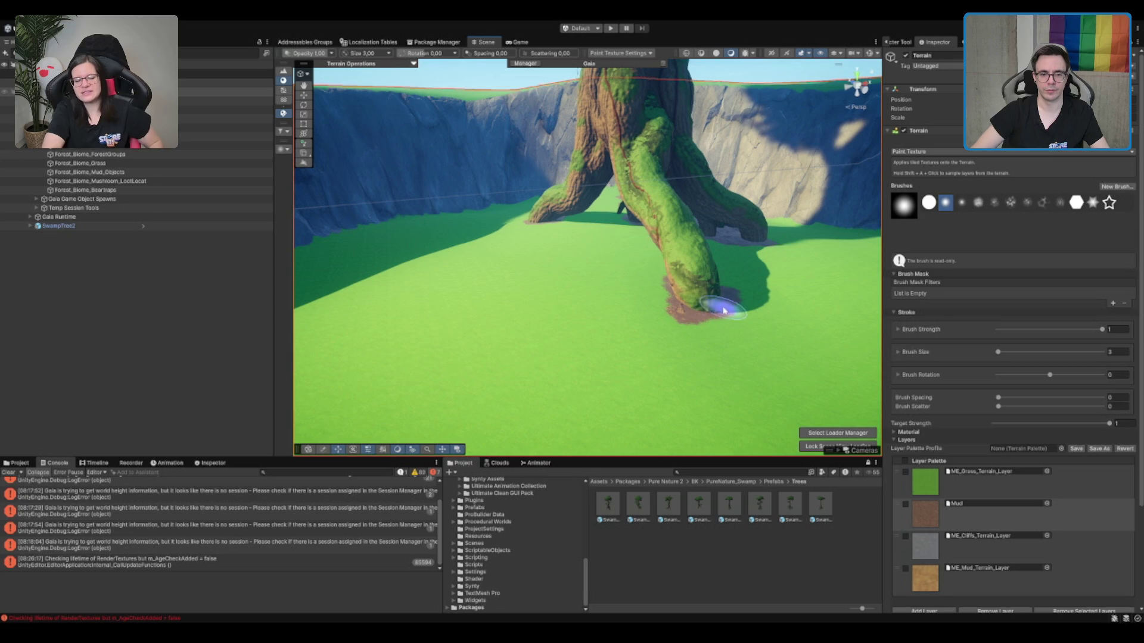
{"action": "scroll", "coordinate": [718, 295], "scroll_direction": "up", "scroll_amount": 5}
{"action": "scroll", "coordinate": [726, 268], "scroll_direction": "down", "scroll_amount": 3}
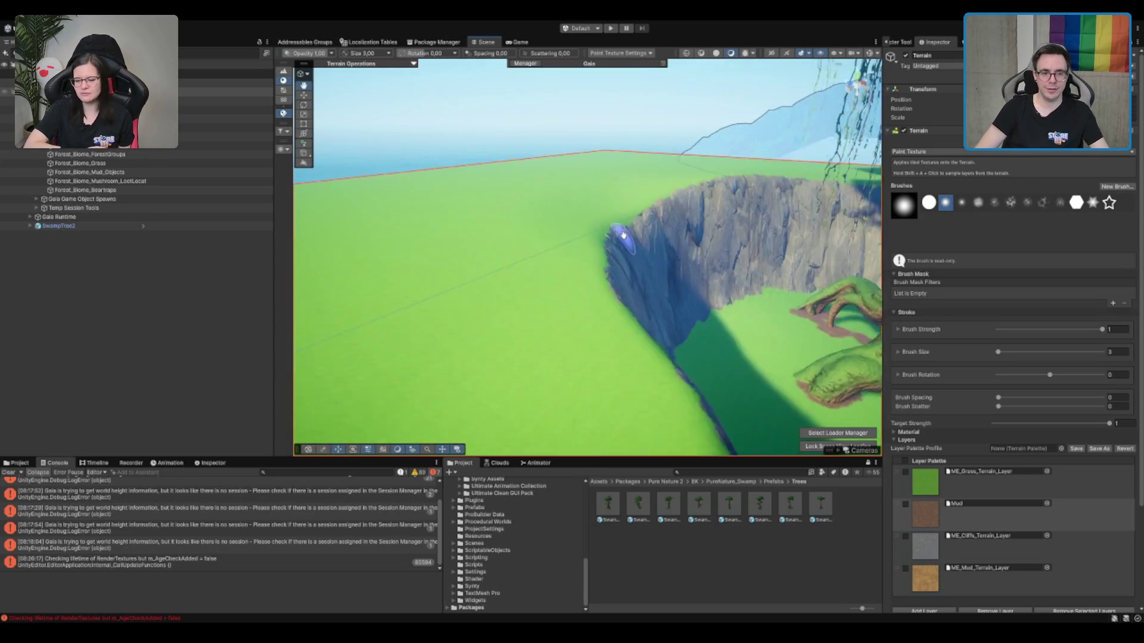
{"action": "mouse_move", "coordinate": [659, 296]}
{"action": "left_mouse_down"}
{"action": "mouse_move", "coordinate": [730, 304]}
{"action": "mouse_move", "coordinate": [659, 301]}
{"action": "mouse_move", "coordinate": [741, 299]}
{"action": "mouse_move", "coordinate": [791, 281]}
{"action": "mouse_move", "coordinate": [669, 396]}
{"action": "mouse_move", "coordinate": [643, 370]}
{"action": "mouse_move", "coordinate": [659, 371]}
{"action": "mouse_move", "coordinate": [644, 340]}
{"action": "mouse_move", "coordinate": [539, 263]}
{"action": "mouse_move", "coordinate": [943, 532]}
{"action": "left_mouse_up"}
{"action": "left_click", "coordinate": [925, 481]}
{"action": "left_click", "coordinate": [939, 518]}
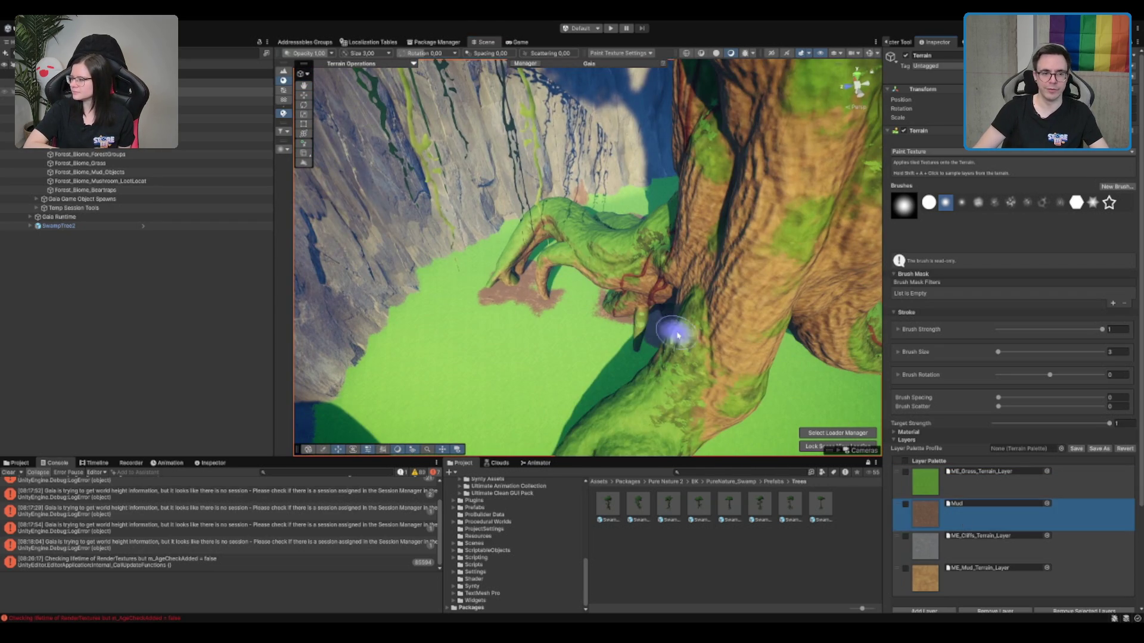
{"action": "mouse_move", "coordinate": [491, 284]}
{"action": "left_mouse_down"}
{"action": "mouse_move", "coordinate": [748, 340]}
{"action": "mouse_move", "coordinate": [718, 327]}
{"action": "mouse_move", "coordinate": [685, 261]}
{"action": "mouse_move", "coordinate": [534, 258]}
{"action": "mouse_move", "coordinate": [746, 262]}
{"action": "mouse_move", "coordinate": [746, 277]}
{"action": "mouse_move", "coordinate": [753, 230]}
{"action": "mouse_move", "coordinate": [817, 381]}
{"action": "left_mouse_up"}
{"action": "key", "text": "w"}
{"action": "mouse_move", "coordinate": [856, 457]}
{"action": "left_mouse_down"}
{"action": "mouse_move", "coordinate": [799, 340]}
{"action": "mouse_move", "coordinate": [644, 253]}
{"action": "mouse_move", "coordinate": [532, 360]}
{"action": "left_mouse_up"}
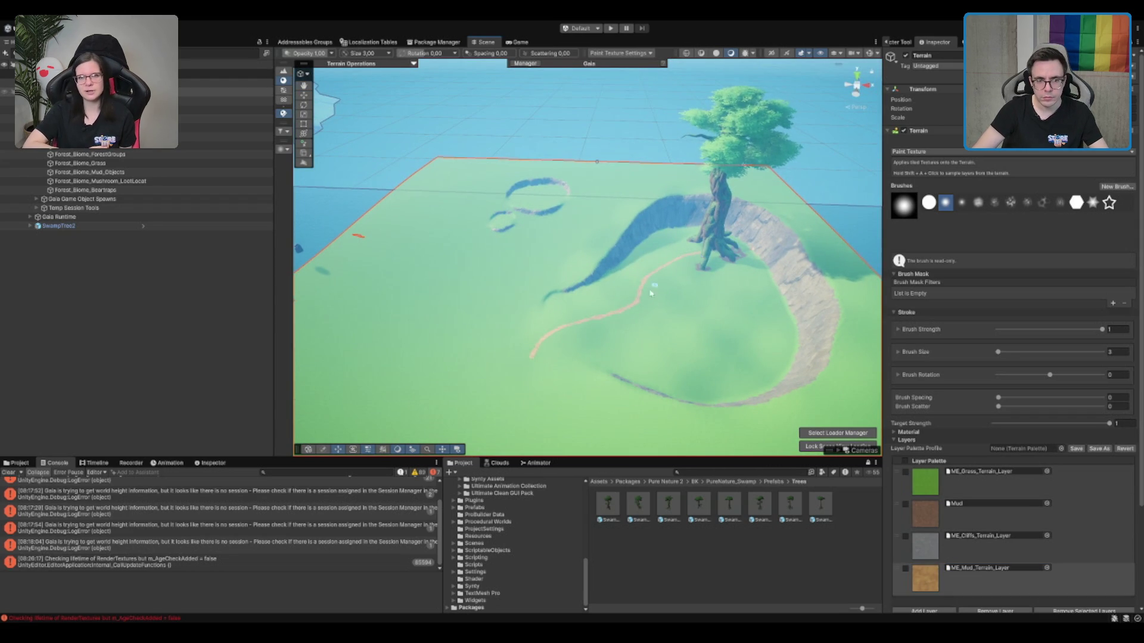
{"action": "scroll", "coordinate": [687, 265], "scroll_direction": "up", "scroll_amount": 10}
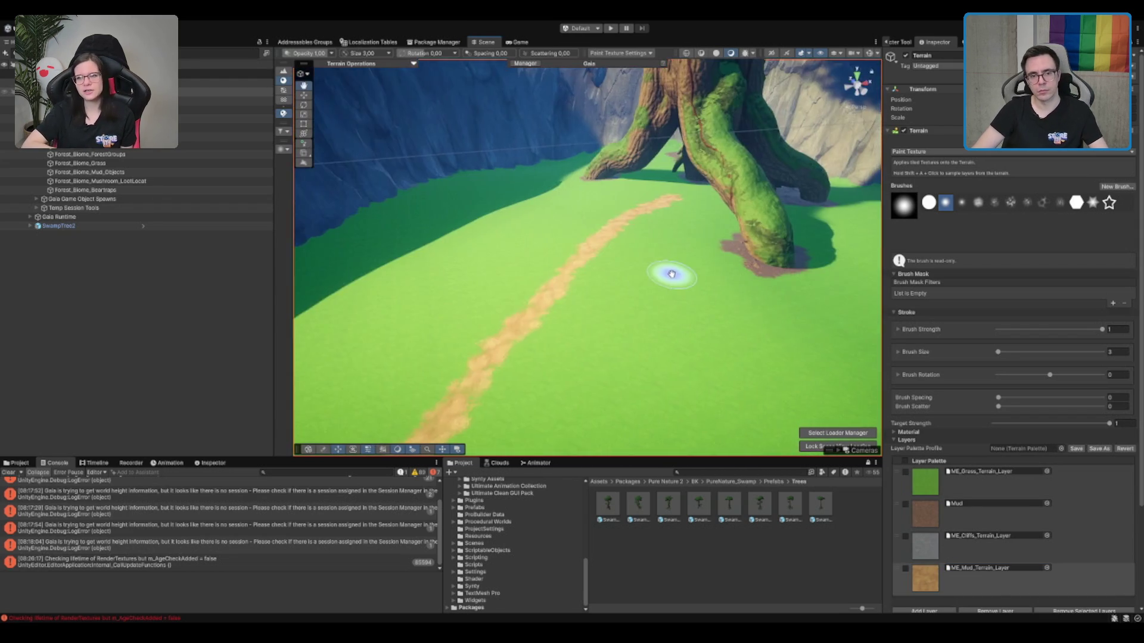
{"action": "key", "text": "w"}
{"action": "type", "text": "wall"}
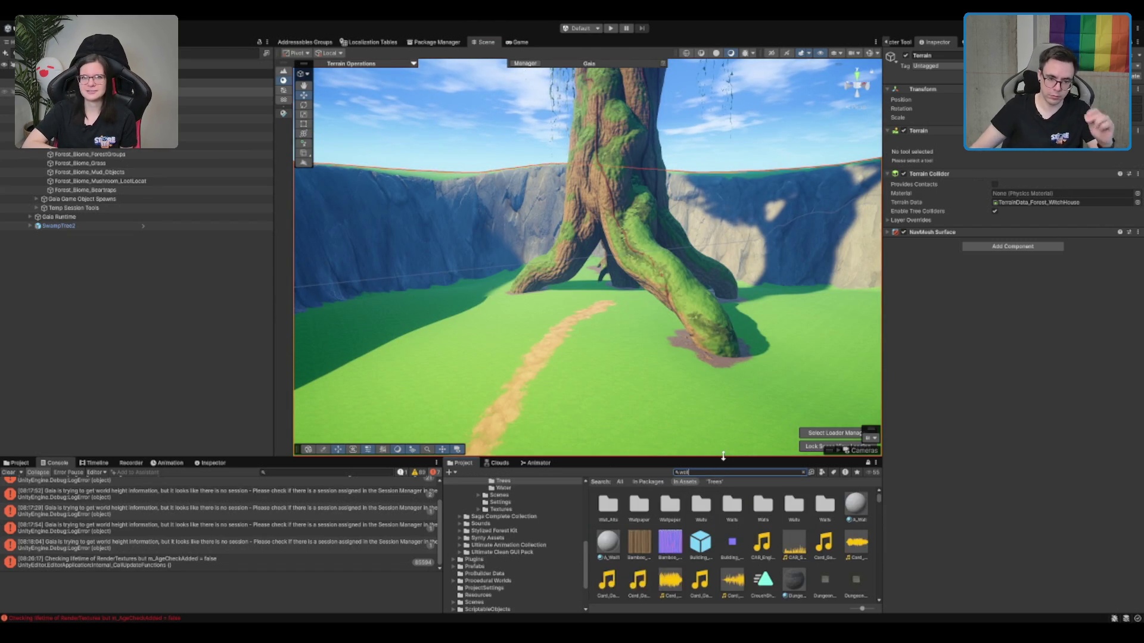
Browse the project's Prefabs and Stylized Forest Kit folders while lining up the path view.
{"action": "scroll", "coordinate": [732, 535], "scroll_direction": "down", "scroll_amount": 5}
{"action": "scroll", "coordinate": [732, 535], "scroll_direction": "down", "scroll_amount": 1}
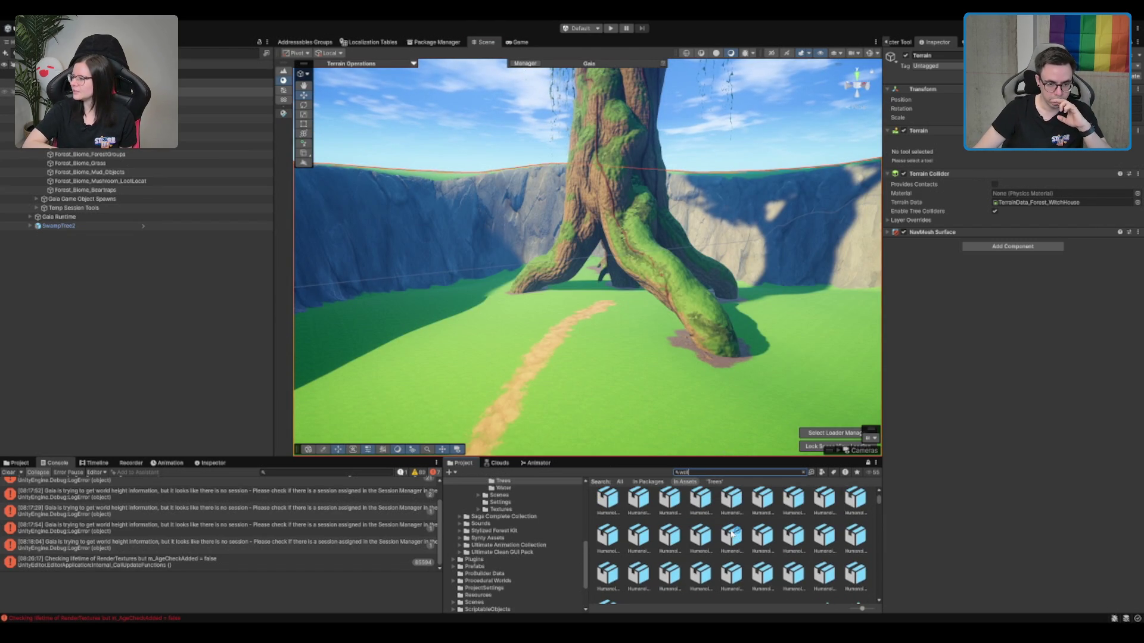
{"action": "left_click", "coordinate": [536, 567]}
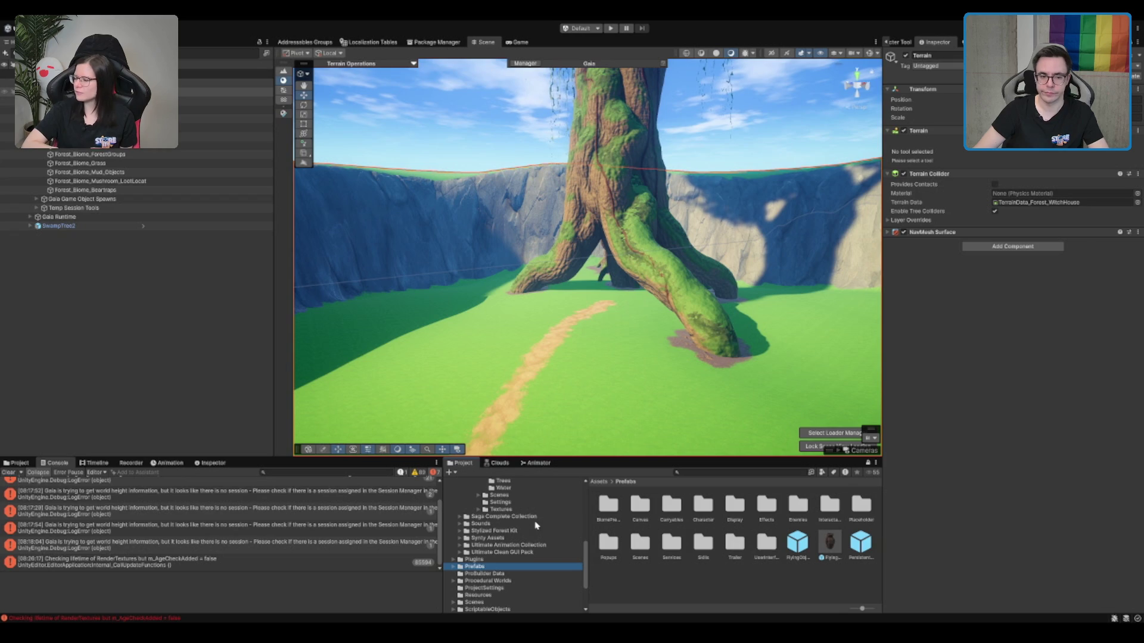
{"action": "left_click", "coordinate": [513, 532]}
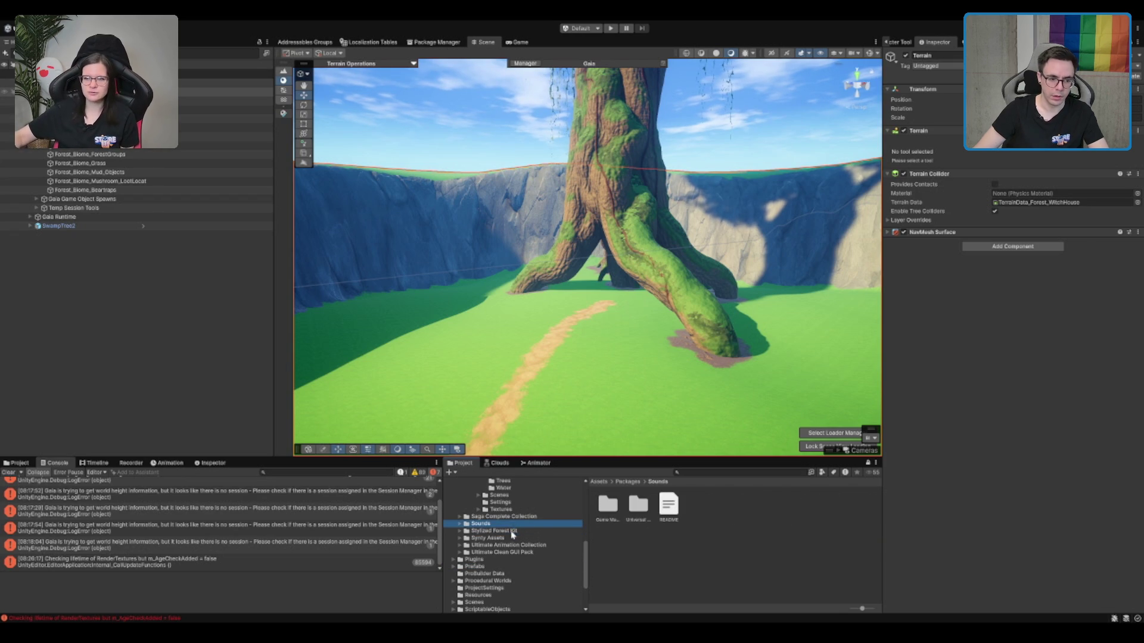
{"action": "left_click_drag", "start_coordinate": [798, 135], "coordinate": [742, 276]}
{"action": "scroll", "coordinate": [736, 275], "scroll_direction": "up", "scroll_amount": 3}
{"action": "scroll", "coordinate": [731, 277], "scroll_direction": "down", "scroll_amount": 2}
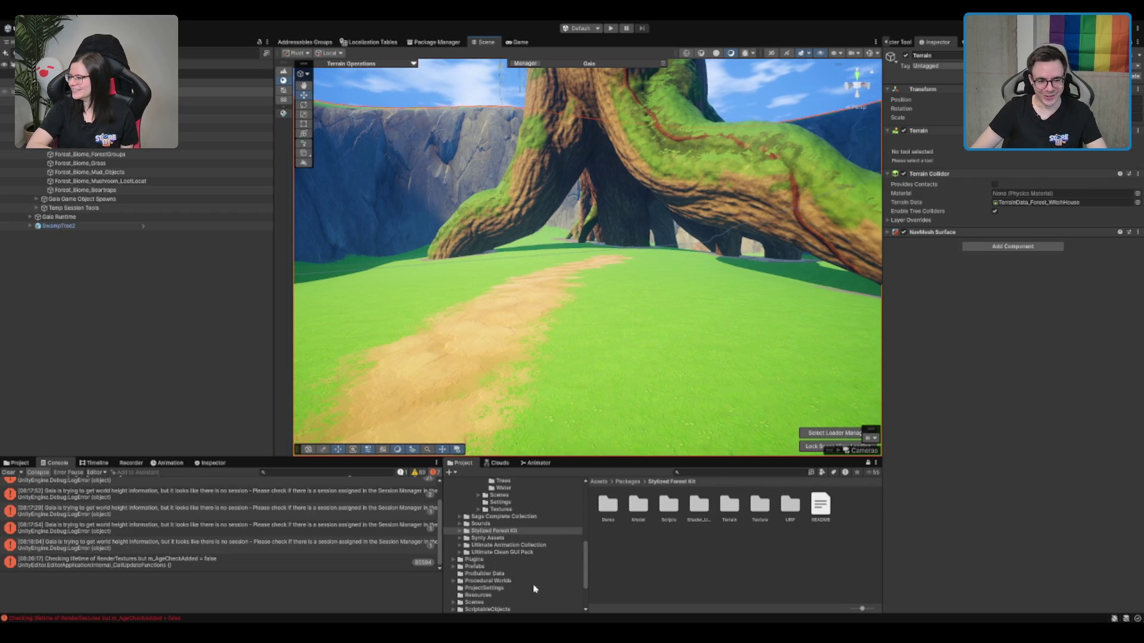
{"action": "mouse_move", "coordinate": [584, 281]}
{"action": "left_mouse_down"}
{"action": "mouse_move", "coordinate": [600, 223]}
{"action": "mouse_move", "coordinate": [616, 211]}
{"action": "left_mouse_up"}
Expand the Prefabs folder, scroll through it, and collapse it again.
{"action": "double_click", "coordinate": [512, 566]}
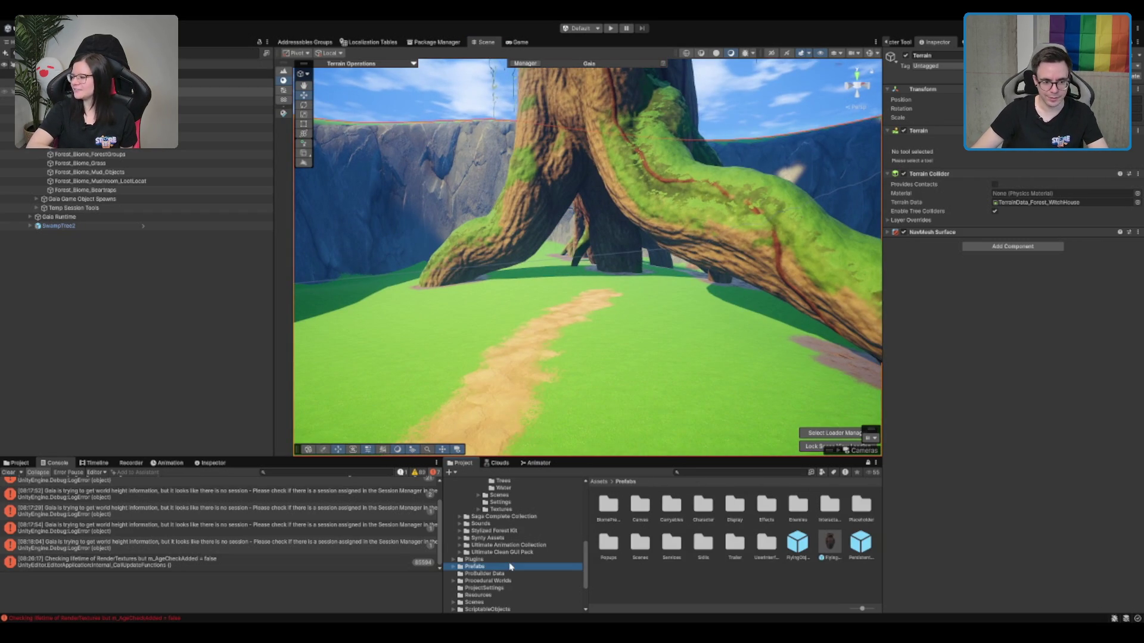
{"action": "scroll", "coordinate": [489, 587], "scroll_direction": "down", "scroll_amount": 3}
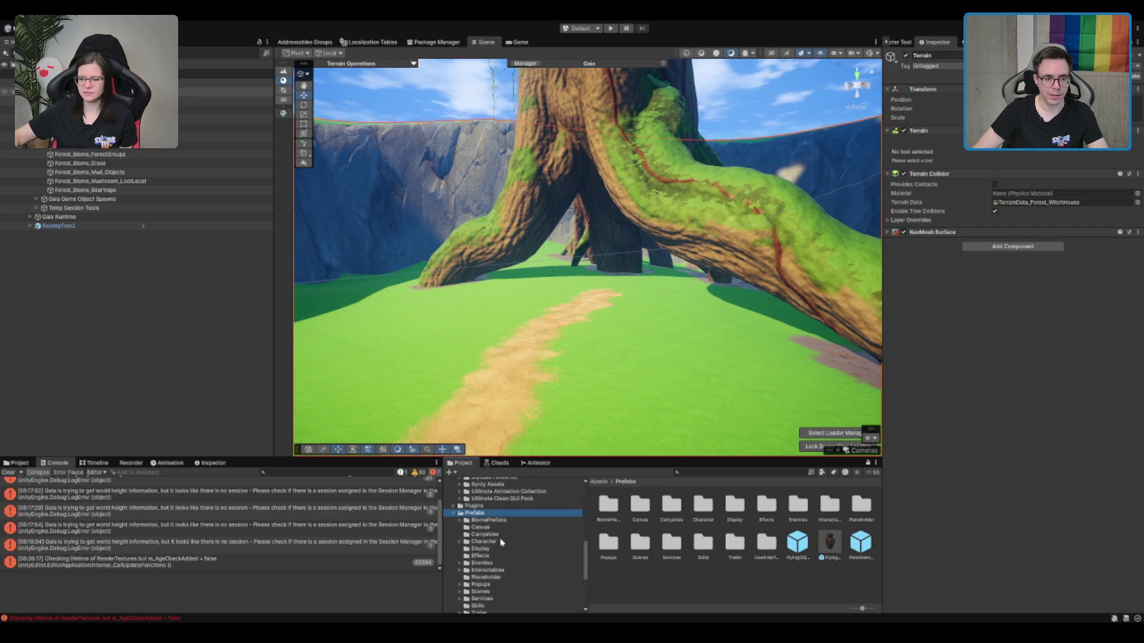
{"action": "scroll", "coordinate": [500, 546], "scroll_direction": "down", "scroll_amount": 2}
{"action": "key", "text": "Left"}
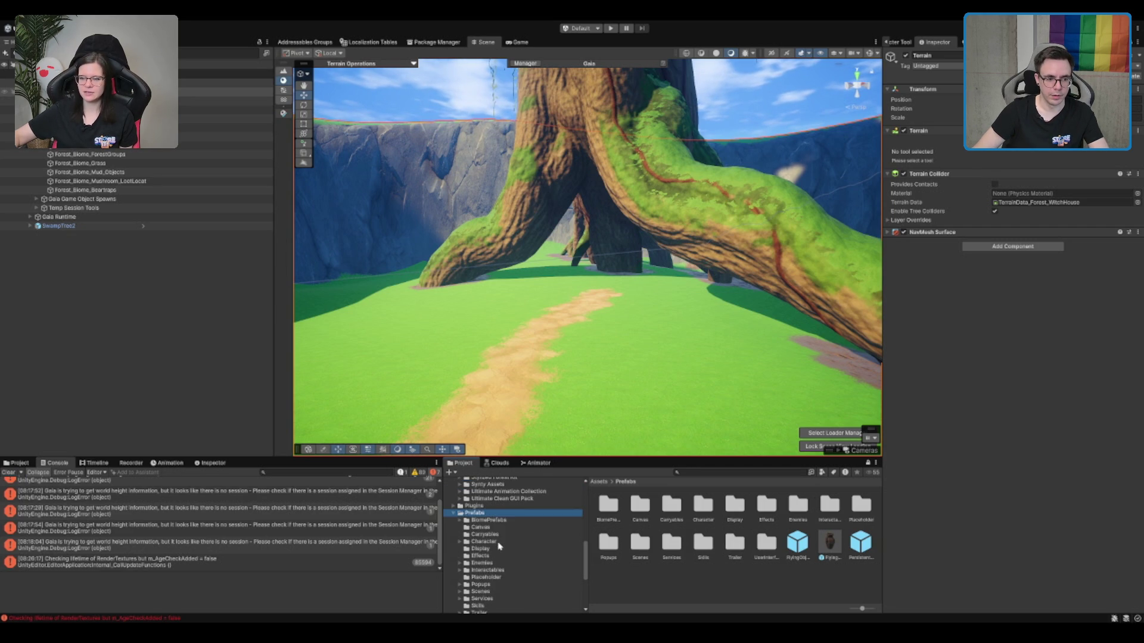
{"action": "scroll", "coordinate": [493, 566], "scroll_direction": "up", "scroll_amount": 5}
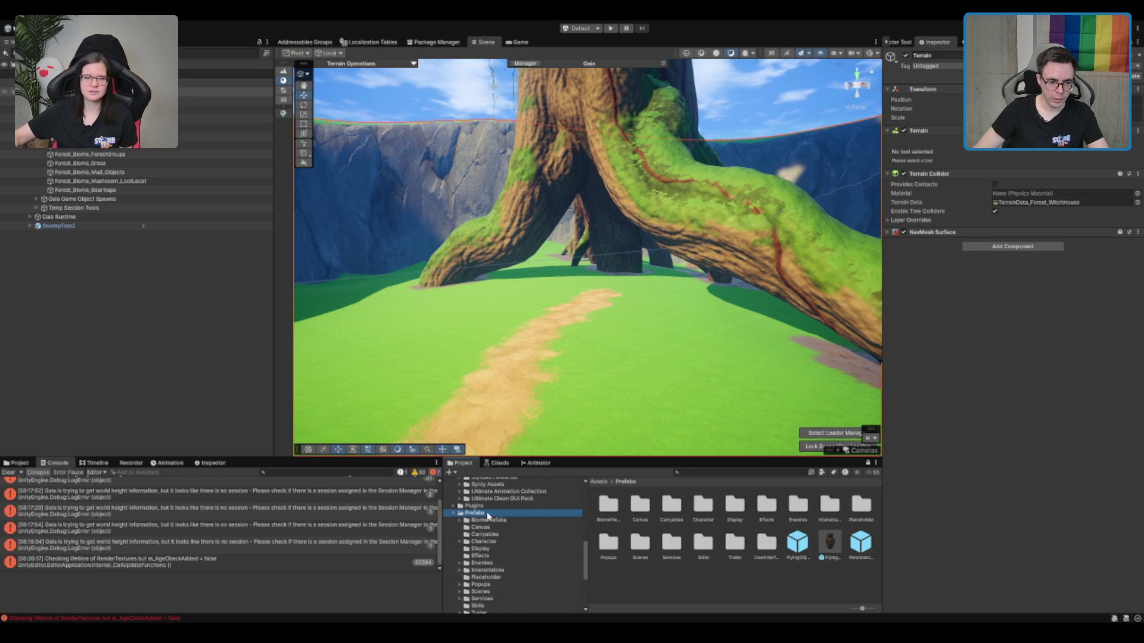
{"action": "scroll", "coordinate": [502, 577], "scroll_direction": "up", "scroll_amount": 10}
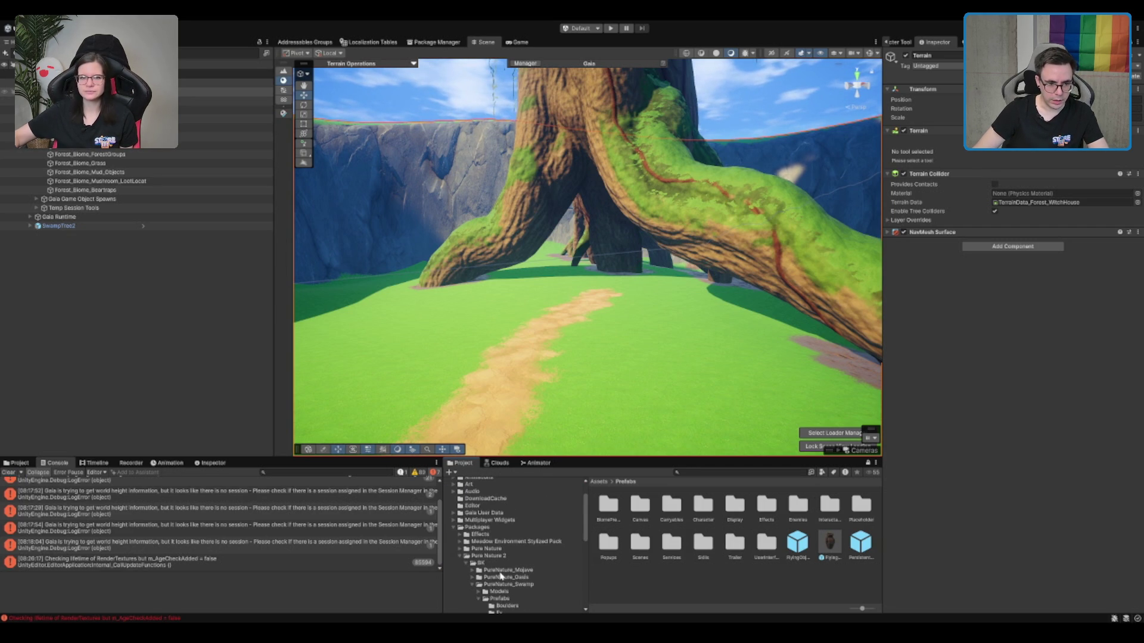
Navigate Synty Assets > Biomes > PolygonNatureBiomes > PNB_Enchanted_Forest > Prefabs > Props.
{"action": "left_click", "coordinate": [517, 557]}
{"action": "key", "text": "Left"}
{"action": "key", "text": "Down"}
{"action": "key", "text": "Down"}
{"action": "key", "text": "Down"}
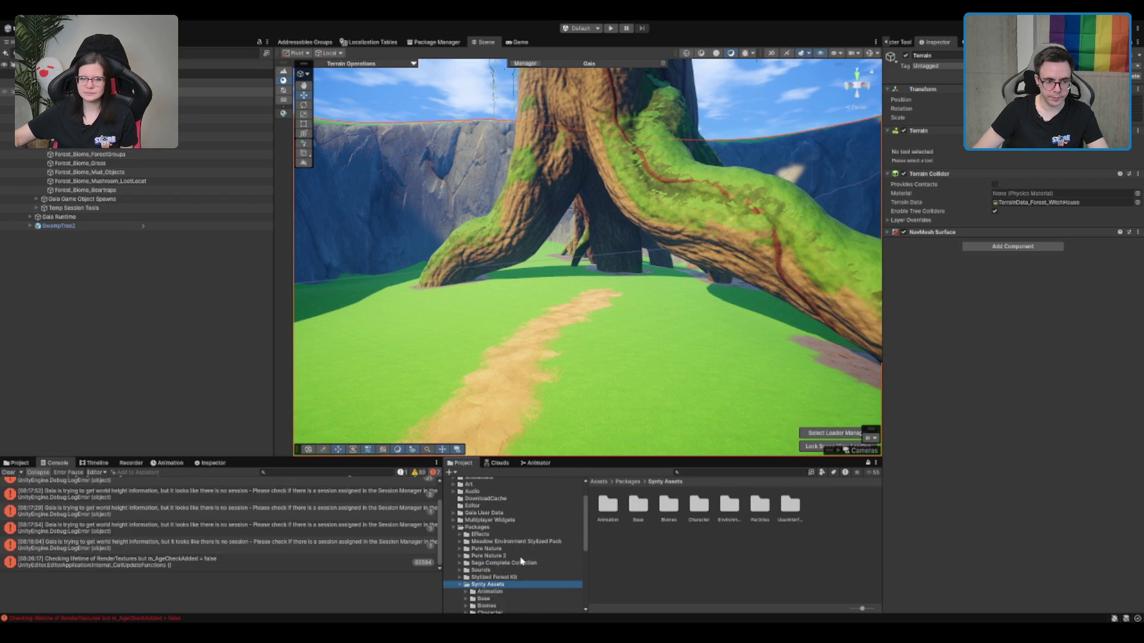
{"action": "key", "text": "Right"}
{"action": "key", "text": "Down"}
{"action": "key", "text": "Down"}
{"action": "key", "text": "Down"}
{"action": "key", "text": "Right"}
{"action": "key", "text": "Down"}
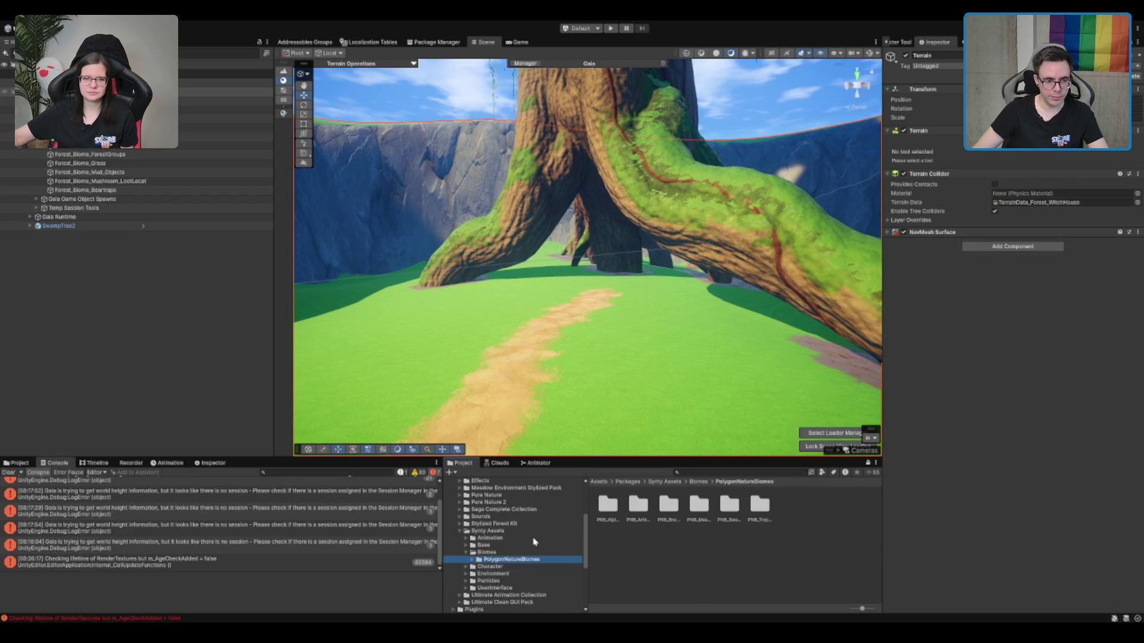
{"action": "key", "text": "Right"}
{"action": "key", "text": "Down"}
{"action": "key", "text": "Down"}
{"action": "key", "text": "Down"}
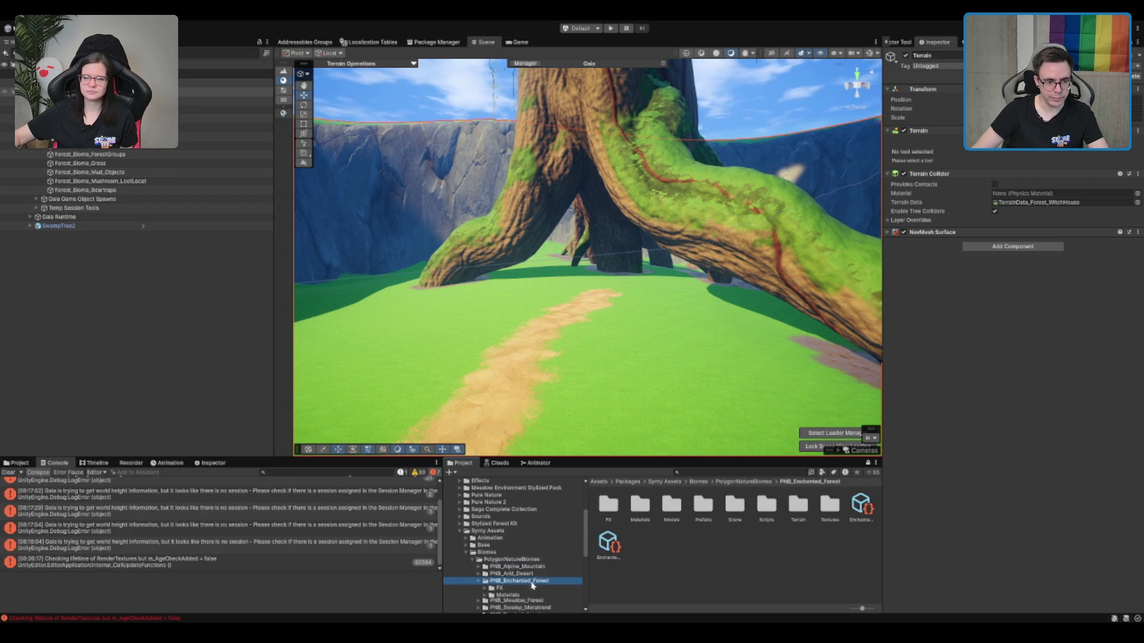
{"action": "key", "text": "Right"}
{"action": "key", "text": "Down"}
{"action": "left_click", "coordinate": [524, 557]}
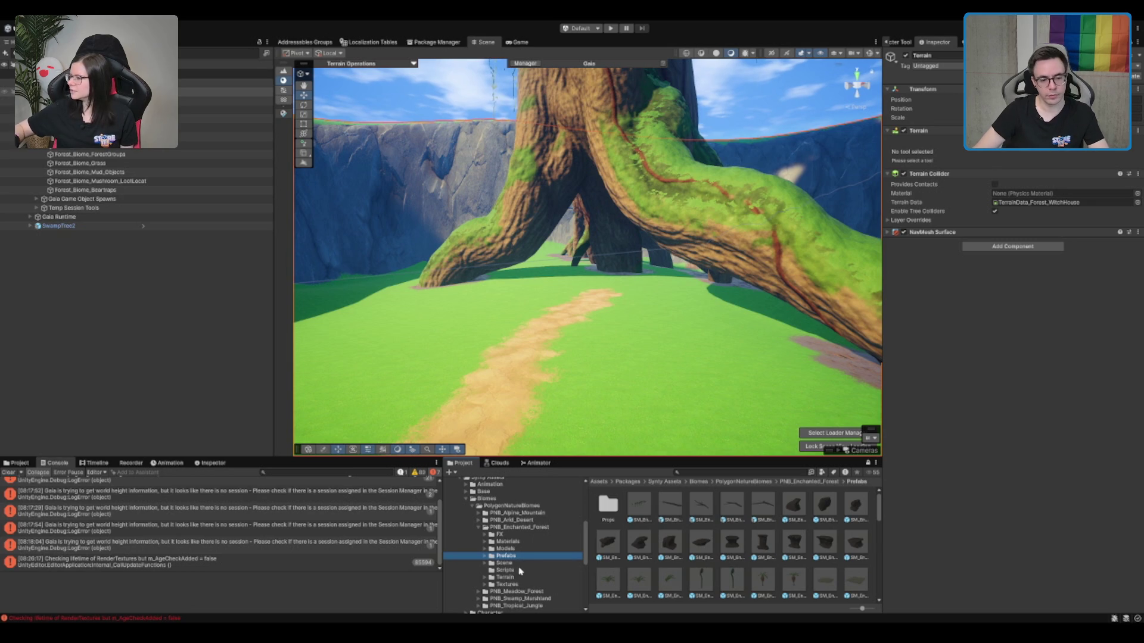
{"action": "left_click", "coordinate": [532, 563]}
{"action": "left_click", "coordinate": [528, 555]}
{"action": "key", "text": "Down"}
Preview the lantern, portal and ruins props, then place SM_Prop_Ruins_04 in the scene.
{"action": "left_click", "coordinate": [801, 585]}
{"action": "left_click", "coordinate": [768, 542]}
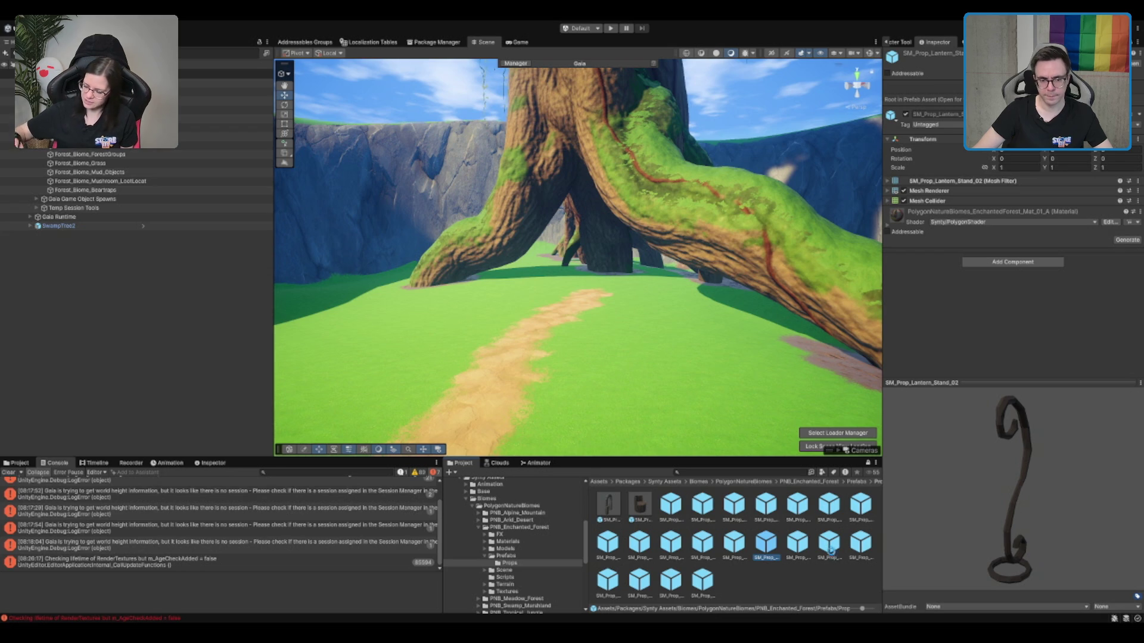
{"action": "key", "text": "Right"}
{"action": "key", "text": "Right"}
{"action": "left_click", "coordinate": [852, 560]}
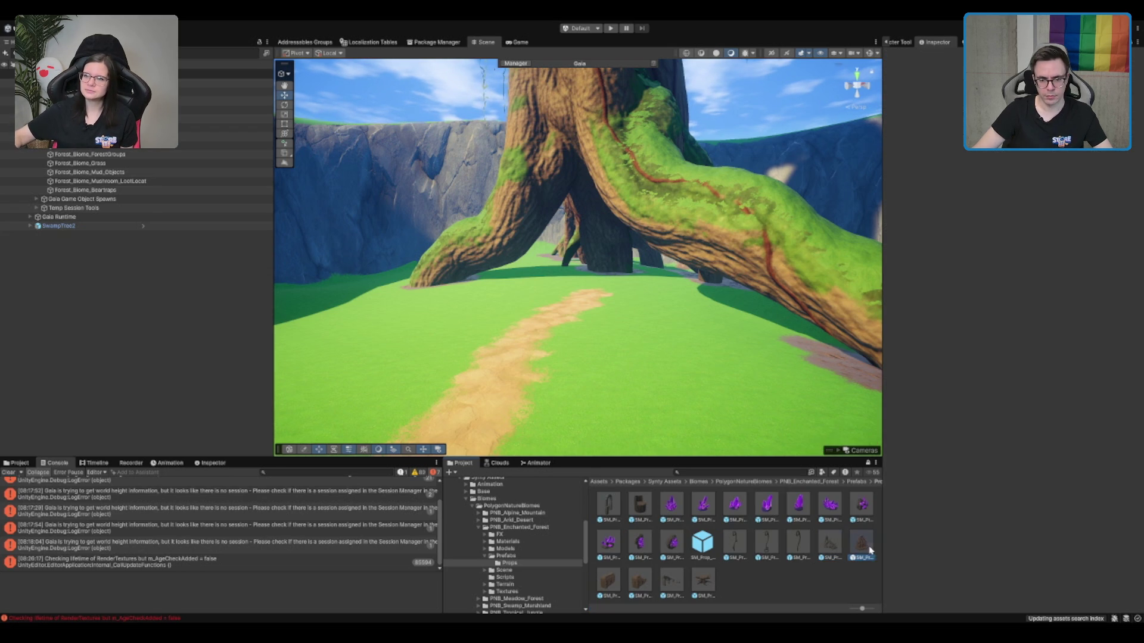
{"action": "left_click", "coordinate": [667, 581]}
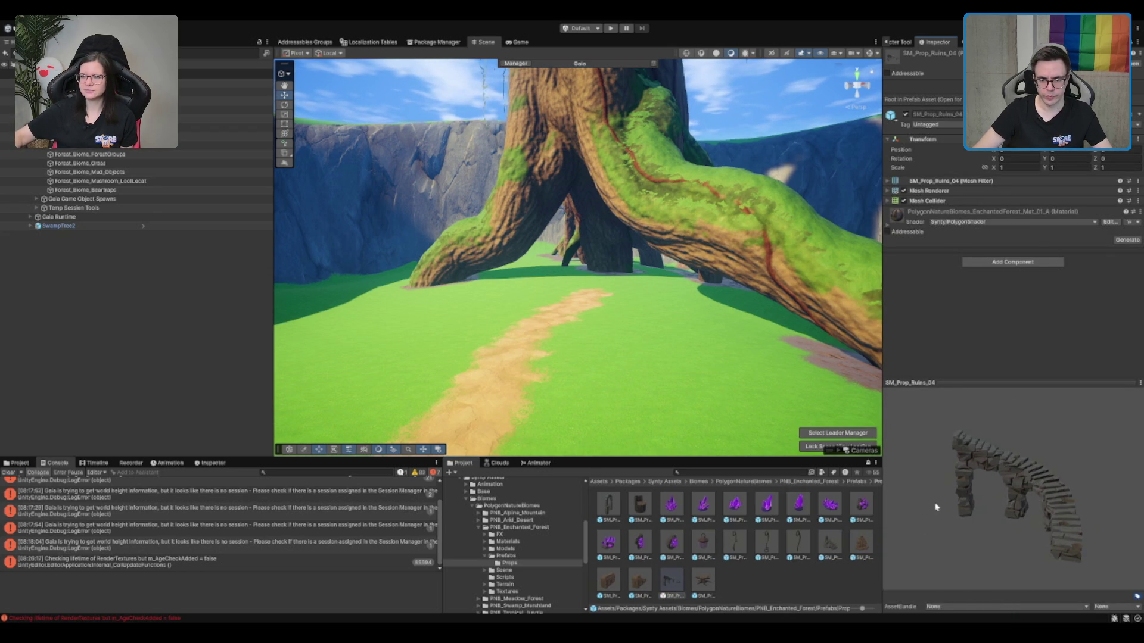
{"action": "left_click_drag", "start_coordinate": [936, 507], "coordinate": [894, 513]}
{"action": "mouse_move", "coordinate": [669, 593]}
{"action": "left_mouse_down"}
{"action": "mouse_move", "coordinate": [490, 403]}
{"action": "mouse_move", "coordinate": [507, 357]}
{"action": "mouse_move", "coordinate": [480, 358]}
{"action": "left_mouse_up"}
Frame the placed ruins close up and orbit around them with the rotate tool active.
{"action": "scroll", "coordinate": [481, 358], "scroll_direction": "down", "scroll_amount": 10}
{"action": "key", "text": "f"}
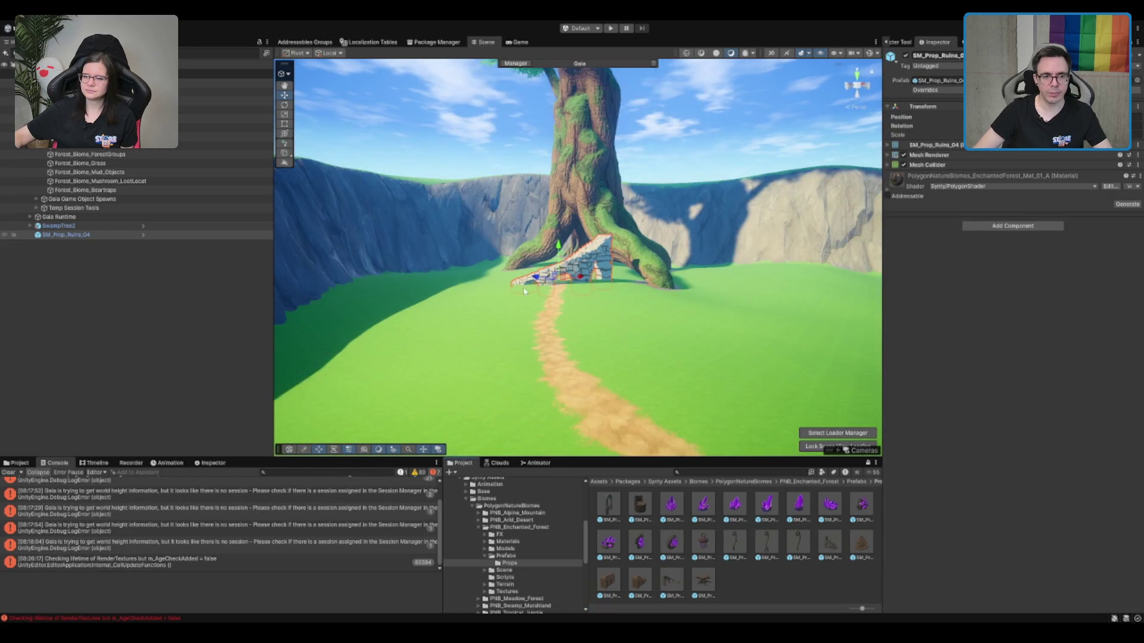
{"action": "key", "text": "e"}
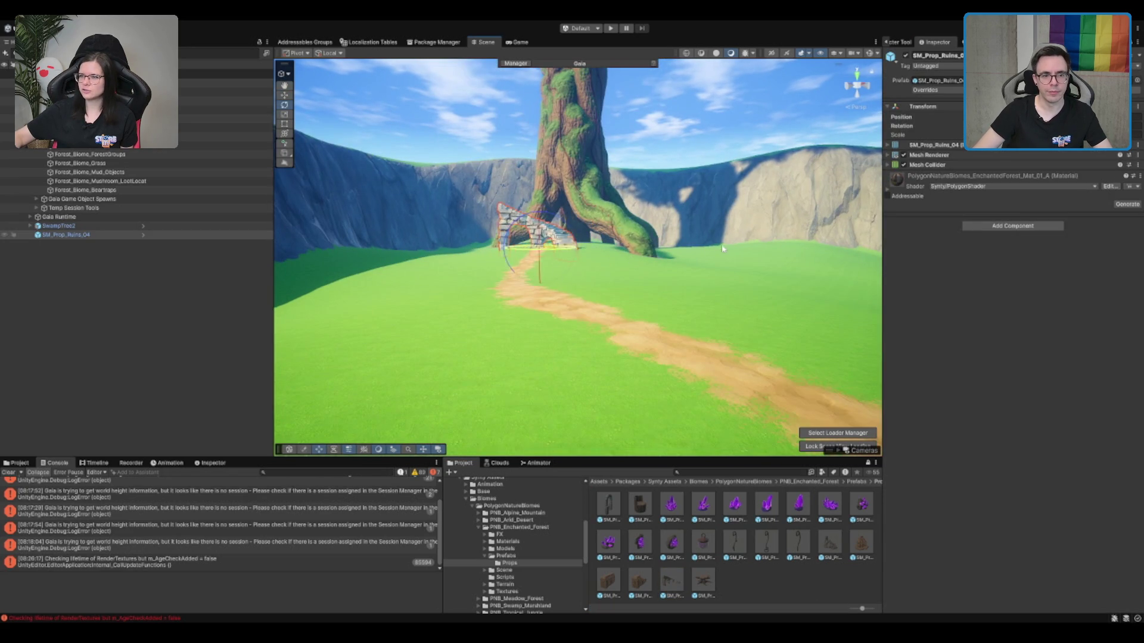
{"action": "key", "text": "f"}
{"action": "mouse_move", "coordinate": [591, 239]}
{"action": "left_mouse_down"}
{"action": "mouse_move", "coordinate": [530, 159]}
{"action": "mouse_move", "coordinate": [492, 221]}
{"action": "left_mouse_up"}
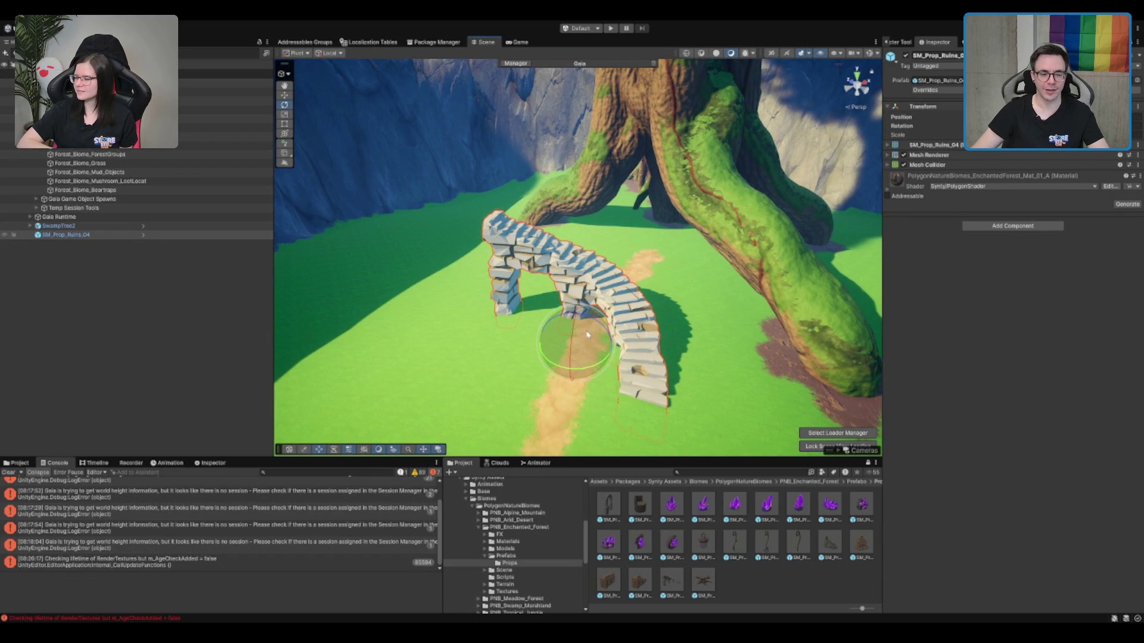
Show the ruins' Mesh Collider wireframe, inspect arch and stairs, then delete SM_Prop_Ruins_04.
{"action": "left_click", "coordinate": [938, 166]}
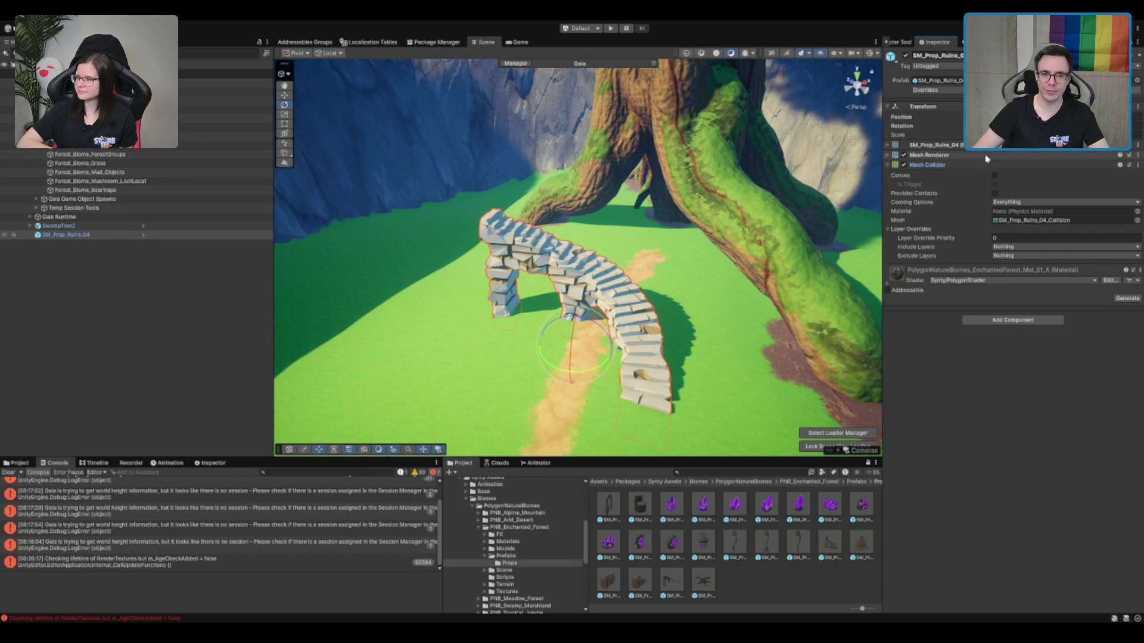
{"action": "left_click", "coordinate": [874, 55]}
{"action": "key", "text": "f"}
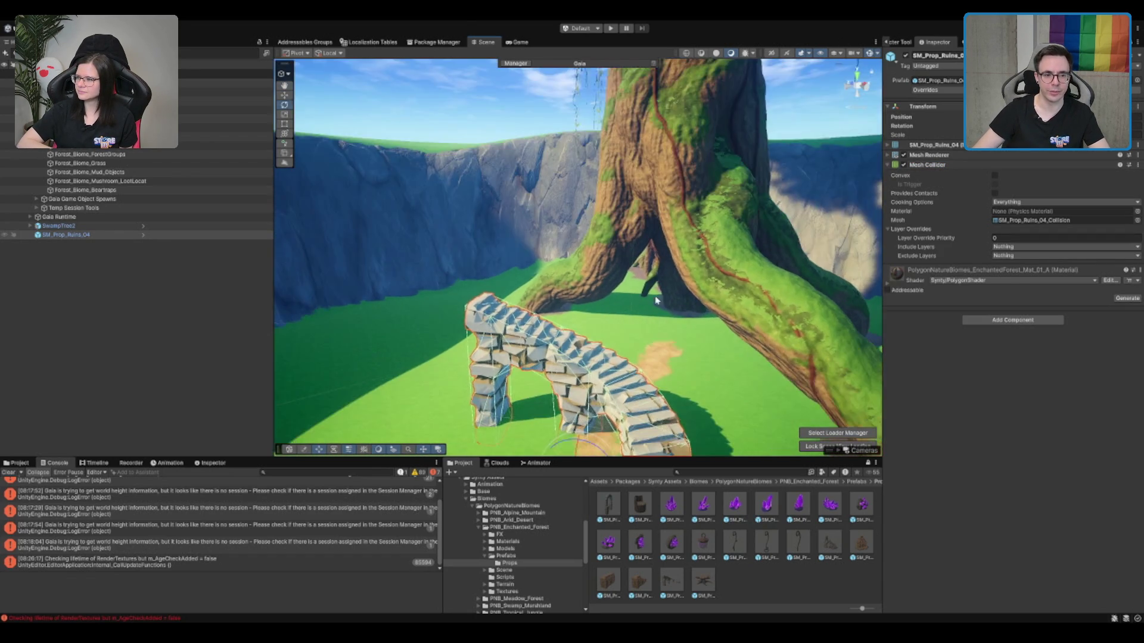
{"action": "scroll", "coordinate": [652, 166], "scroll_direction": "up", "scroll_amount": 5}
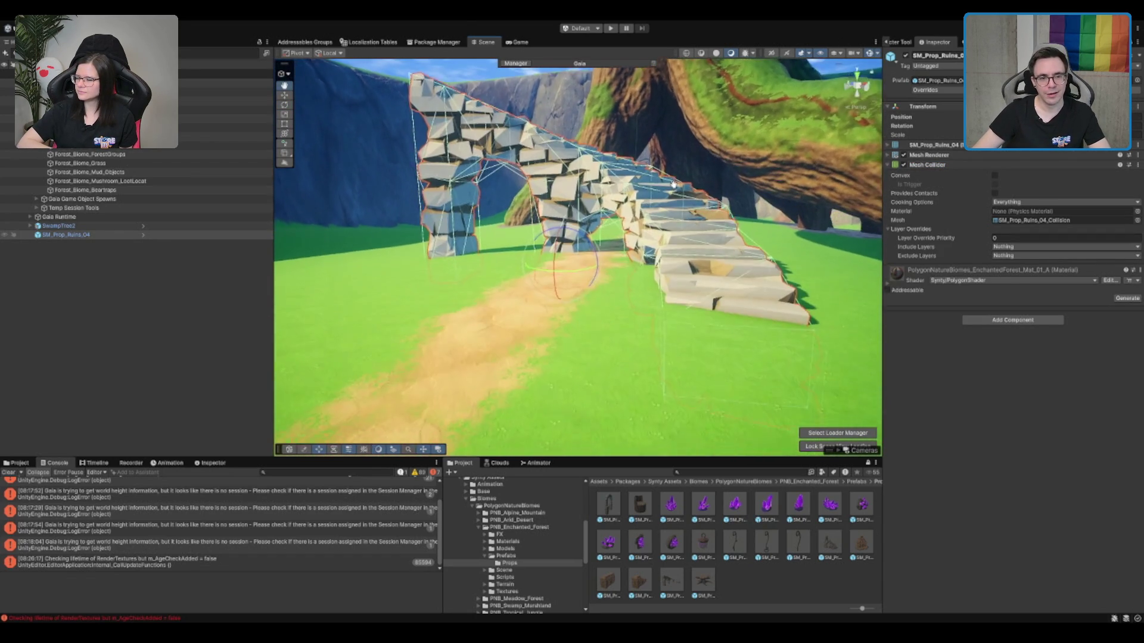
{"action": "mouse_move", "coordinate": [652, 150]}
{"action": "left_mouse_down"}
{"action": "mouse_move", "coordinate": [606, 184]}
{"action": "mouse_move", "coordinate": [597, 269]}
{"action": "mouse_move", "coordinate": [636, 301]}
{"action": "mouse_move", "coordinate": [683, 284]}
{"action": "mouse_move", "coordinate": [596, 371]}
{"action": "left_mouse_up"}
{"action": "key", "text": "Delete"}
{"action": "left_click", "coordinate": [672, 560]}
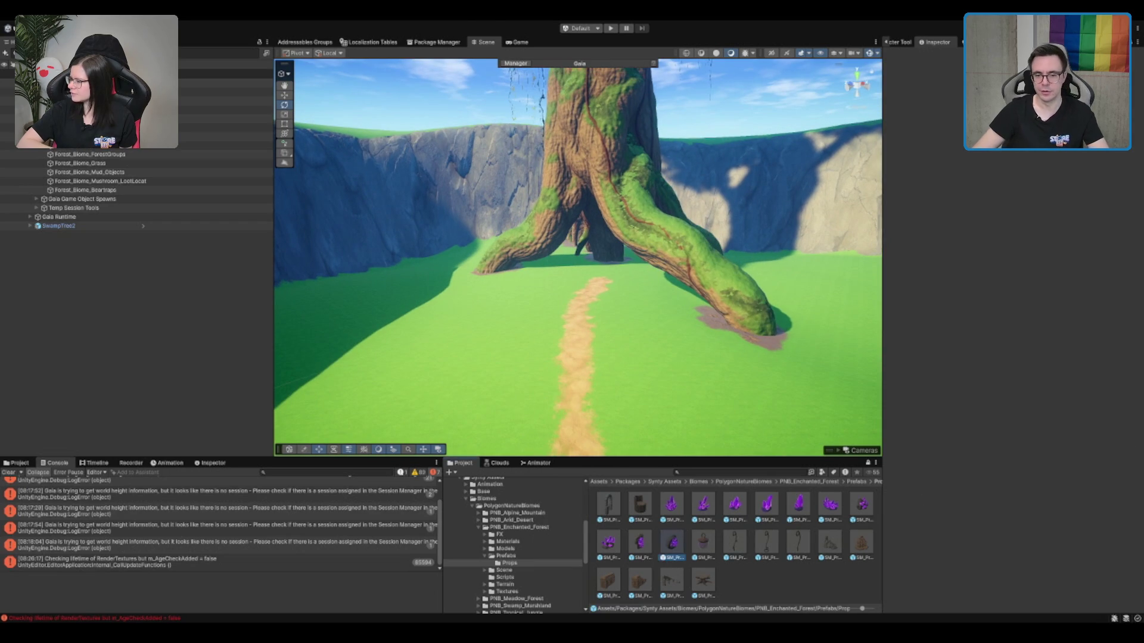
Preview the SM_Prop_Geode_02, SM_Prop_Crystal_05 and SM_Prop_Chair_01 prefabs.
{"action": "left_click", "coordinate": [684, 543]}
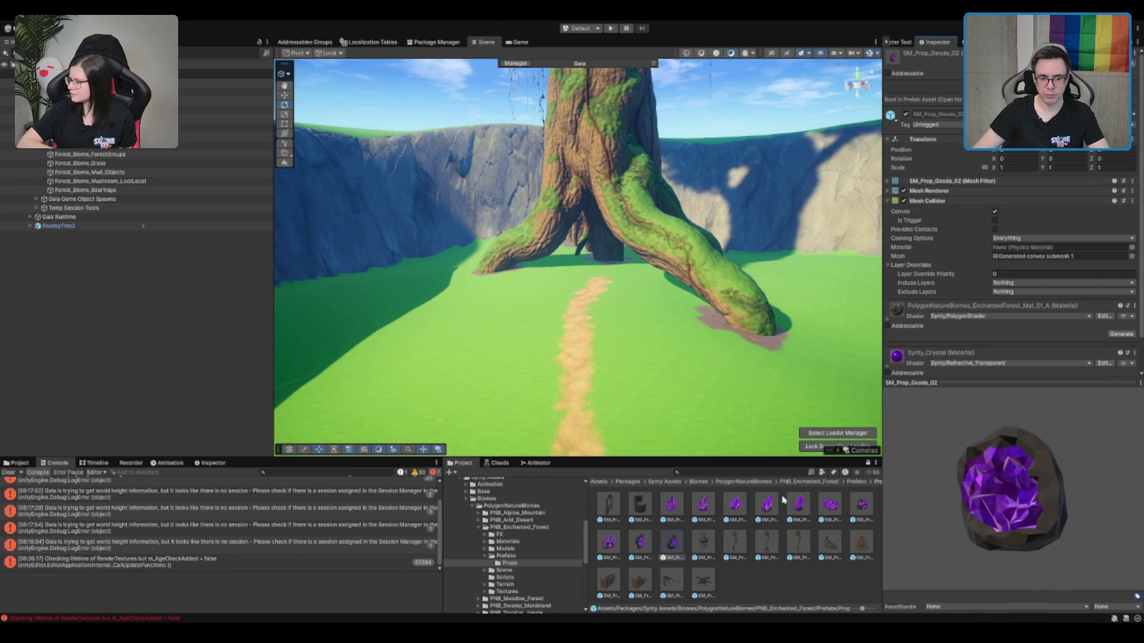
{"action": "left_click", "coordinate": [794, 516]}
{"action": "scroll", "coordinate": [717, 293], "scroll_direction": "down", "scroll_amount": 5}
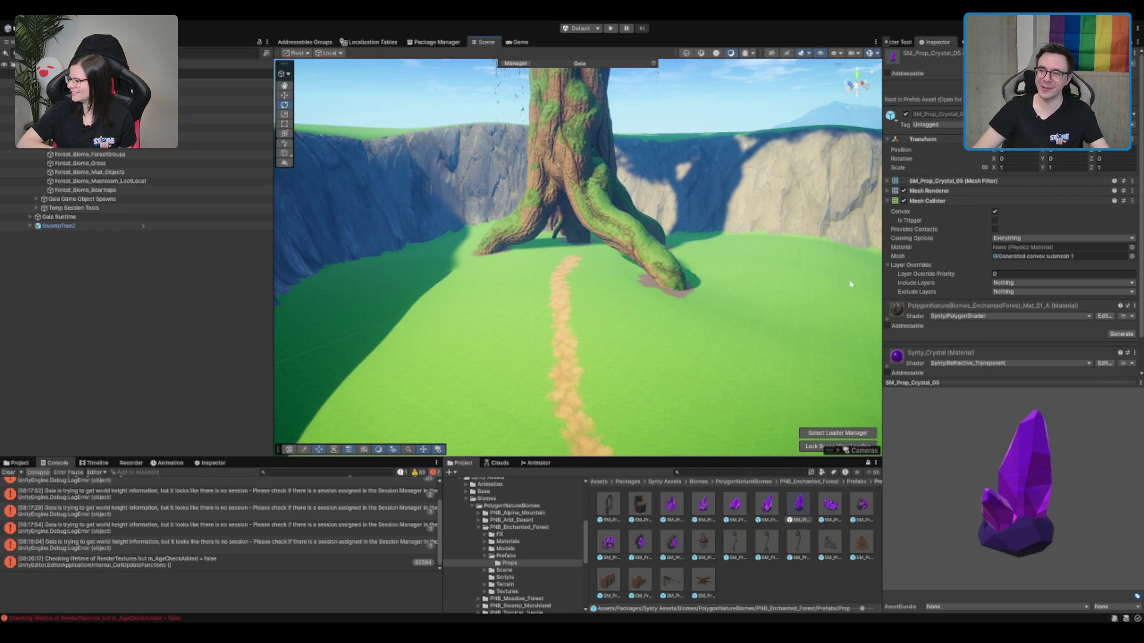
{"action": "scroll", "coordinate": [691, 202], "scroll_direction": "up", "scroll_amount": 5}
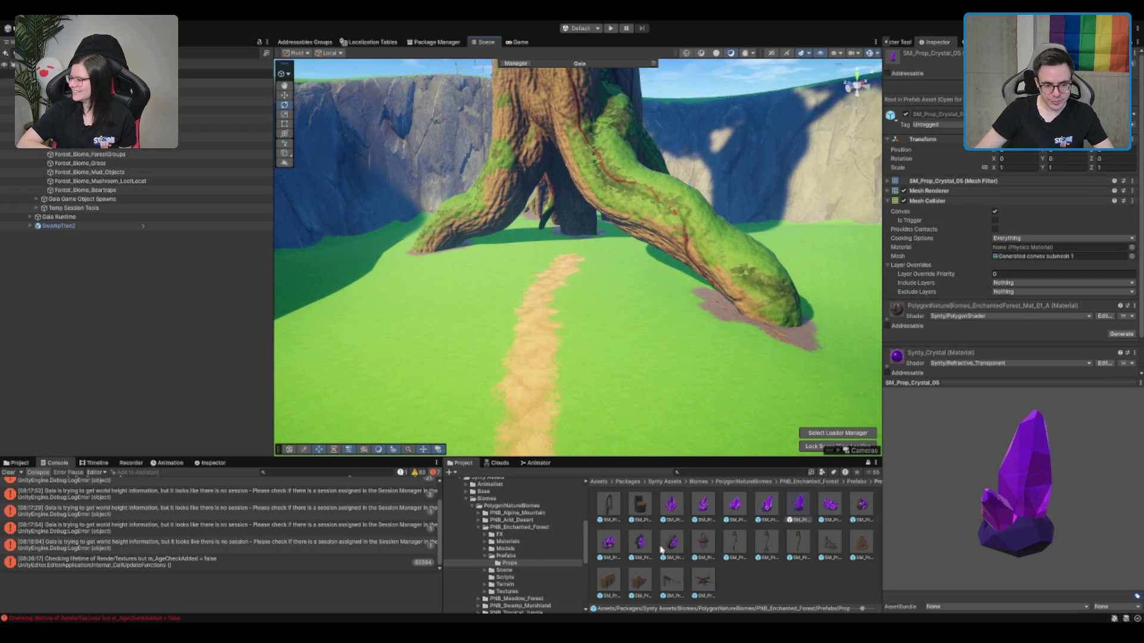
{"action": "left_click", "coordinate": [641, 507]}
Browse the contents of the Prefabs, Scene and Scripts folders.
{"action": "left_click", "coordinate": [525, 556]}
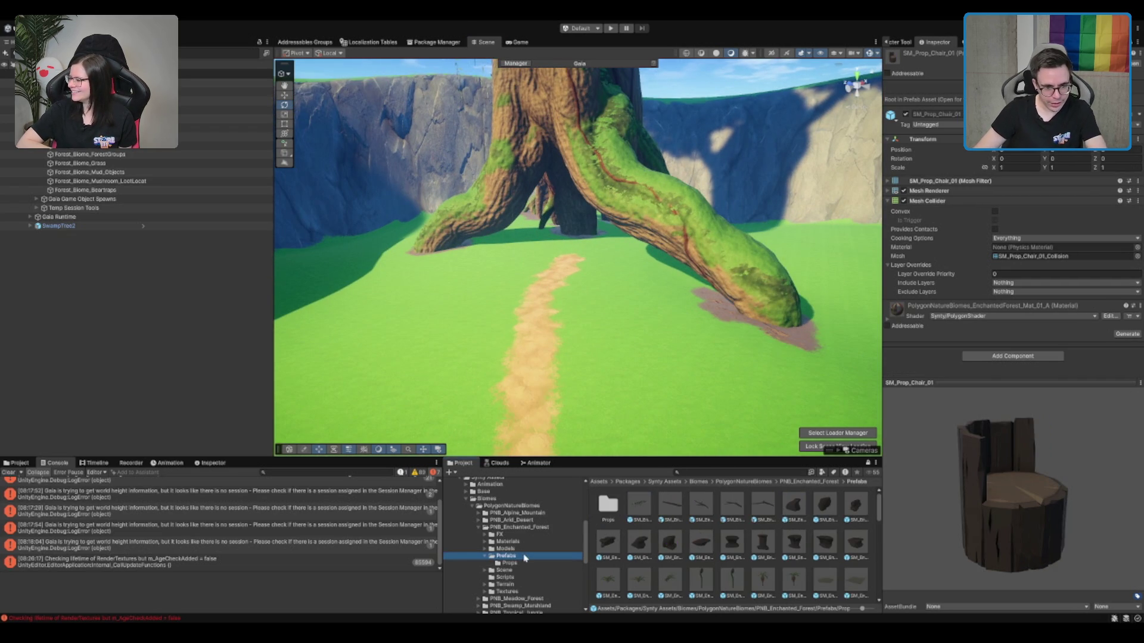
{"action": "scroll", "coordinate": [671, 517], "scroll_direction": "down", "scroll_amount": 5}
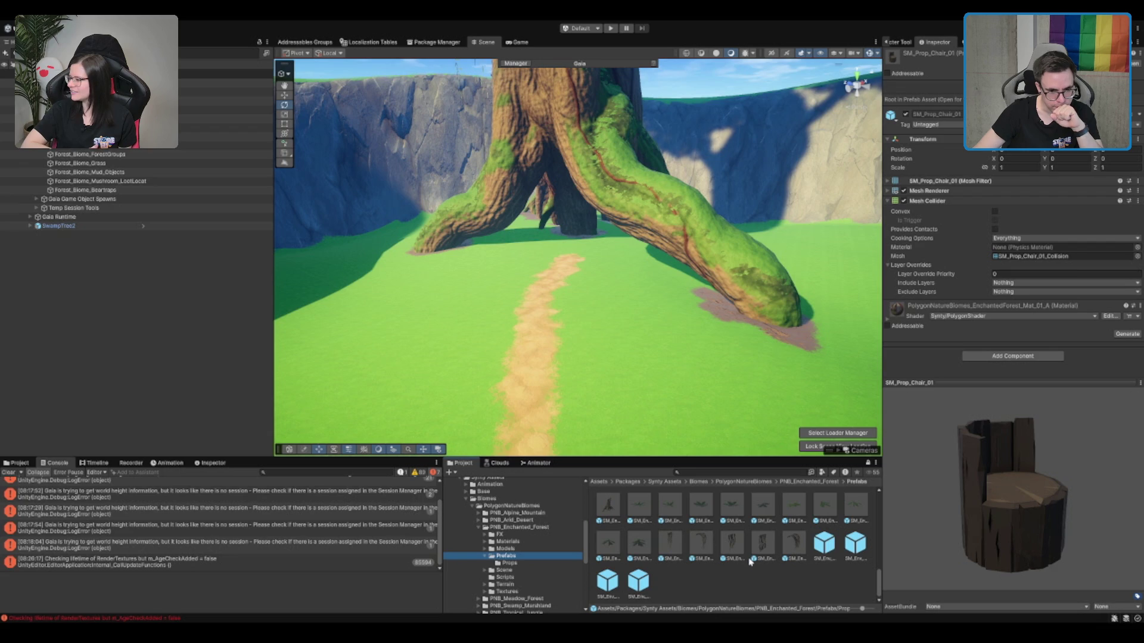
{"action": "left_click", "coordinate": [504, 571]}
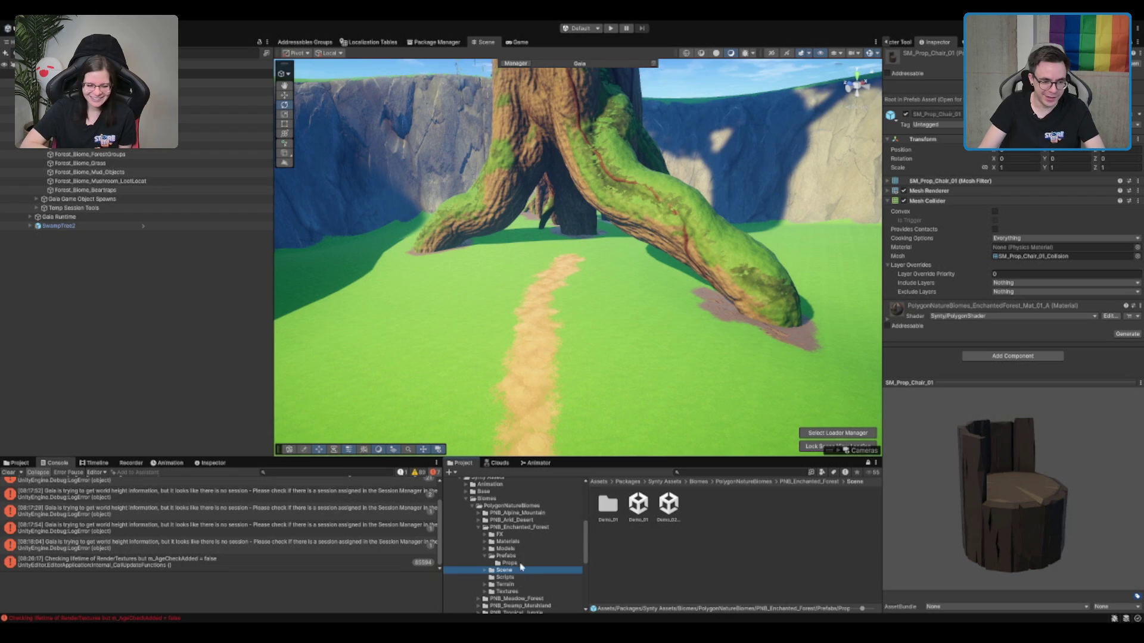
{"action": "left_click", "coordinate": [506, 578]}
Collapse the PNB_Enchanted_Forest and Biomes folders and step into Synty Assets' Animation subfolder.
{"action": "left_click", "coordinate": [532, 528]}
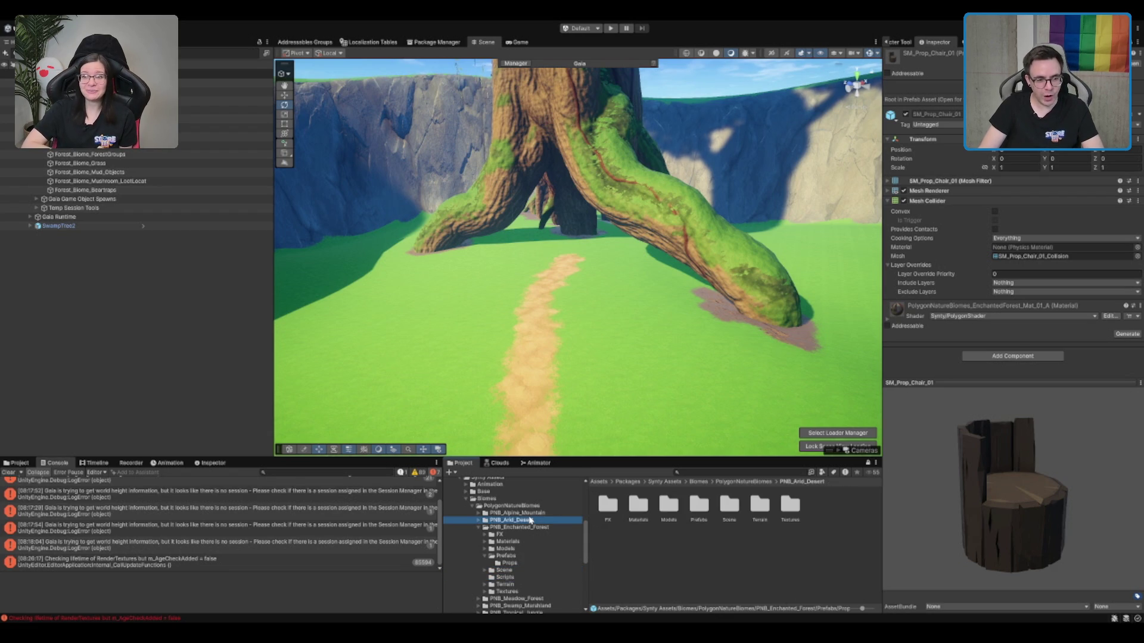
{"action": "key", "text": "Left"}
{"action": "left_click", "coordinate": [535, 506]}
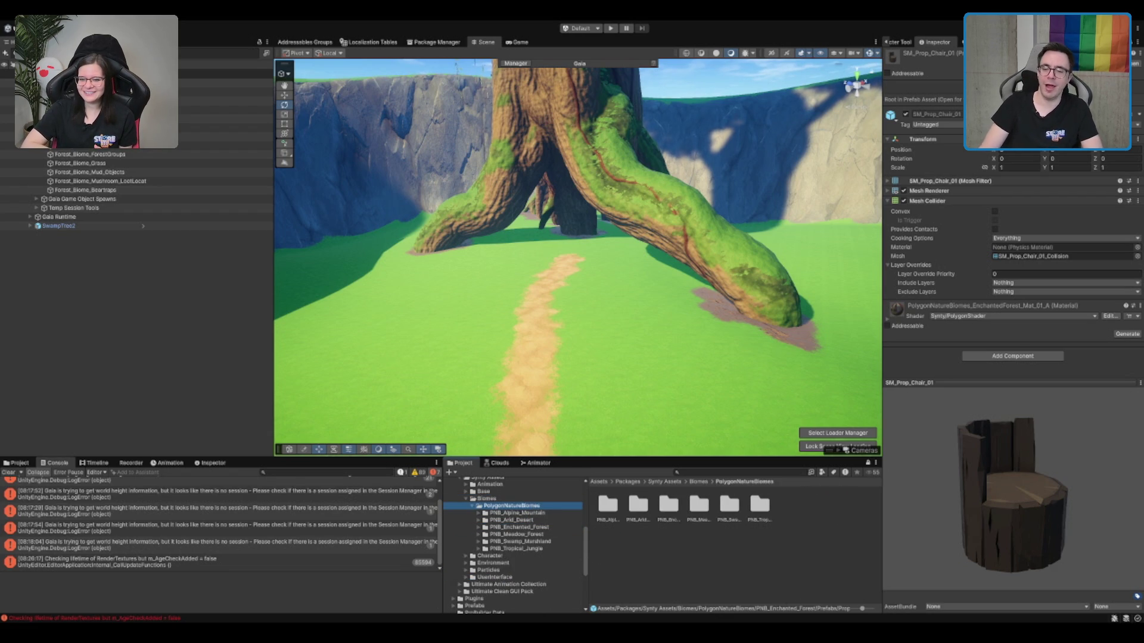
{"action": "left_click", "coordinate": [497, 563]}
{"action": "left_click", "coordinate": [506, 491]}
{"action": "left_click", "coordinate": [510, 498]}
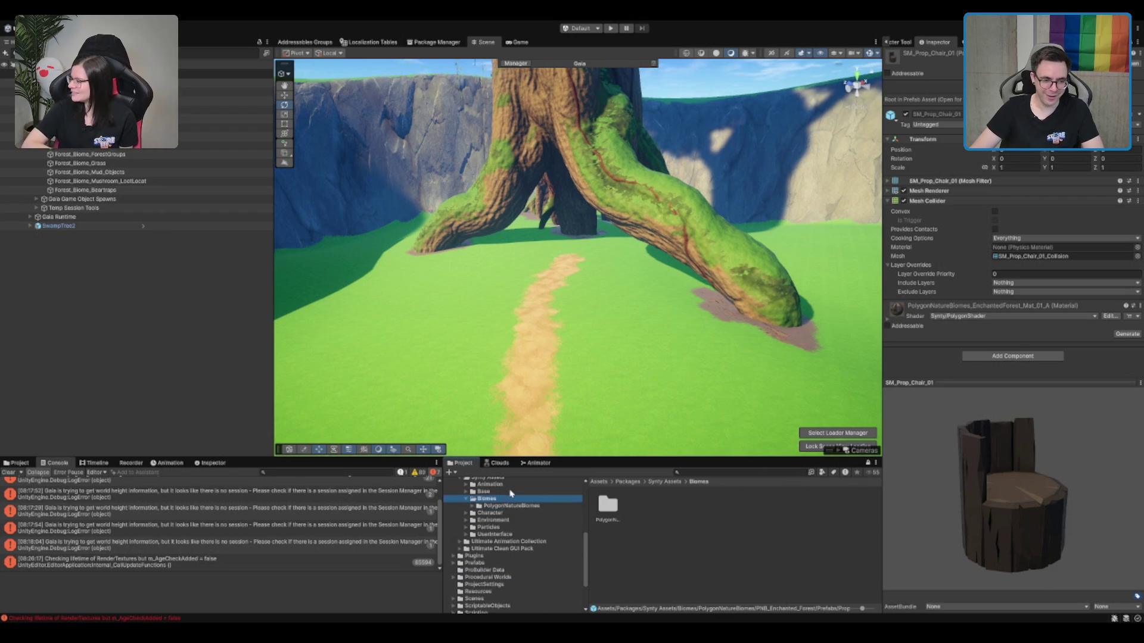
{"action": "scroll", "coordinate": [510, 494], "scroll_direction": "up", "scroll_amount": 3}
{"action": "left_click", "coordinate": [531, 531]}
{"action": "key", "text": "Left"}
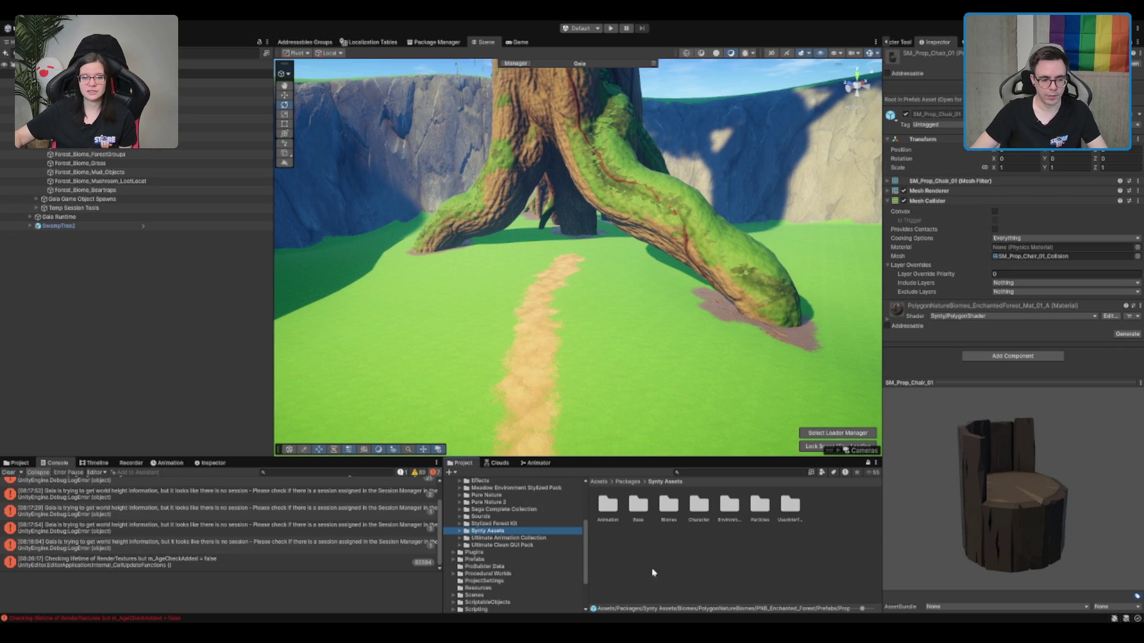
{"action": "left_click", "coordinate": [500, 532]}
{"action": "key", "text": "Right"}
{"action": "key", "text": "Down"}
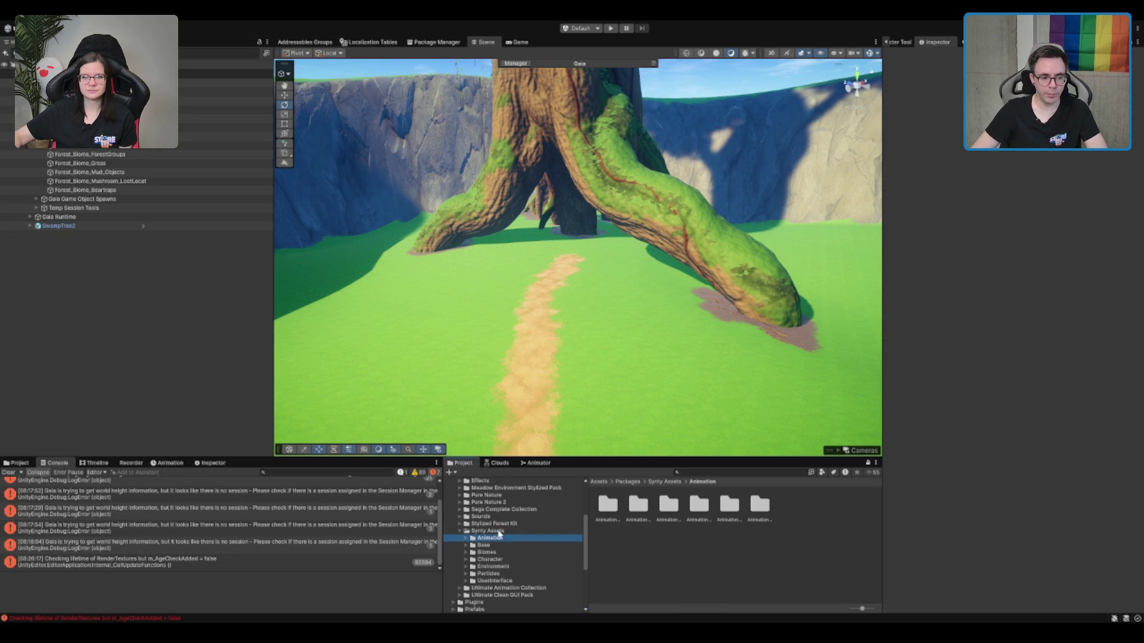
Expand the Environment folder and move down to PolygonAncientEgypt.
{"action": "key", "text": "Down"}
{"action": "key", "text": "Down"}
{"action": "key", "text": "Down"}
{"action": "key", "text": "Right"}
{"action": "key", "text": "Down"}
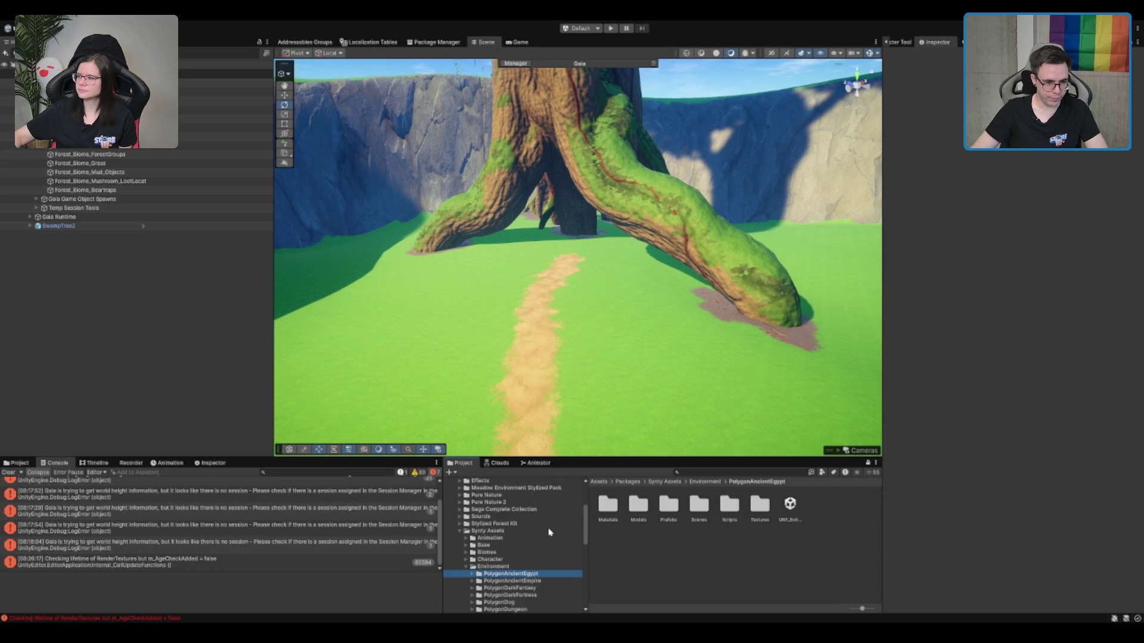
{"action": "scroll", "coordinate": [549, 532], "scroll_direction": "down", "scroll_amount": 3}
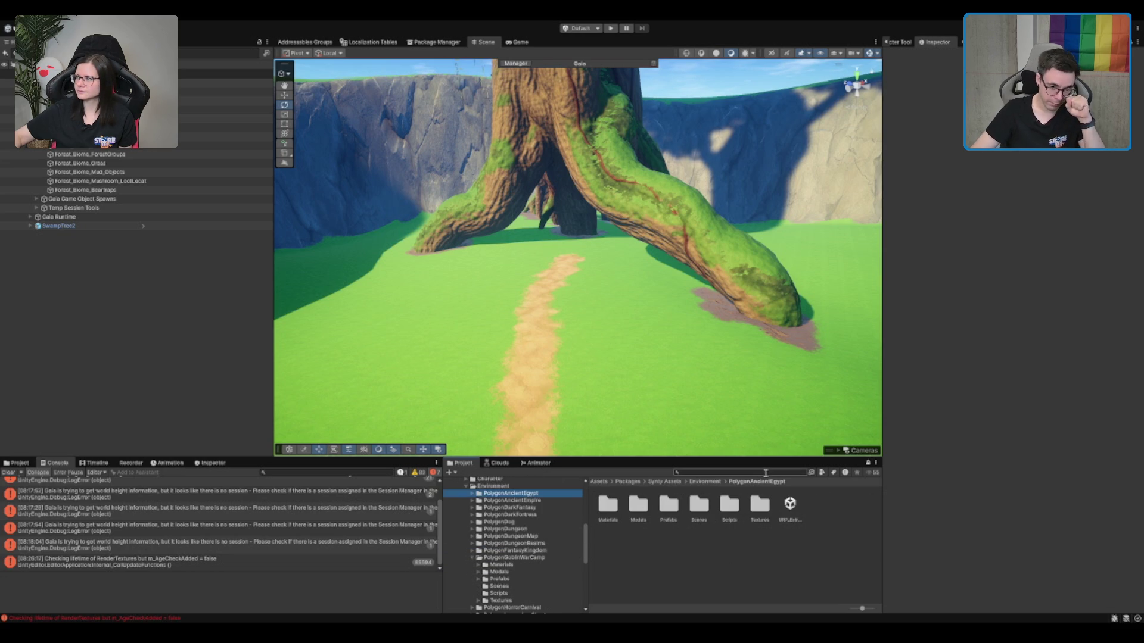
Search 'plank' and place P_Plank_Group_02_Summer on the grass right of the path.
{"action": "type", "text": "plank"}
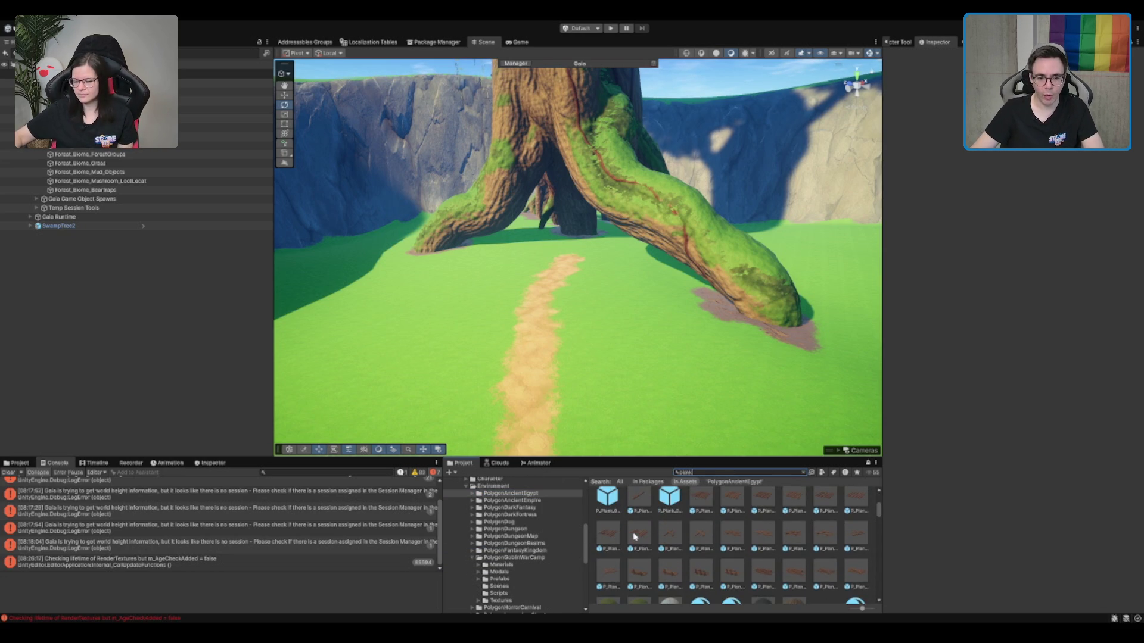
{"action": "left_click", "coordinate": [754, 507]}
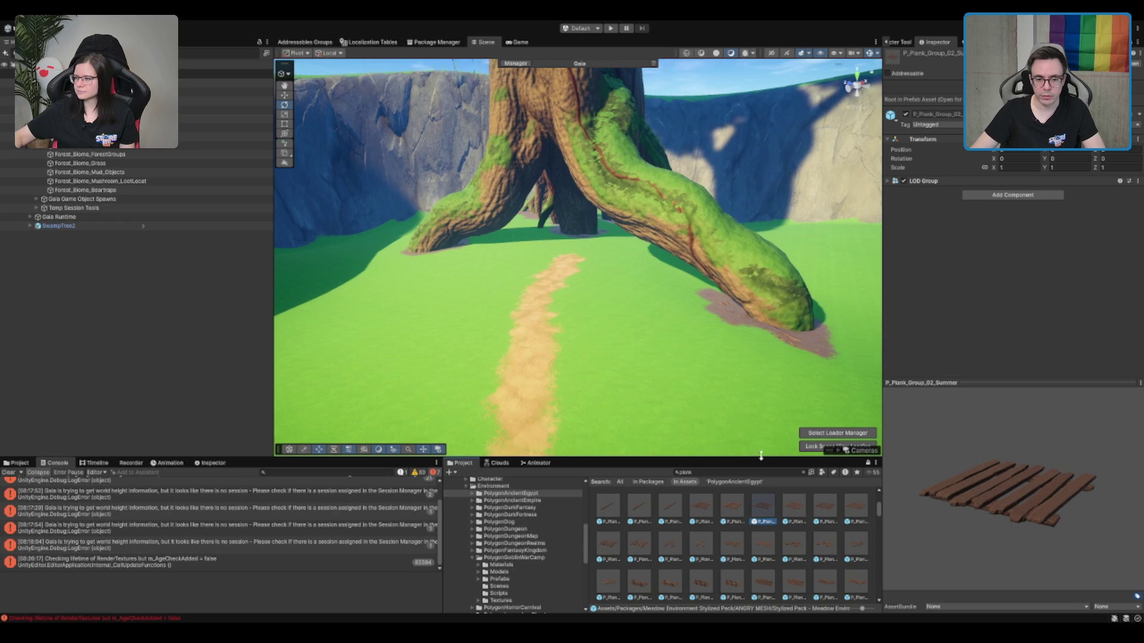
{"action": "left_click_drag", "start_coordinate": [765, 516], "coordinate": [608, 311]}
{"action": "left_click", "coordinate": [758, 524]}
{"action": "scroll", "coordinate": [760, 523], "scroll_direction": "down", "scroll_amount": 5}
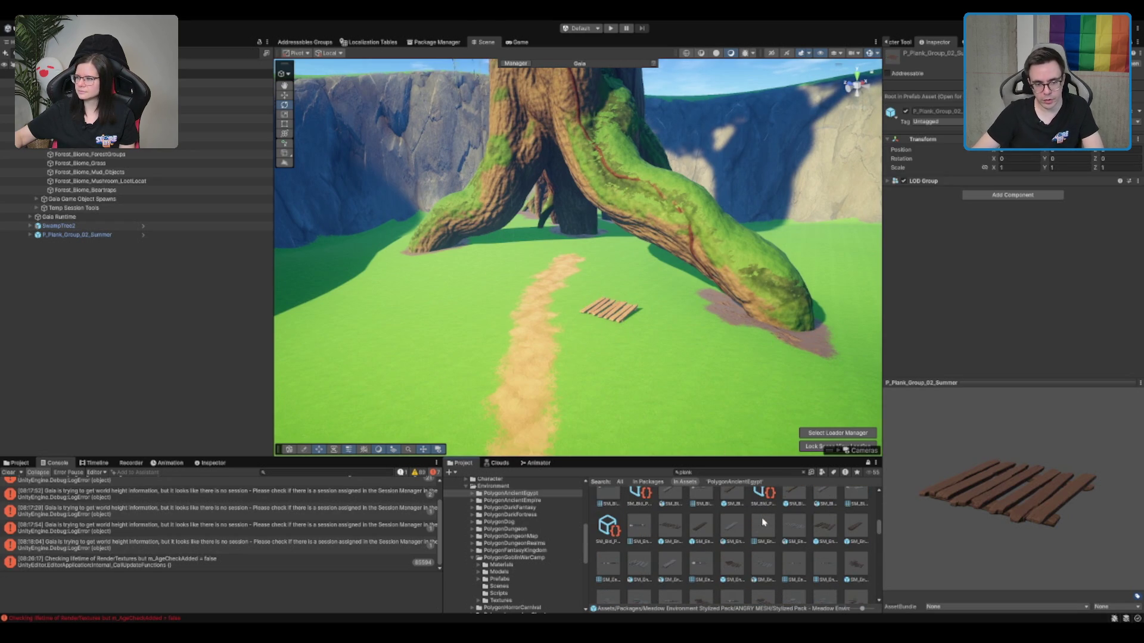
{"action": "scroll", "coordinate": [824, 522], "scroll_direction": "down", "scroll_amount": 4}
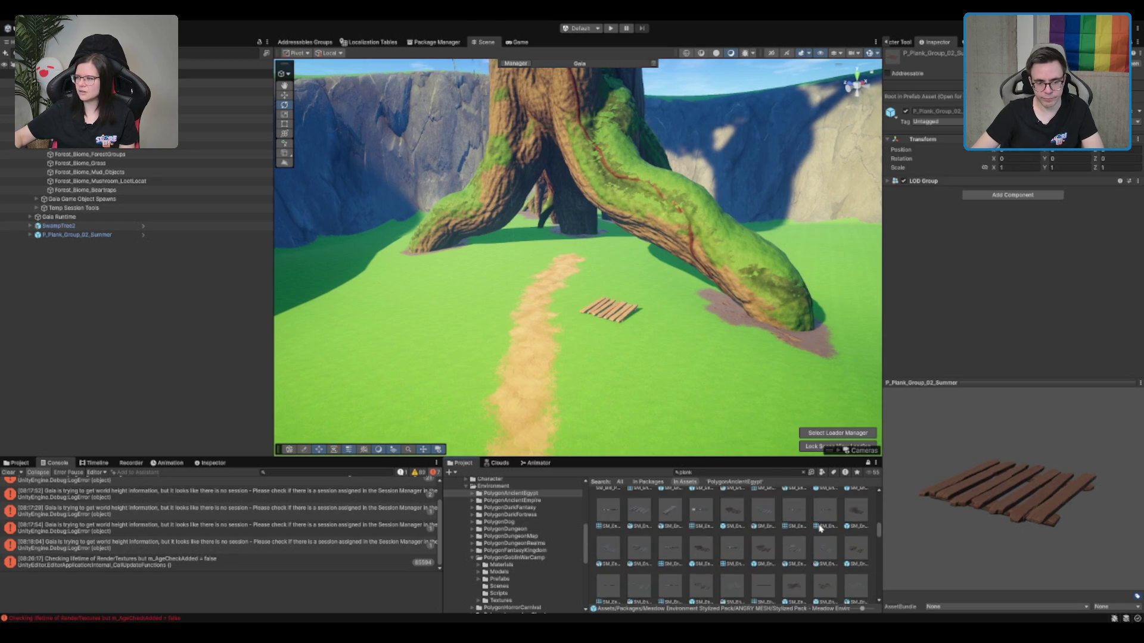
{"action": "scroll", "coordinate": [816, 534], "scroll_direction": "down", "scroll_amount": 3}
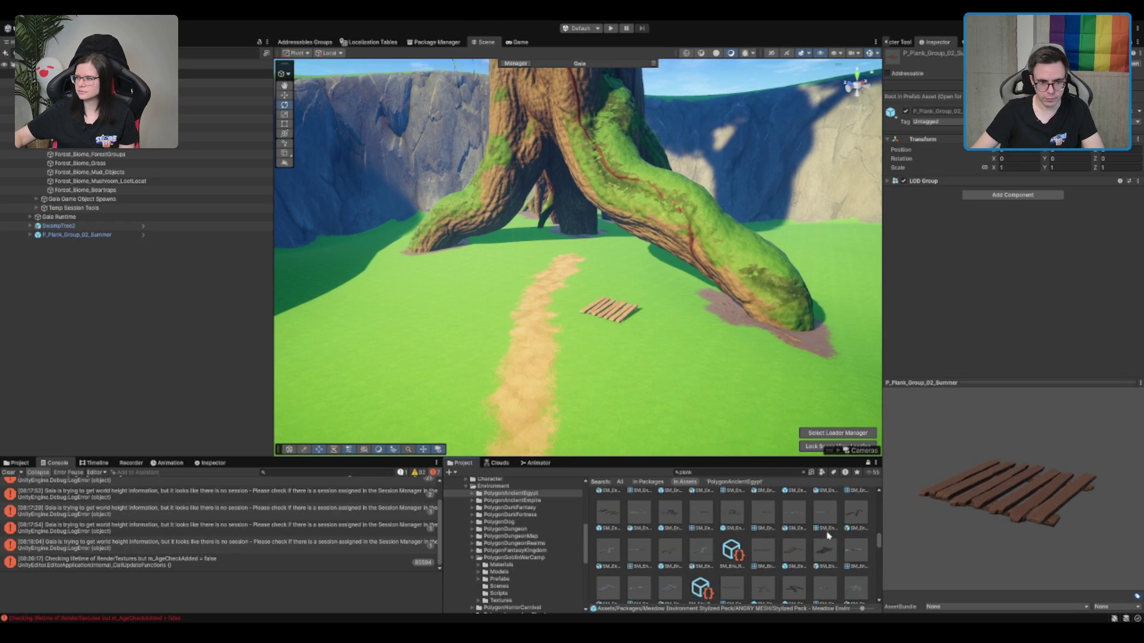
{"action": "scroll", "coordinate": [608, 437], "scroll_direction": "up", "scroll_amount": 6}
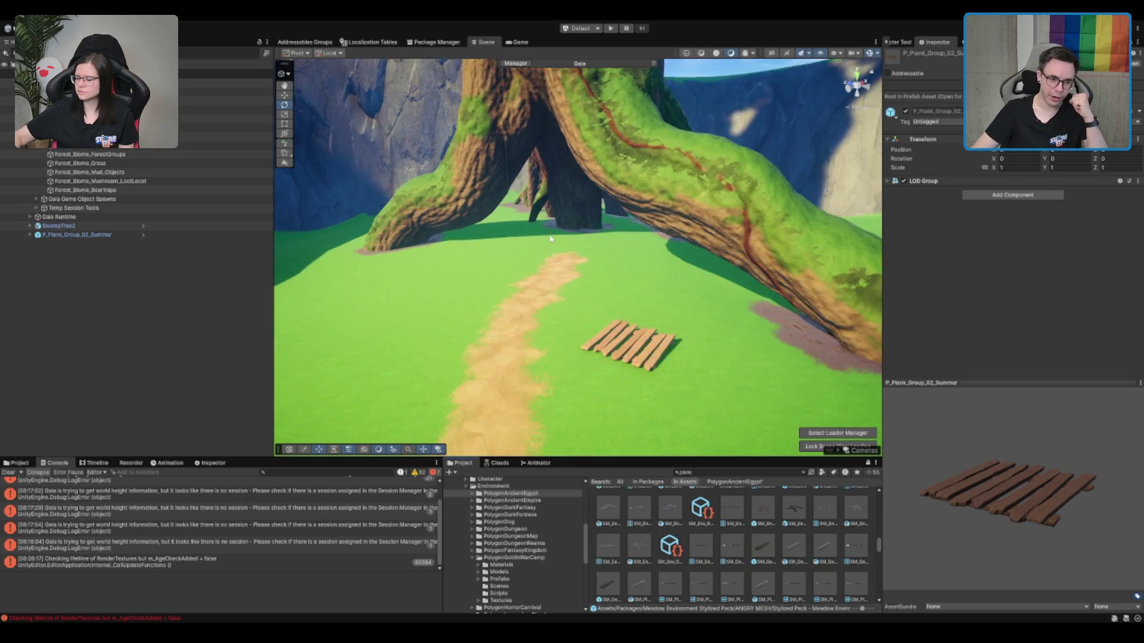
Switch the terrain to Set Height, sample the ground height, and undo a stray raised pillar.
{"action": "left_click", "coordinate": [590, 302]}
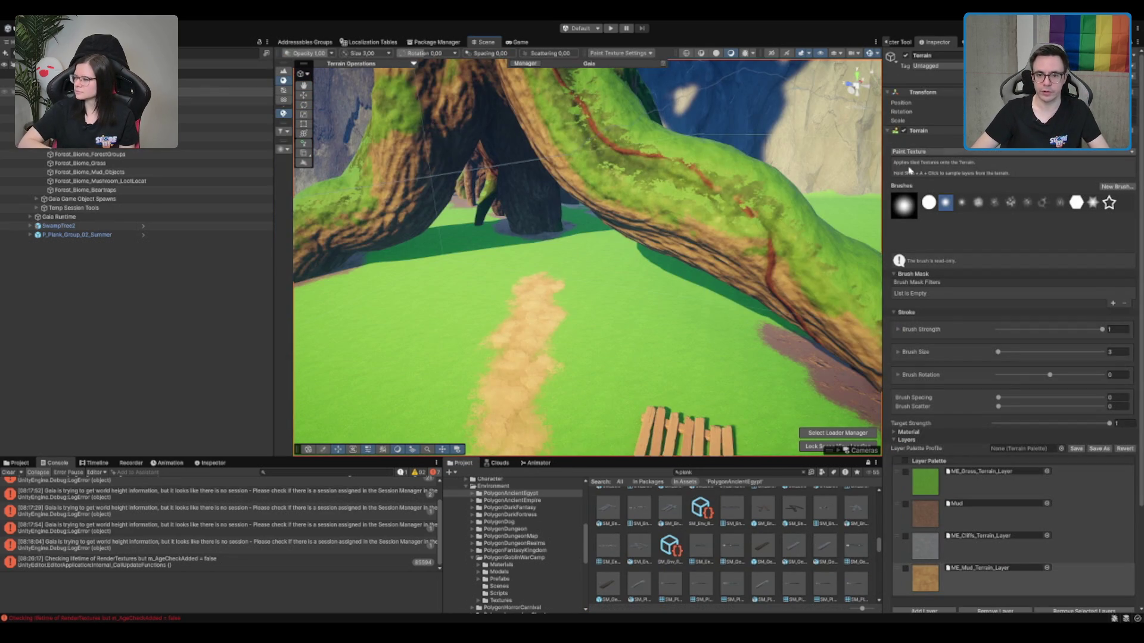
{"action": "left_click", "coordinate": [939, 185]}
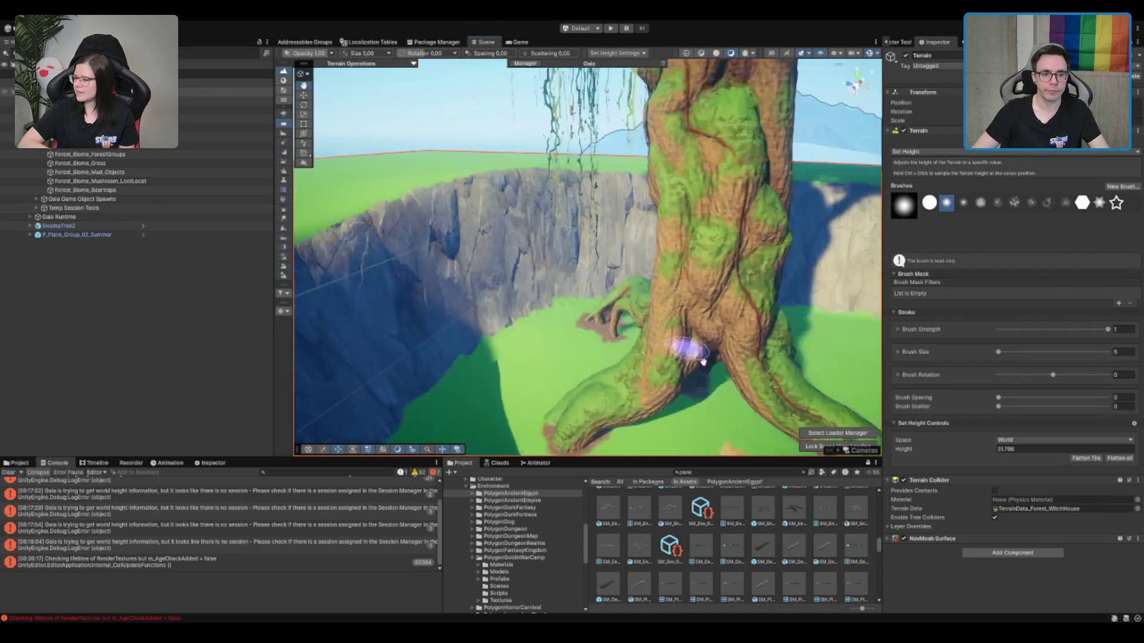
{"action": "left_click", "coordinate": [622, 309], "text": "ctrl"}
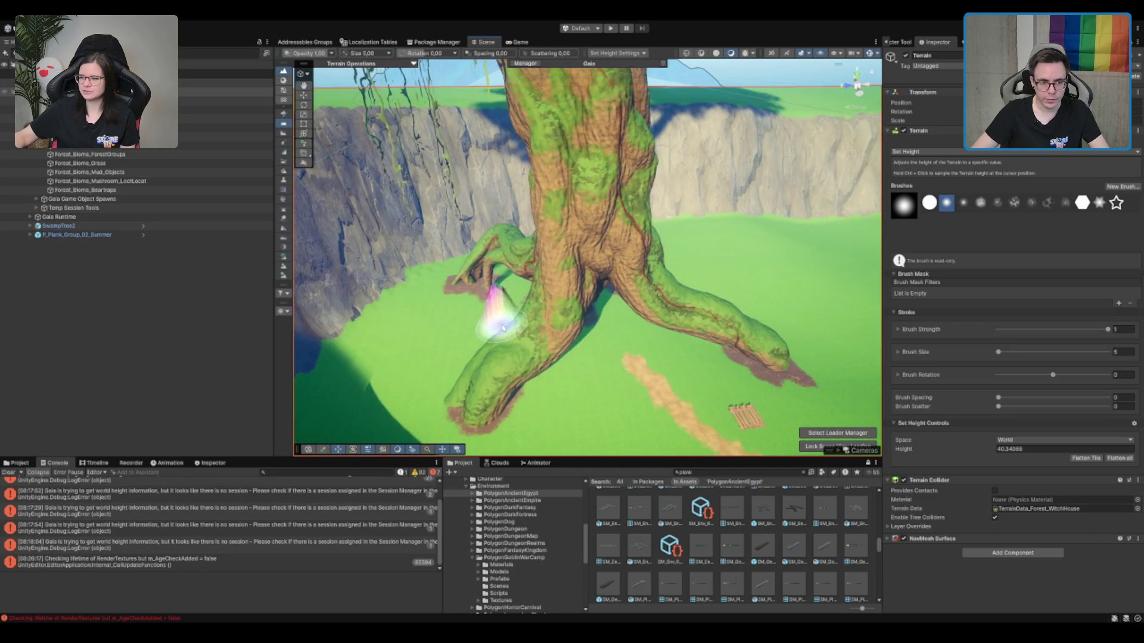
{"action": "left_click", "coordinate": [522, 295]}
{"action": "key", "text": "ctrl+z"}
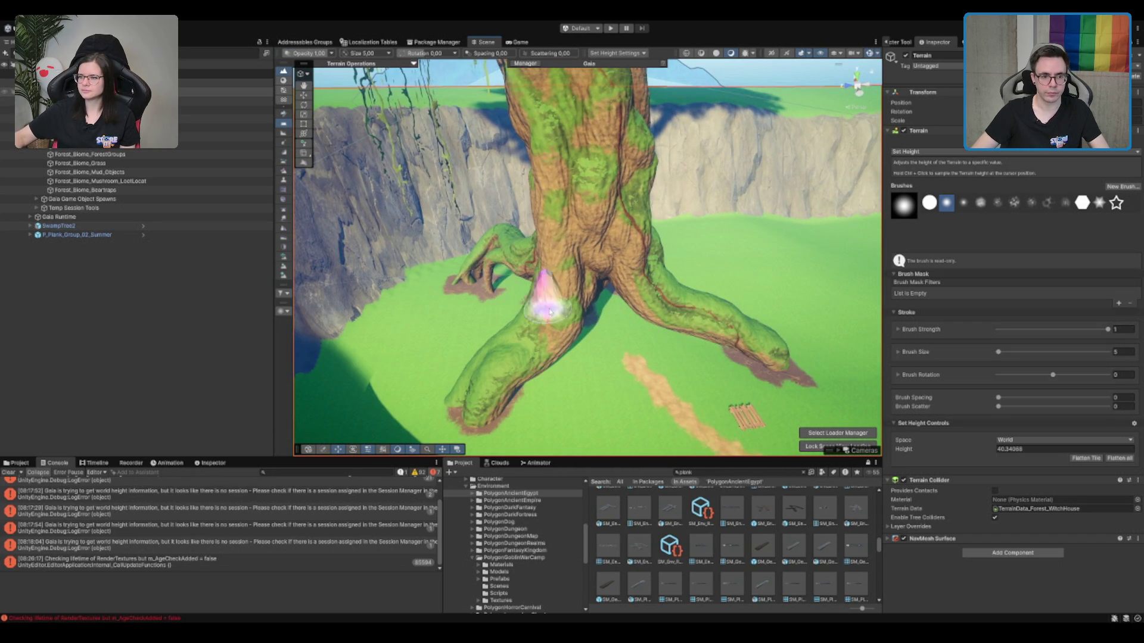
Flatten the roots and the ground between them to the sampled target height.
{"action": "mouse_move", "coordinate": [510, 264]}
{"action": "left_mouse_down"}
{"action": "mouse_move", "coordinate": [485, 248]}
{"action": "mouse_move", "coordinate": [452, 303]}
{"action": "left_mouse_up"}
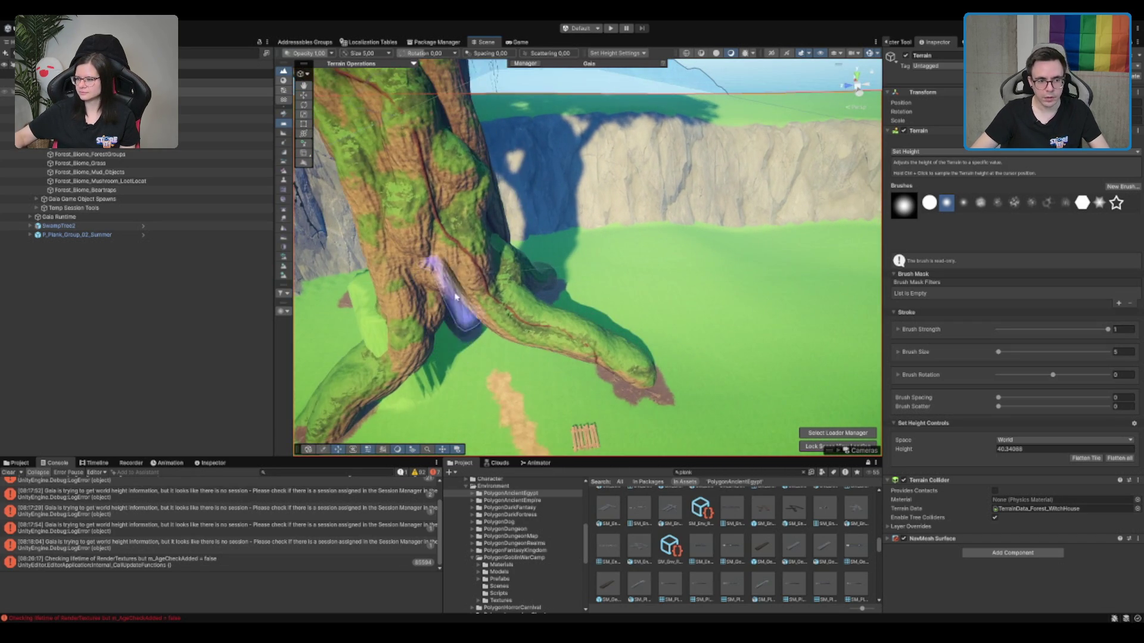
{"action": "mouse_move", "coordinate": [566, 264]}
{"action": "left_mouse_down"}
{"action": "mouse_move", "coordinate": [673, 226]}
{"action": "mouse_move", "coordinate": [655, 212]}
{"action": "mouse_move", "coordinate": [734, 315]}
{"action": "mouse_move", "coordinate": [727, 330]}
{"action": "mouse_move", "coordinate": [704, 248]}
{"action": "mouse_move", "coordinate": [620, 319]}
{"action": "mouse_move", "coordinate": [442, 341]}
{"action": "left_mouse_up"}
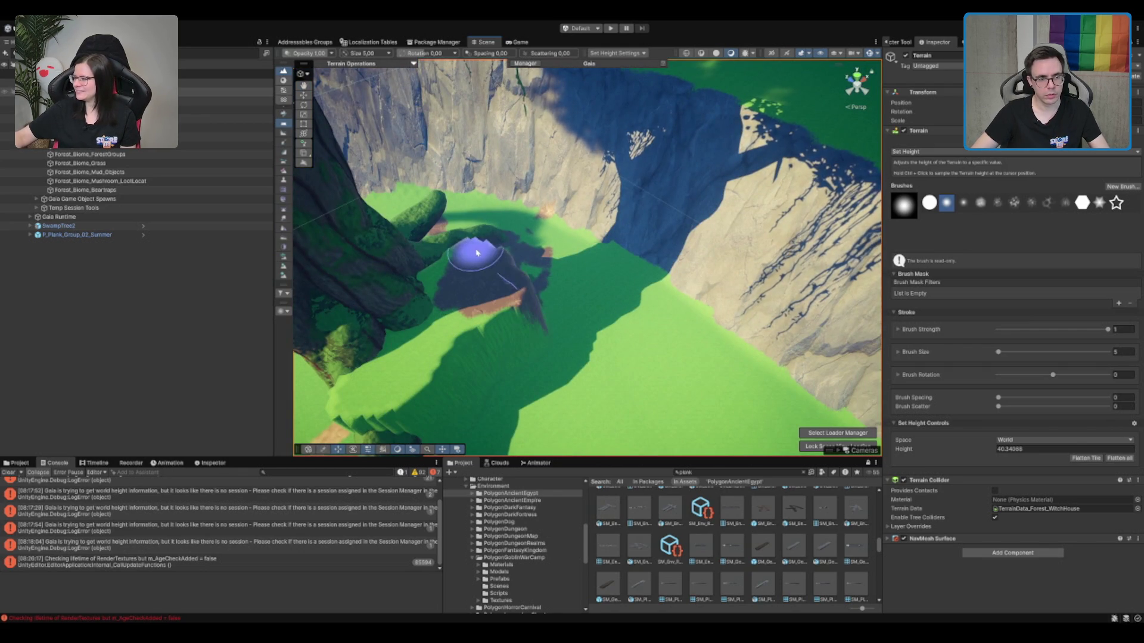
{"action": "mouse_move", "coordinate": [447, 340]}
{"action": "left_mouse_down"}
{"action": "mouse_move", "coordinate": [741, 242]}
{"action": "mouse_move", "coordinate": [613, 255]}
{"action": "mouse_move", "coordinate": [579, 212]}
{"action": "mouse_move", "coordinate": [742, 101]}
{"action": "mouse_move", "coordinate": [632, 158]}
{"action": "mouse_move", "coordinate": [766, 149]}
{"action": "mouse_move", "coordinate": [493, 248]}
{"action": "mouse_move", "coordinate": [626, 229]}
{"action": "mouse_move", "coordinate": [715, 319]}
{"action": "left_mouse_up"}
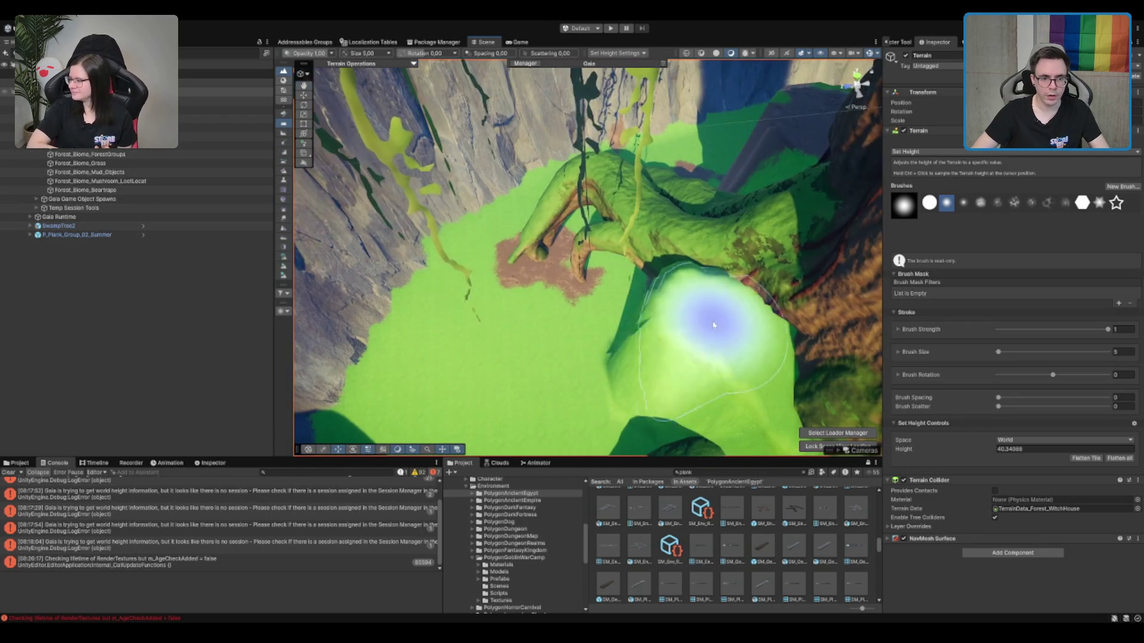
{"action": "mouse_move", "coordinate": [380, 279]}
{"action": "left_mouse_down"}
{"action": "mouse_move", "coordinate": [549, 230]}
{"action": "mouse_move", "coordinate": [490, 383]}
{"action": "mouse_move", "coordinate": [467, 276]}
{"action": "mouse_move", "coordinate": [597, 261]}
{"action": "mouse_move", "coordinate": [544, 244]}
{"action": "mouse_move", "coordinate": [766, 256]}
{"action": "mouse_move", "coordinate": [753, 280]}
{"action": "mouse_move", "coordinate": [706, 205]}
{"action": "left_mouse_up"}
{"action": "mouse_move", "coordinate": [631, 228]}
{"action": "left_mouse_down"}
{"action": "mouse_move", "coordinate": [690, 191]}
{"action": "mouse_move", "coordinate": [581, 280]}
{"action": "mouse_move", "coordinate": [586, 244]}
{"action": "left_mouse_up"}
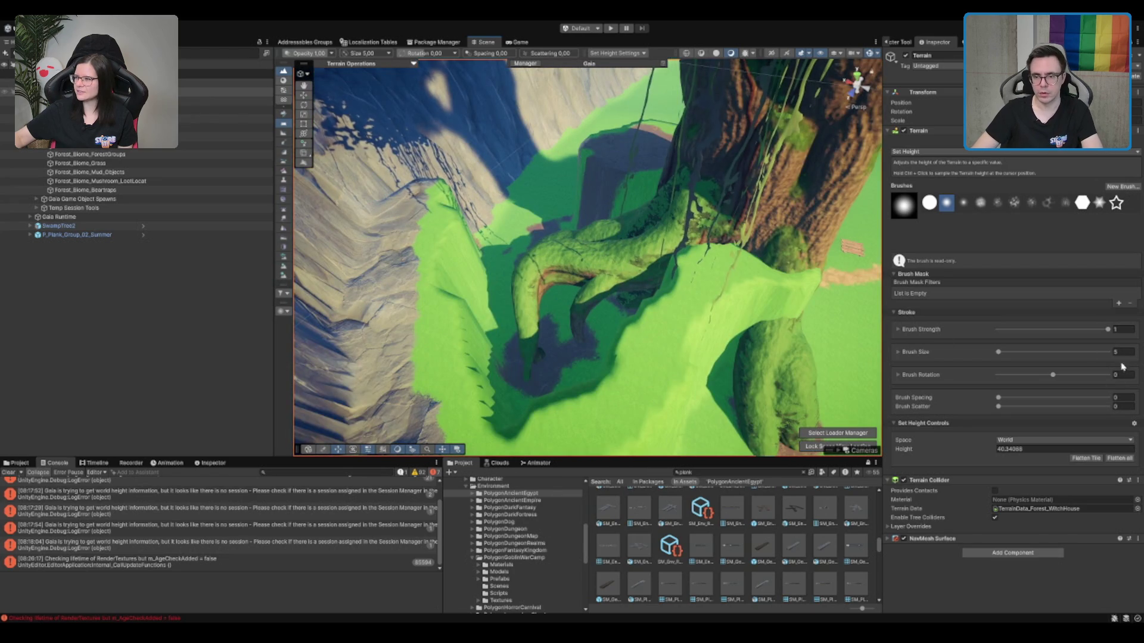
{"action": "mouse_move", "coordinate": [634, 312]}
{"action": "left_mouse_down"}
{"action": "mouse_move", "coordinate": [477, 376]}
{"action": "mouse_move", "coordinate": [572, 291]}
{"action": "left_mouse_up"}
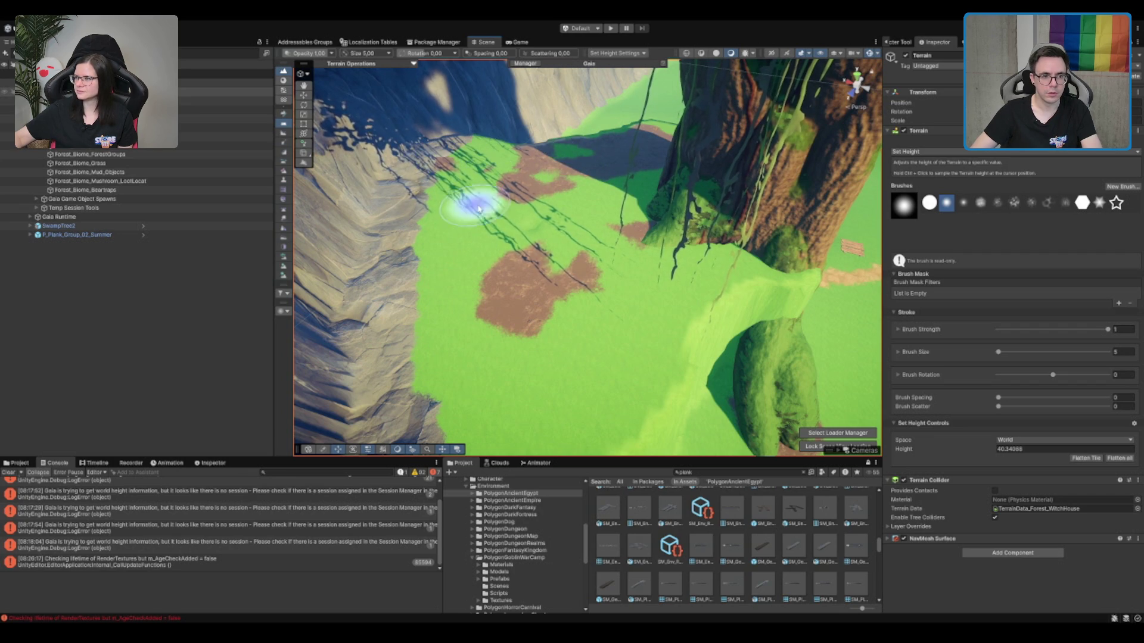
{"action": "left_click_drag", "start_coordinate": [674, 254], "coordinate": [528, 235]}
{"action": "scroll", "coordinate": [528, 235], "scroll_direction": "up", "scroll_amount": 5}
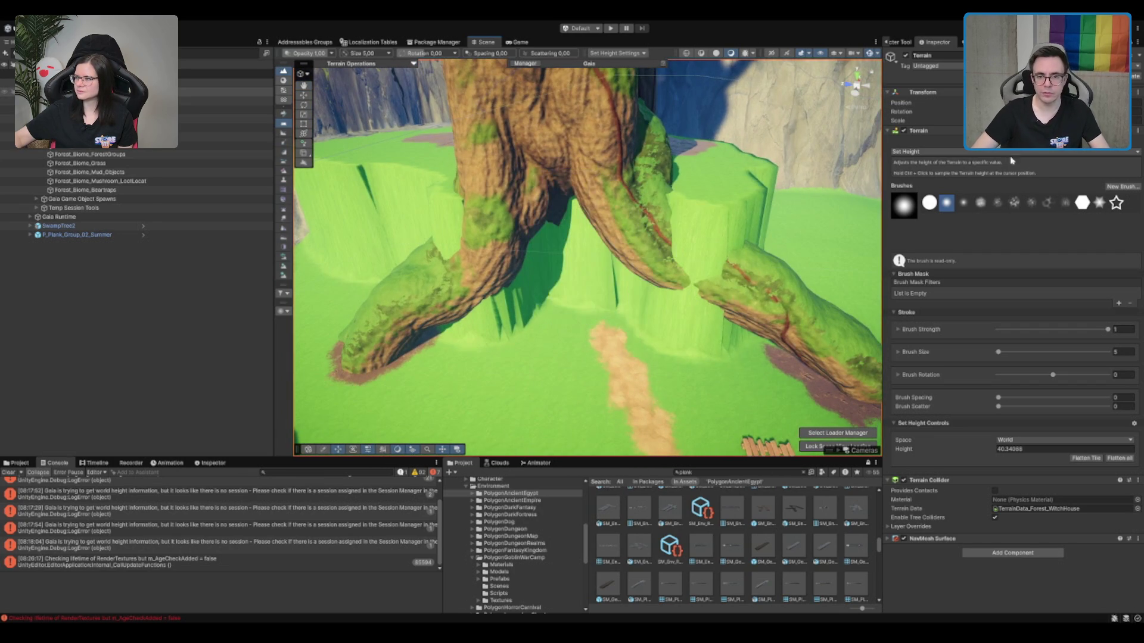
{"action": "mouse_move", "coordinate": [574, 319]}
{"action": "left_mouse_down"}
{"action": "mouse_move", "coordinate": [588, 332]}
{"action": "mouse_move", "coordinate": [607, 311]}
{"action": "mouse_move", "coordinate": [630, 327]}
{"action": "mouse_move", "coordinate": [506, 325]}
{"action": "mouse_move", "coordinate": [564, 293]}
{"action": "left_mouse_up"}
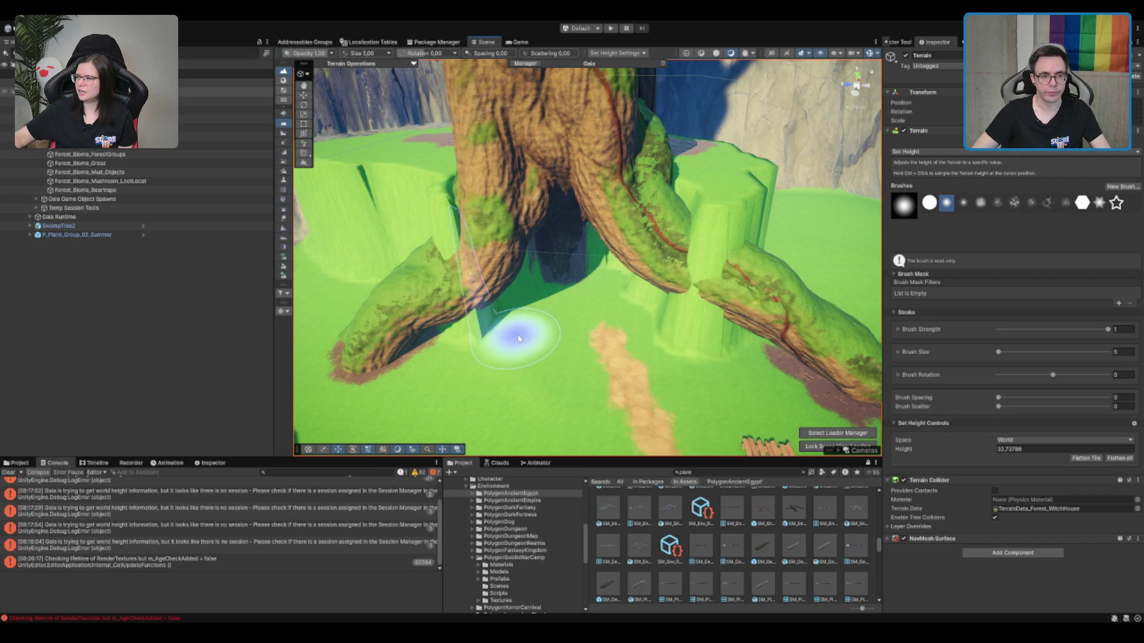
{"action": "mouse_move", "coordinate": [517, 338]}
{"action": "left_mouse_down"}
{"action": "mouse_move", "coordinate": [620, 422]}
{"action": "mouse_move", "coordinate": [596, 391]}
{"action": "left_mouse_up"}
{"action": "mouse_move", "coordinate": [655, 357]}
{"action": "left_mouse_down"}
{"action": "mouse_move", "coordinate": [600, 370]}
{"action": "mouse_move", "coordinate": [600, 324]}
{"action": "mouse_move", "coordinate": [766, 345]}
{"action": "mouse_move", "coordinate": [468, 324]}
{"action": "left_mouse_up"}
{"action": "left_click", "coordinate": [469, 324], "text": "ctrl"}
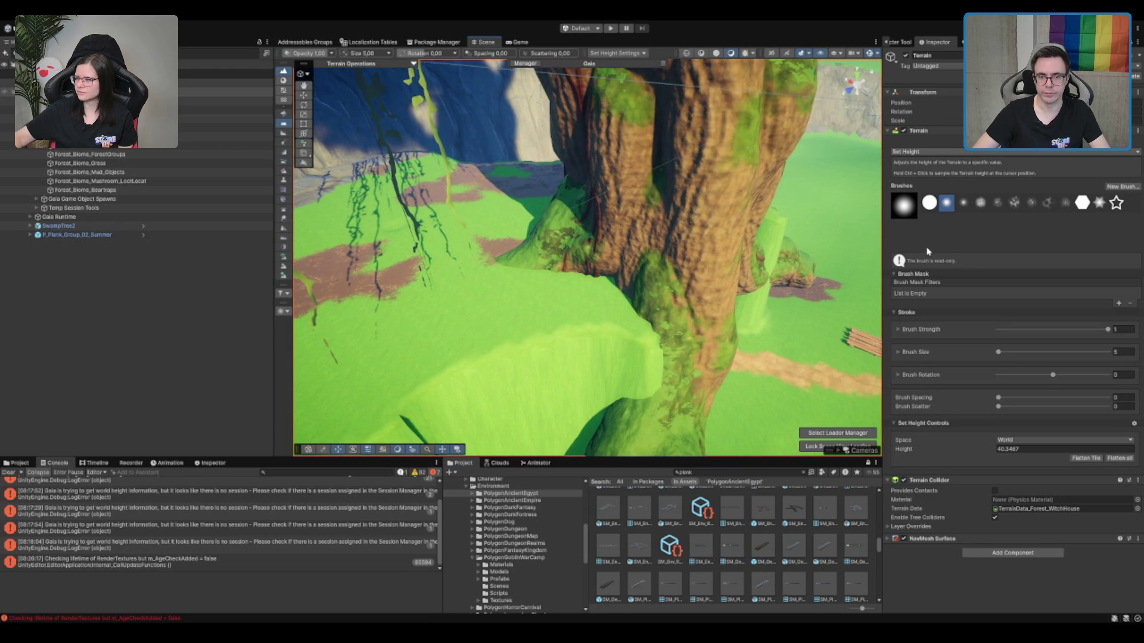
Smooth the terrain height at the tree base and along the root, then stop sculpting.
{"action": "key", "text": "F3"}
{"action": "mouse_move", "coordinate": [503, 301]}
{"action": "left_mouse_down"}
{"action": "mouse_move", "coordinate": [587, 255]}
{"action": "mouse_move", "coordinate": [779, 306]}
{"action": "mouse_move", "coordinate": [572, 284]}
{"action": "left_mouse_up"}
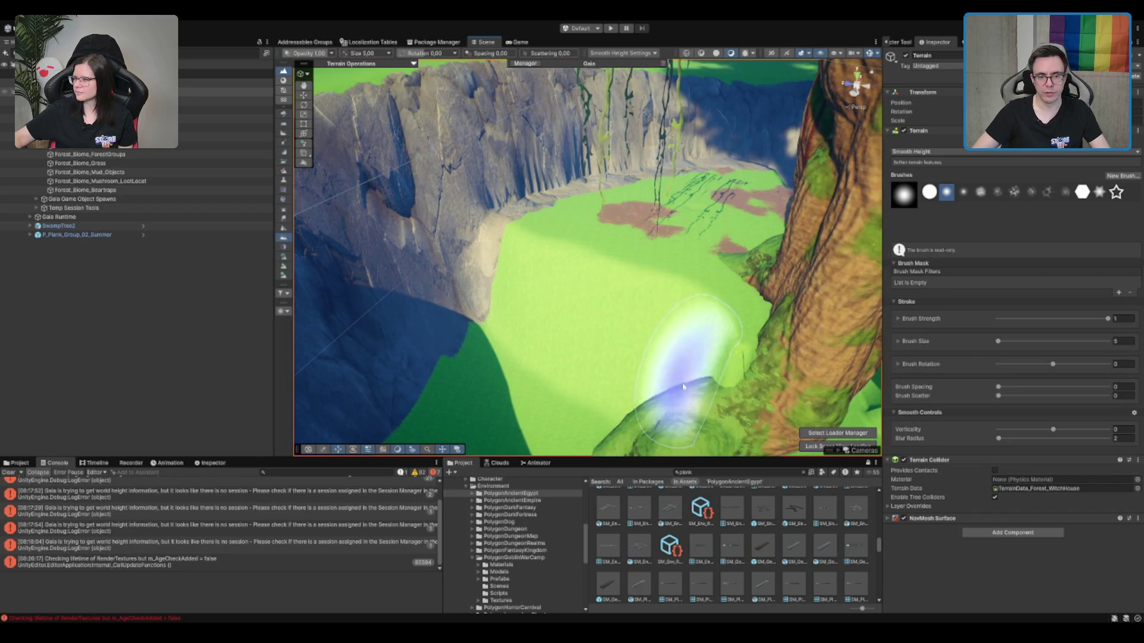
{"action": "mouse_move", "coordinate": [659, 345]}
{"action": "left_mouse_down"}
{"action": "mouse_move", "coordinate": [682, 324]}
{"action": "mouse_move", "coordinate": [760, 345]}
{"action": "mouse_move", "coordinate": [600, 403]}
{"action": "mouse_move", "coordinate": [727, 281]}
{"action": "left_mouse_up"}
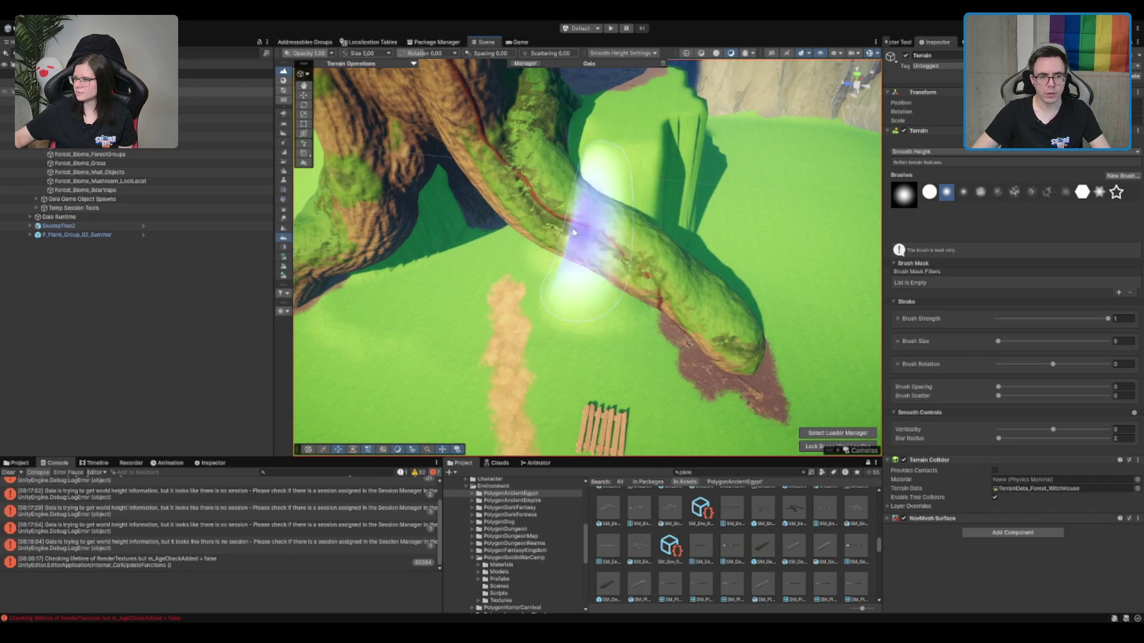
{"action": "mouse_move", "coordinate": [626, 180]}
{"action": "left_mouse_down"}
{"action": "mouse_move", "coordinate": [575, 260]}
{"action": "mouse_move", "coordinate": [689, 167]}
{"action": "left_mouse_up"}
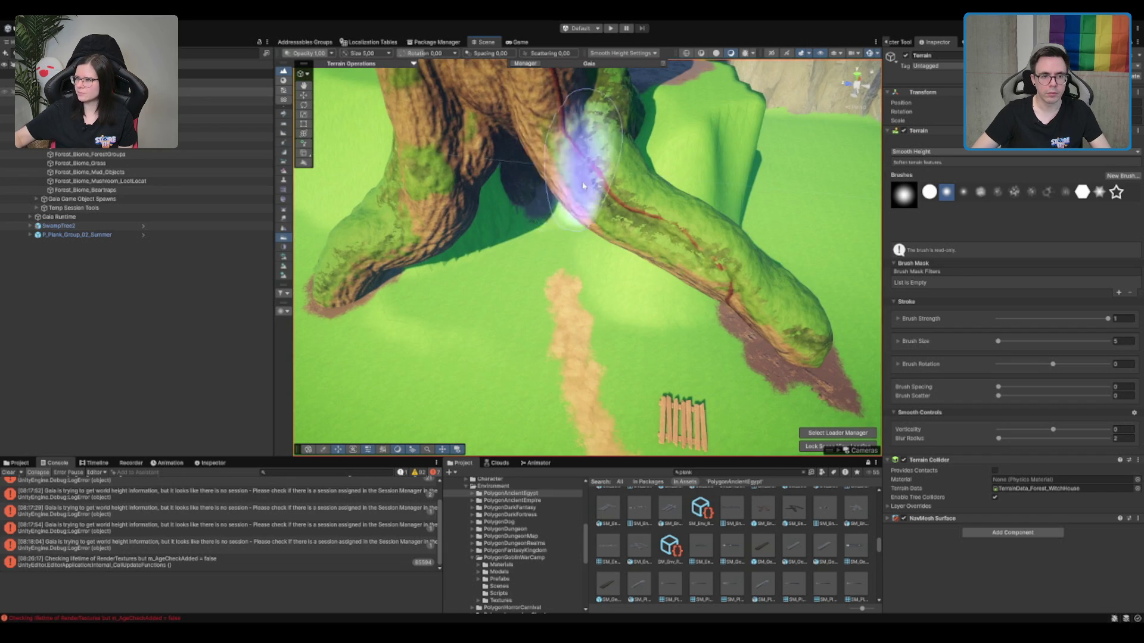
{"action": "mouse_move", "coordinate": [753, 224]}
{"action": "left_mouse_down"}
{"action": "mouse_move", "coordinate": [485, 320]}
{"action": "mouse_move", "coordinate": [561, 307]}
{"action": "mouse_move", "coordinate": [467, 345]}
{"action": "mouse_move", "coordinate": [605, 230]}
{"action": "mouse_move", "coordinate": [529, 294]}
{"action": "mouse_move", "coordinate": [472, 377]}
{"action": "mouse_move", "coordinate": [608, 327]}
{"action": "mouse_move", "coordinate": [700, 344]}
{"action": "mouse_move", "coordinate": [685, 276]}
{"action": "left_mouse_up"}
{"action": "key", "text": "w"}
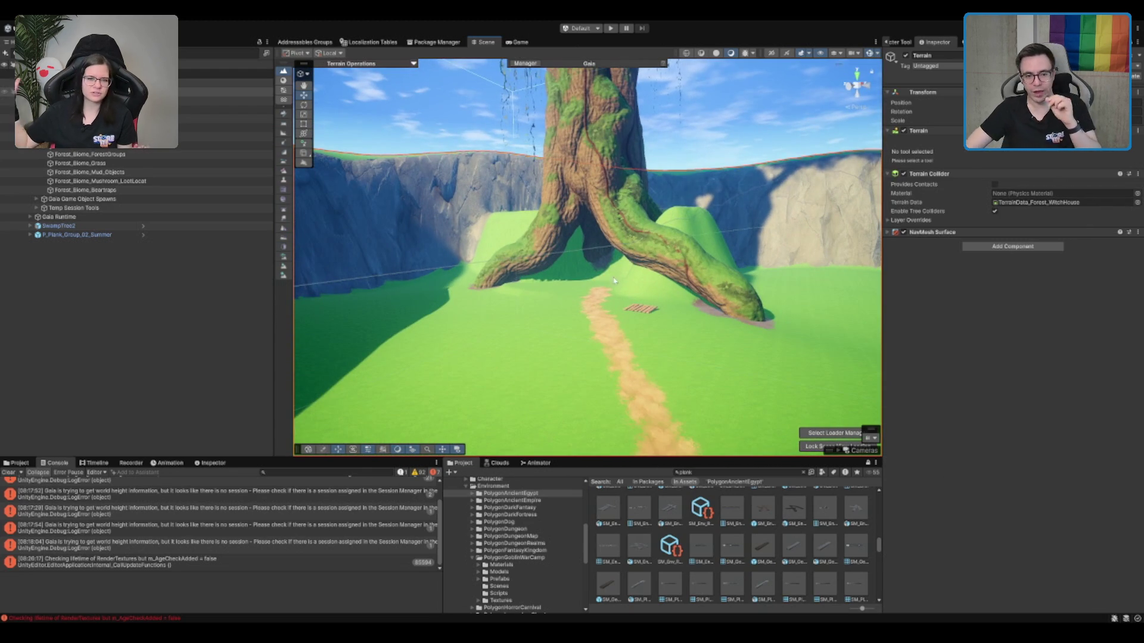
{"action": "scroll", "coordinate": [622, 274], "scroll_direction": "up", "scroll_amount": 5}
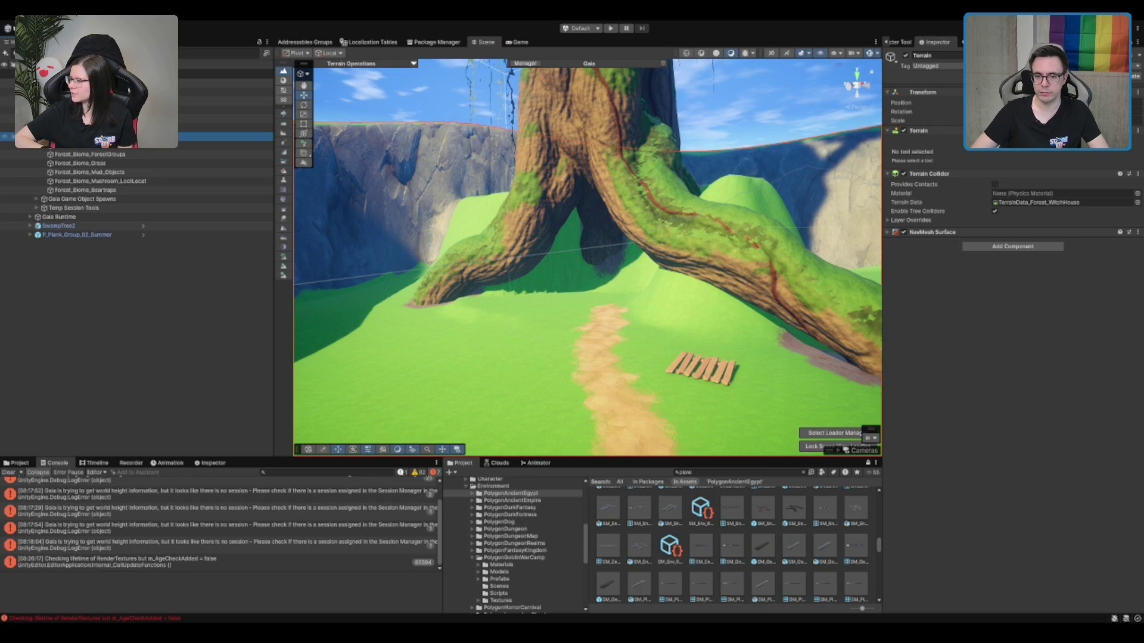
{"action": "key", "text": "ctrl+z"}
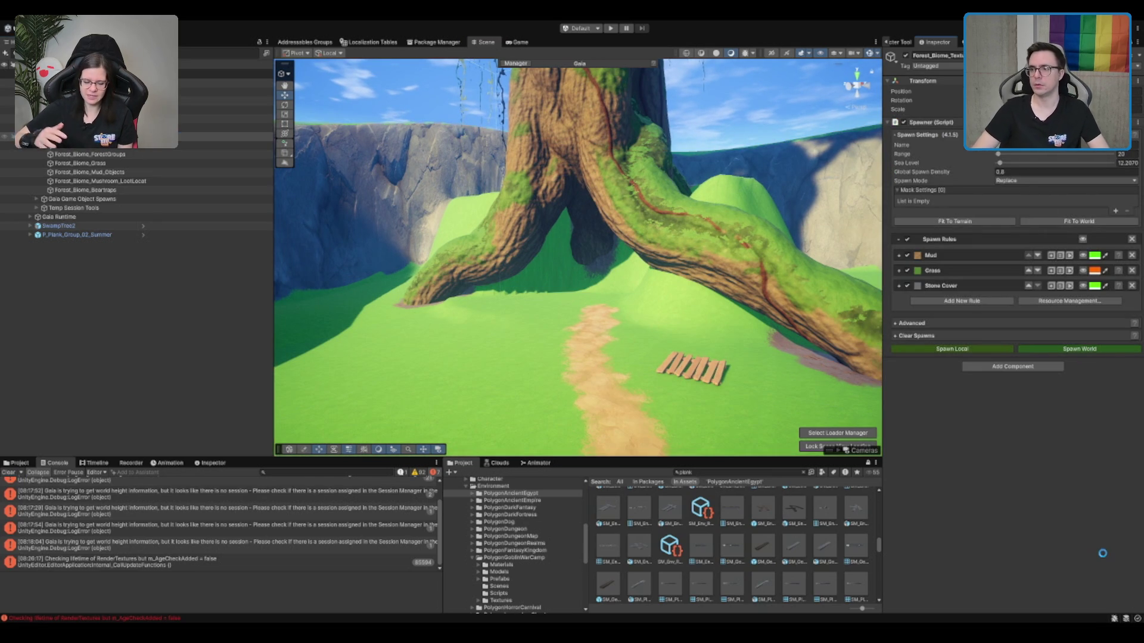
{"action": "scroll", "coordinate": [592, 252], "scroll_direction": "up", "scroll_amount": 5}
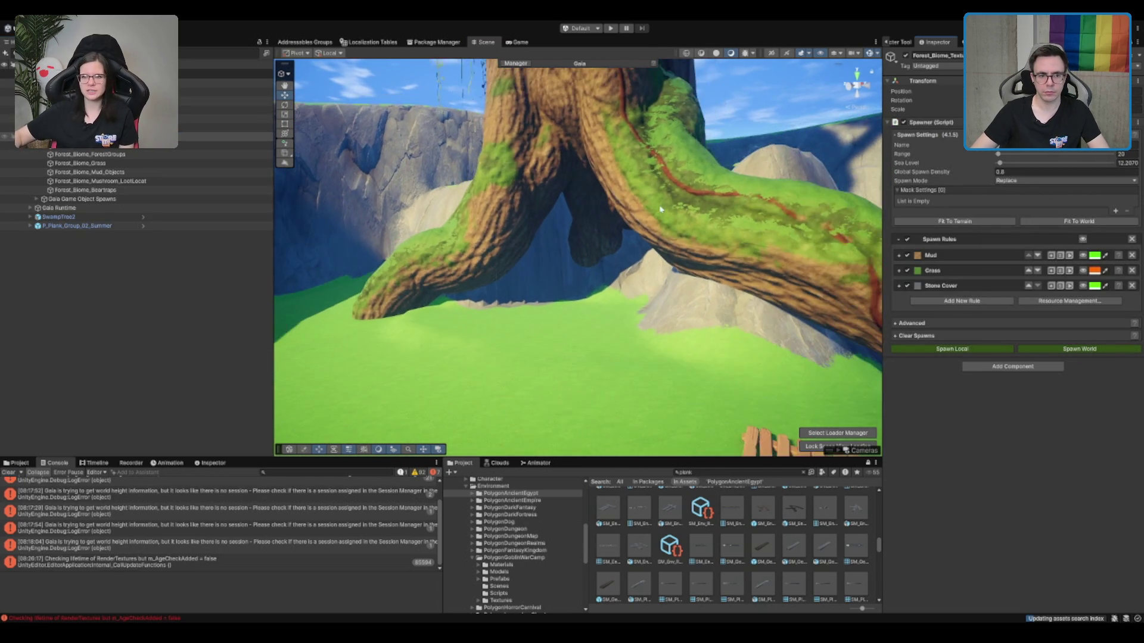
{"action": "mouse_move", "coordinate": [732, 266]}
{"action": "left_mouse_down"}
{"action": "mouse_move", "coordinate": [596, 286]}
{"action": "mouse_move", "coordinate": [533, 311]}
{"action": "mouse_move", "coordinate": [620, 360]}
{"action": "mouse_move", "coordinate": [608, 435]}
{"action": "left_mouse_up"}
Paint the Mud layer along the cliff base, slope and grass beneath the tree roots.
{"action": "key", "text": "ctrl+y"}
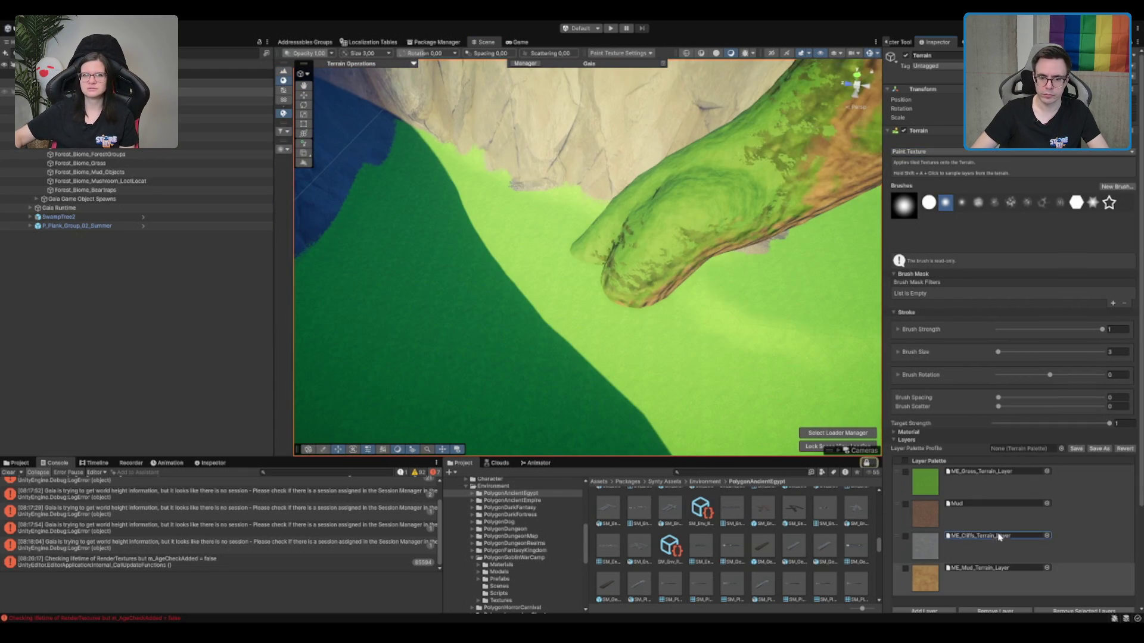
{"action": "left_click", "coordinate": [989, 516]}
{"action": "mouse_move", "coordinate": [525, 296]}
{"action": "left_mouse_down"}
{"action": "mouse_move", "coordinate": [530, 250]}
{"action": "mouse_move", "coordinate": [656, 256]}
{"action": "mouse_move", "coordinate": [677, 242]}
{"action": "mouse_move", "coordinate": [714, 158]}
{"action": "left_mouse_up"}
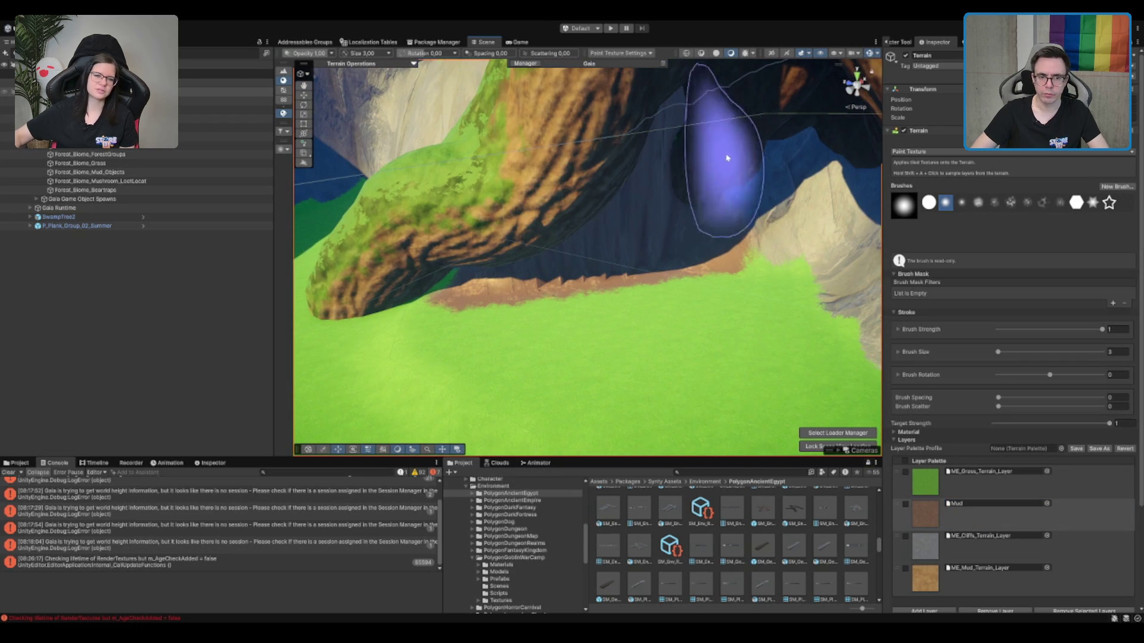
{"action": "mouse_move", "coordinate": [609, 198]}
{"action": "left_mouse_down"}
{"action": "mouse_move", "coordinate": [680, 208]}
{"action": "mouse_move", "coordinate": [667, 238]}
{"action": "mouse_move", "coordinate": [703, 277]}
{"action": "mouse_move", "coordinate": [738, 272]}
{"action": "left_mouse_up"}
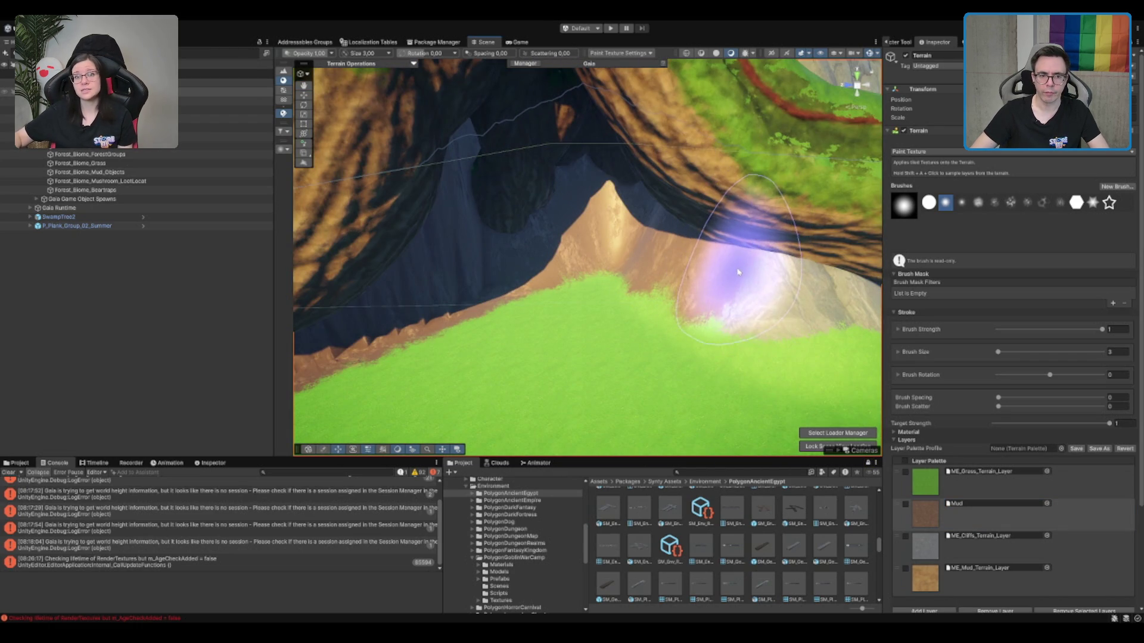
{"action": "scroll", "coordinate": [738, 272], "scroll_direction": "down", "scroll_amount": 5}
{"action": "mouse_move", "coordinate": [582, 319]}
{"action": "left_mouse_down"}
{"action": "mouse_move", "coordinate": [546, 301]}
{"action": "mouse_move", "coordinate": [651, 301]}
{"action": "mouse_move", "coordinate": [626, 317]}
{"action": "mouse_move", "coordinate": [675, 292]}
{"action": "mouse_move", "coordinate": [798, 301]}
{"action": "mouse_move", "coordinate": [717, 276]}
{"action": "mouse_move", "coordinate": [717, 316]}
{"action": "mouse_move", "coordinate": [793, 328]}
{"action": "mouse_move", "coordinate": [761, 284]}
{"action": "mouse_move", "coordinate": [707, 298]}
{"action": "mouse_move", "coordinate": [459, 235]}
{"action": "mouse_move", "coordinate": [469, 164]}
{"action": "left_mouse_up"}
{"action": "scroll", "coordinate": [793, 328], "scroll_direction": "down", "scroll_amount": 3}
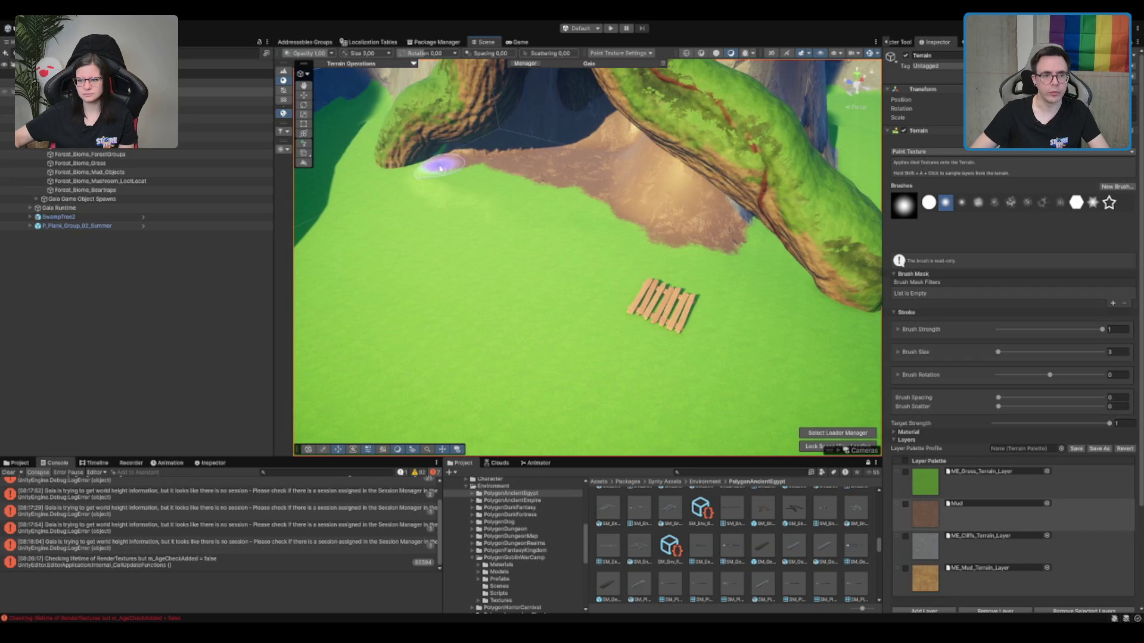
{"action": "mouse_move", "coordinate": [547, 194]}
{"action": "left_mouse_down"}
{"action": "mouse_move", "coordinate": [477, 197]}
{"action": "mouse_move", "coordinate": [584, 196]}
{"action": "left_mouse_up"}
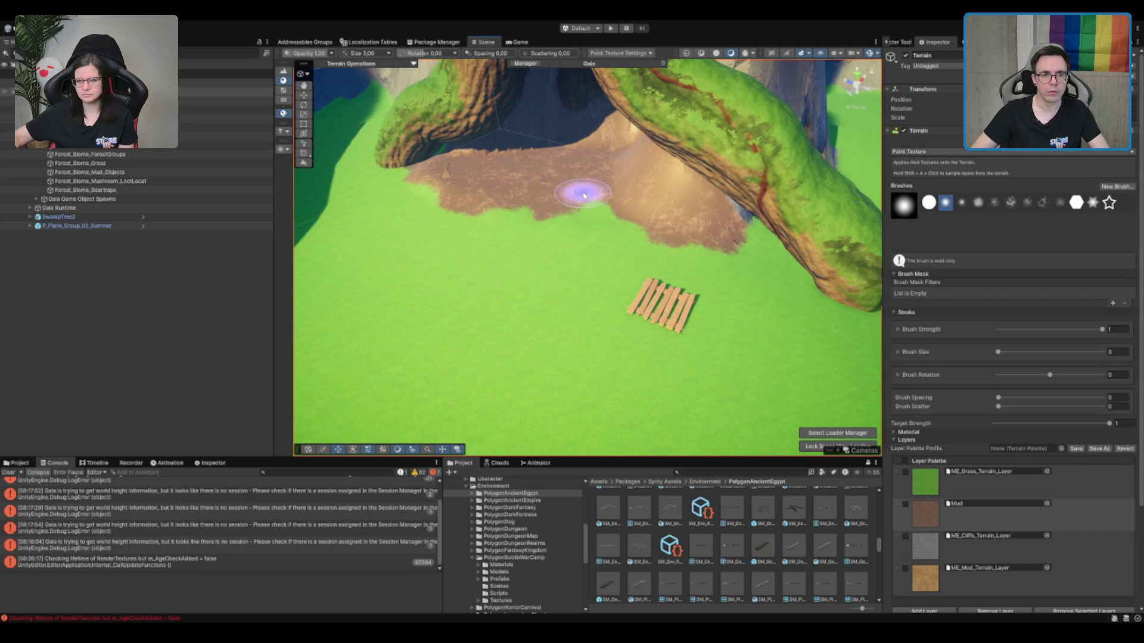
{"action": "scroll", "coordinate": [606, 206], "scroll_direction": "up", "scroll_amount": 3}
{"action": "scroll", "coordinate": [617, 167], "scroll_direction": "down", "scroll_amount": 3}
{"action": "left_click", "coordinate": [651, 254]}
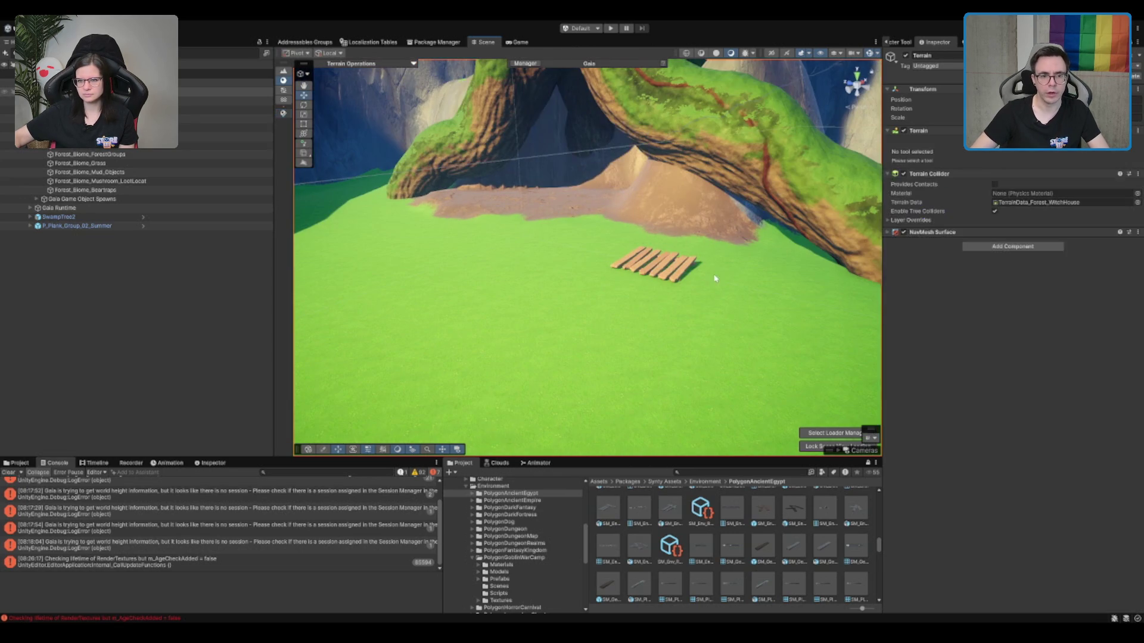
Move the plank group onto the mud against the tree root and rotate it.
{"action": "mouse_move", "coordinate": [650, 254]}
{"action": "left_mouse_down"}
{"action": "mouse_move", "coordinate": [655, 280]}
{"action": "mouse_move", "coordinate": [659, 259]}
{"action": "left_mouse_up"}
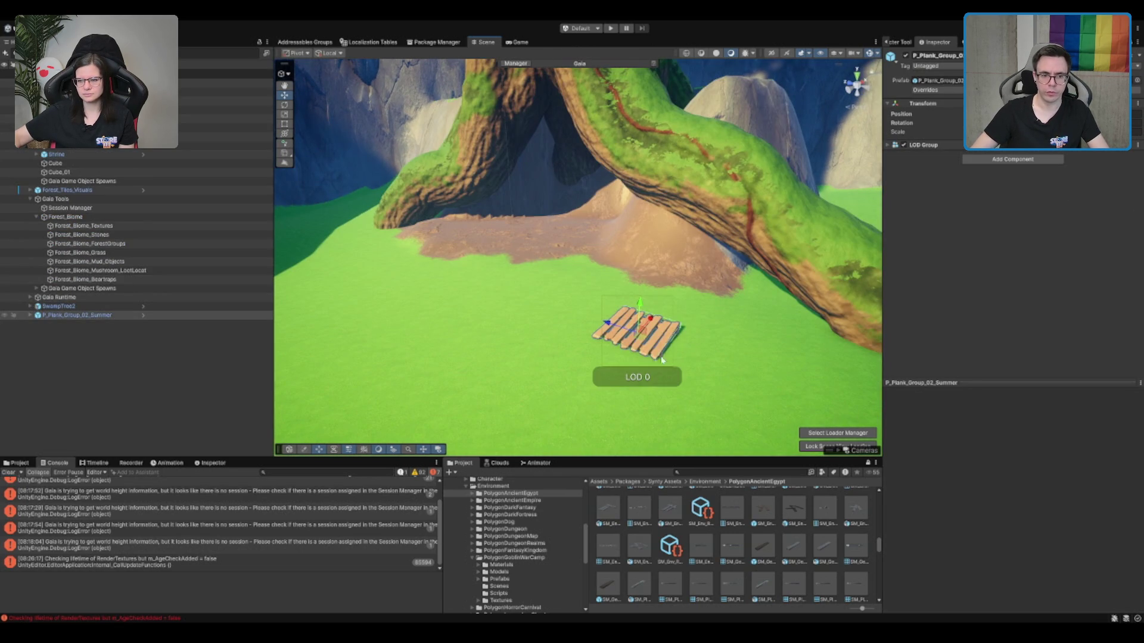
{"action": "mouse_move", "coordinate": [642, 345]}
{"action": "left_mouse_down"}
{"action": "mouse_move", "coordinate": [525, 253]}
{"action": "mouse_move", "coordinate": [525, 240]}
{"action": "left_mouse_up"}
{"action": "key", "text": "e"}
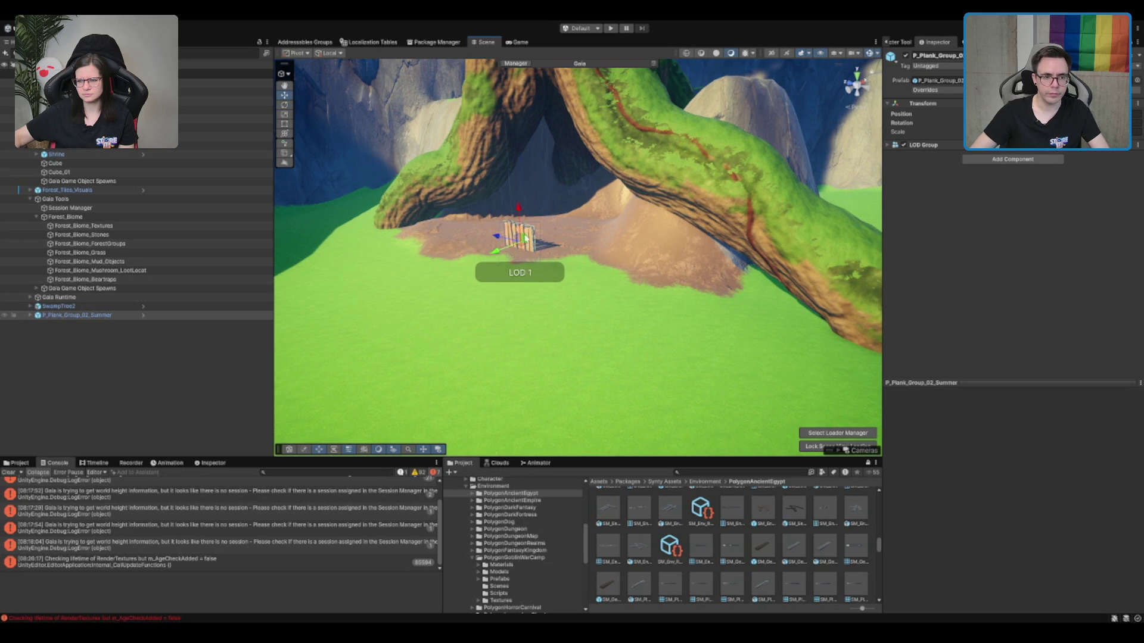
{"action": "left_click_drag", "start_coordinate": [521, 241], "coordinate": [477, 229]}
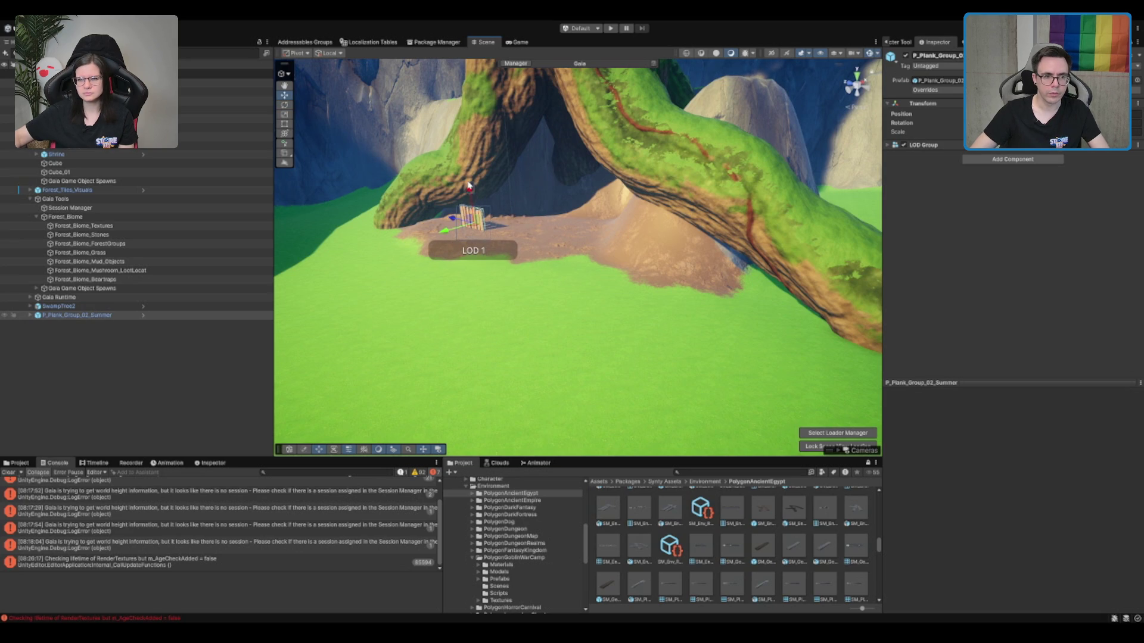
{"action": "left_click_drag", "start_coordinate": [474, 222], "coordinate": [480, 214]}
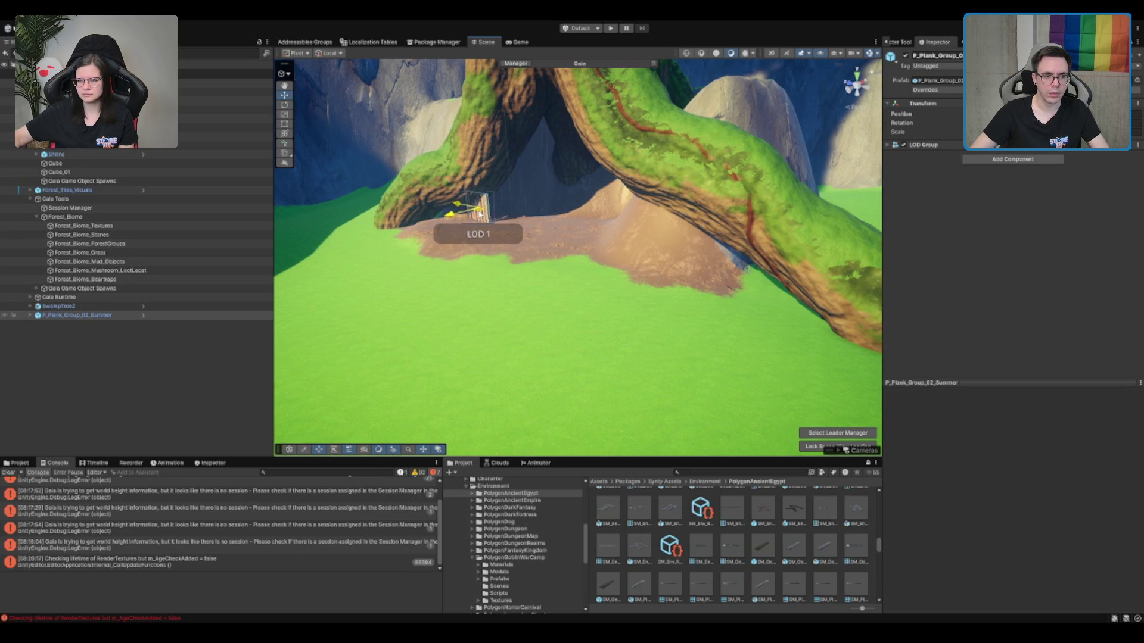
{"action": "key", "text": "f"}
{"action": "mouse_move", "coordinate": [637, 293]}
{"action": "left_mouse_down"}
{"action": "mouse_move", "coordinate": [715, 290]}
{"action": "mouse_move", "coordinate": [675, 310]}
{"action": "mouse_move", "coordinate": [685, 251]}
{"action": "mouse_move", "coordinate": [443, 370]}
{"action": "mouse_move", "coordinate": [486, 334]}
{"action": "mouse_move", "coordinate": [650, 345]}
{"action": "left_mouse_up"}
{"action": "scroll", "coordinate": [675, 310], "scroll_direction": "down", "scroll_amount": 5}
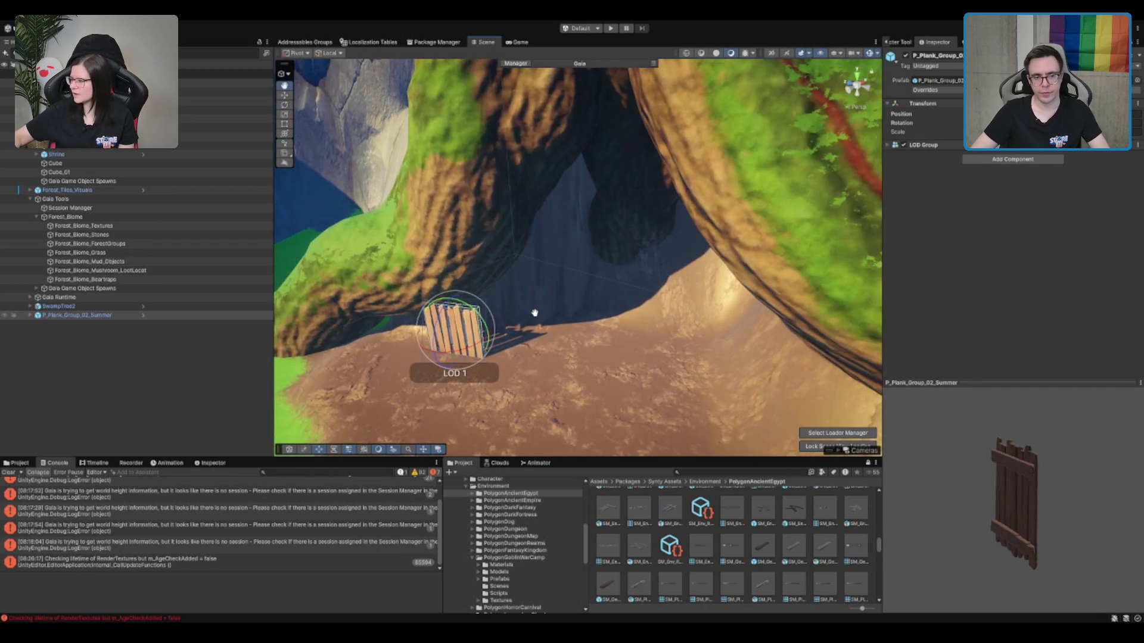
{"action": "key", "text": "w"}
Duplicate the plank groups into a longer fence with a second row.
{"action": "key", "text": "ctrl+d"}
{"action": "key", "text": "ctrl+d"}
{"action": "key", "text": "ctrl+d"}
{"action": "left_click", "coordinate": [664, 343]}
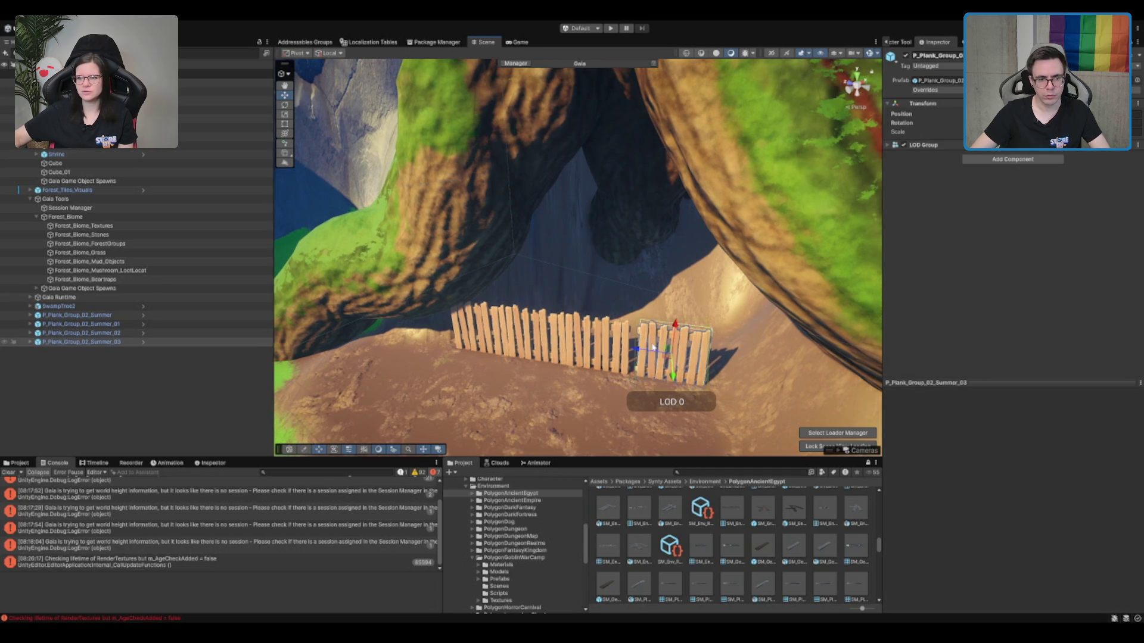
{"action": "mouse_move", "coordinate": [637, 354]}
{"action": "left_mouse_down"}
{"action": "mouse_move", "coordinate": [485, 325]}
{"action": "mouse_move", "coordinate": [473, 230]}
{"action": "mouse_move", "coordinate": [476, 242]}
{"action": "left_mouse_up"}
{"action": "key", "text": "ctrl+d"}
{"action": "left_click", "coordinate": [477, 242], "text": "shift"}
{"action": "left_click", "coordinate": [477, 242], "text": "shift"}
{"action": "scroll", "coordinate": [627, 346], "scroll_direction": "down", "scroll_amount": 5}
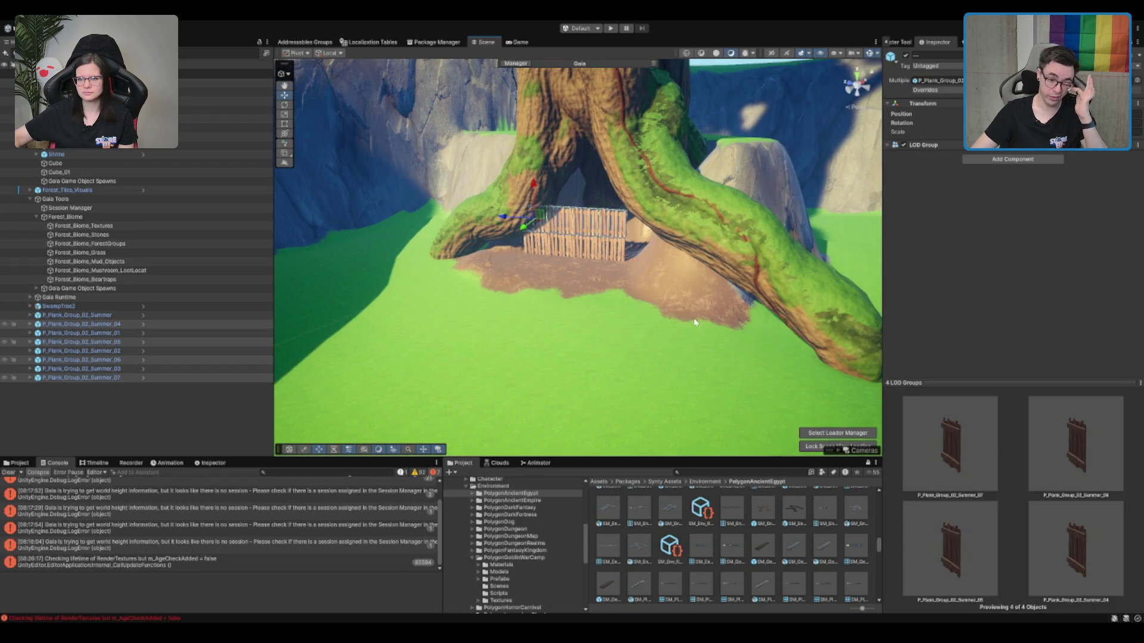
{"action": "scroll", "coordinate": [695, 321], "scroll_direction": "up", "scroll_amount": 10}
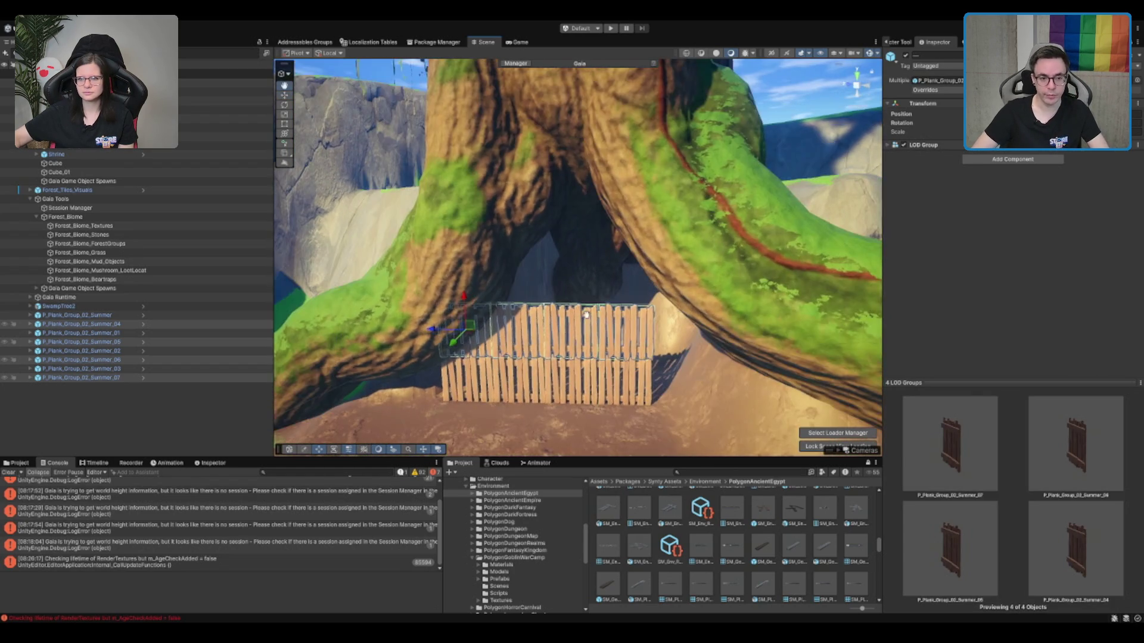
Select all eight plank group pieces in the Hierarchy and delete them.
{"action": "left_click", "coordinate": [562, 331]}
{"action": "left_click", "coordinate": [473, 385]}
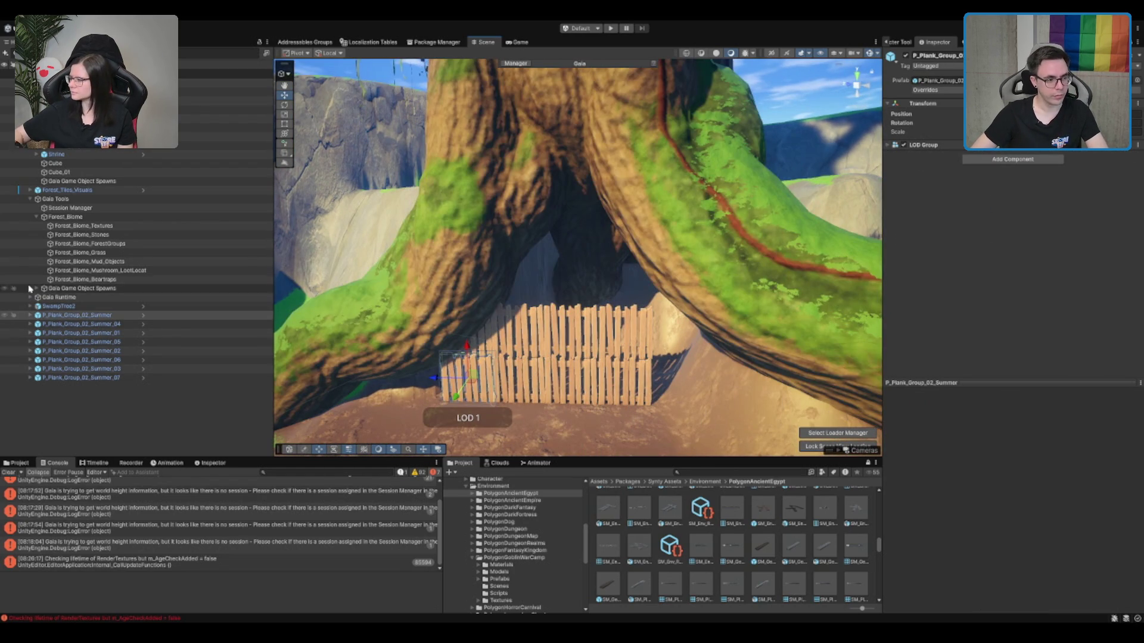
{"action": "left_click", "coordinate": [108, 378], "text": "shift"}
{"action": "key", "text": "Delete"}
{"action": "scroll", "coordinate": [750, 325], "scroll_direction": "up", "scroll_amount": 2}
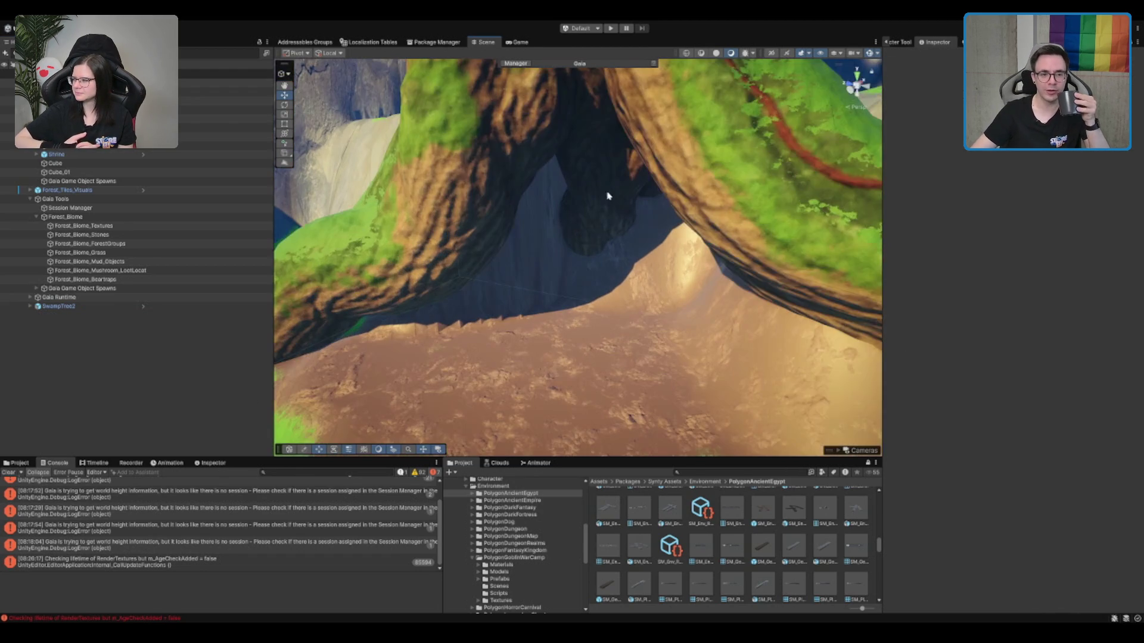
Select the terrain's Mud layer, then frame and orbit the view around the swamp tree.
{"action": "left_click", "coordinate": [574, 216]}
{"action": "left_click", "coordinate": [977, 515]}
{"action": "key", "text": "F5"}
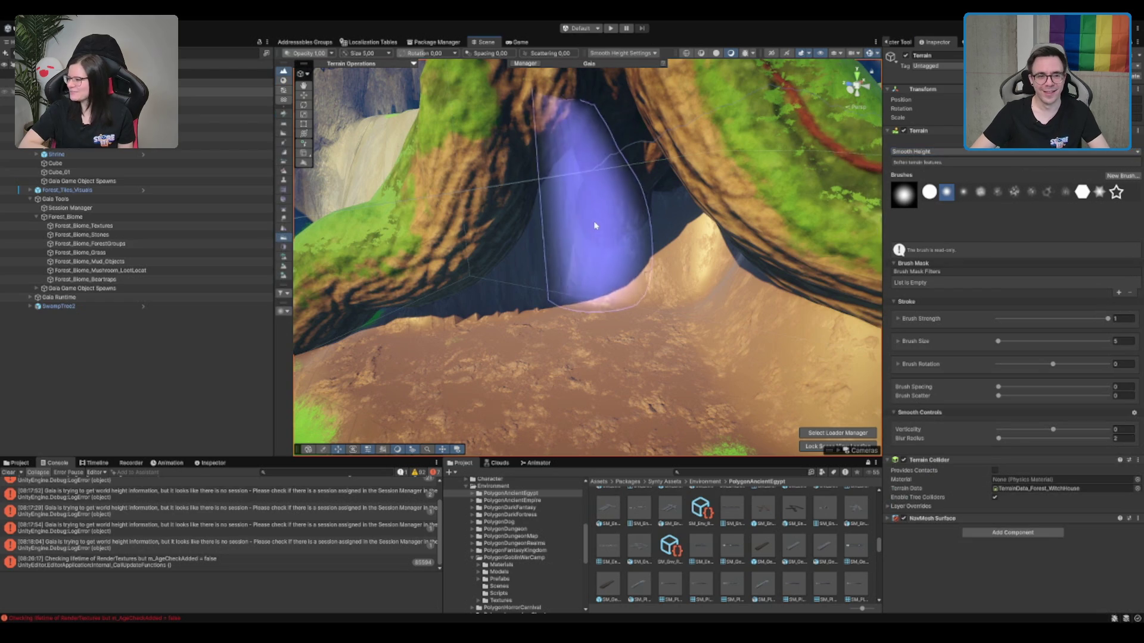
{"action": "scroll", "coordinate": [637, 251], "scroll_direction": "down", "scroll_amount": 5}
{"action": "key", "text": "w"}
{"action": "left_click", "coordinate": [620, 127]}
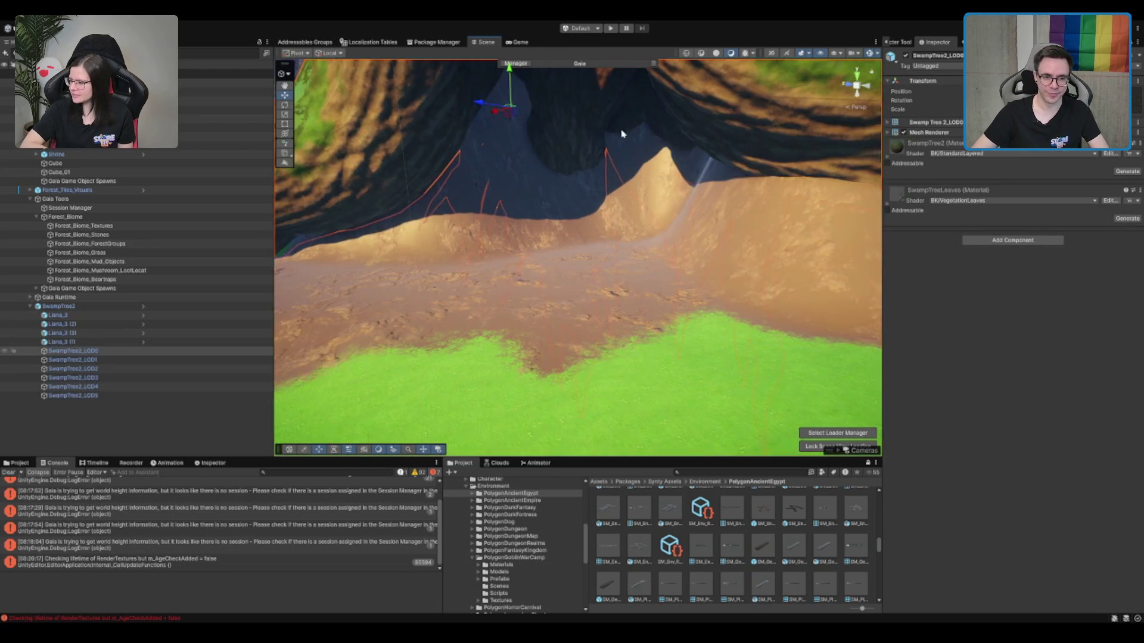
{"action": "key", "text": "f"}
{"action": "mouse_move", "coordinate": [533, 306]}
{"action": "left_mouse_down"}
{"action": "mouse_move", "coordinate": [669, 302]}
{"action": "mouse_move", "coordinate": [715, 280]}
{"action": "mouse_move", "coordinate": [749, 324]}
{"action": "mouse_move", "coordinate": [734, 243]}
{"action": "mouse_move", "coordinate": [684, 263]}
{"action": "left_mouse_up"}
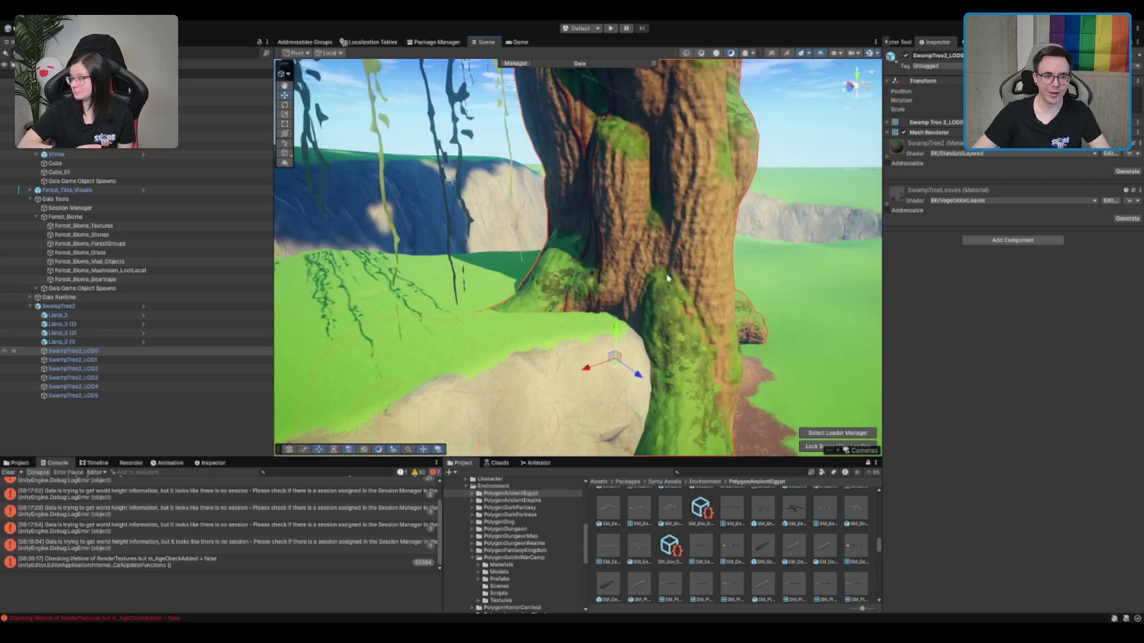
{"action": "left_click", "coordinate": [736, 320]}
Set height and smooth the mud ground beneath the tree roots.
{"action": "left_click", "coordinate": [669, 355]}
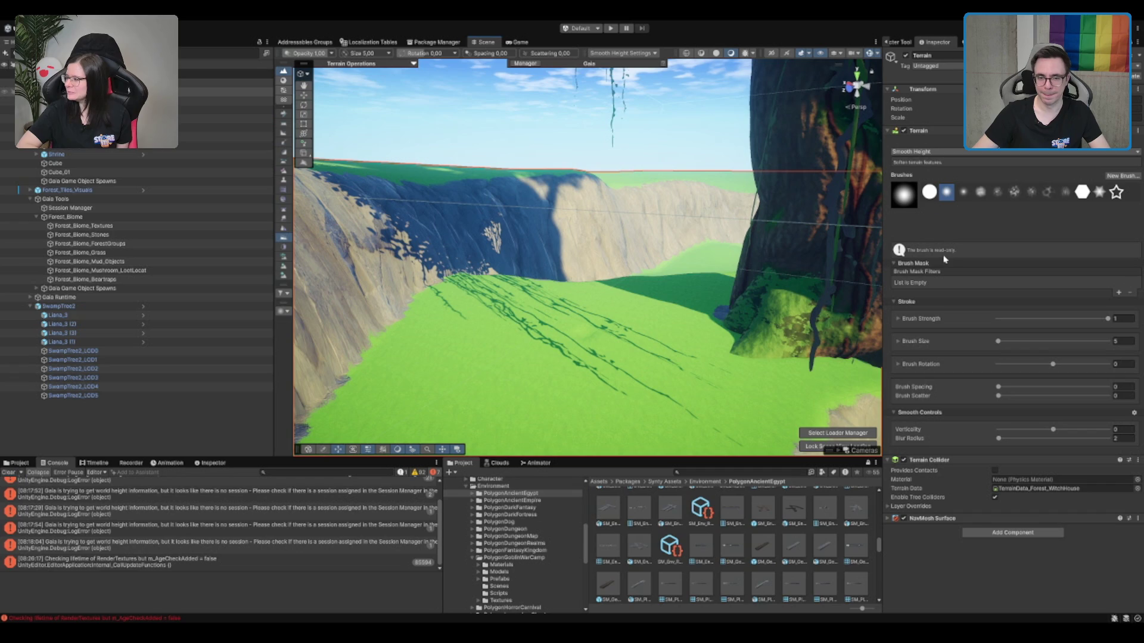
{"action": "key", "text": "F3"}
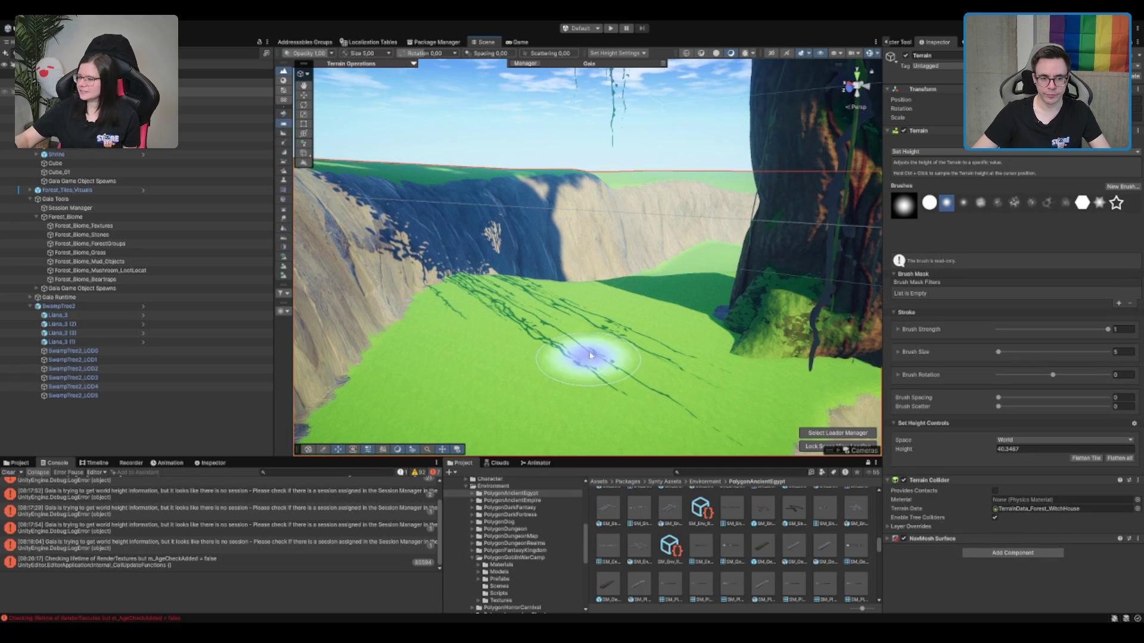
{"action": "mouse_move", "coordinate": [566, 324]}
{"action": "left_mouse_down"}
{"action": "mouse_move", "coordinate": [638, 298]}
{"action": "mouse_move", "coordinate": [544, 273]}
{"action": "mouse_move", "coordinate": [677, 255]}
{"action": "mouse_move", "coordinate": [620, 217]}
{"action": "mouse_move", "coordinate": [595, 256]}
{"action": "mouse_move", "coordinate": [653, 331]}
{"action": "mouse_move", "coordinate": [620, 262]}
{"action": "mouse_move", "coordinate": [676, 217]}
{"action": "mouse_move", "coordinate": [689, 270]}
{"action": "mouse_move", "coordinate": [642, 273]}
{"action": "mouse_move", "coordinate": [673, 381]}
{"action": "mouse_move", "coordinate": [560, 351]}
{"action": "mouse_move", "coordinate": [587, 395]}
{"action": "mouse_move", "coordinate": [644, 351]}
{"action": "mouse_move", "coordinate": [664, 378]}
{"action": "mouse_move", "coordinate": [702, 307]}
{"action": "mouse_move", "coordinate": [666, 354]}
{"action": "left_mouse_up"}
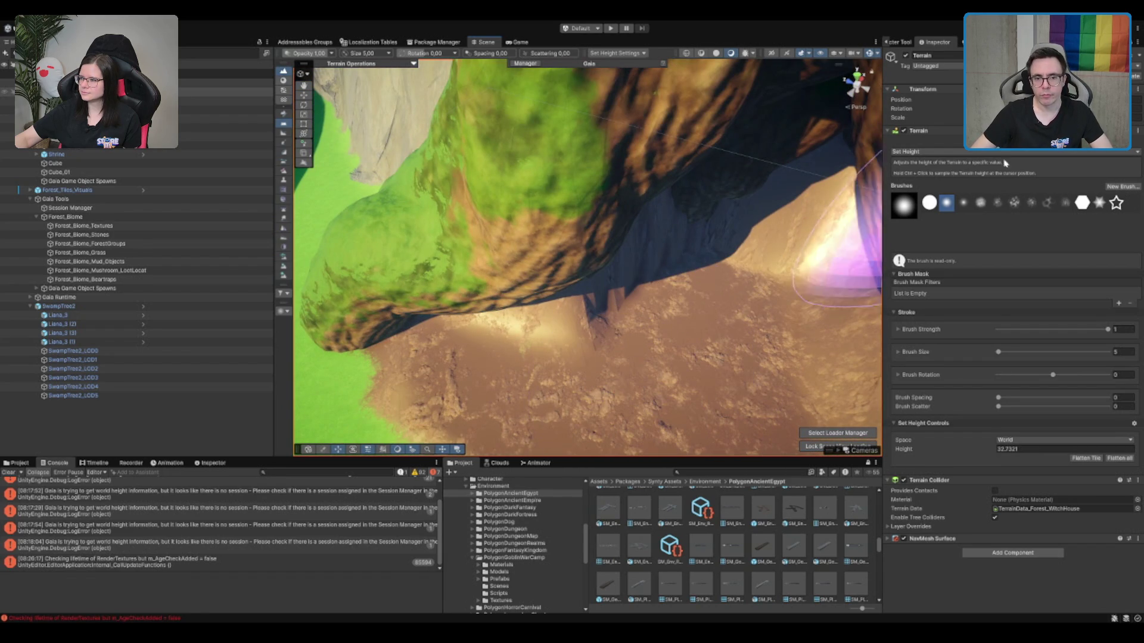
{"action": "key", "text": "F5"}
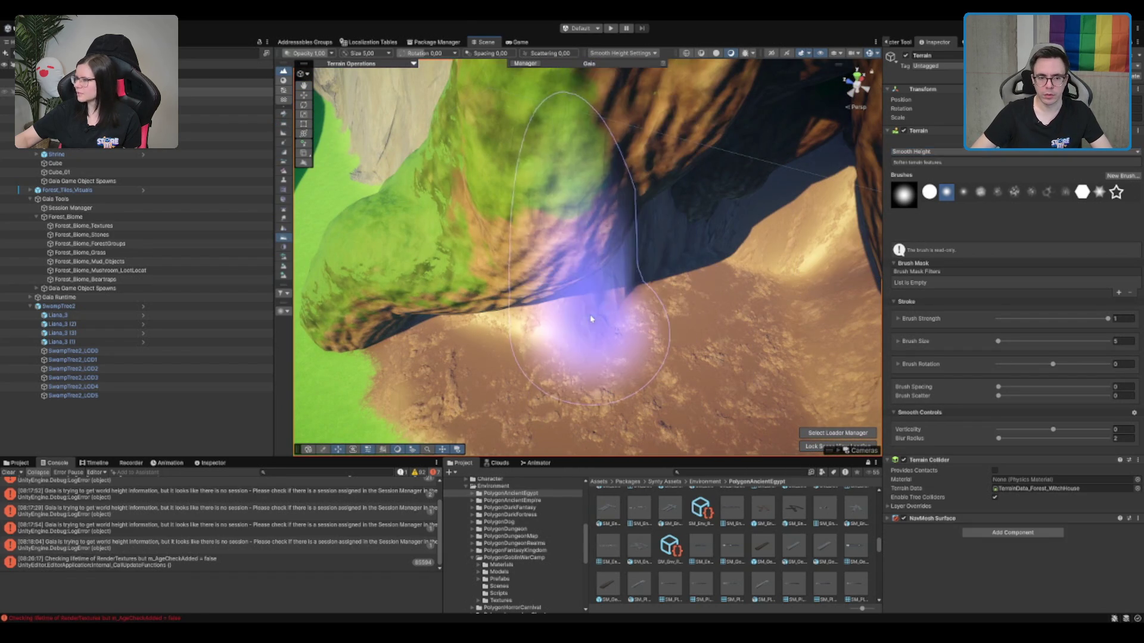
{"action": "mouse_move", "coordinate": [741, 191]}
{"action": "left_mouse_down"}
{"action": "mouse_move", "coordinate": [650, 302]}
{"action": "mouse_move", "coordinate": [626, 247]}
{"action": "mouse_move", "coordinate": [613, 256]}
{"action": "mouse_move", "coordinate": [631, 237]}
{"action": "mouse_move", "coordinate": [613, 250]}
{"action": "mouse_move", "coordinate": [607, 224]}
{"action": "mouse_move", "coordinate": [554, 204]}
{"action": "mouse_move", "coordinate": [583, 275]}
{"action": "left_mouse_up"}
{"action": "key", "text": "w"}
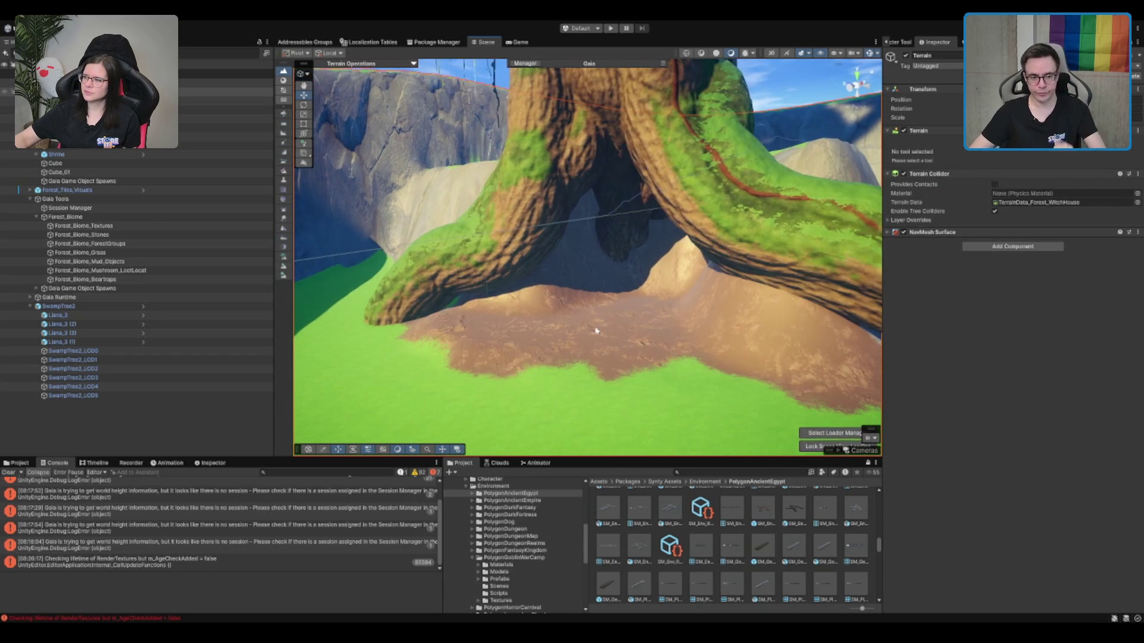
{"action": "scroll", "coordinate": [688, 343], "scroll_direction": "up", "scroll_amount": 5}
Place two SM_Prop_Scaffolding_Planks variants on the grass in front of the tree.
{"action": "scroll", "coordinate": [708, 571], "scroll_direction": "down", "scroll_amount": 3}
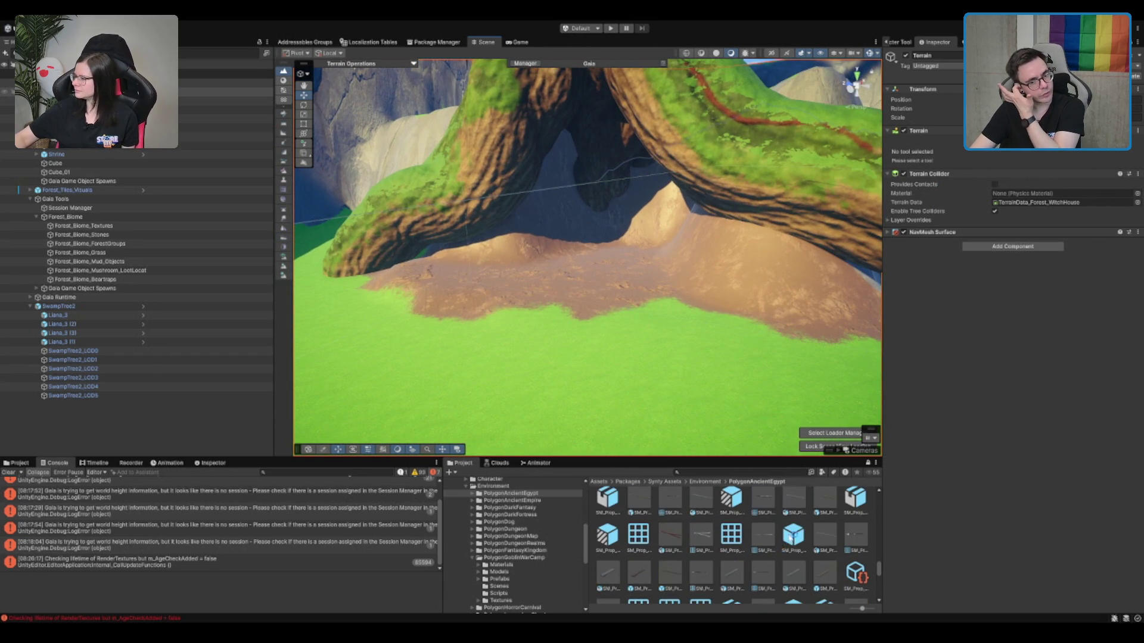
{"action": "scroll", "coordinate": [777, 531], "scroll_direction": "down", "scroll_amount": 1}
{"action": "left_click", "coordinate": [775, 512]}
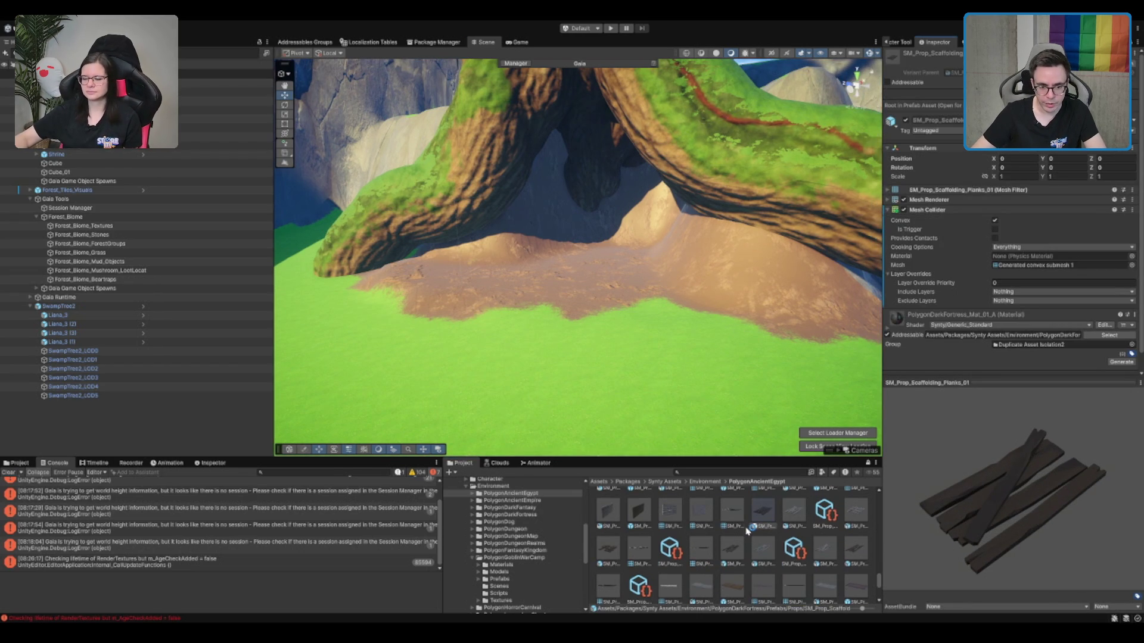
{"action": "left_click_drag", "start_coordinate": [763, 519], "coordinate": [646, 344]}
{"action": "left_click", "coordinate": [732, 548]}
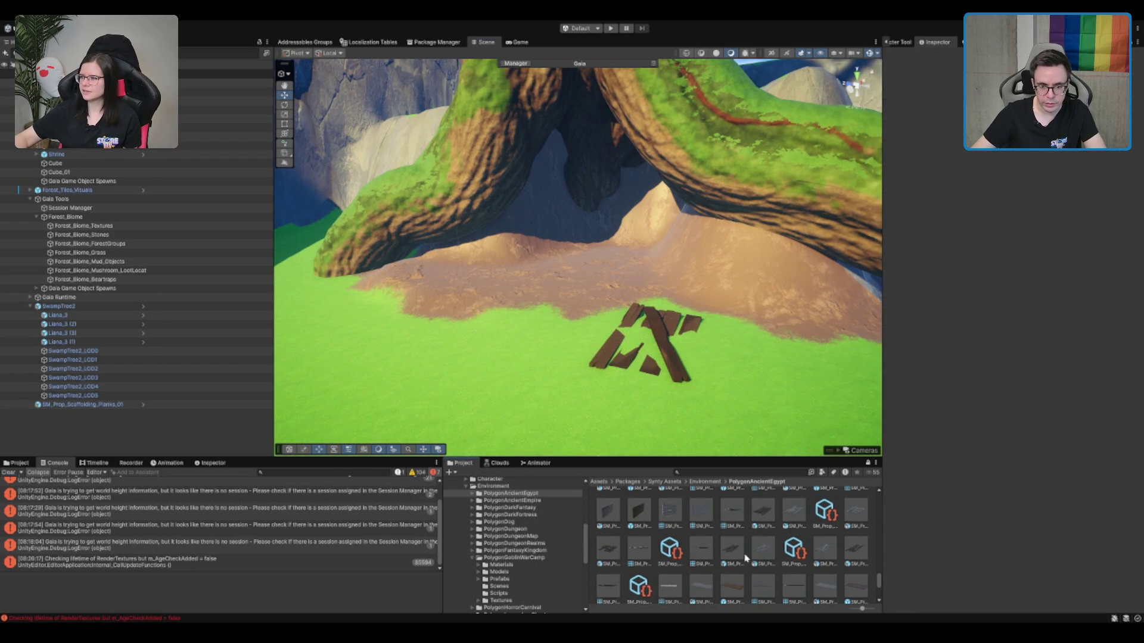
{"action": "mouse_move", "coordinate": [731, 548]}
{"action": "left_mouse_down"}
{"action": "mouse_move", "coordinate": [513, 324]}
{"action": "mouse_move", "coordinate": [567, 324]}
{"action": "mouse_move", "coordinate": [750, 420]}
{"action": "mouse_move", "coordinate": [749, 532]}
{"action": "left_mouse_up"}
Inspect the wood plank prop, then delete the placed planks from the grass.
{"action": "scroll", "coordinate": [749, 536], "scroll_direction": "down", "scroll_amount": 2}
{"action": "left_click", "coordinate": [733, 539]}
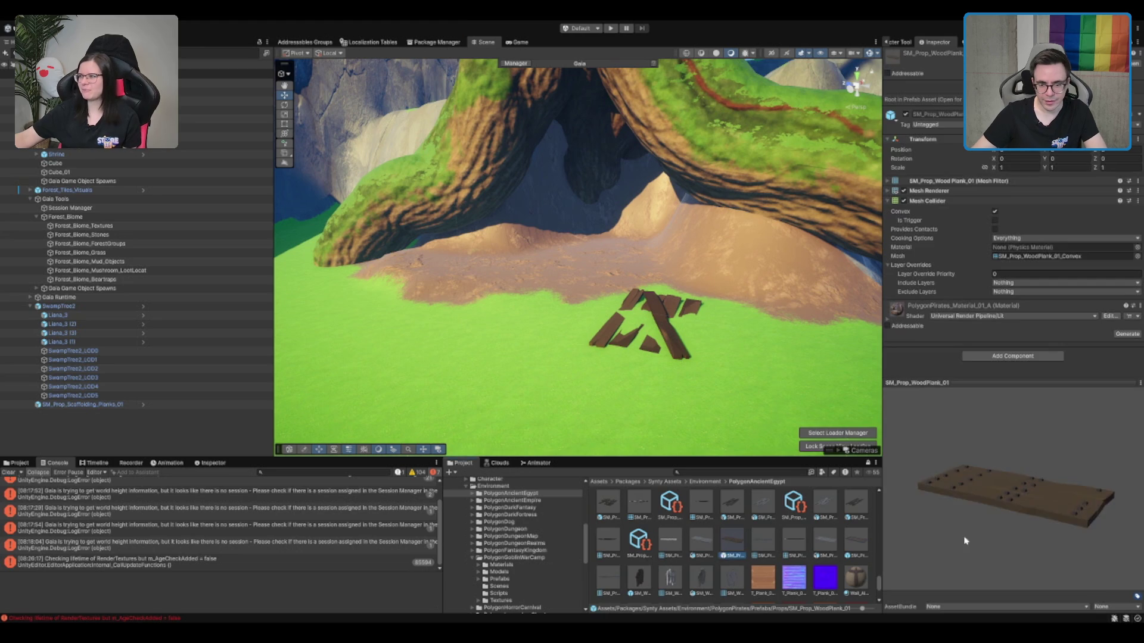
{"action": "scroll", "coordinate": [865, 542], "scroll_direction": "down", "scroll_amount": 5}
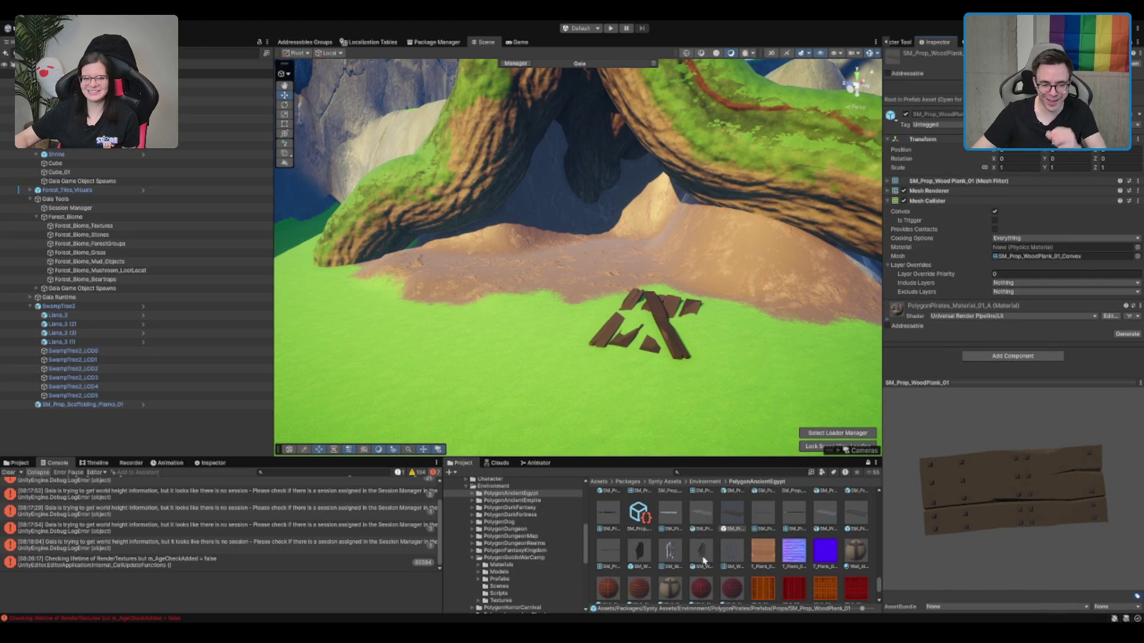
{"action": "scroll", "coordinate": [672, 444], "scroll_direction": "down", "scroll_amount": 1}
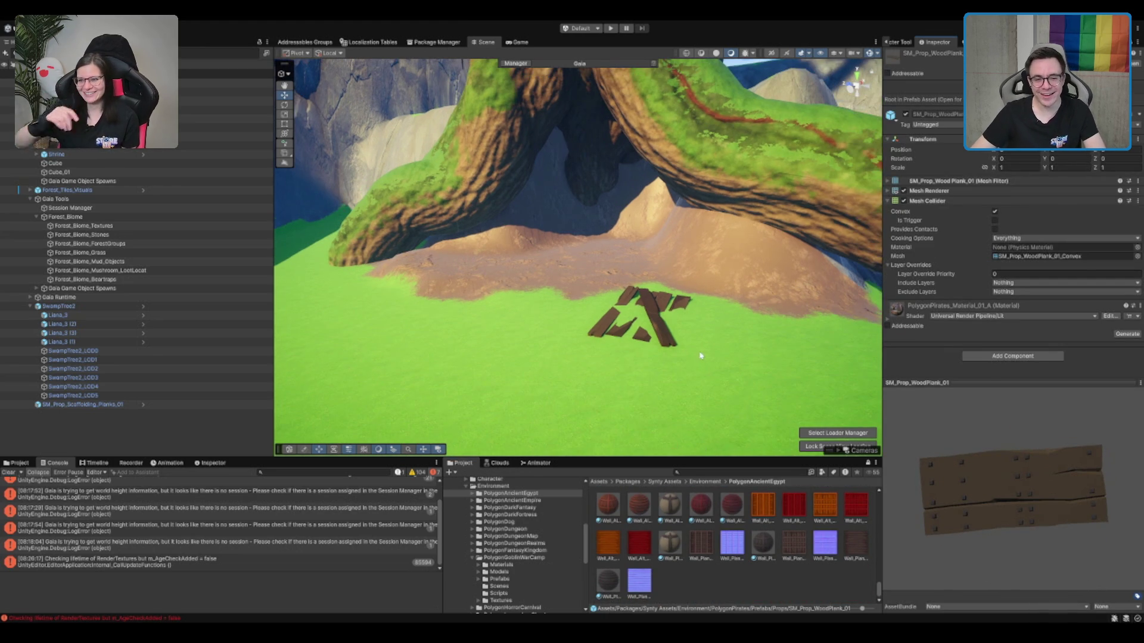
{"action": "left_click", "coordinate": [694, 331]}
{"action": "key", "text": "Delete"}
{"action": "scroll", "coordinate": [653, 358], "scroll_direction": "up", "scroll_amount": 5}
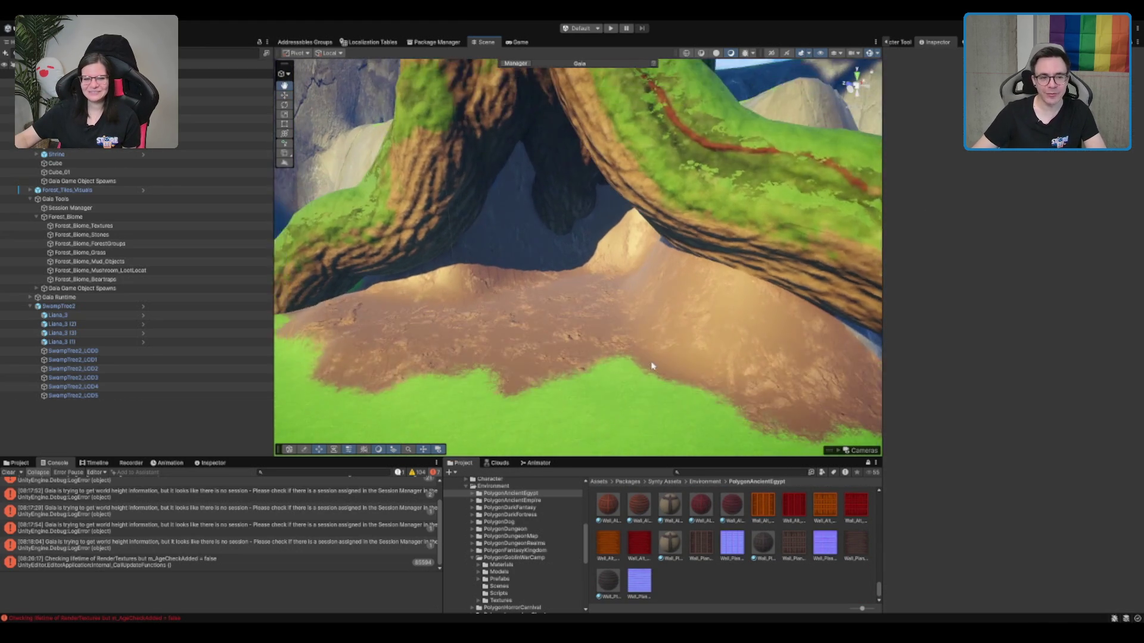
Search the project for 'cauldron' and open the Synty Animation folder to search there.
{"action": "left_click_drag", "start_coordinate": [651, 362], "coordinate": [610, 314]}
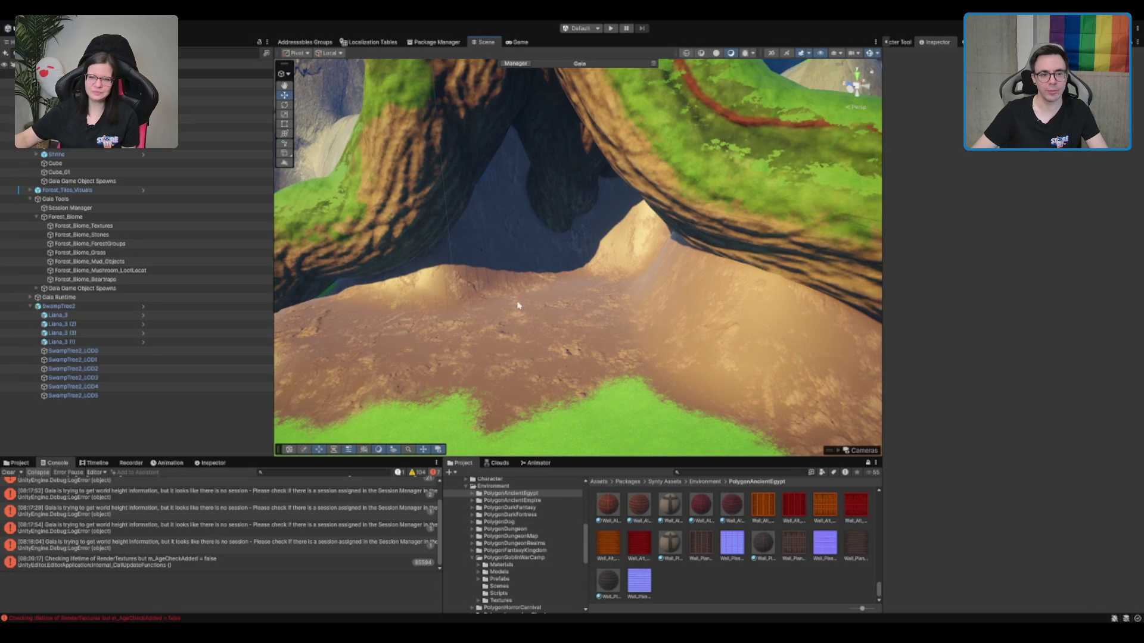
{"action": "scroll", "coordinate": [518, 286], "scroll_direction": "down", "scroll_amount": 5}
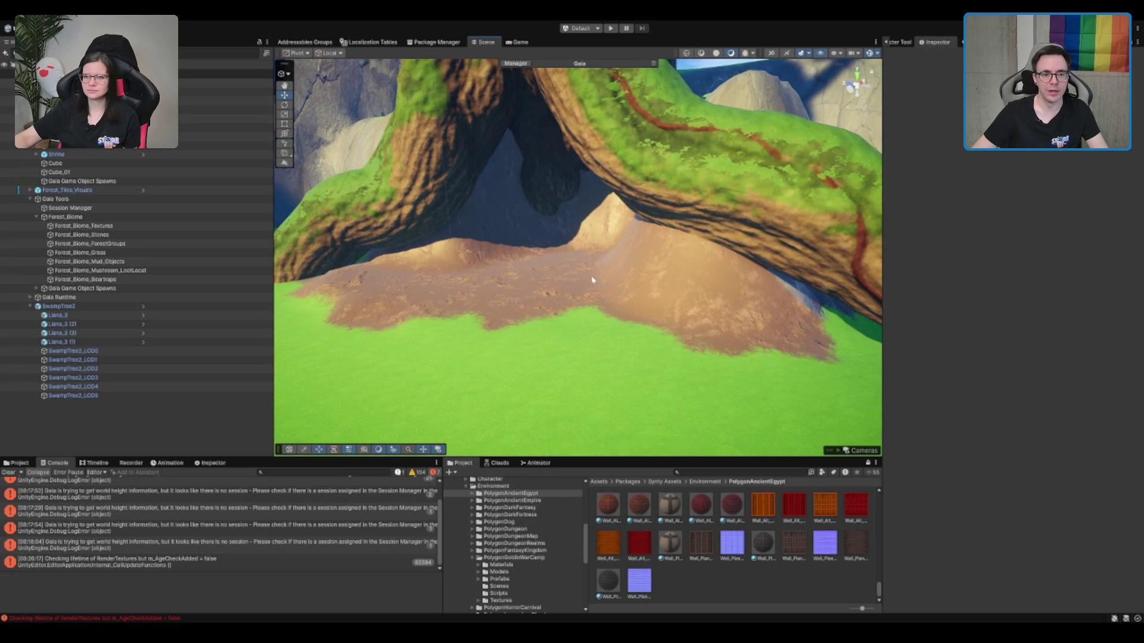
{"action": "scroll", "coordinate": [612, 266], "scroll_direction": "up", "scroll_amount": 3}
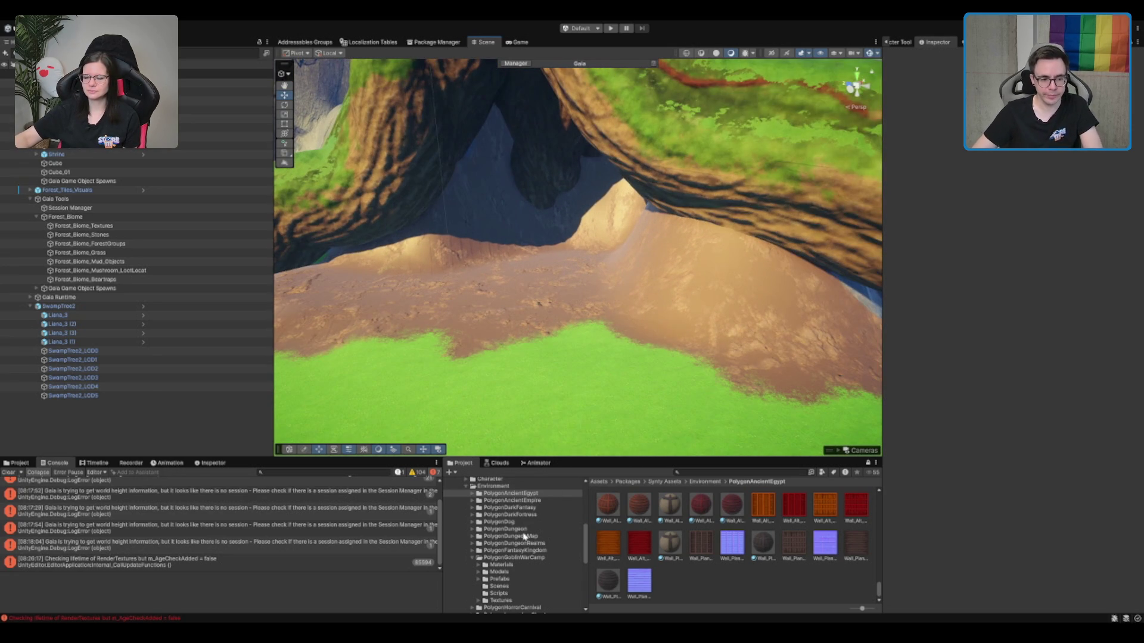
{"action": "left_click", "coordinate": [523, 559]}
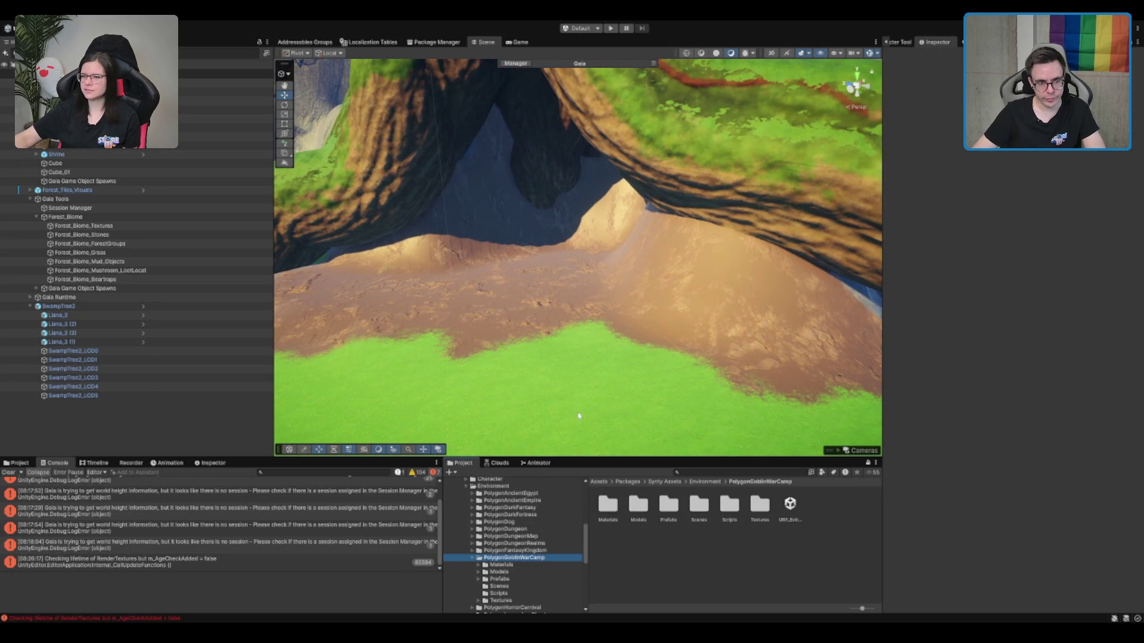
{"action": "scroll", "coordinate": [578, 444], "scroll_direction": "down", "scroll_amount": 3}
{"action": "left_click", "coordinate": [778, 471]}
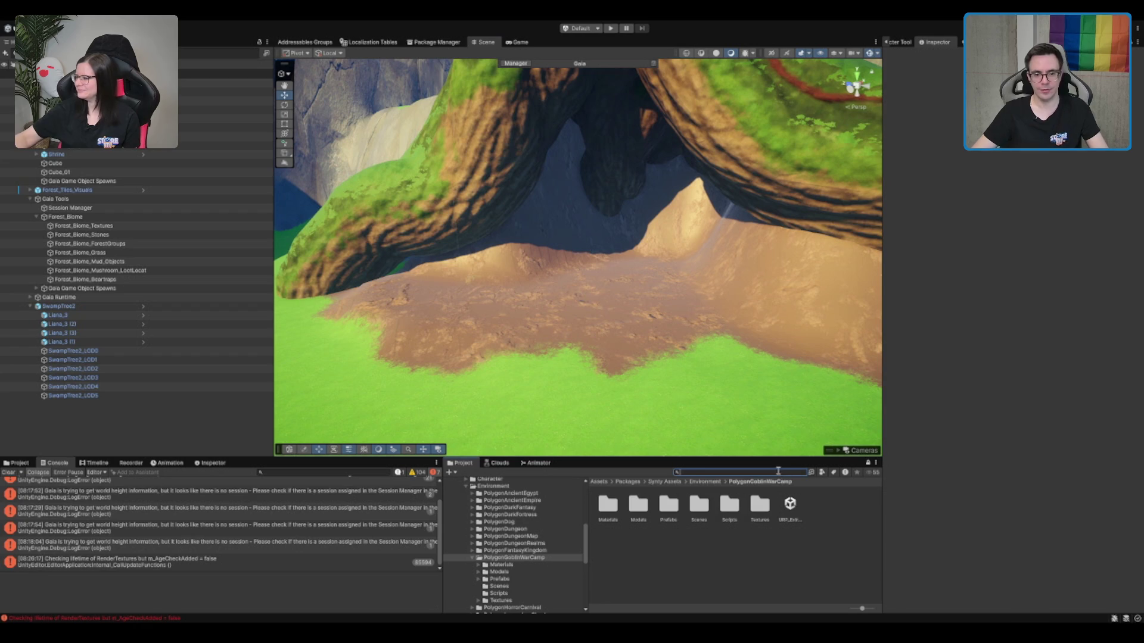
{"action": "type", "text": "cauldron"}
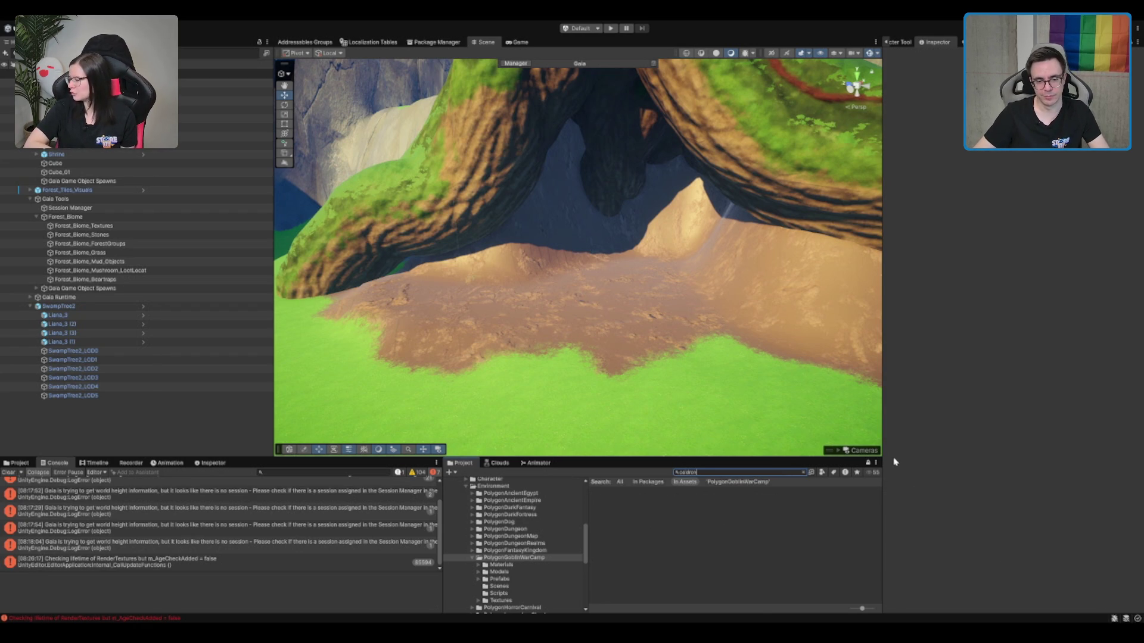
{"action": "scroll", "coordinate": [524, 498], "scroll_direction": "up", "scroll_amount": 2}
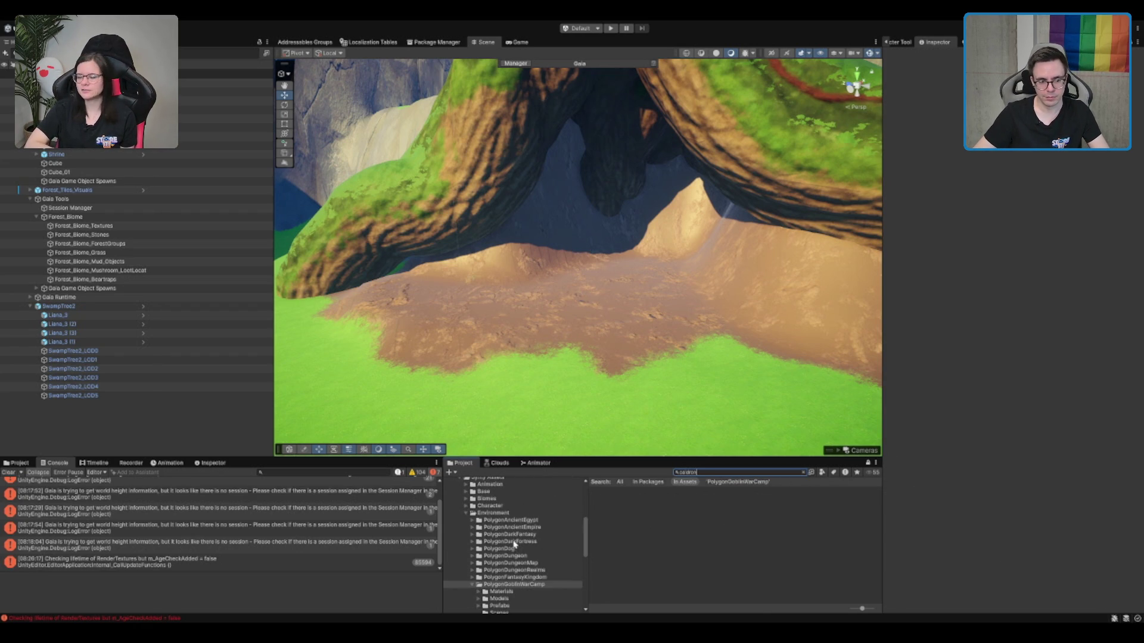
{"action": "left_click", "coordinate": [529, 485]}
{"action": "left_click", "coordinate": [798, 472]}
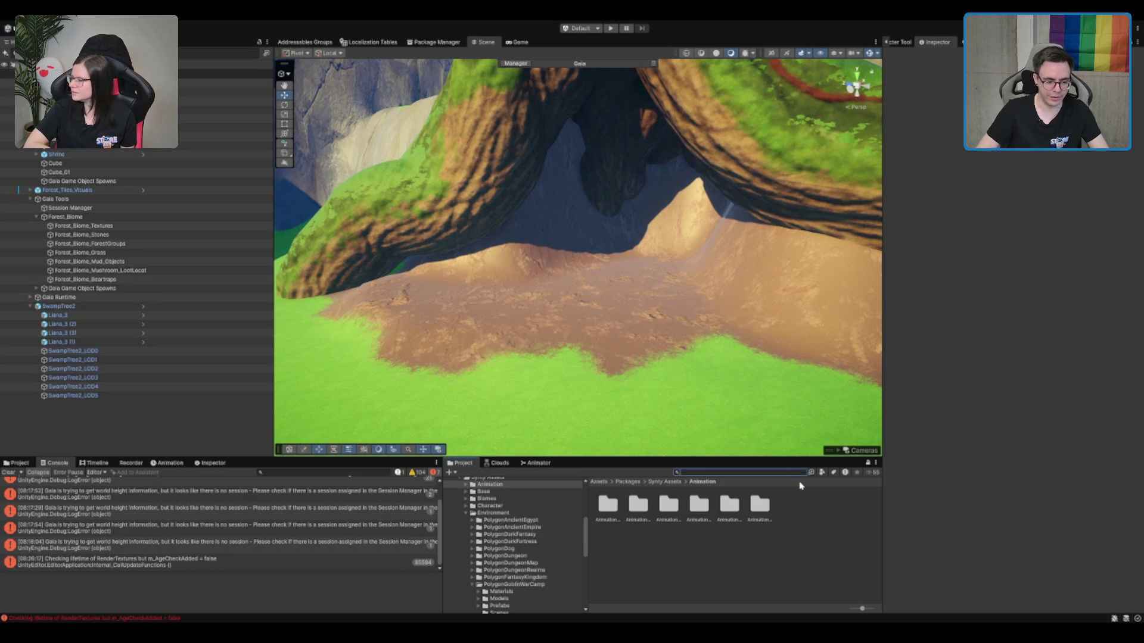
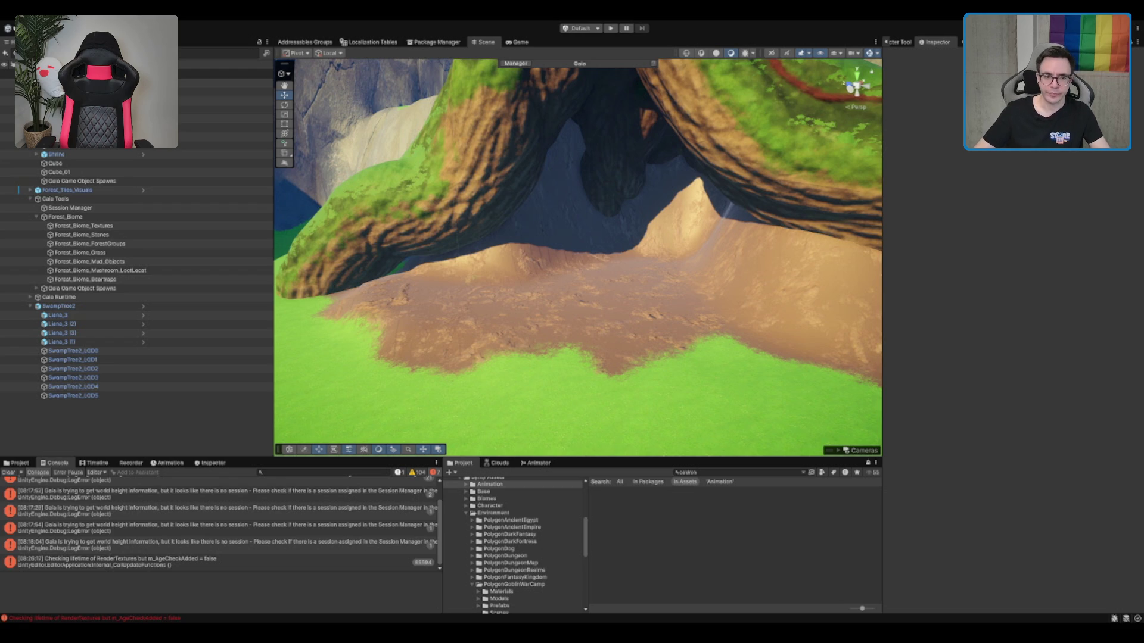
Paint a Mud-texture path on the terrain from the tree base across the grass.
{"action": "key", "text": "f"}
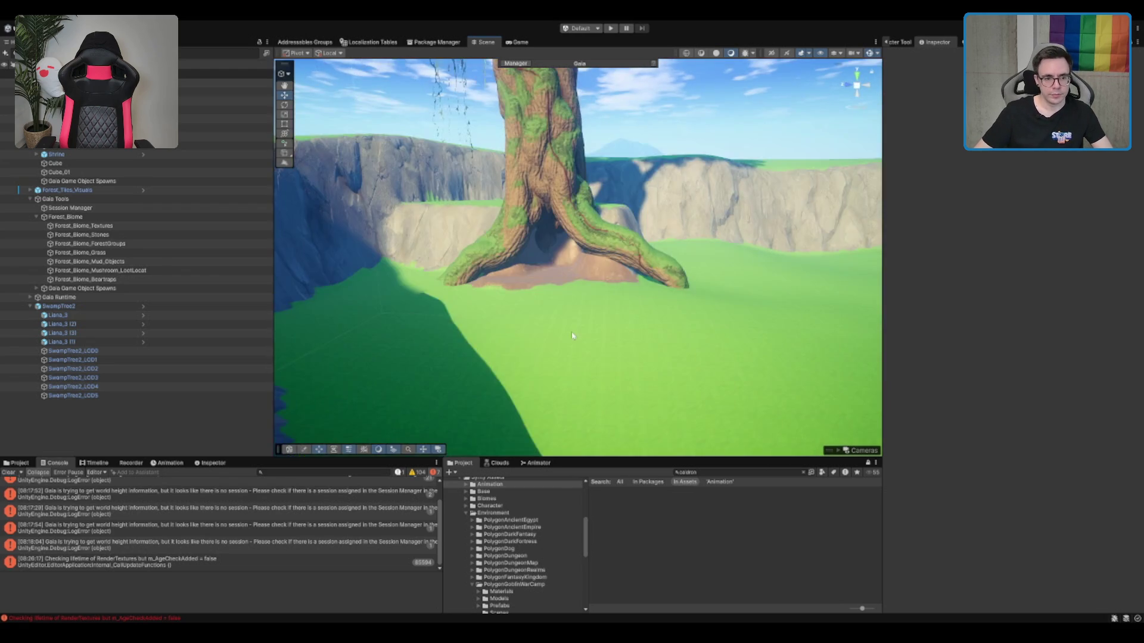
{"action": "left_click", "coordinate": [572, 335]}
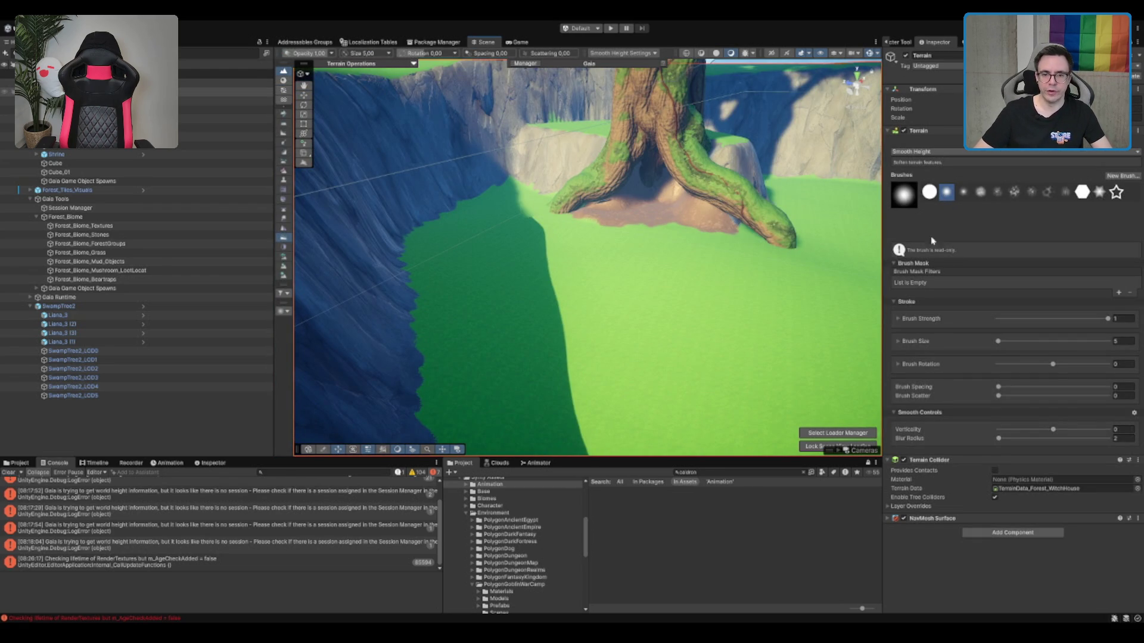
{"action": "left_click", "coordinate": [970, 583]}
{"action": "mouse_move", "coordinate": [524, 215]}
{"action": "left_mouse_down"}
{"action": "mouse_move", "coordinate": [427, 327]}
{"action": "mouse_move", "coordinate": [494, 441]}
{"action": "left_mouse_up"}
Extend the mud path down toward the bottom, then search the Project for 'alchemy'.
{"action": "scroll", "coordinate": [562, 276], "scroll_direction": "down", "scroll_amount": 3}
{"action": "scroll", "coordinate": [562, 276], "scroll_direction": "down", "scroll_amount": 3}
{"action": "mouse_move", "coordinate": [540, 214]}
{"action": "left_mouse_down"}
{"action": "mouse_move", "coordinate": [651, 391]}
{"action": "mouse_move", "coordinate": [638, 446]}
{"action": "left_mouse_up"}
{"action": "scroll", "coordinate": [636, 212], "scroll_direction": "up", "scroll_amount": 3}
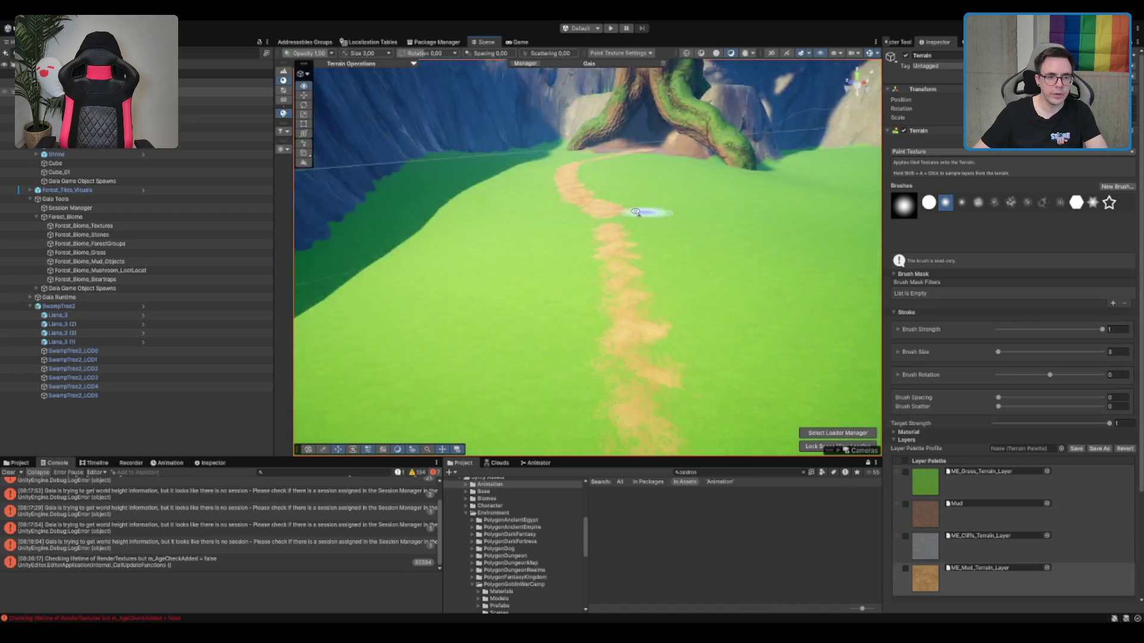
{"action": "mouse_move", "coordinate": [635, 212]}
{"action": "left_mouse_down"}
{"action": "mouse_move", "coordinate": [593, 221]}
{"action": "mouse_move", "coordinate": [633, 247]}
{"action": "mouse_move", "coordinate": [638, 286]}
{"action": "mouse_move", "coordinate": [703, 286]}
{"action": "mouse_move", "coordinate": [703, 357]}
{"action": "left_mouse_up"}
{"action": "key", "text": "w"}
{"action": "left_click", "coordinate": [691, 472]}
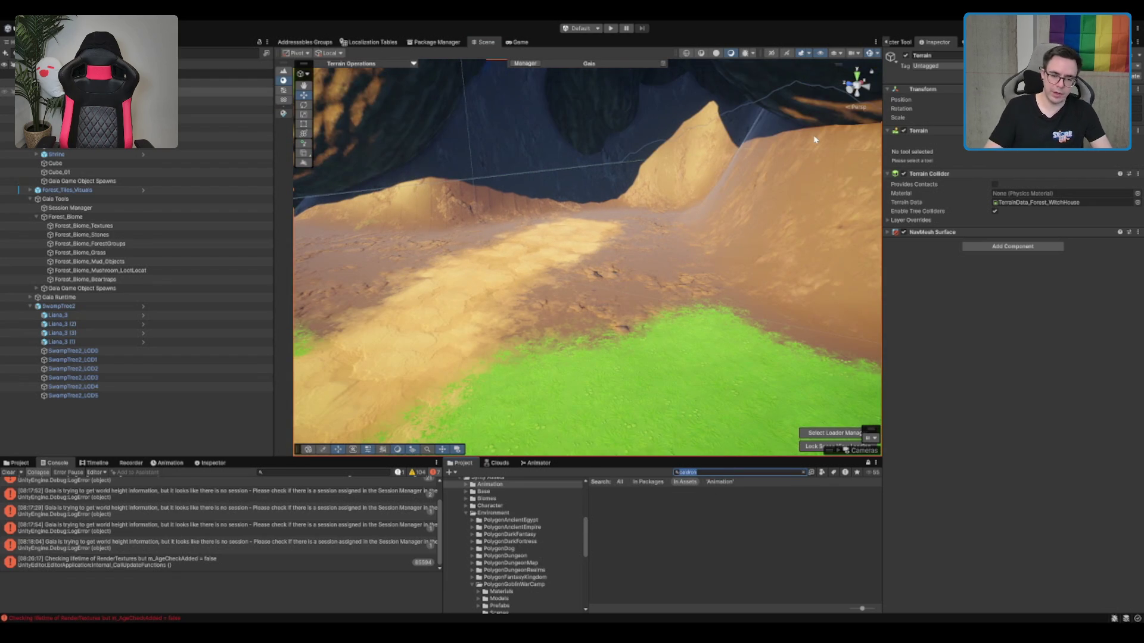
{"action": "type", "text": "alchem"}
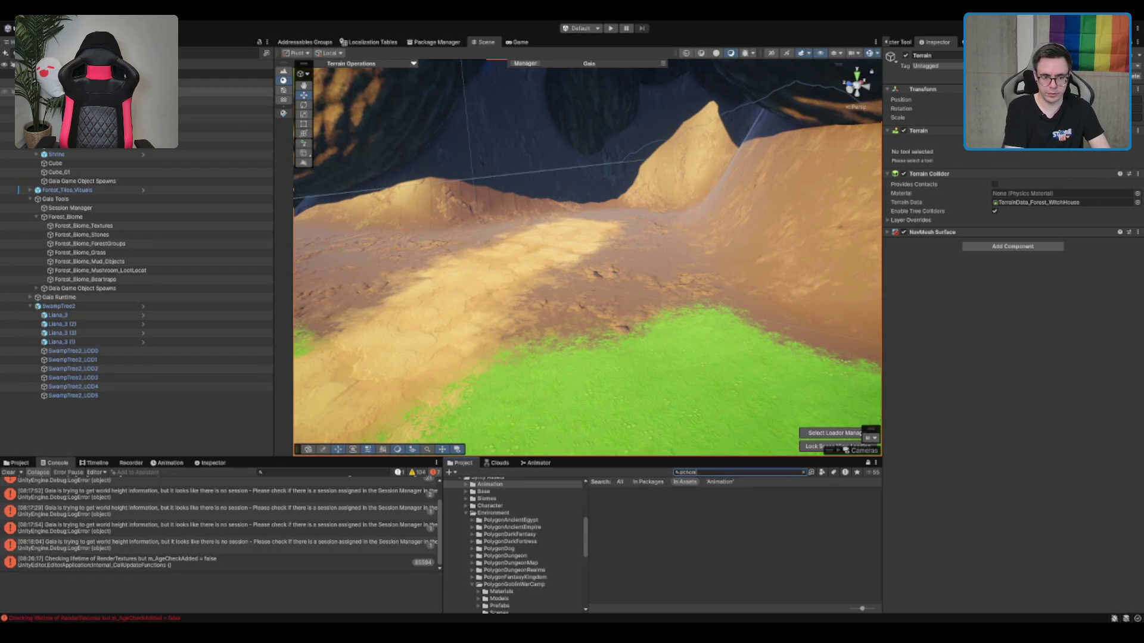
{"action": "type", "text": "y"}
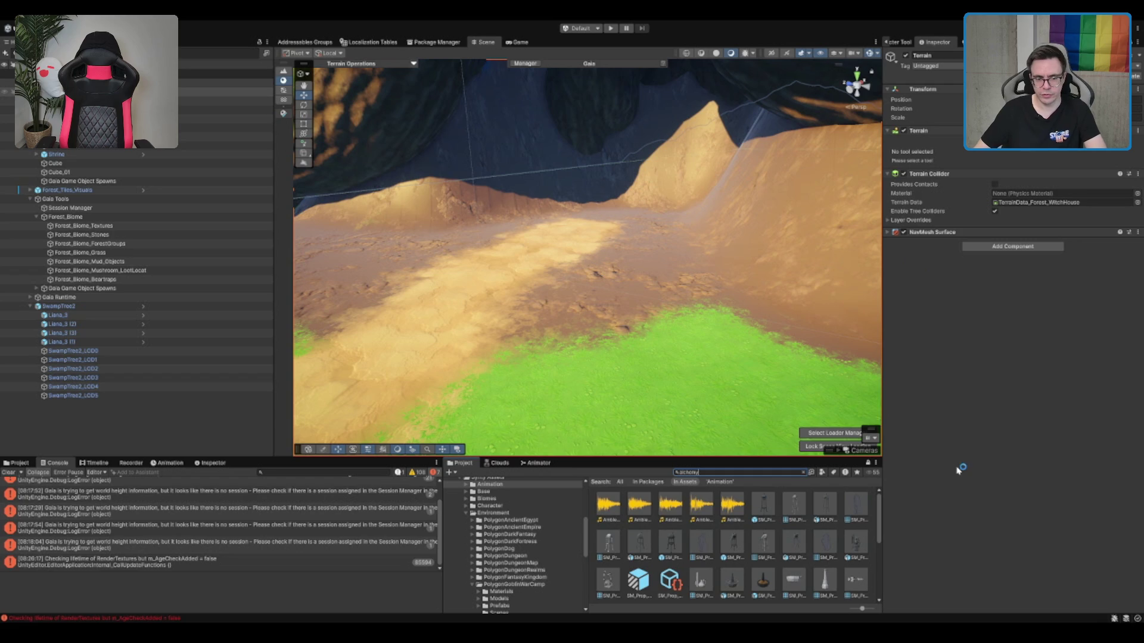
Place SM_Prop_Workbench_Alchemy on the dirt clearing.
{"action": "scroll", "coordinate": [761, 530], "scroll_direction": "down", "scroll_amount": 5}
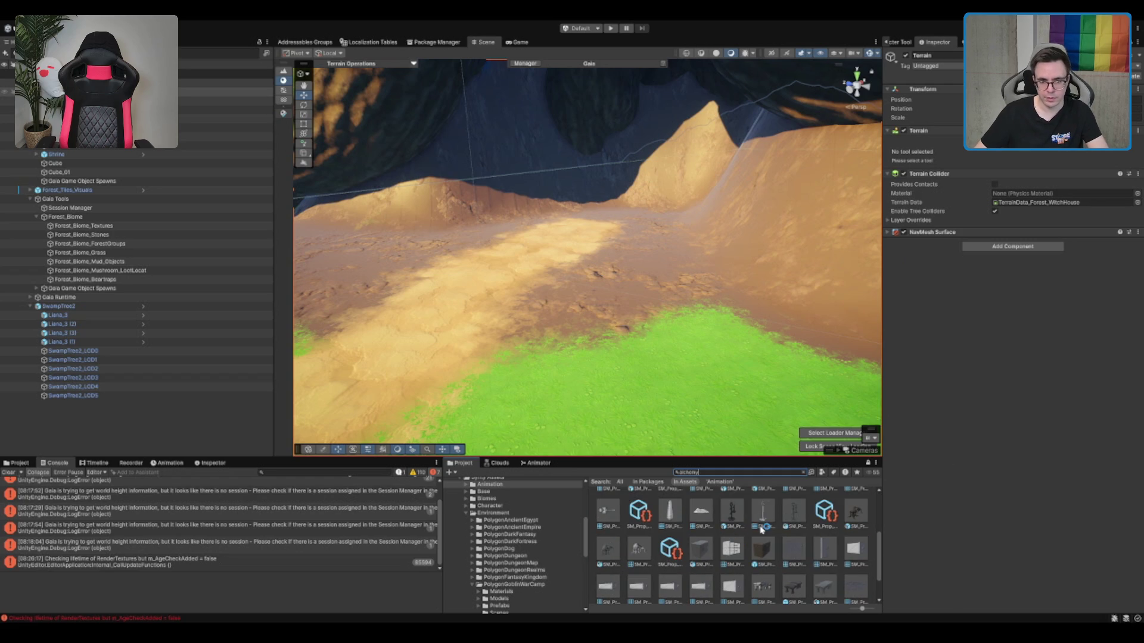
{"action": "scroll", "coordinate": [777, 527], "scroll_direction": "down", "scroll_amount": 2}
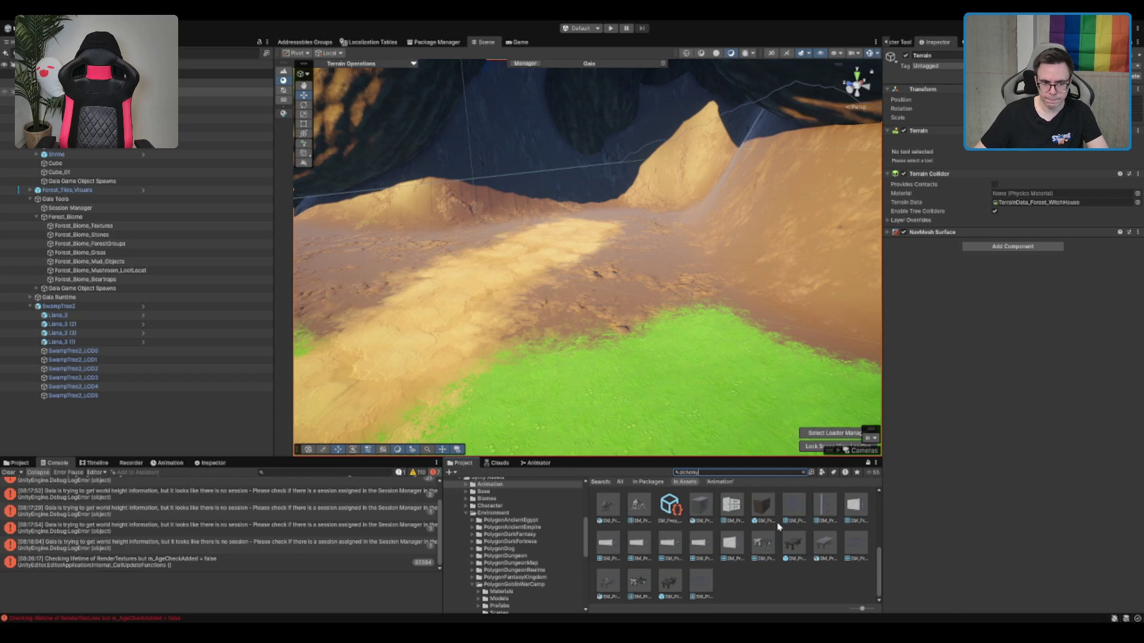
{"action": "mouse_move", "coordinate": [793, 542]}
{"action": "left_mouse_down"}
{"action": "mouse_move", "coordinate": [459, 257]}
{"action": "mouse_move", "coordinate": [464, 225]}
{"action": "left_mouse_up"}
{"action": "left_click", "coordinate": [714, 447]}
{"action": "left_click_drag", "start_coordinate": [610, 120], "coordinate": [656, 134]}
Set the SM_Prop_Alchemy_Tools_03 apparatus on top of the workbench.
{"action": "left_click", "coordinate": [611, 513]}
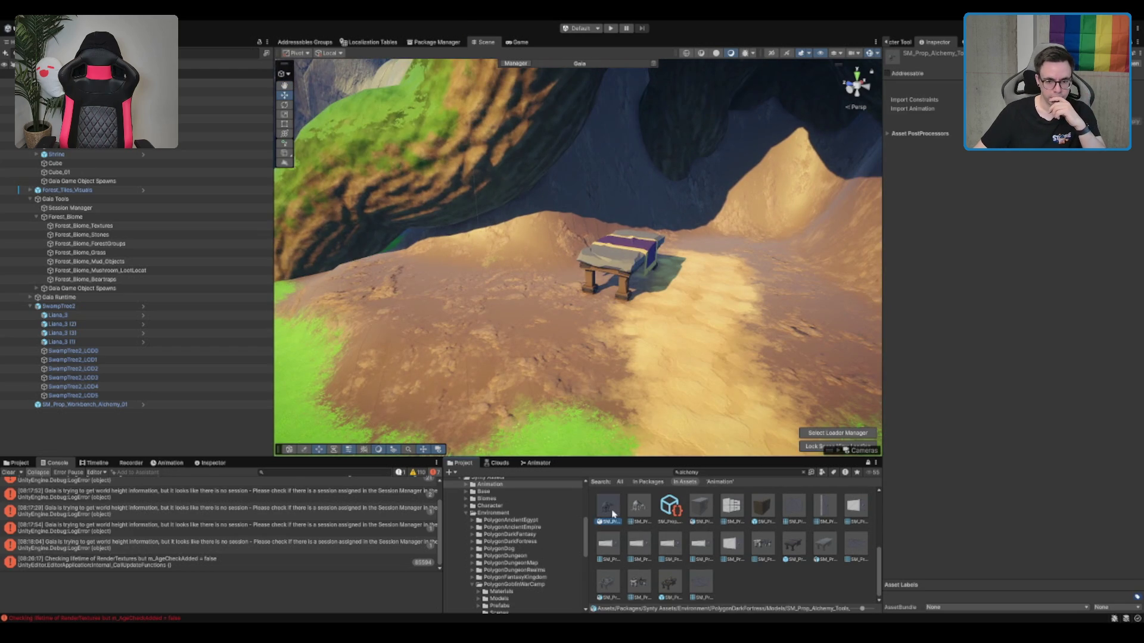
{"action": "scroll", "coordinate": [813, 511], "scroll_direction": "up", "scroll_amount": 2}
{"action": "mouse_move", "coordinate": [607, 543]}
{"action": "left_mouse_down"}
{"action": "mouse_move", "coordinate": [654, 247]}
{"action": "mouse_move", "coordinate": [620, 254]}
{"action": "left_mouse_up"}
{"action": "key", "text": "f"}
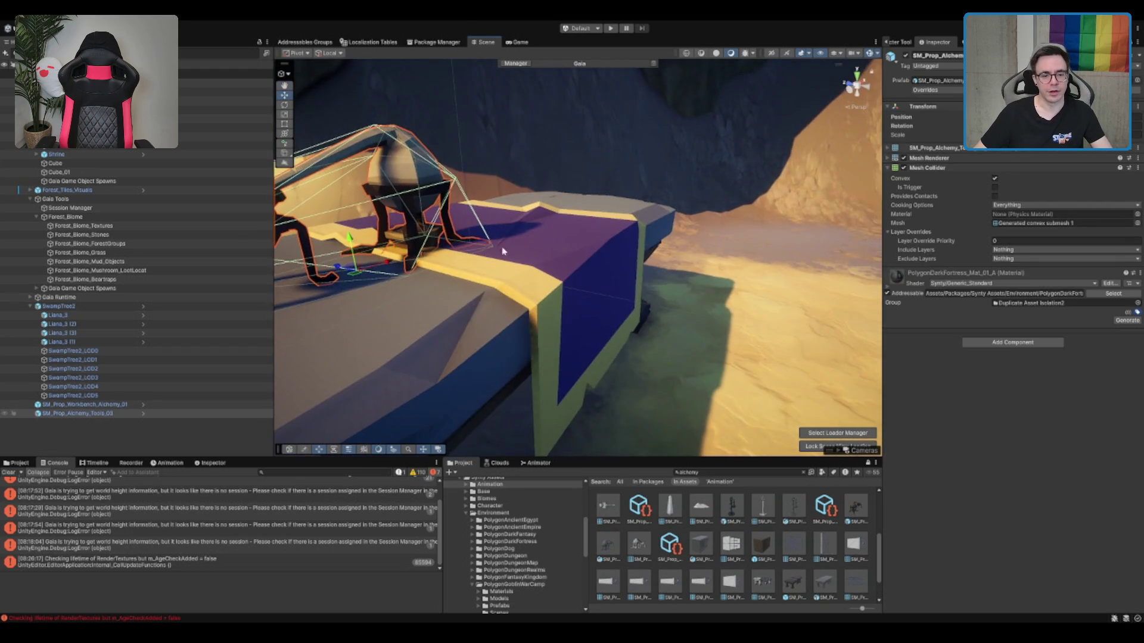
{"action": "scroll", "coordinate": [772, 517], "scroll_direction": "up", "scroll_amount": 3}
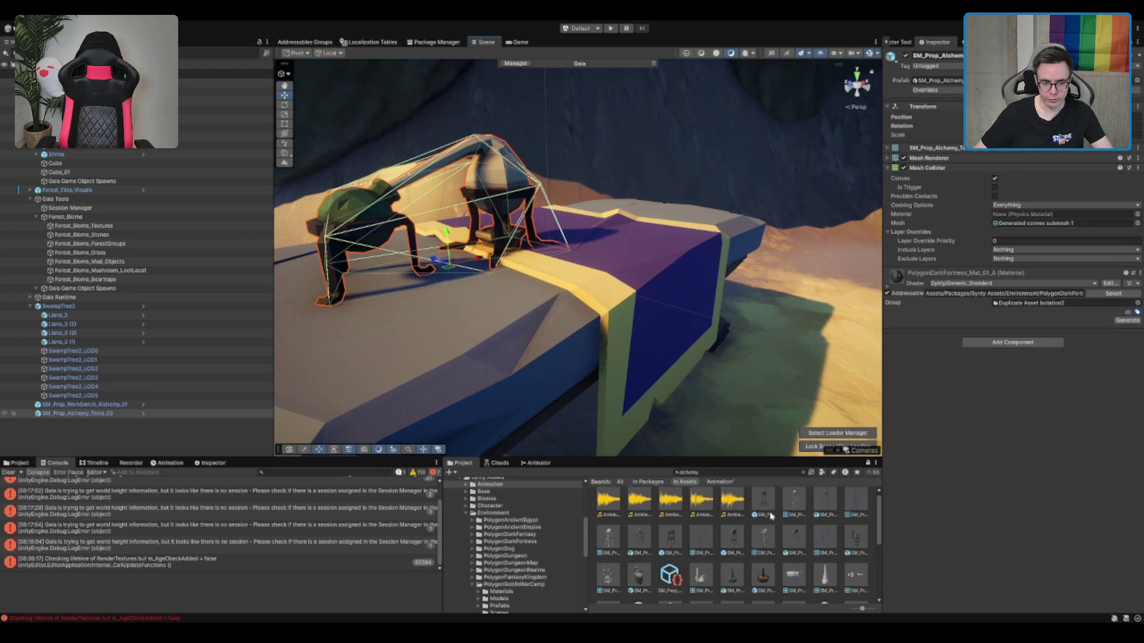
{"action": "scroll", "coordinate": [771, 517], "scroll_direction": "down", "scroll_amount": 3}
{"action": "left_click", "coordinate": [856, 542]}
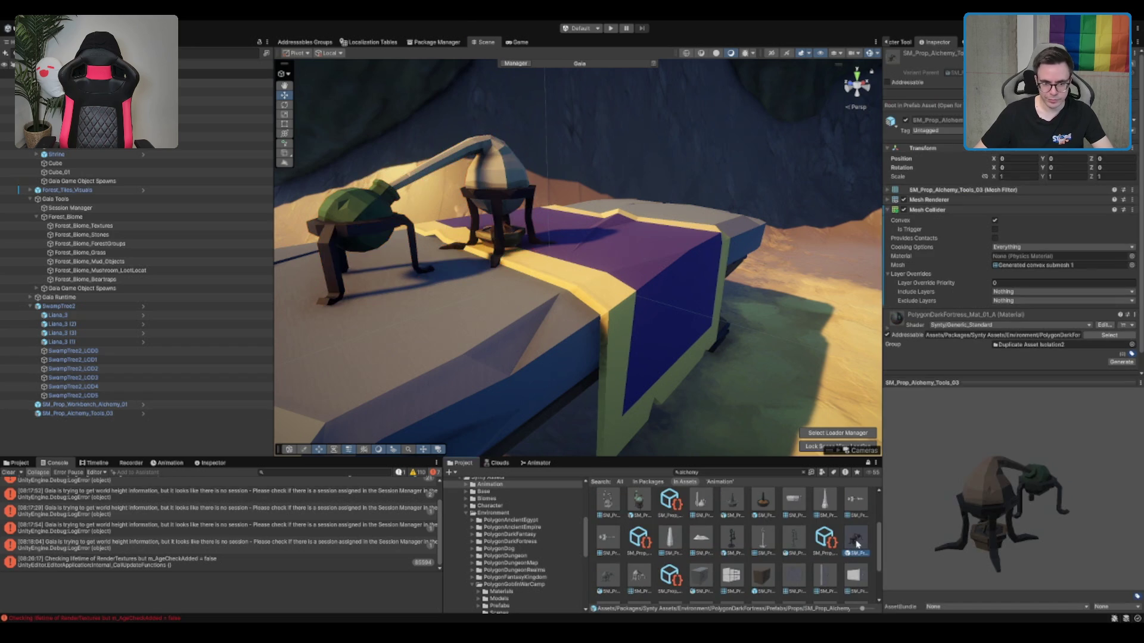
{"action": "left_click", "coordinate": [802, 472]}
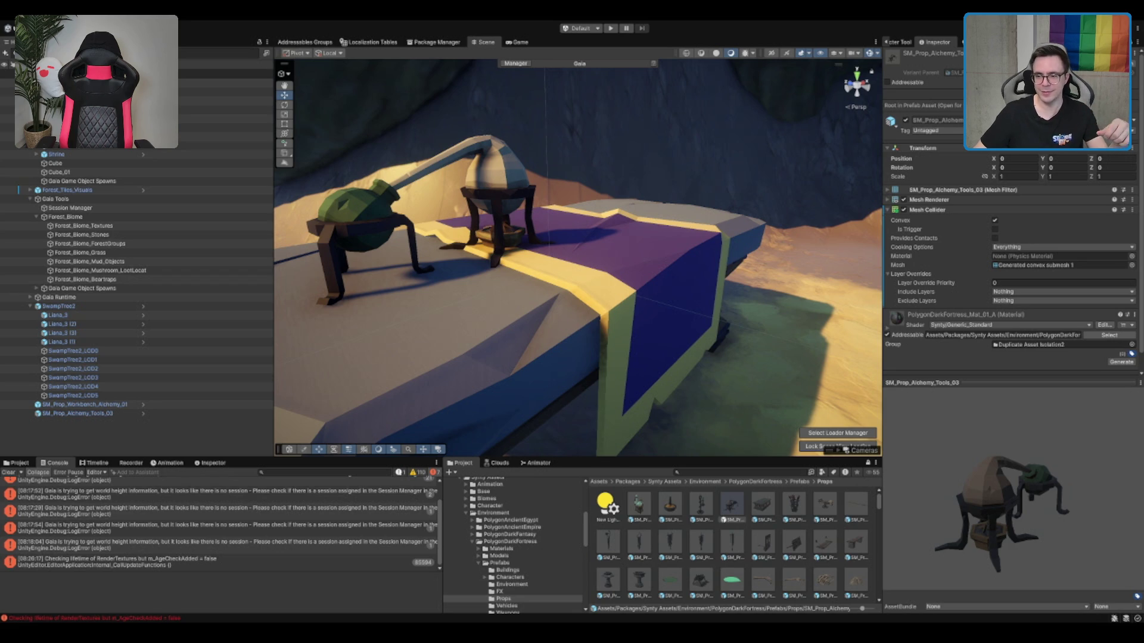
{"action": "left_click_drag", "start_coordinate": [595, 298], "coordinate": [678, 306]}
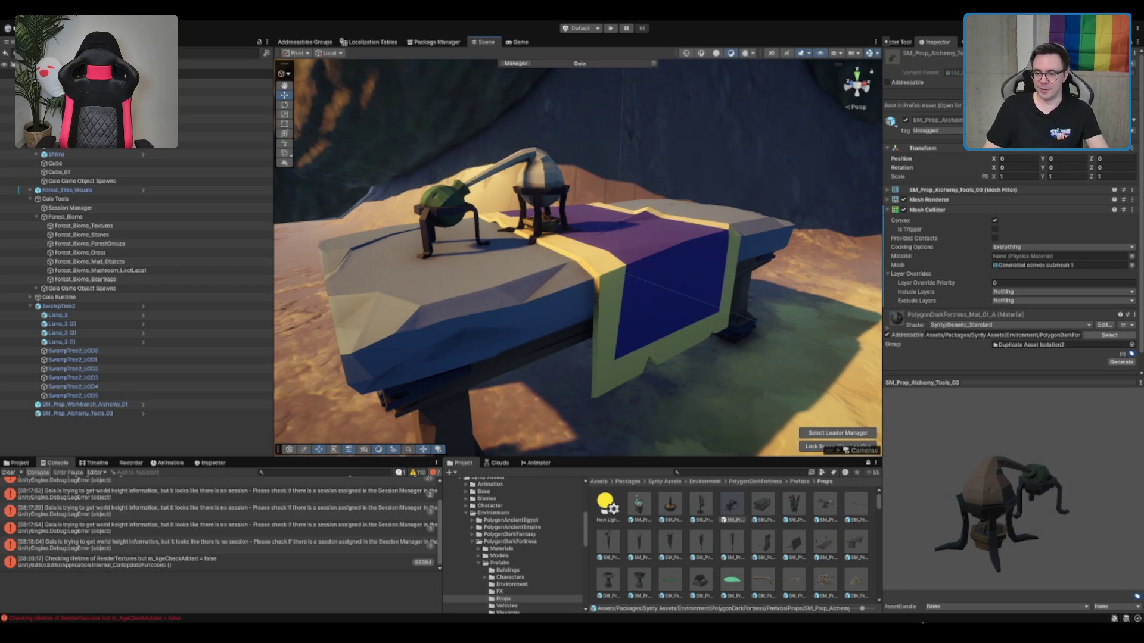
{"action": "mouse_move", "coordinate": [776, 316]}
{"action": "left_mouse_down"}
{"action": "mouse_move", "coordinate": [686, 295]}
{"action": "mouse_move", "coordinate": [707, 285]}
{"action": "mouse_move", "coordinate": [693, 288]}
{"action": "left_mouse_up"}
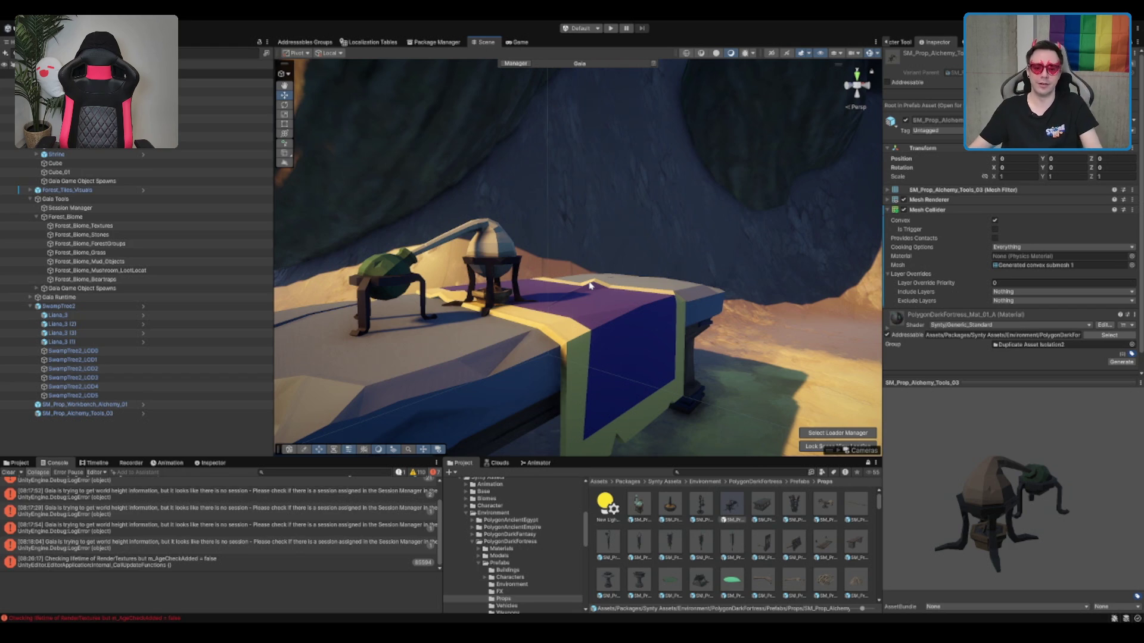
{"action": "scroll", "coordinate": [949, 292], "scroll_direction": "down", "scroll_amount": 1}
{"action": "scroll", "coordinate": [786, 284], "scroll_direction": "down", "scroll_amount": 2}
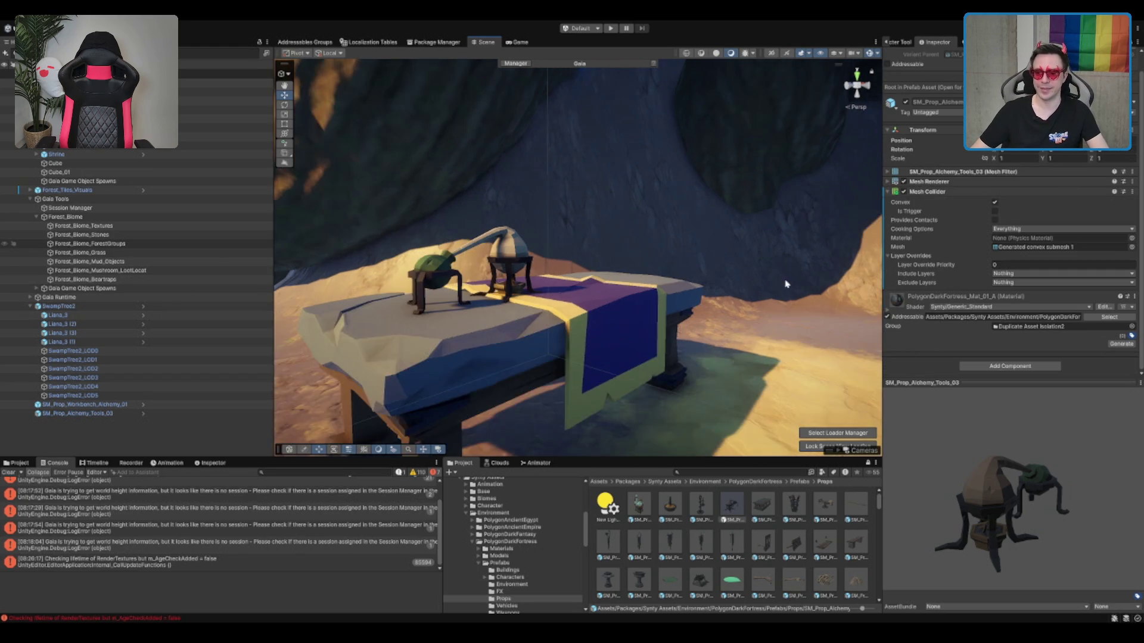
{"action": "scroll", "coordinate": [786, 284], "scroll_direction": "down", "scroll_amount": 2}
{"action": "scroll", "coordinate": [693, 291], "scroll_direction": "down", "scroll_amount": 1}
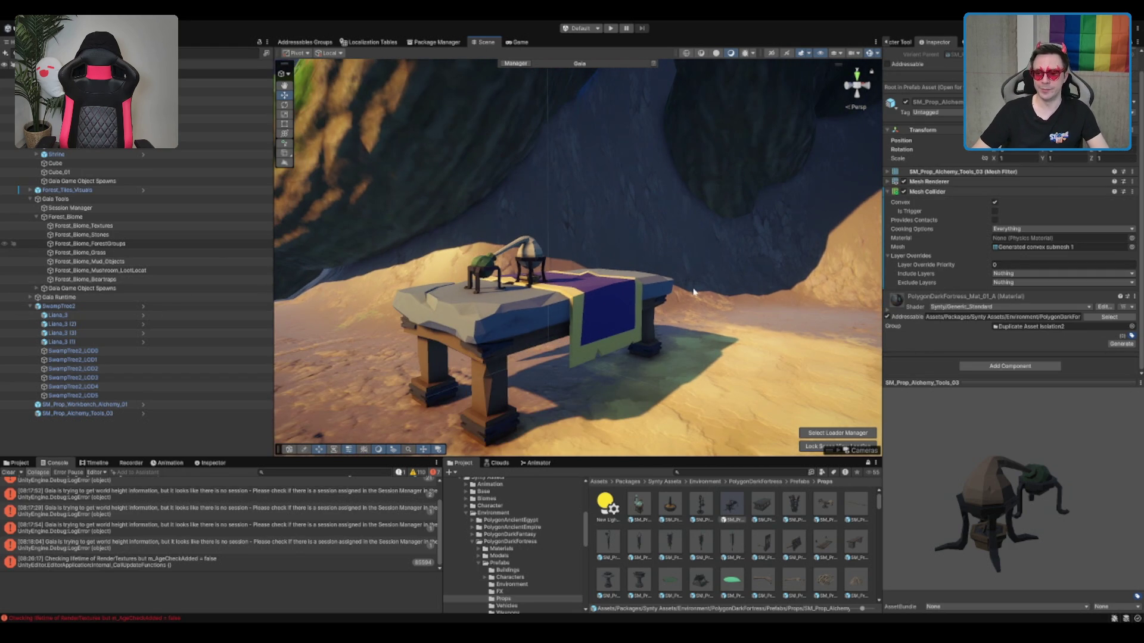
{"action": "mouse_move", "coordinate": [818, 289]}
{"action": "left_mouse_down"}
{"action": "mouse_move", "coordinate": [676, 276]}
{"action": "mouse_move", "coordinate": [728, 196]}
{"action": "mouse_move", "coordinate": [745, 209]}
{"action": "left_mouse_up"}
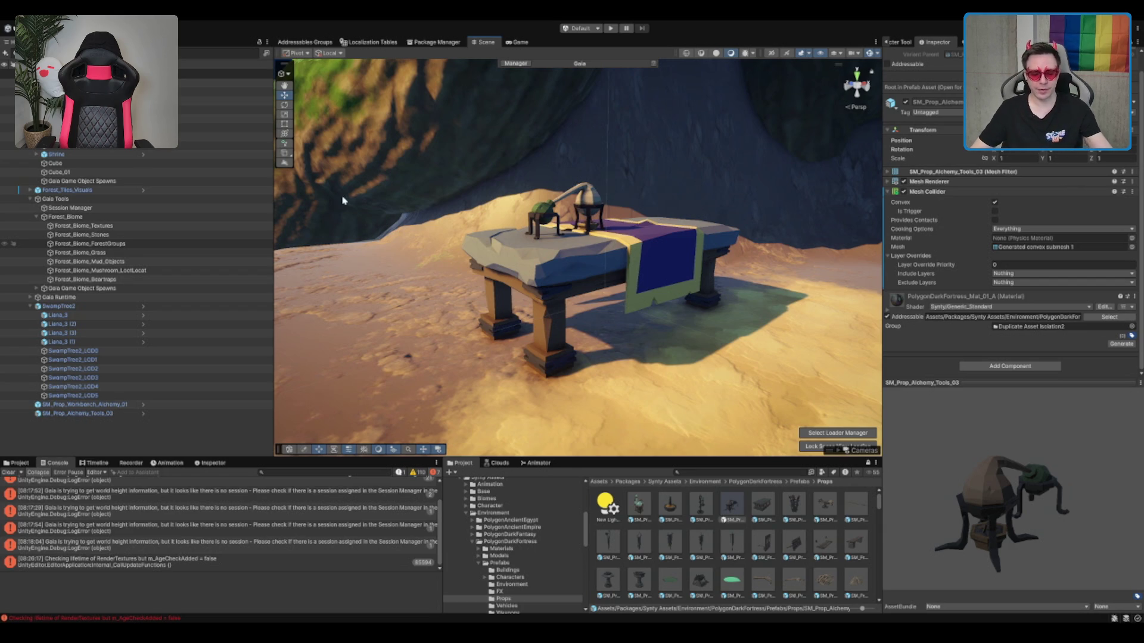
{"action": "mouse_move", "coordinate": [704, 311]}
{"action": "left_mouse_down"}
{"action": "mouse_move", "coordinate": [309, 329]}
{"action": "mouse_move", "coordinate": [715, 178]}
{"action": "mouse_move", "coordinate": [738, 222]}
{"action": "mouse_move", "coordinate": [450, 263]}
{"action": "left_mouse_up"}
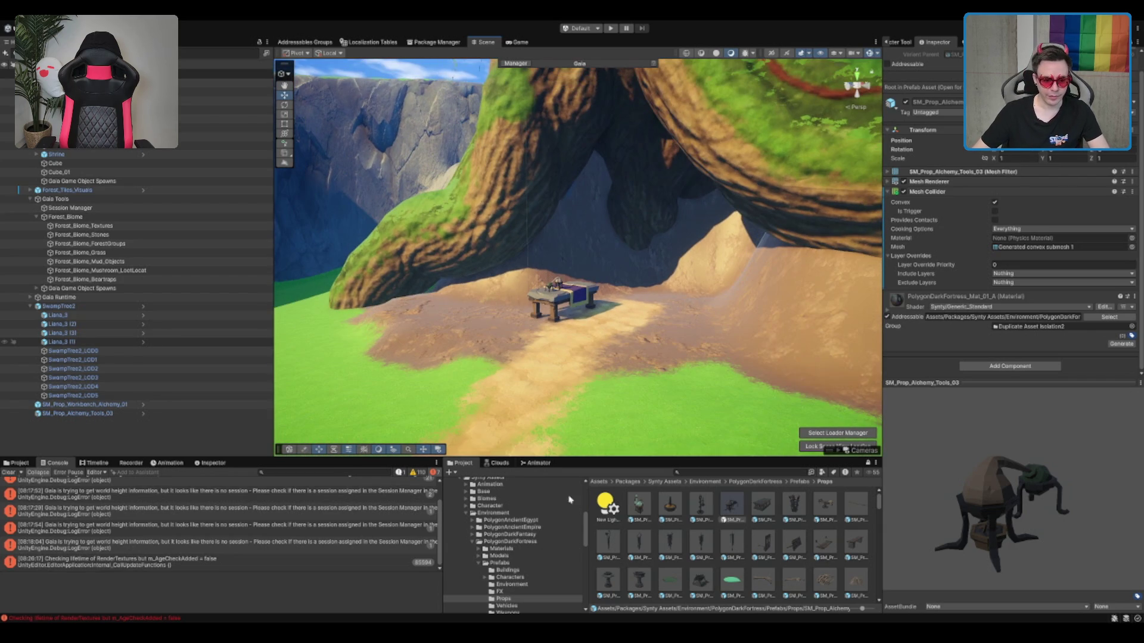
Browse Environment into the ANGRY MESH Stylized Pack - Meadow Environment folder.
{"action": "left_click", "coordinate": [493, 513]}
{"action": "scroll", "coordinate": [477, 527], "scroll_direction": "up", "scroll_amount": 5}
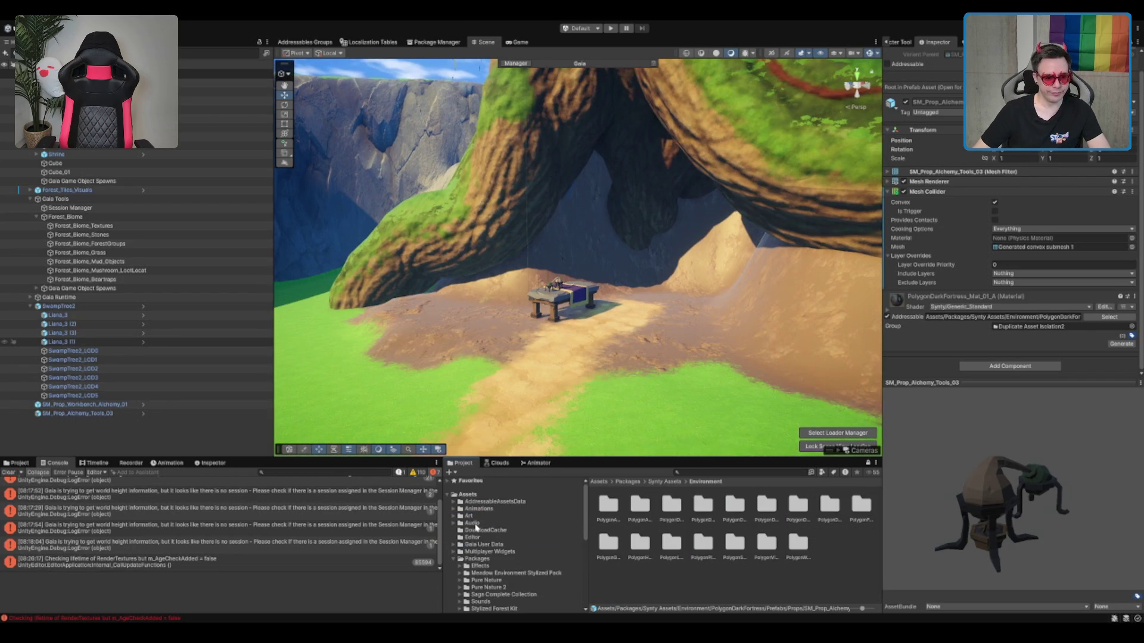
{"action": "double_click", "coordinate": [509, 572]}
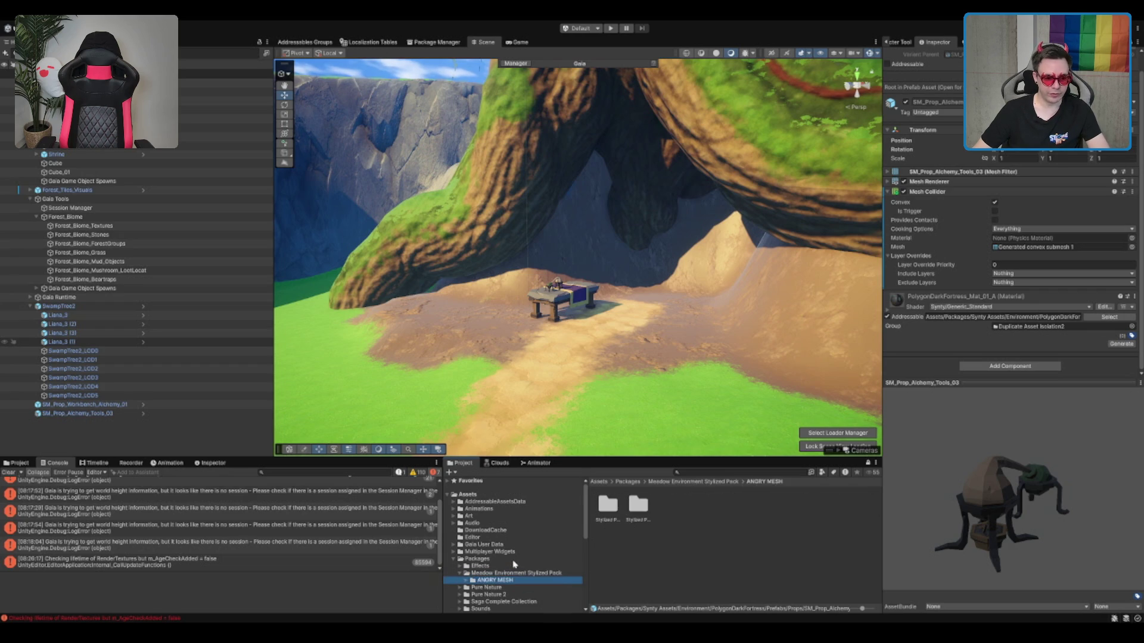
{"action": "double_click", "coordinate": [608, 505]}
{"action": "double_click", "coordinate": [638, 506]}
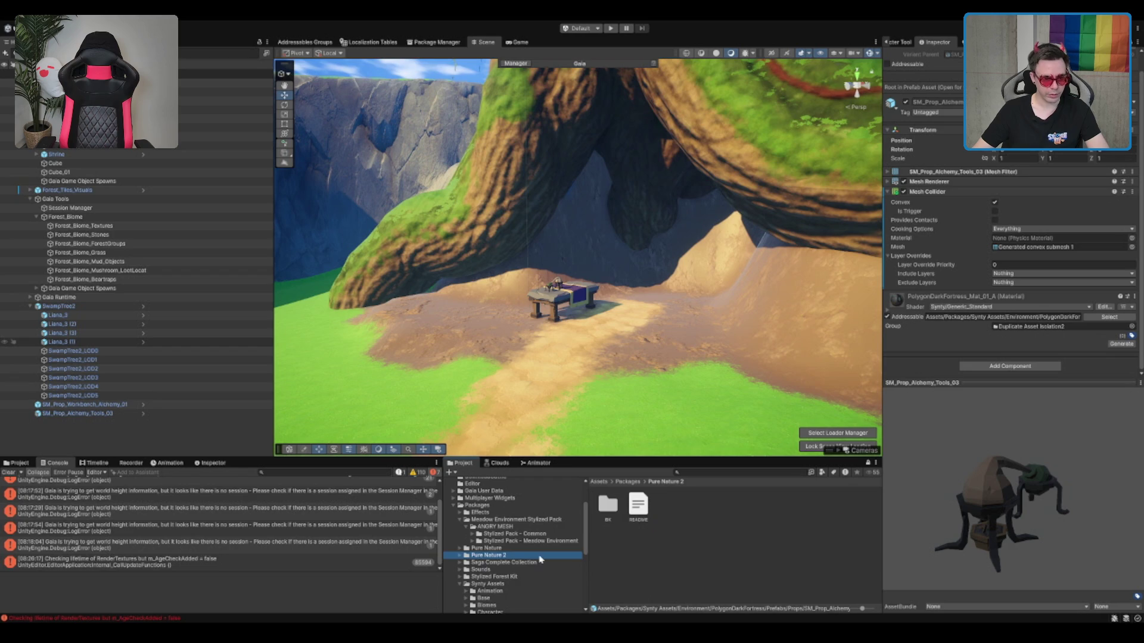
Open the PureNature_Mountains Rocks prefabs and drop Cliff7 into the scene.
{"action": "key", "text": "Down"}
{"action": "key", "text": "Down"}
{"action": "key", "text": "Down"}
{"action": "key", "text": "Down"}
{"action": "key", "text": "Right"}
{"action": "key", "text": "Down"}
{"action": "key", "text": "Down"}
{"action": "key", "text": "Right"}
{"action": "key", "text": "Down"}
{"action": "scroll", "coordinate": [551, 555], "scroll_direction": "down", "scroll_amount": 2}
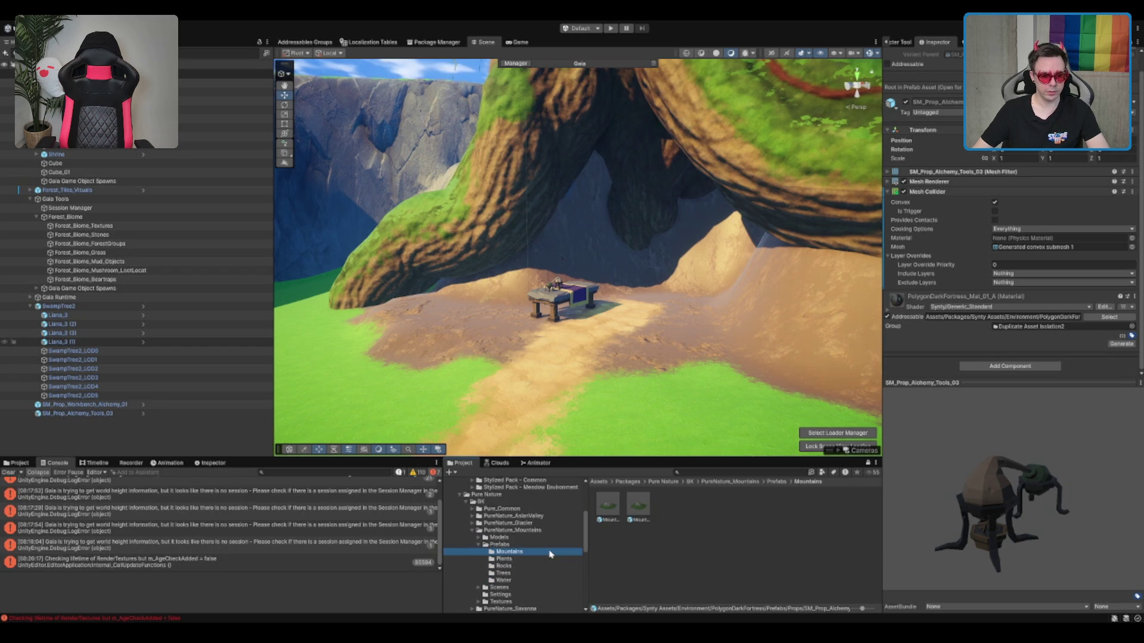
{"action": "left_click", "coordinate": [544, 558]}
{"action": "key", "text": "Down"}
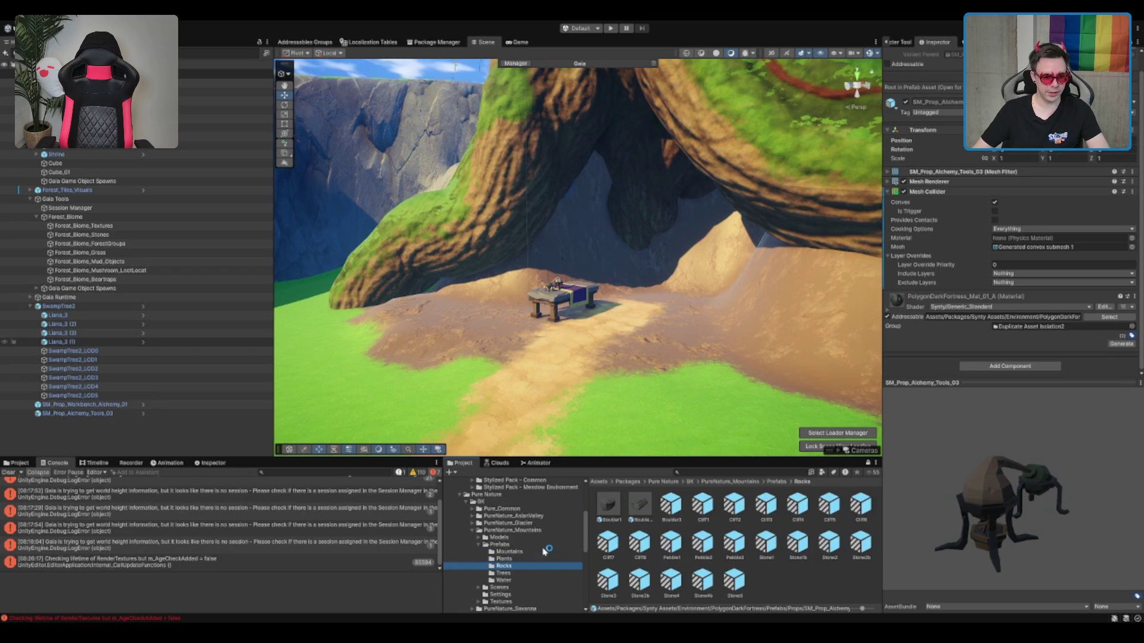
{"action": "left_click", "coordinate": [616, 503]}
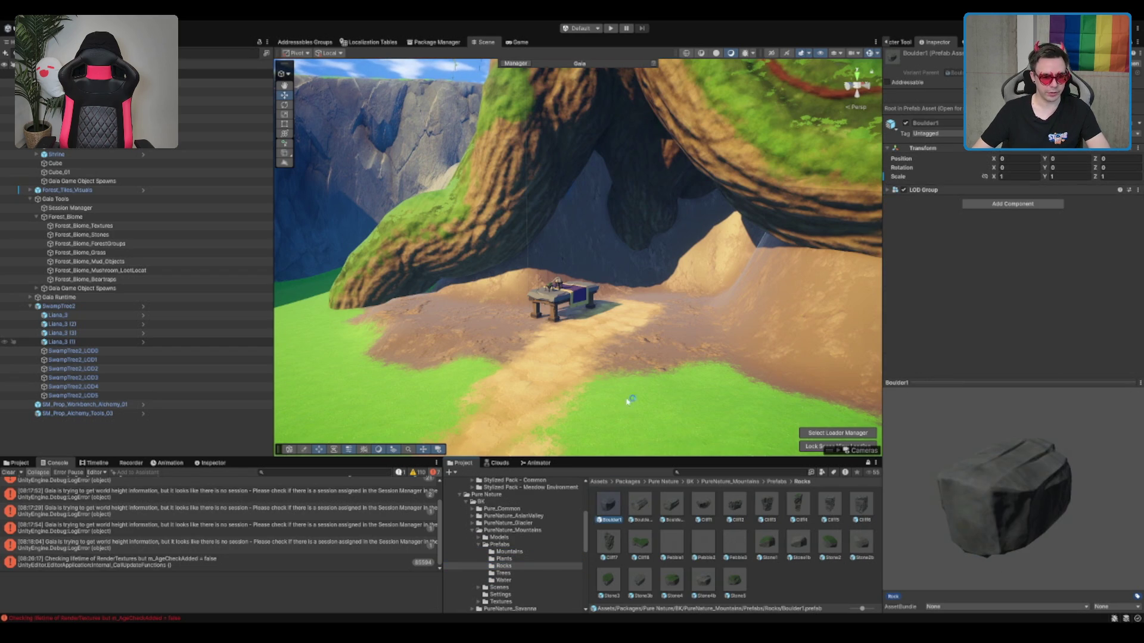
{"action": "mouse_move", "coordinate": [607, 545]}
{"action": "left_mouse_down"}
{"action": "mouse_move", "coordinate": [527, 367]}
{"action": "mouse_move", "coordinate": [608, 237]}
{"action": "mouse_move", "coordinate": [602, 373]}
{"action": "mouse_move", "coordinate": [641, 195]}
{"action": "left_mouse_up"}
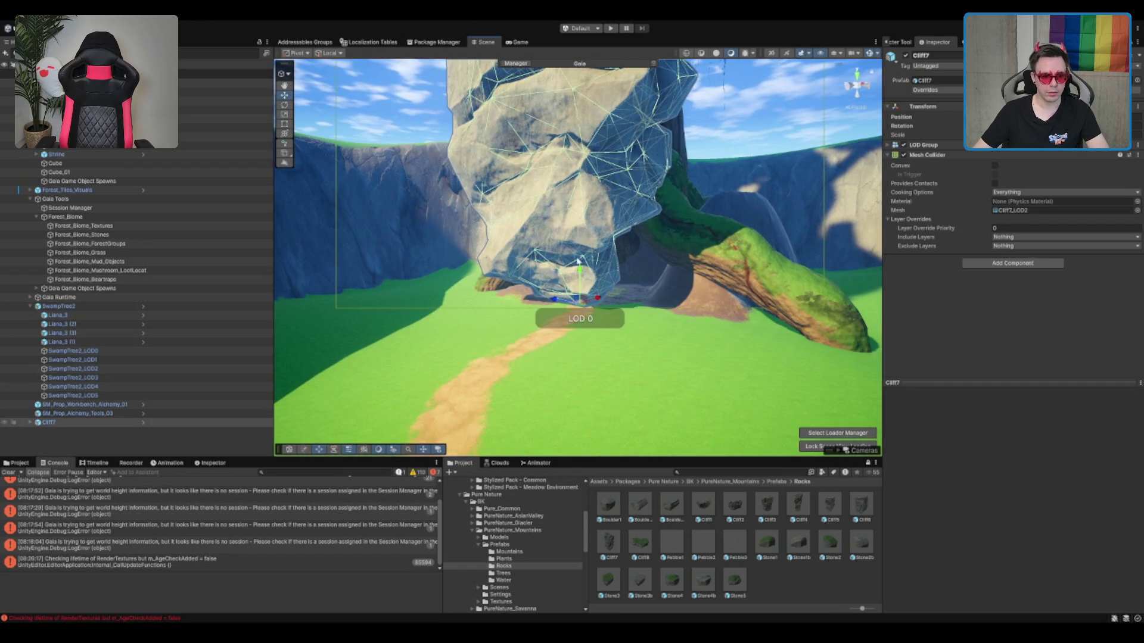
Replace the Cliff7 rock with a Cliff6 rock placed in the scene.
{"action": "key", "text": "Delete"}
{"action": "scroll", "coordinate": [592, 261], "scroll_direction": "up", "scroll_amount": 3}
{"action": "left_click_drag", "start_coordinate": [860, 505], "coordinate": [581, 387]}
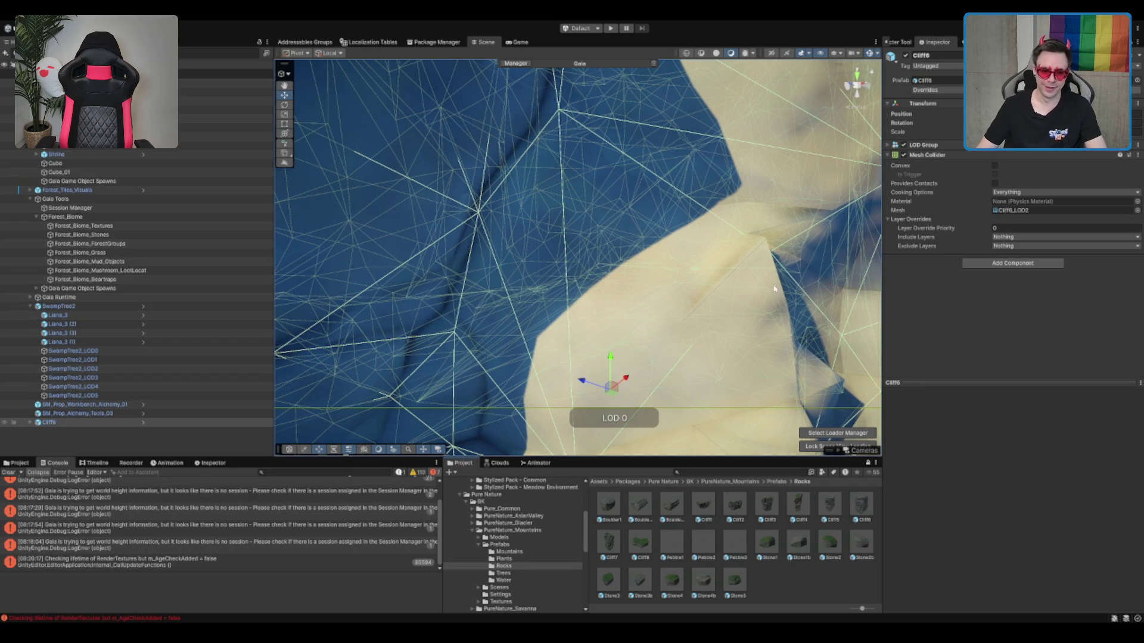
{"action": "key", "text": "f"}
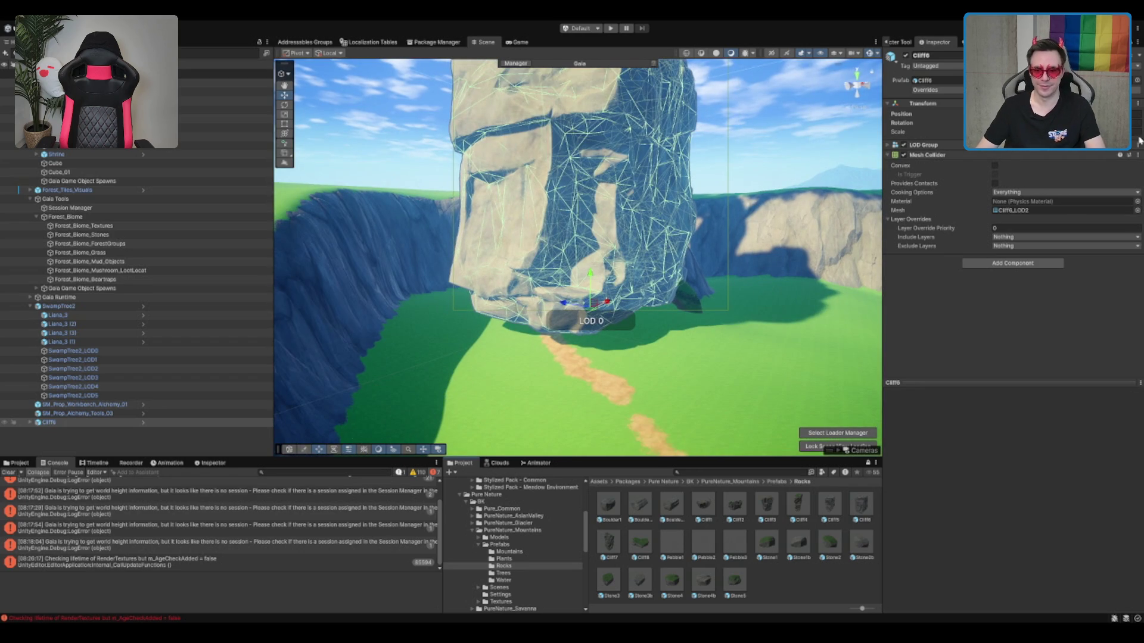
Reorient and greatly shrink the Cliff6 rock, then adjust its height.
{"action": "key", "text": "ctrl+z"}
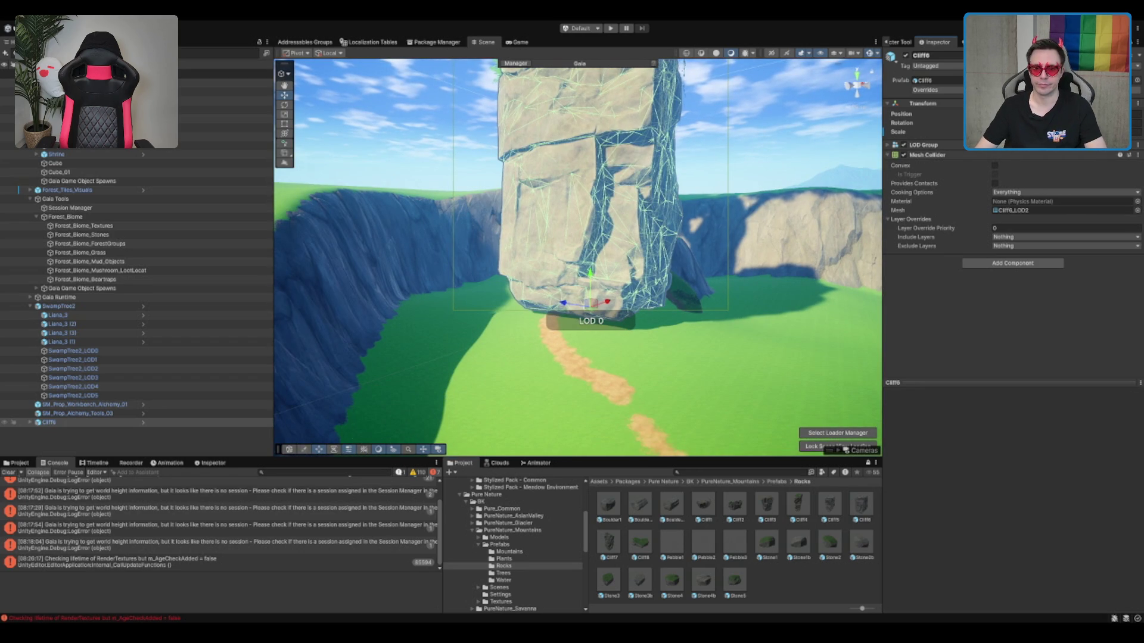
{"action": "key", "text": "ctrl+z"}
{"action": "left_click", "coordinate": [898, 131]}
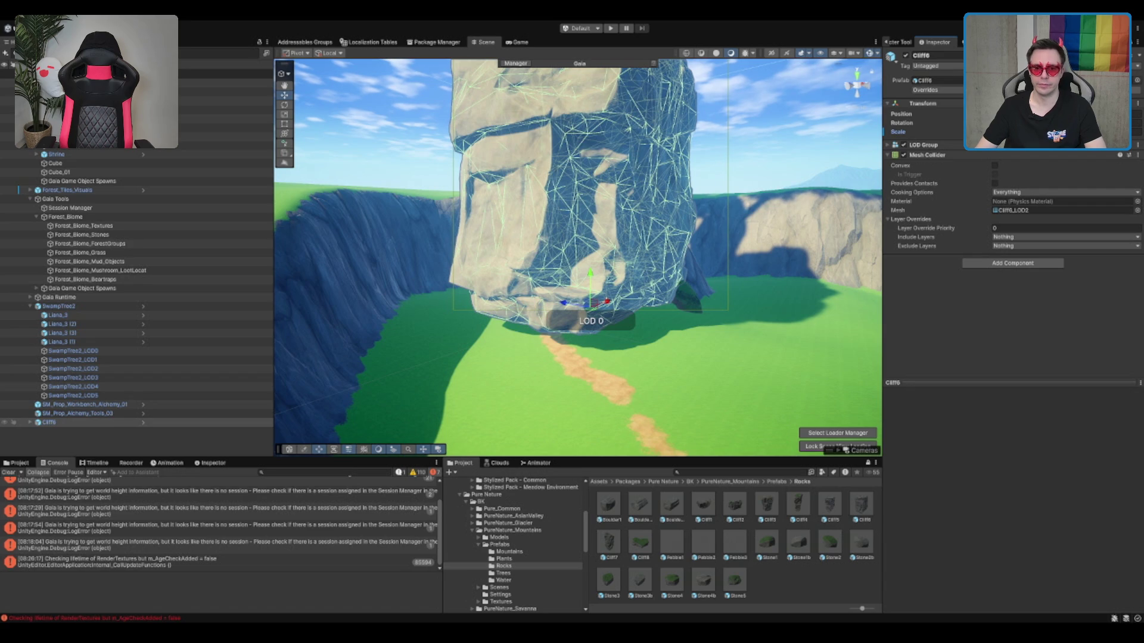
{"action": "key", "text": "ctrl+z"}
{"action": "scroll", "coordinate": [518, 149], "scroll_direction": "up", "scroll_amount": 3}
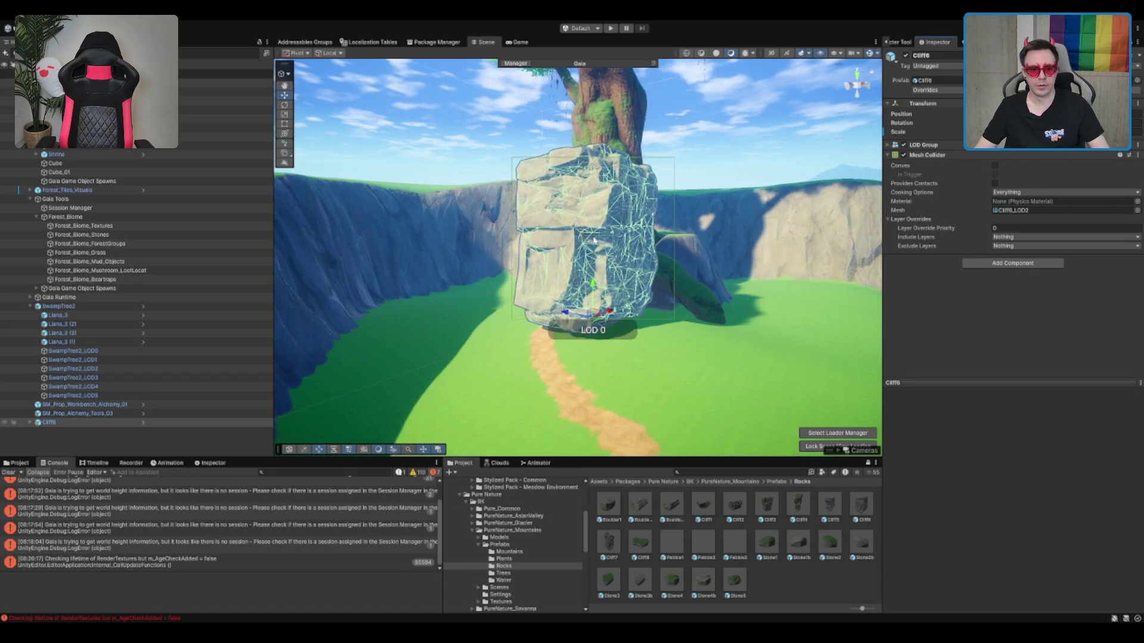
{"action": "left_click_drag", "start_coordinate": [614, 392], "coordinate": [611, 452]}
{"action": "scroll", "coordinate": [603, 394], "scroll_direction": "down", "scroll_amount": 3}
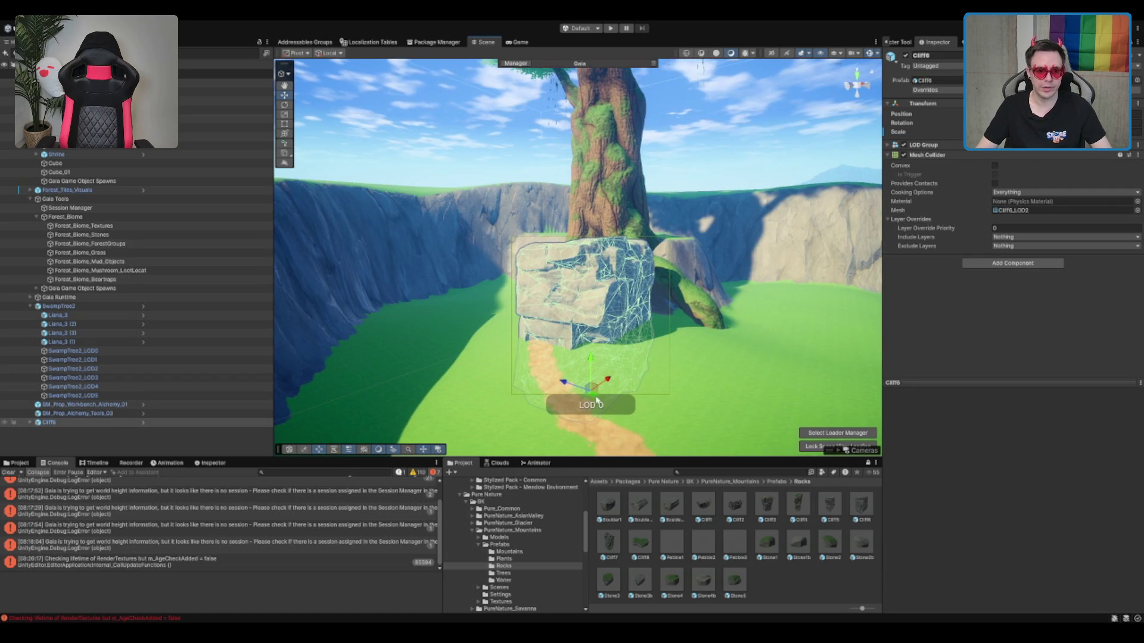
{"action": "mouse_move", "coordinate": [590, 381]}
{"action": "left_mouse_down"}
{"action": "mouse_move", "coordinate": [582, 324]}
{"action": "mouse_move", "coordinate": [561, 324]}
{"action": "left_mouse_up"}
{"action": "key", "text": "f"}
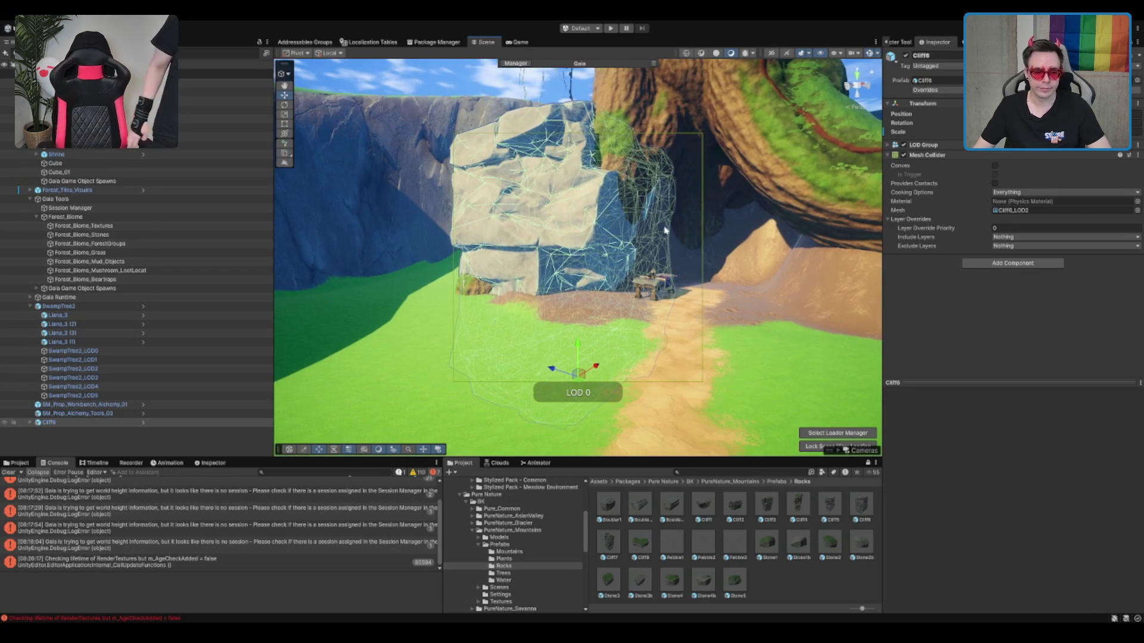
Pull Cliff6 forward and rotate it into the cave opening beside the workbench.
{"action": "mouse_move", "coordinate": [666, 231]}
{"action": "left_mouse_down"}
{"action": "mouse_move", "coordinate": [596, 146]}
{"action": "mouse_move", "coordinate": [587, 179]}
{"action": "left_mouse_up"}
{"action": "mouse_move", "coordinate": [581, 275]}
{"action": "left_mouse_down"}
{"action": "mouse_move", "coordinate": [601, 366]}
{"action": "mouse_move", "coordinate": [622, 368]}
{"action": "mouse_move", "coordinate": [635, 390]}
{"action": "left_mouse_up"}
{"action": "key", "text": "e"}
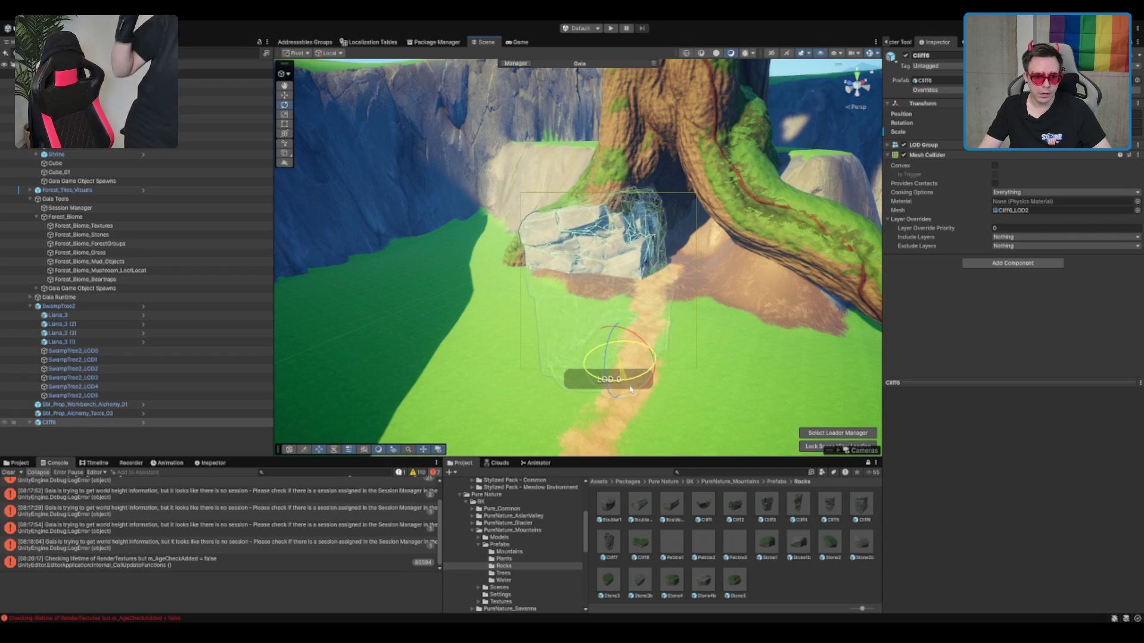
{"action": "mouse_move", "coordinate": [639, 342]}
{"action": "left_mouse_down"}
{"action": "mouse_move", "coordinate": [616, 359]}
{"action": "mouse_move", "coordinate": [627, 323]}
{"action": "mouse_move", "coordinate": [645, 371]}
{"action": "left_mouse_up"}
{"action": "key", "text": "w"}
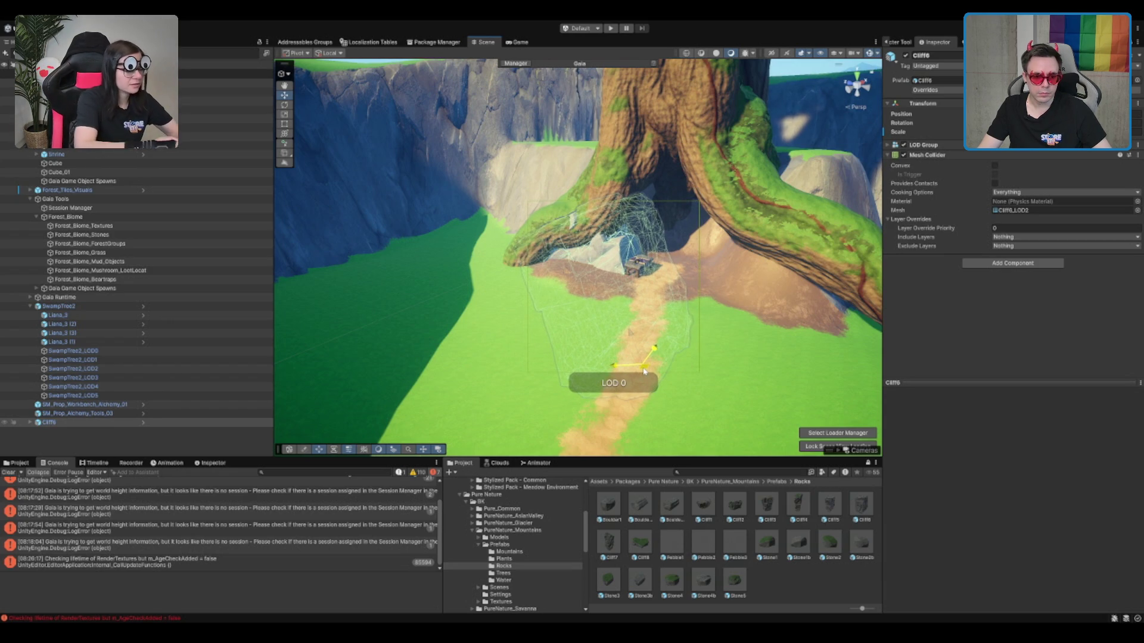
{"action": "key", "text": "e"}
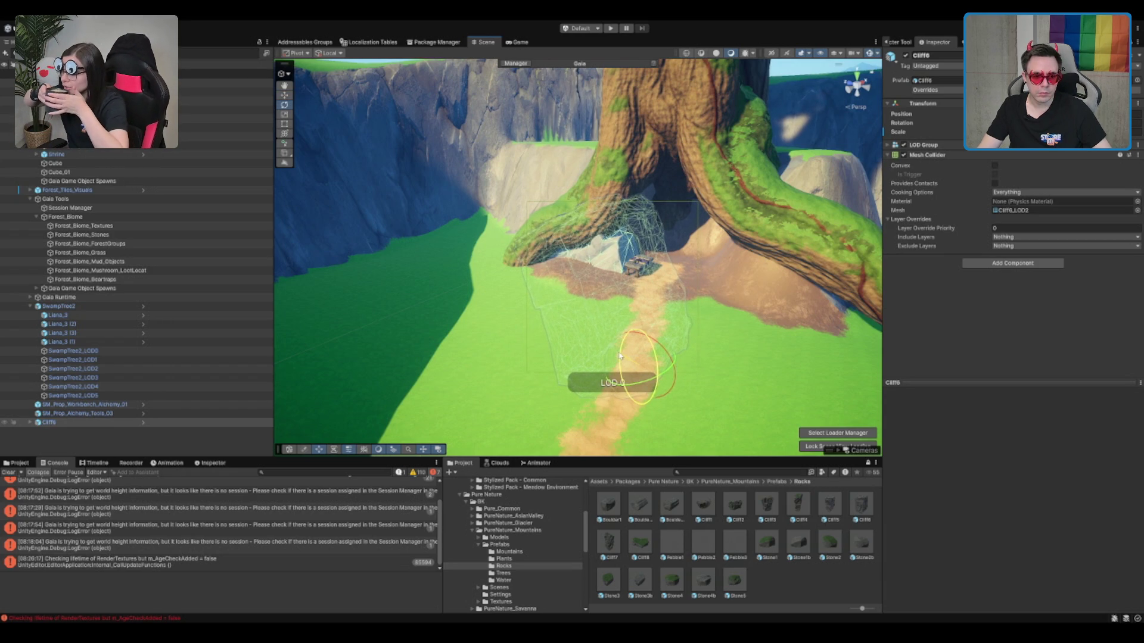
{"action": "mouse_move", "coordinate": [620, 356]}
{"action": "left_mouse_down"}
{"action": "mouse_move", "coordinate": [610, 182]}
{"action": "mouse_move", "coordinate": [672, 285]}
{"action": "left_mouse_up"}
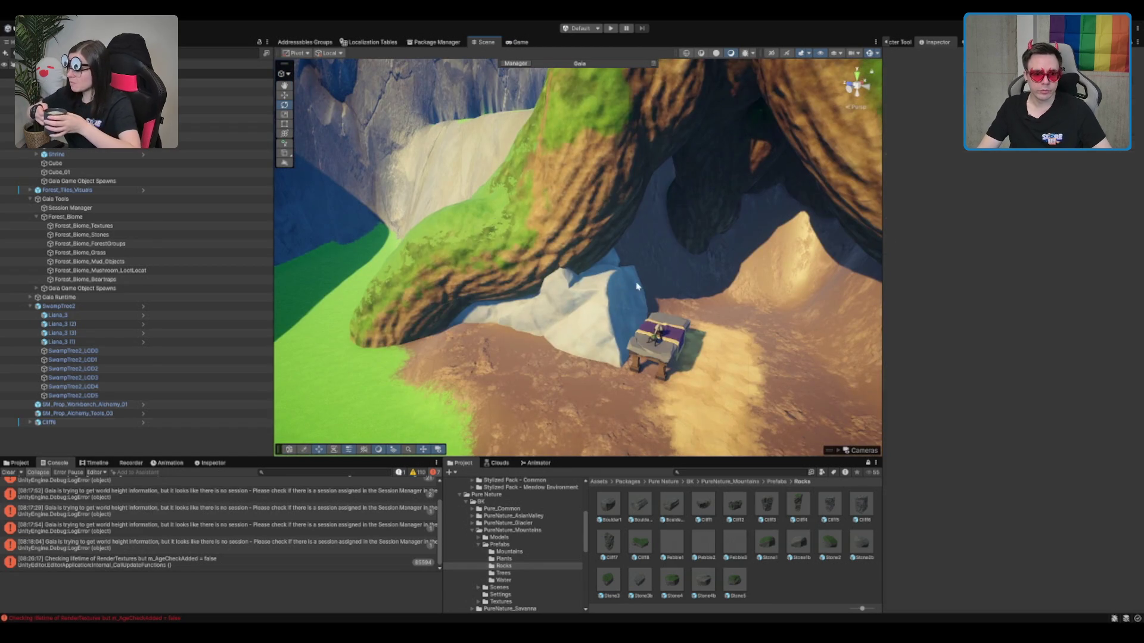
{"action": "left_click", "coordinate": [637, 287]}
{"action": "key", "text": "f"}
{"action": "left_click_drag", "start_coordinate": [666, 274], "coordinate": [685, 379]}
{"action": "key", "text": "f"}
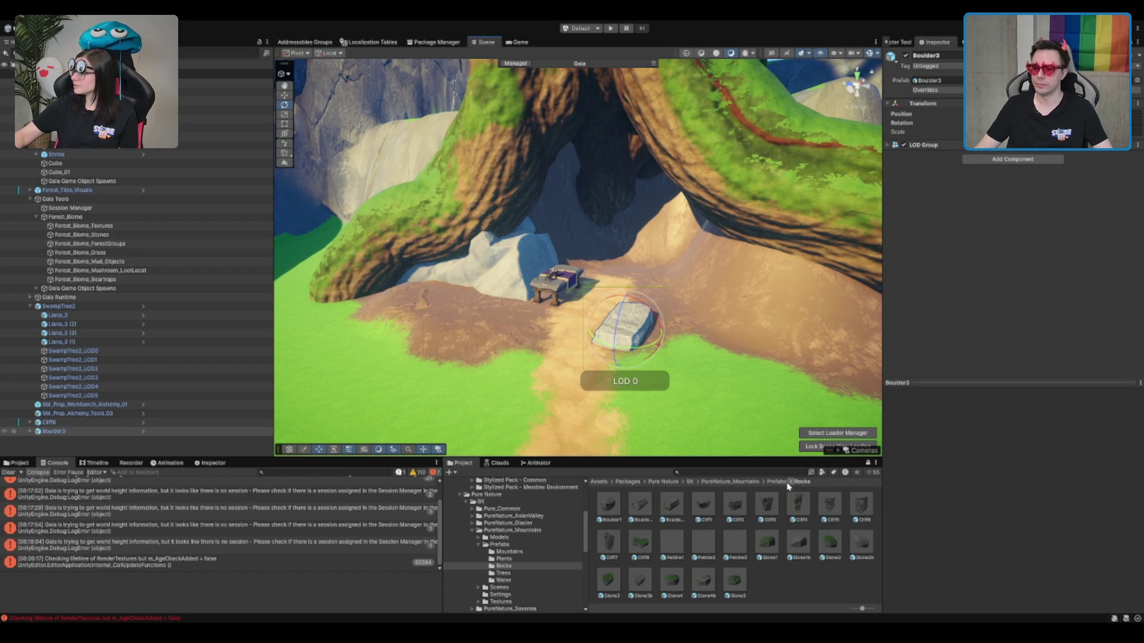
{"action": "mouse_move", "coordinate": [643, 316]}
{"action": "left_mouse_down"}
{"action": "mouse_move", "coordinate": [650, 305]}
{"action": "mouse_move", "coordinate": [600, 288]}
{"action": "mouse_move", "coordinate": [599, 185]}
{"action": "left_mouse_up"}
{"action": "key", "text": "w"}
{"action": "scroll", "coordinate": [599, 268], "scroll_direction": "up", "scroll_amount": 5}
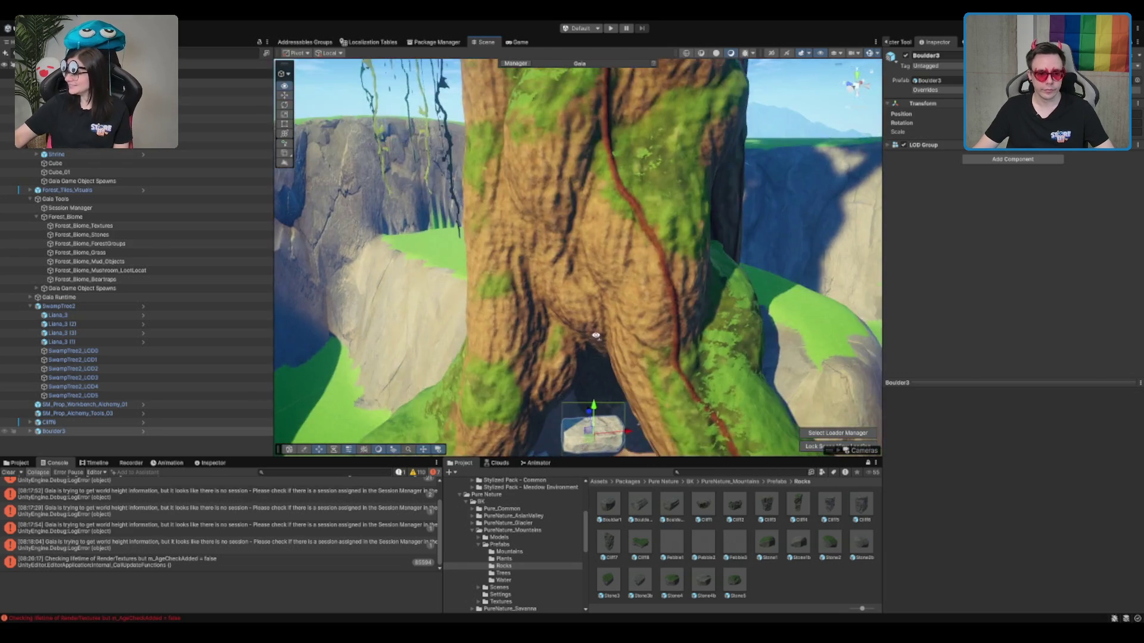
{"action": "left_click_drag", "start_coordinate": [599, 333], "coordinate": [641, 298]}
{"action": "key", "text": "e"}
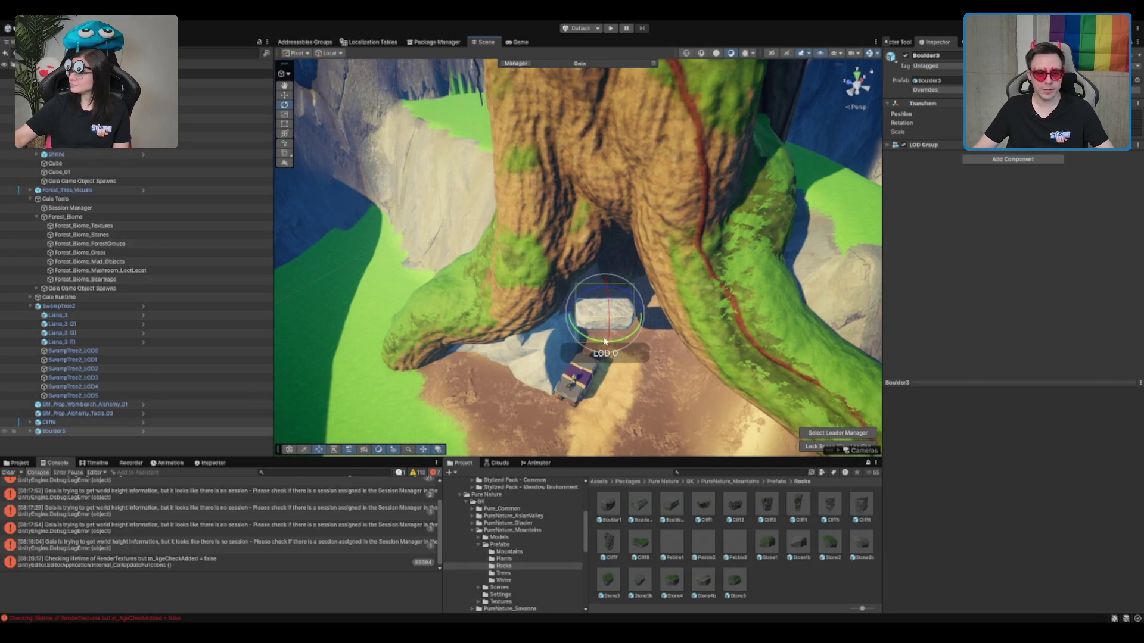
{"action": "key", "text": "r"}
{"action": "mouse_move", "coordinate": [603, 317]}
{"action": "left_mouse_down"}
{"action": "mouse_move", "coordinate": [599, 333]}
{"action": "mouse_move", "coordinate": [605, 296]}
{"action": "mouse_move", "coordinate": [593, 286]}
{"action": "mouse_move", "coordinate": [574, 184]}
{"action": "mouse_move", "coordinate": [582, 248]}
{"action": "left_mouse_up"}
{"action": "key", "text": "w"}
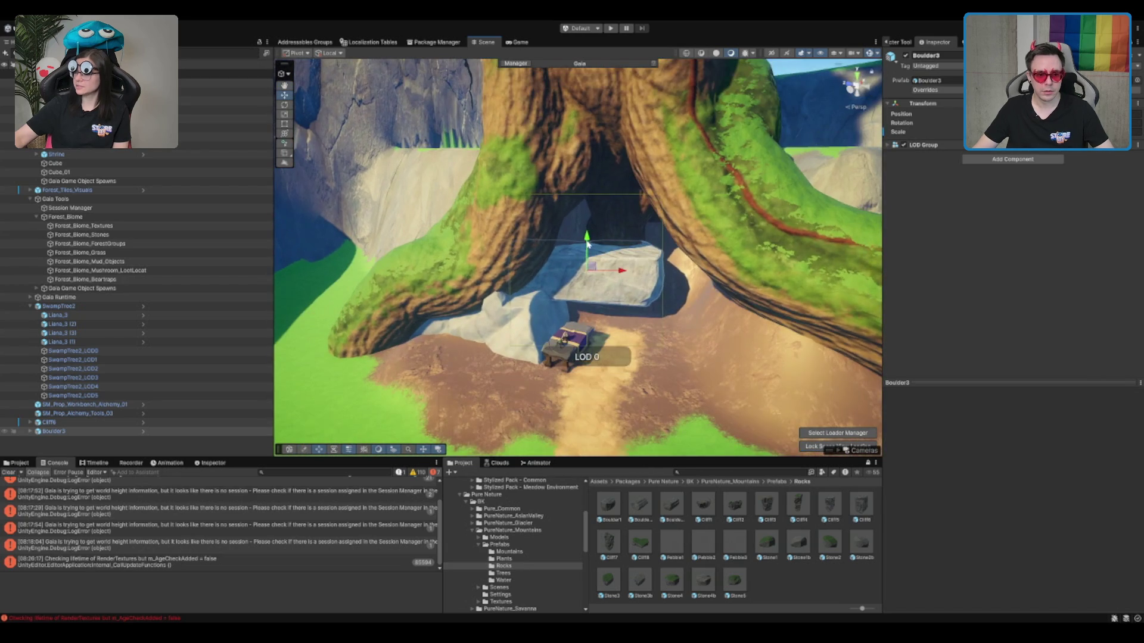
{"action": "mouse_move", "coordinate": [586, 206]}
{"action": "left_mouse_down"}
{"action": "mouse_move", "coordinate": [611, 311]}
{"action": "mouse_move", "coordinate": [575, 271]}
{"action": "left_mouse_up"}
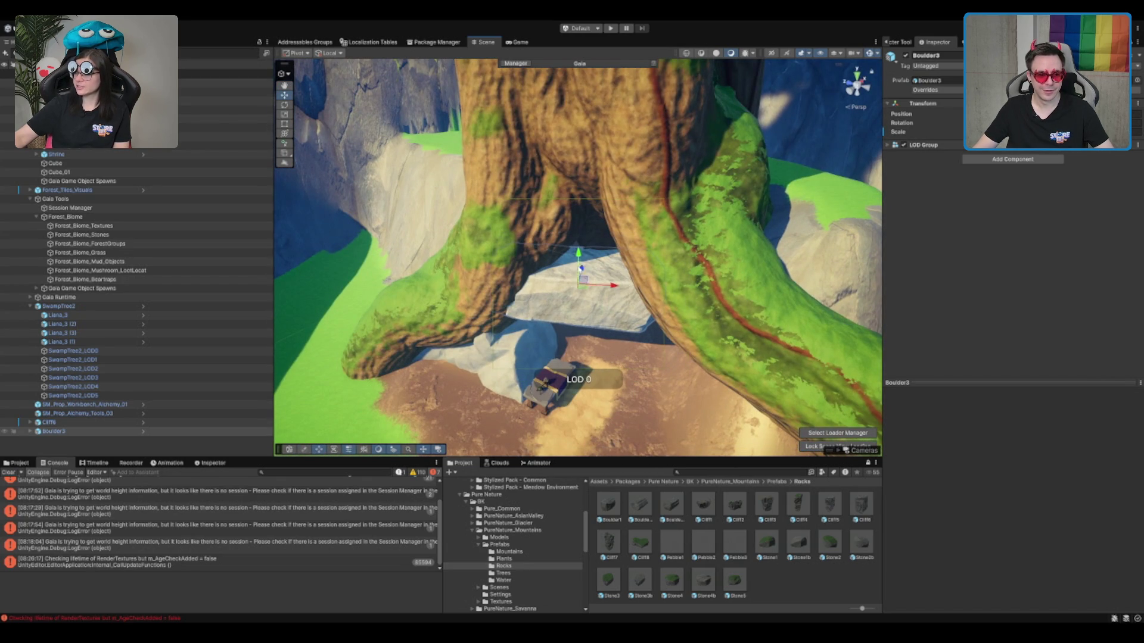
{"action": "left_click", "coordinate": [576, 272]}
{"action": "left_click", "coordinate": [576, 272]}
{"action": "key", "text": "f"}
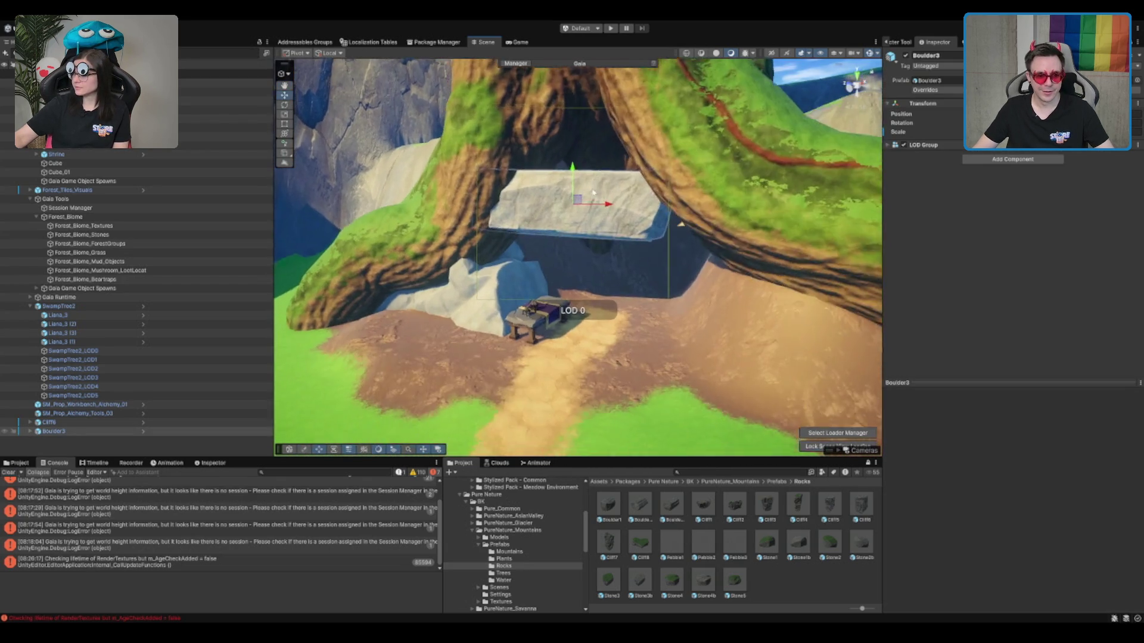
{"action": "key", "text": "e"}
{"action": "mouse_move", "coordinate": [619, 213]}
{"action": "left_mouse_down"}
{"action": "mouse_move", "coordinate": [607, 202]}
{"action": "mouse_move", "coordinate": [556, 246]}
{"action": "mouse_move", "coordinate": [577, 237]}
{"action": "left_mouse_up"}
{"action": "key", "text": "w"}
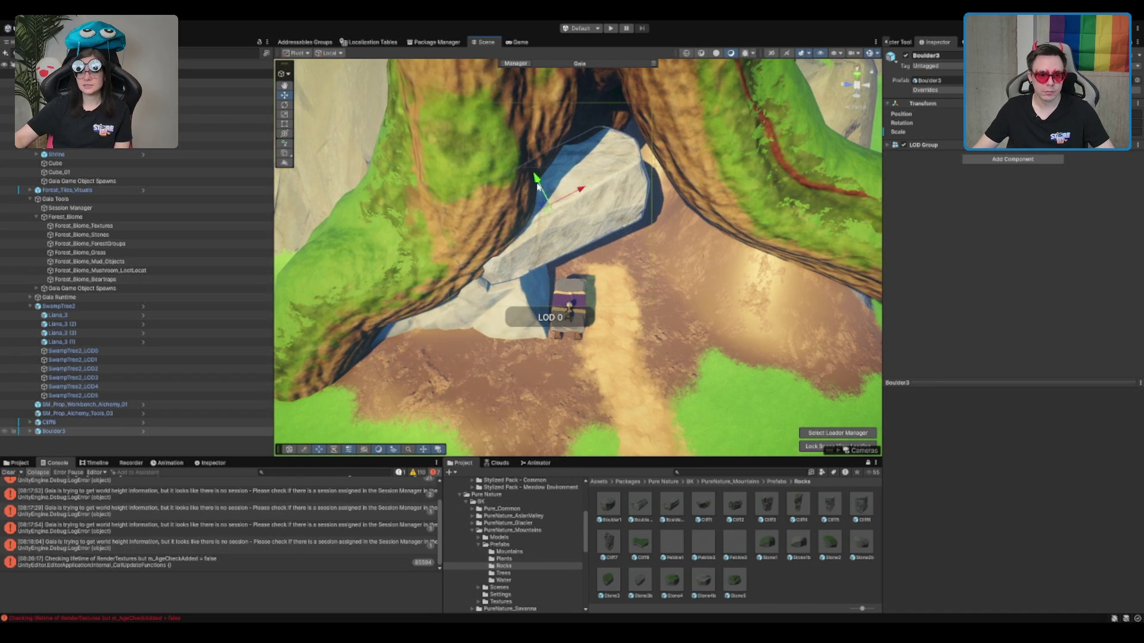
{"action": "mouse_move", "coordinate": [533, 180]}
{"action": "left_mouse_down"}
{"action": "mouse_move", "coordinate": [602, 199]}
{"action": "mouse_move", "coordinate": [600, 174]}
{"action": "mouse_move", "coordinate": [656, 181]}
{"action": "left_mouse_up"}
{"action": "scroll", "coordinate": [651, 238], "scroll_direction": "up", "scroll_amount": 8}
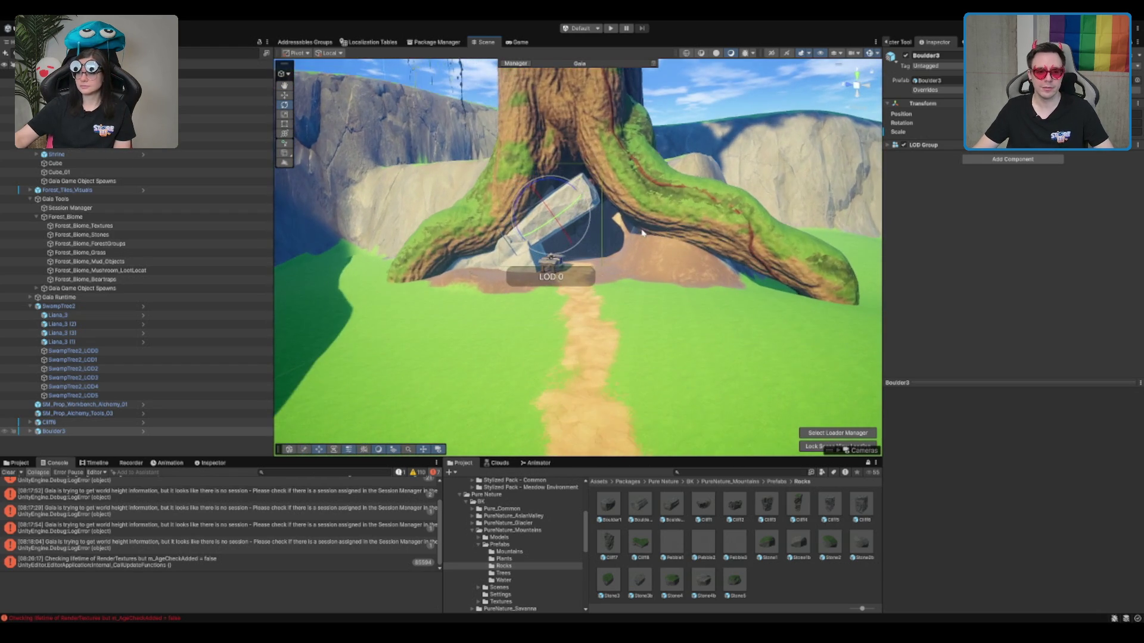
{"action": "mouse_move", "coordinate": [618, 245]}
{"action": "left_mouse_down"}
{"action": "mouse_move", "coordinate": [577, 283]}
{"action": "mouse_move", "coordinate": [540, 294]}
{"action": "mouse_move", "coordinate": [554, 257]}
{"action": "mouse_move", "coordinate": [621, 197]}
{"action": "left_mouse_up"}
{"action": "scroll", "coordinate": [538, 225], "scroll_direction": "up", "scroll_amount": 2}
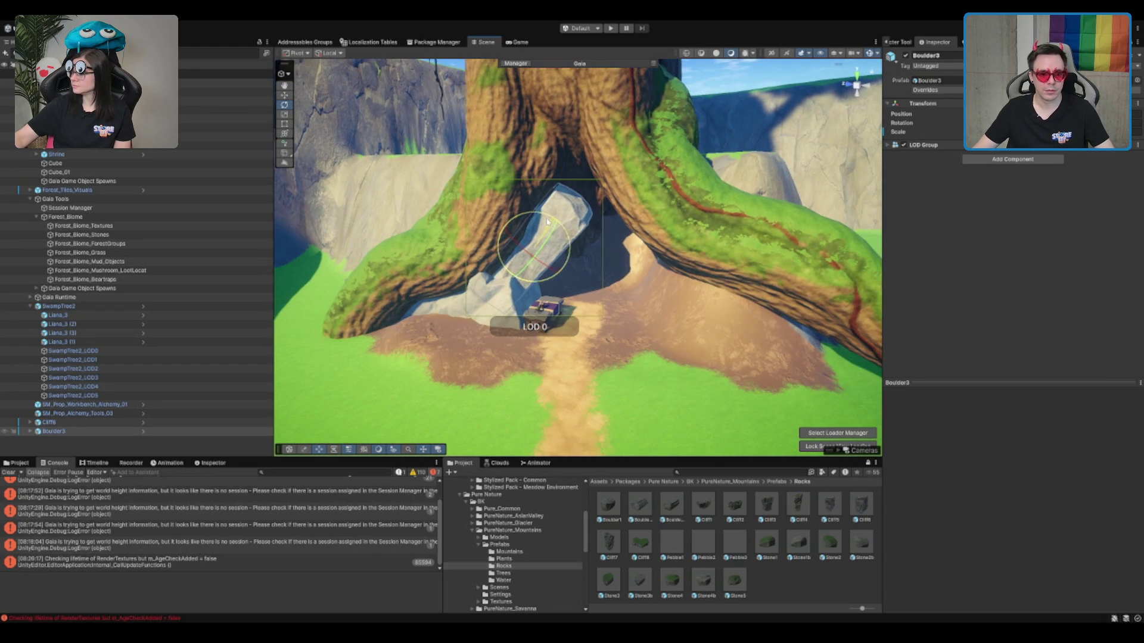
{"action": "left_click_drag", "start_coordinate": [560, 239], "coordinate": [550, 193]}
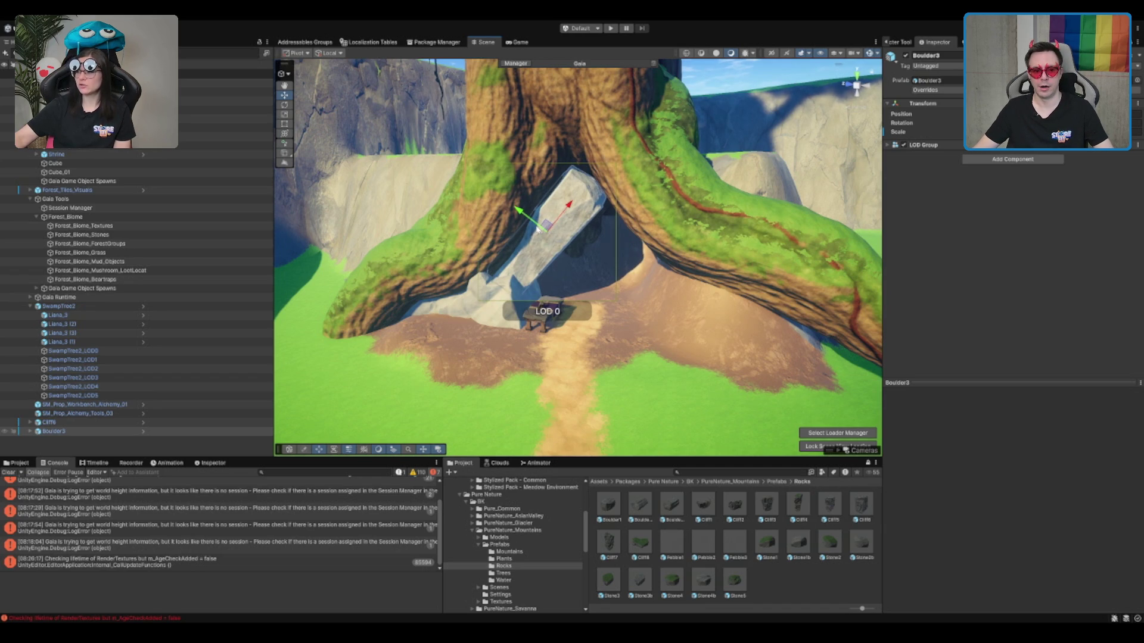
{"action": "key", "text": "Delete"}
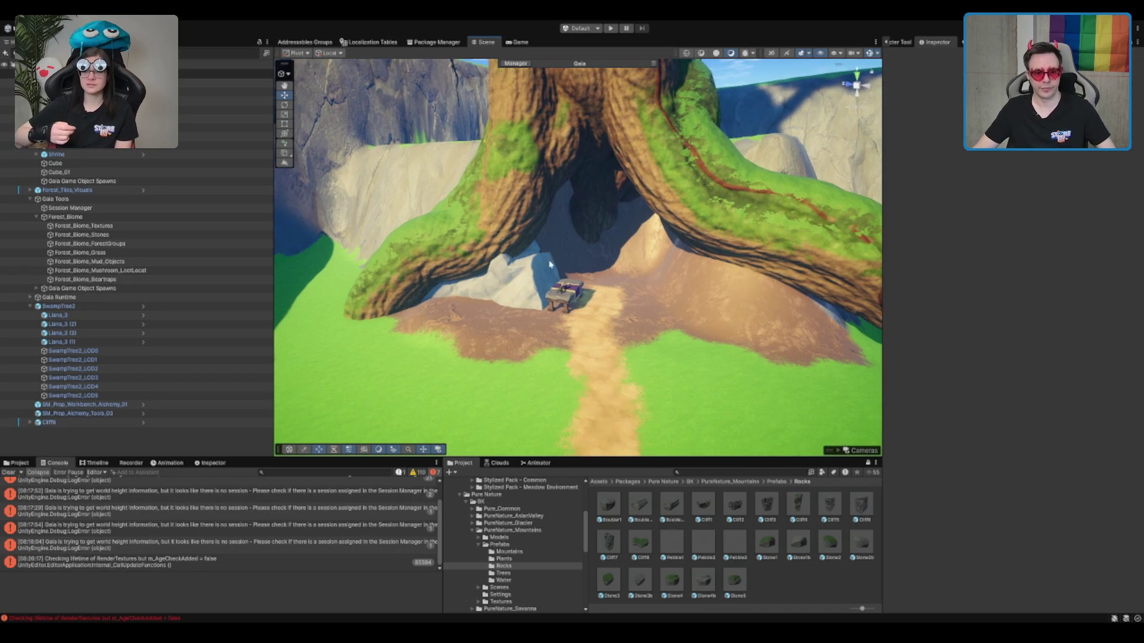
Duplicate the Cliff6 rock and turn the Cliff6_01 copy.
{"action": "left_click", "coordinate": [552, 239]}
{"action": "key", "text": "ctrl+d"}
{"action": "key", "text": "e"}
{"action": "mouse_move", "coordinate": [557, 382]}
{"action": "left_mouse_down"}
{"action": "mouse_move", "coordinate": [613, 381]}
{"action": "mouse_move", "coordinate": [586, 407]}
{"action": "mouse_move", "coordinate": [626, 424]}
{"action": "mouse_move", "coordinate": [684, 411]}
{"action": "left_mouse_up"}
{"action": "key", "text": "w"}
Move Cliff6_01 against the right tree root and rotate it to fit.
{"action": "scroll", "coordinate": [668, 308], "scroll_direction": "down", "scroll_amount": 2}
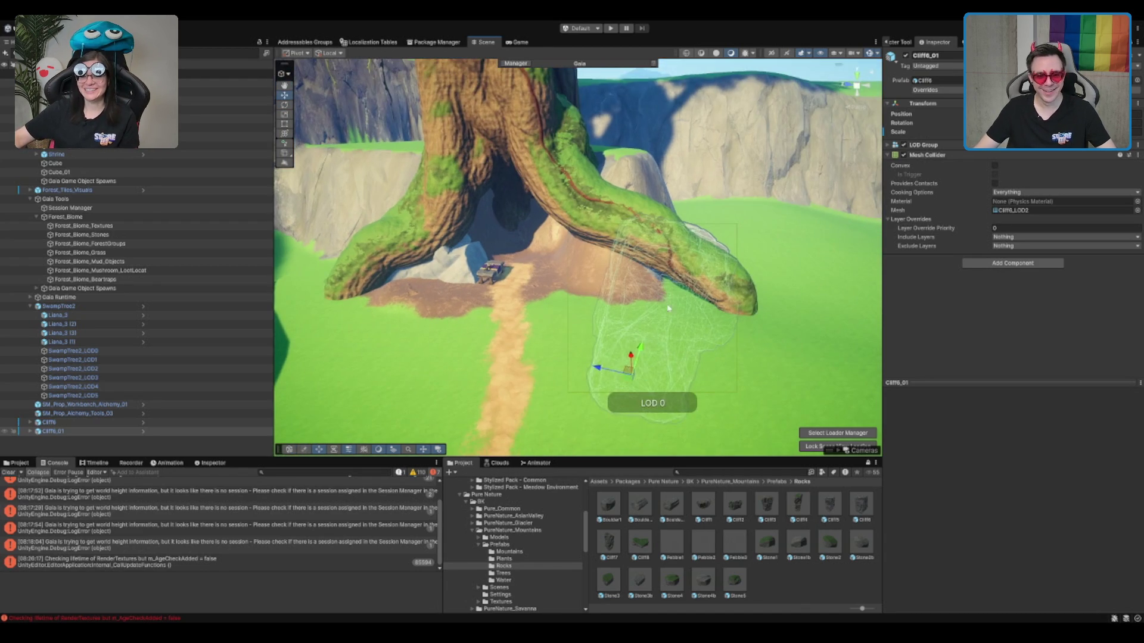
{"action": "left_click_drag", "start_coordinate": [652, 342], "coordinate": [587, 349]}
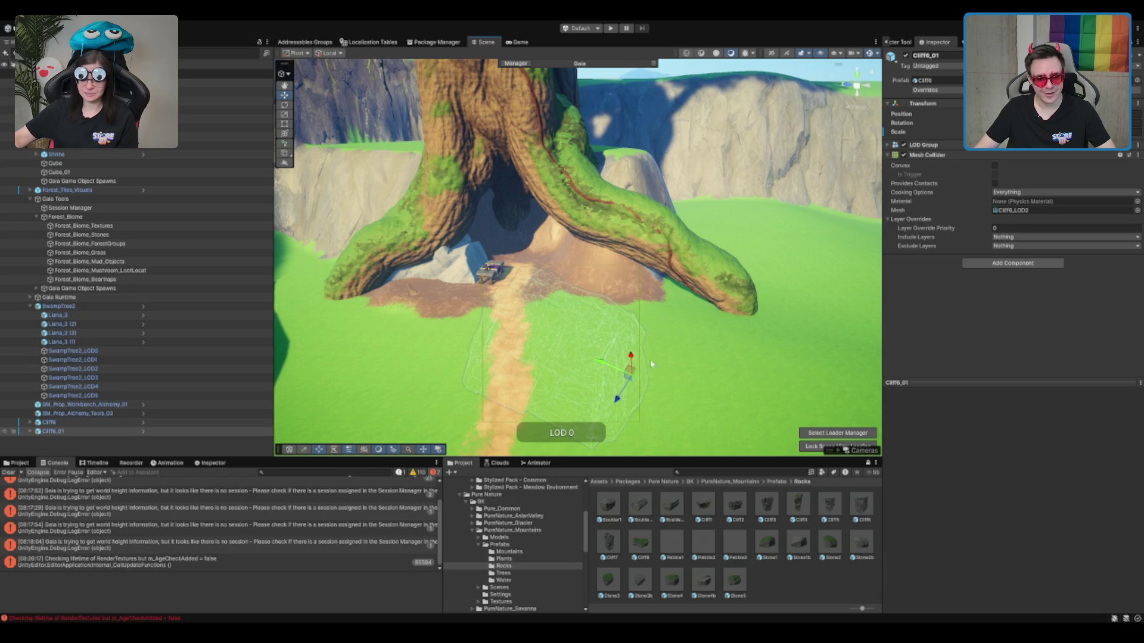
{"action": "mouse_move", "coordinate": [615, 404]}
{"action": "left_mouse_down"}
{"action": "mouse_move", "coordinate": [673, 306]}
{"action": "mouse_move", "coordinate": [669, 325]}
{"action": "mouse_move", "coordinate": [697, 304]}
{"action": "mouse_move", "coordinate": [711, 312]}
{"action": "mouse_move", "coordinate": [700, 323]}
{"action": "mouse_move", "coordinate": [707, 307]}
{"action": "mouse_move", "coordinate": [715, 324]}
{"action": "left_mouse_up"}
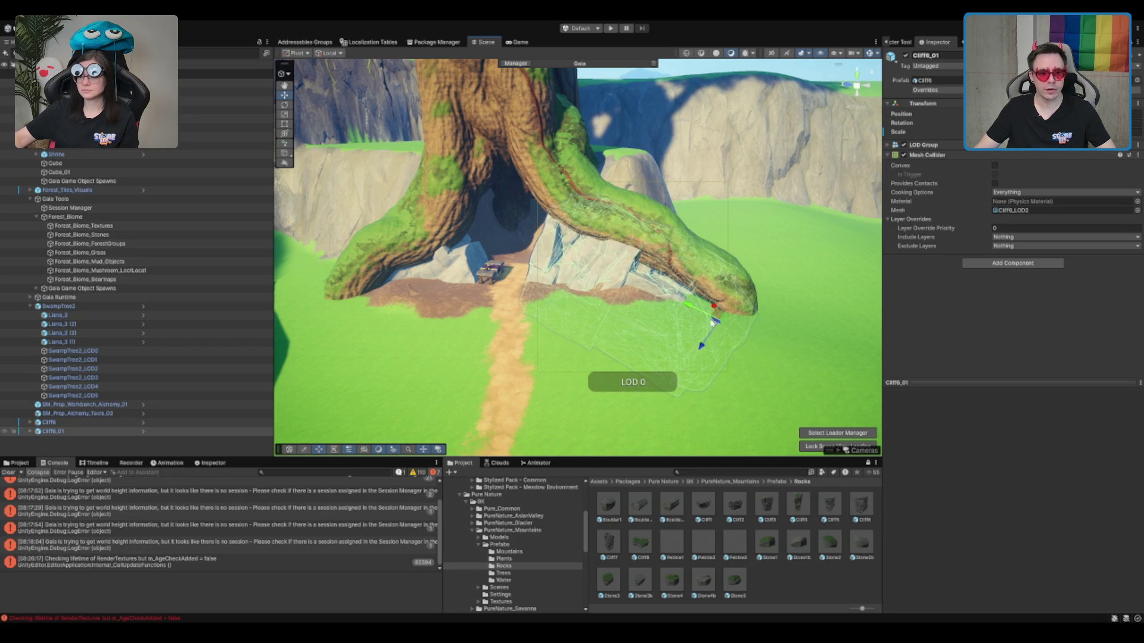
{"action": "scroll", "coordinate": [715, 323], "scroll_direction": "up", "scroll_amount": 3}
{"action": "mouse_move", "coordinate": [727, 294]}
{"action": "left_mouse_down"}
{"action": "mouse_move", "coordinate": [739, 281]}
{"action": "mouse_move", "coordinate": [728, 324]}
{"action": "left_mouse_up"}
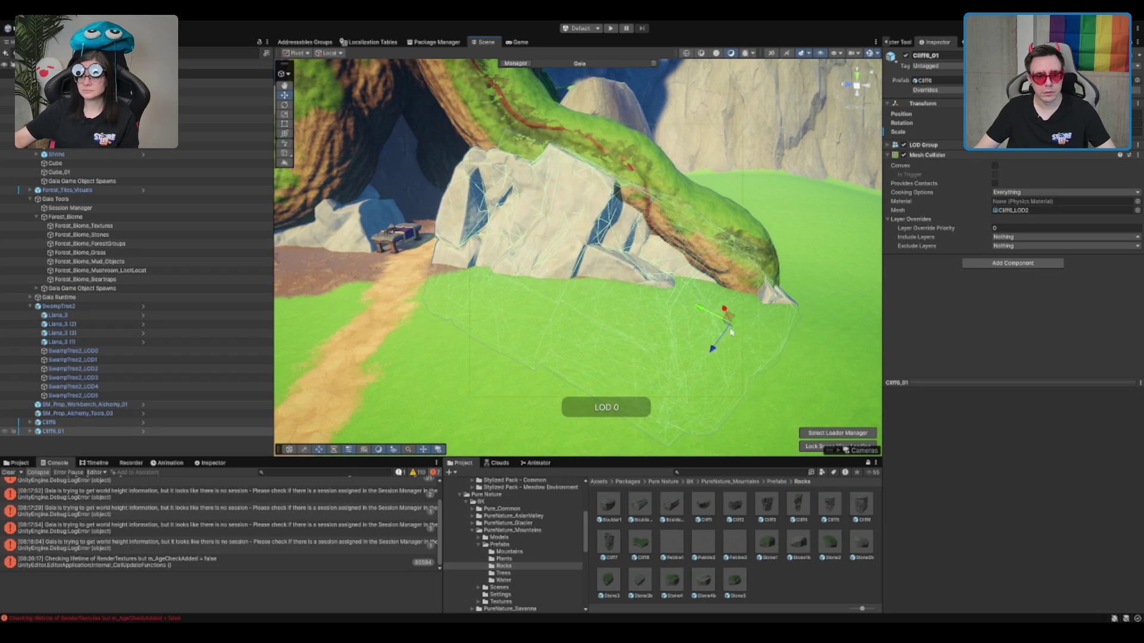
Inspect the cave, workbench and right-hand rock from several angles.
{"action": "left_click", "coordinate": [409, 319]}
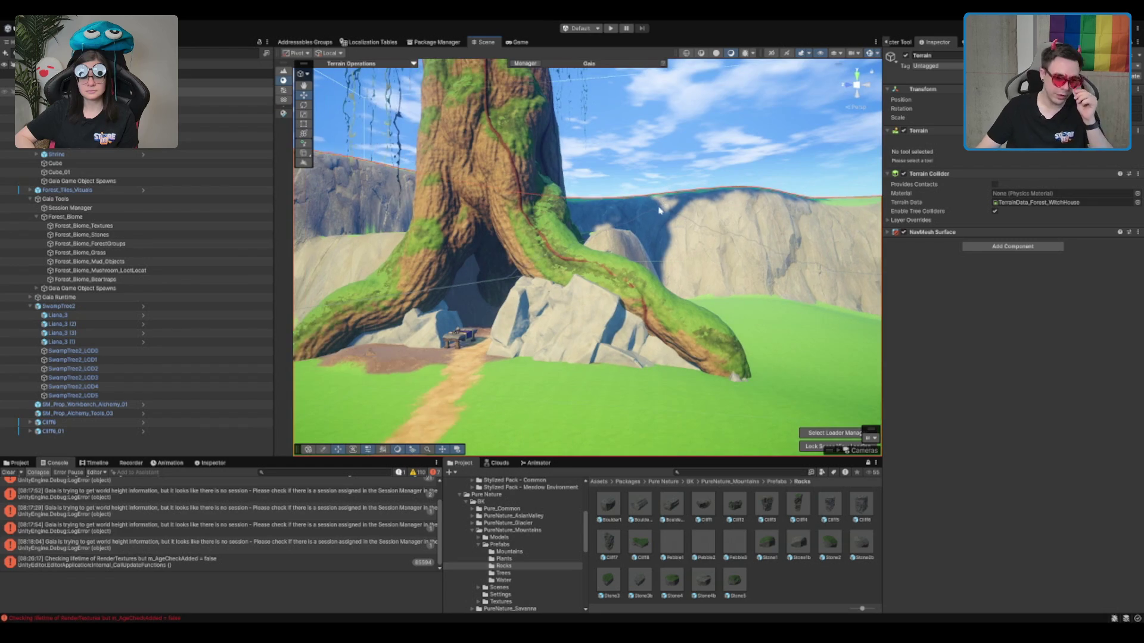
{"action": "scroll", "coordinate": [599, 189], "scroll_direction": "up", "scroll_amount": 10}
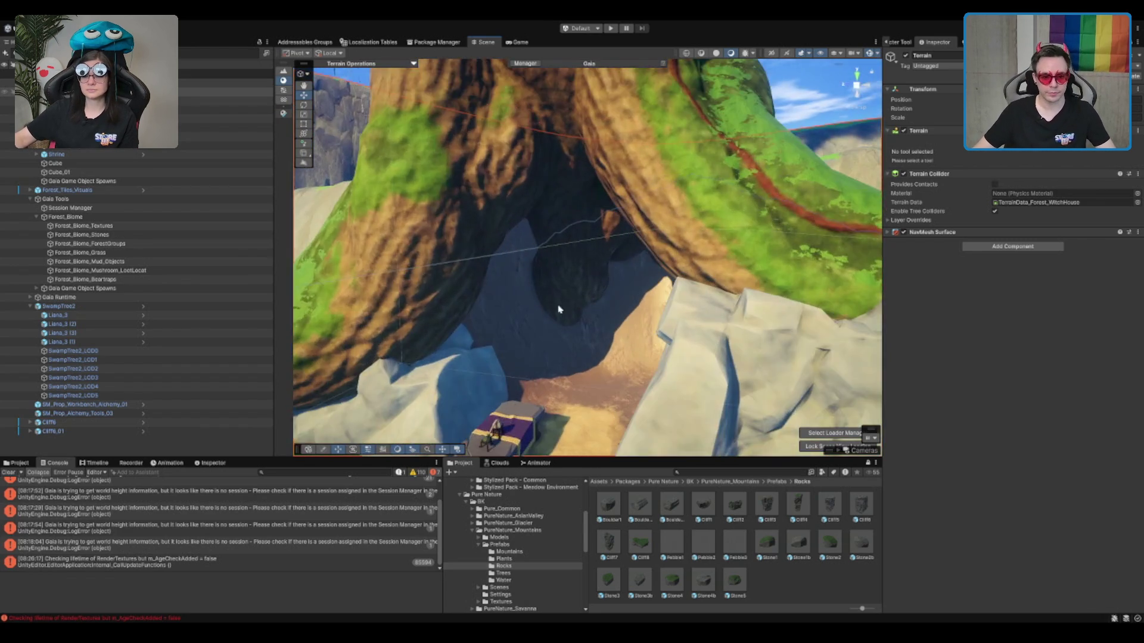
{"action": "scroll", "coordinate": [559, 309], "scroll_direction": "up", "scroll_amount": 10}
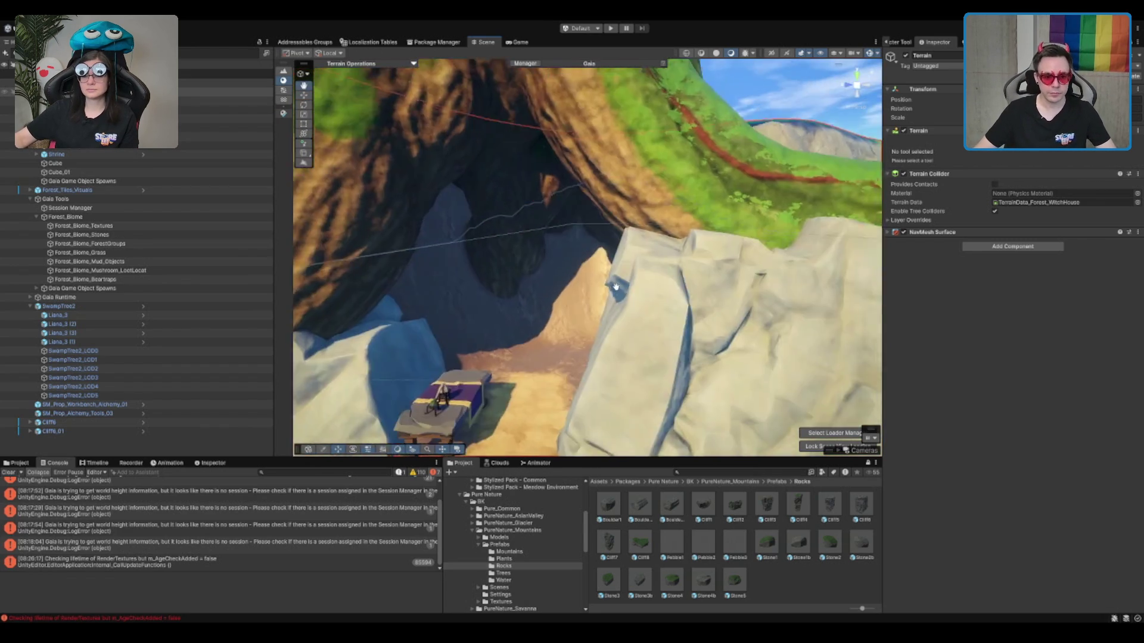
{"action": "mouse_move", "coordinate": [622, 224]}
{"action": "left_mouse_down"}
{"action": "mouse_move", "coordinate": [572, 174]}
{"action": "mouse_move", "coordinate": [565, 256]}
{"action": "mouse_move", "coordinate": [590, 258]}
{"action": "mouse_move", "coordinate": [584, 271]}
{"action": "left_mouse_up"}
{"action": "scroll", "coordinate": [574, 272], "scroll_direction": "down", "scroll_amount": 2}
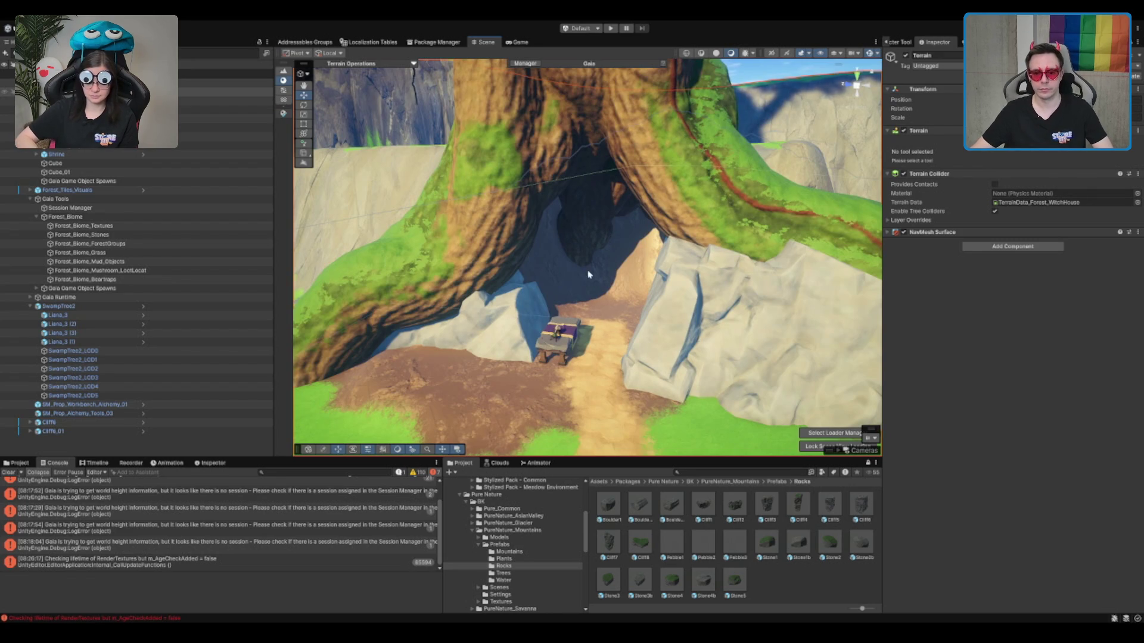
{"action": "left_click_drag", "start_coordinate": [588, 274], "coordinate": [538, 238]}
{"action": "scroll", "coordinate": [501, 284], "scroll_direction": "up", "scroll_amount": 5}
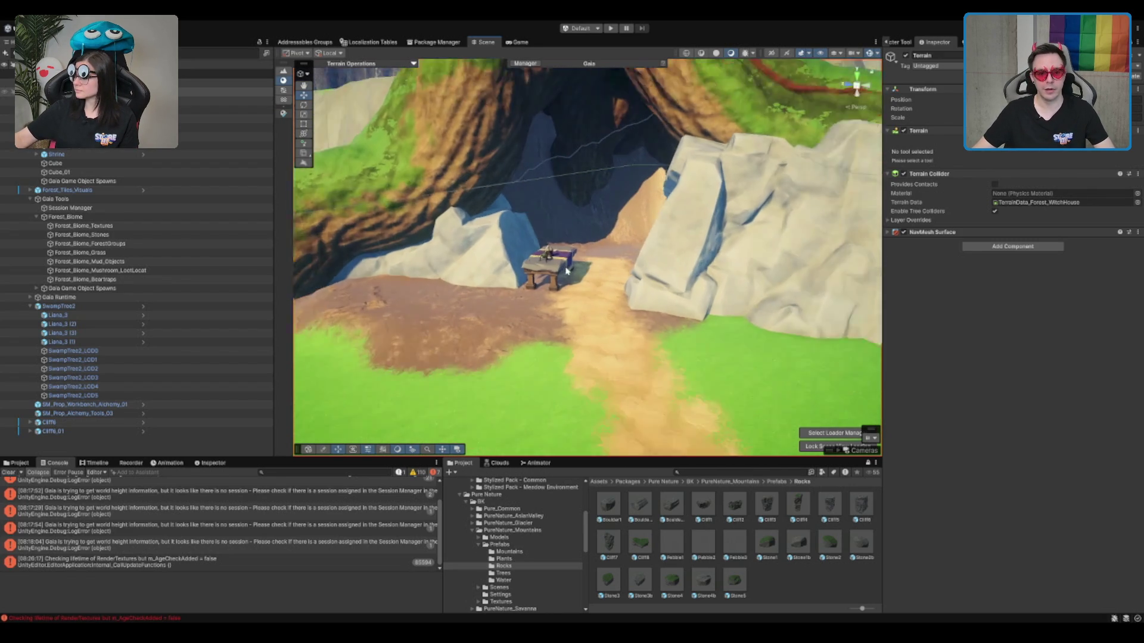
{"action": "left_click", "coordinate": [526, 289]}
{"action": "left_click_drag", "start_coordinate": [526, 289], "coordinate": [491, 319]}
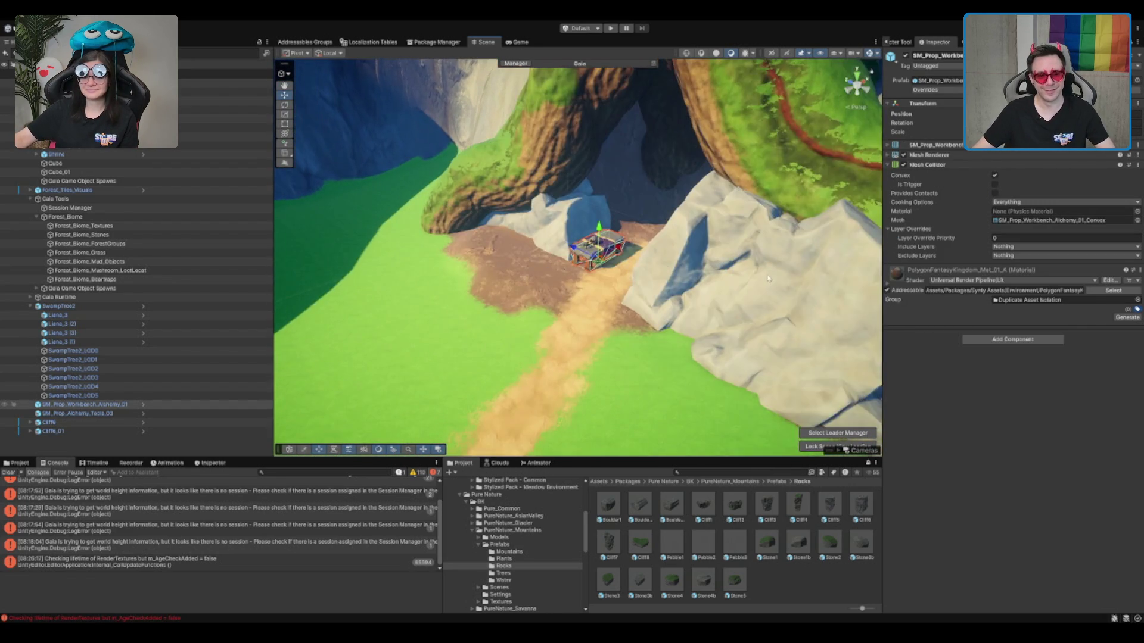
Duplicate Cliff6_01 into Cliff6_02, shift it left and tilt it.
{"action": "left_click", "coordinate": [651, 245]}
{"action": "key", "text": "f"}
{"action": "key", "text": "ctrl+d"}
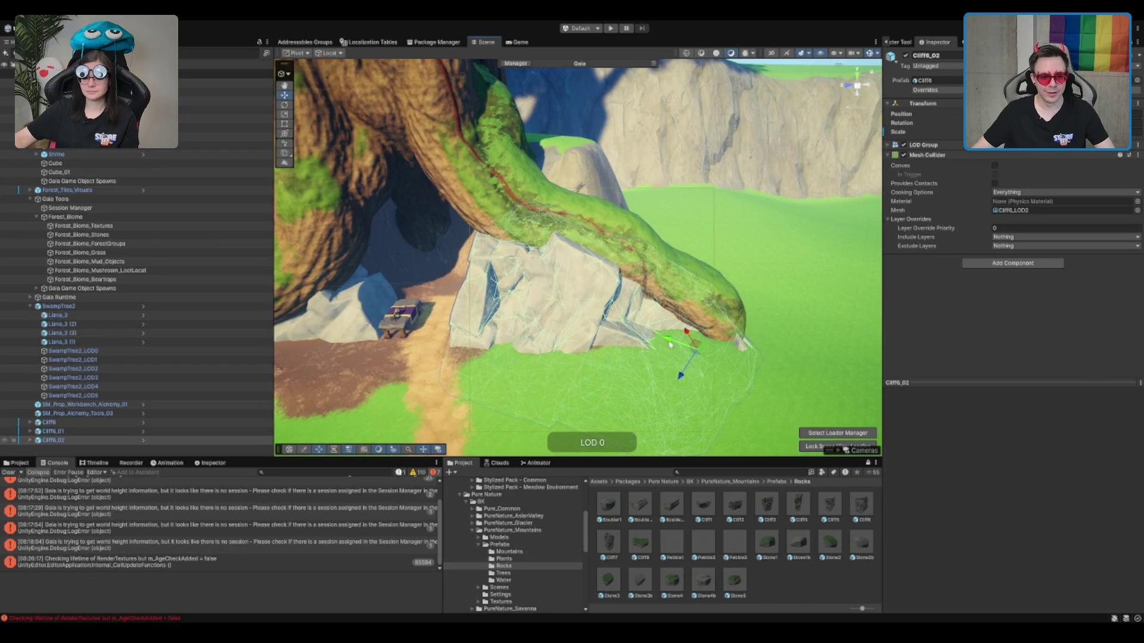
{"action": "left_click_drag", "start_coordinate": [670, 345], "coordinate": [512, 312]}
{"action": "mouse_move", "coordinate": [547, 271]}
{"action": "left_mouse_down"}
{"action": "mouse_move", "coordinate": [520, 277]}
{"action": "mouse_move", "coordinate": [557, 276]}
{"action": "mouse_move", "coordinate": [565, 261]}
{"action": "left_mouse_up"}
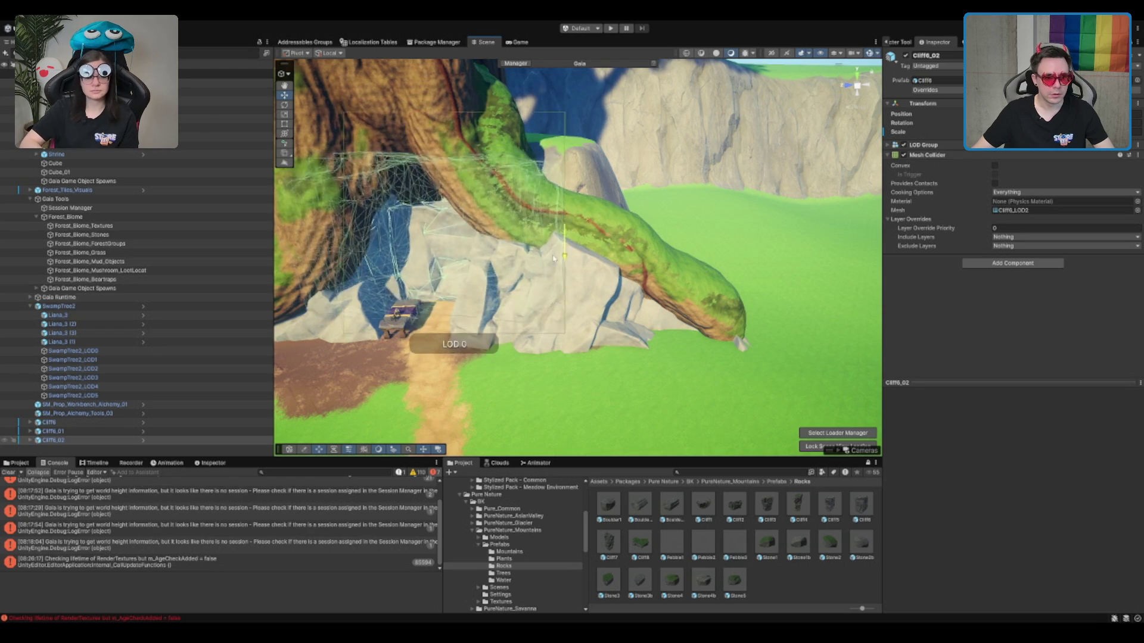
{"action": "mouse_move", "coordinate": [557, 262]}
{"action": "left_mouse_down"}
{"action": "mouse_move", "coordinate": [434, 334]}
{"action": "mouse_move", "coordinate": [596, 262]}
{"action": "mouse_move", "coordinate": [593, 325]}
{"action": "mouse_move", "coordinate": [712, 180]}
{"action": "mouse_move", "coordinate": [709, 213]}
{"action": "left_mouse_up"}
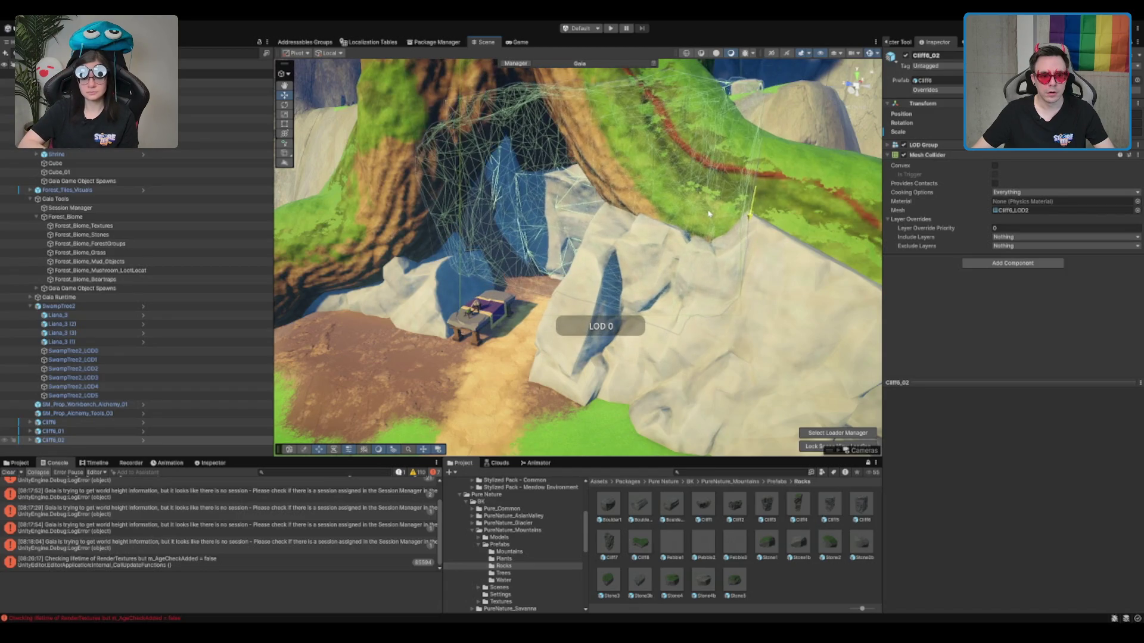
{"action": "mouse_move", "coordinate": [643, 271]}
{"action": "left_mouse_down"}
{"action": "mouse_move", "coordinate": [739, 191]}
{"action": "mouse_move", "coordinate": [690, 223]}
{"action": "mouse_move", "coordinate": [615, 218]}
{"action": "left_mouse_up"}
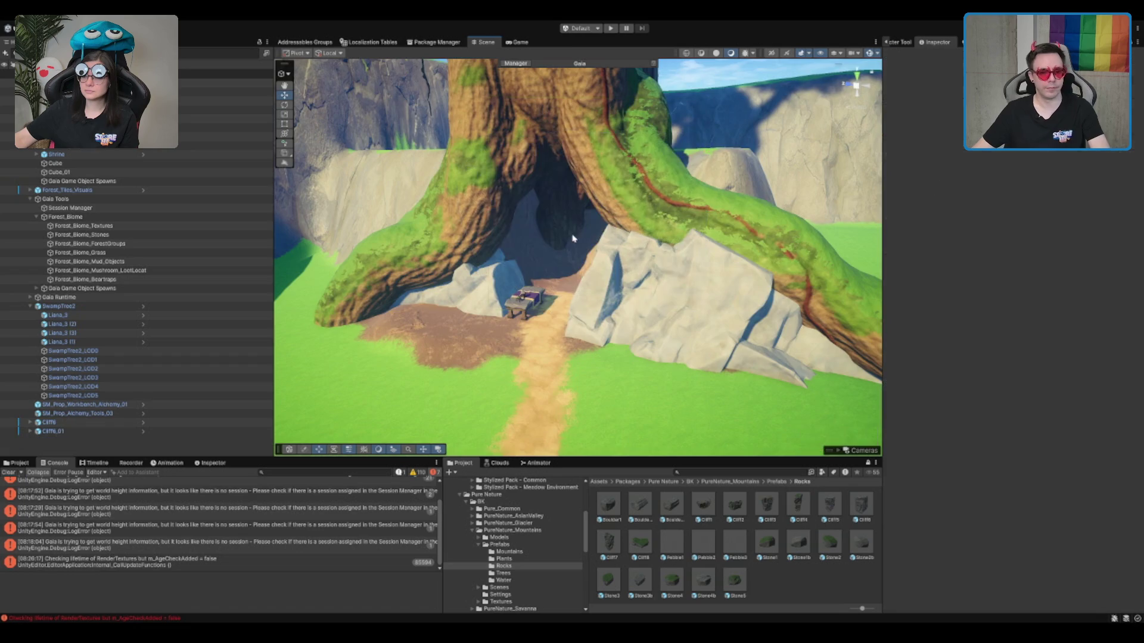
Move the Cliff6 rock lower and forward toward the path.
{"action": "scroll", "coordinate": [622, 224], "scroll_direction": "up", "scroll_amount": 5}
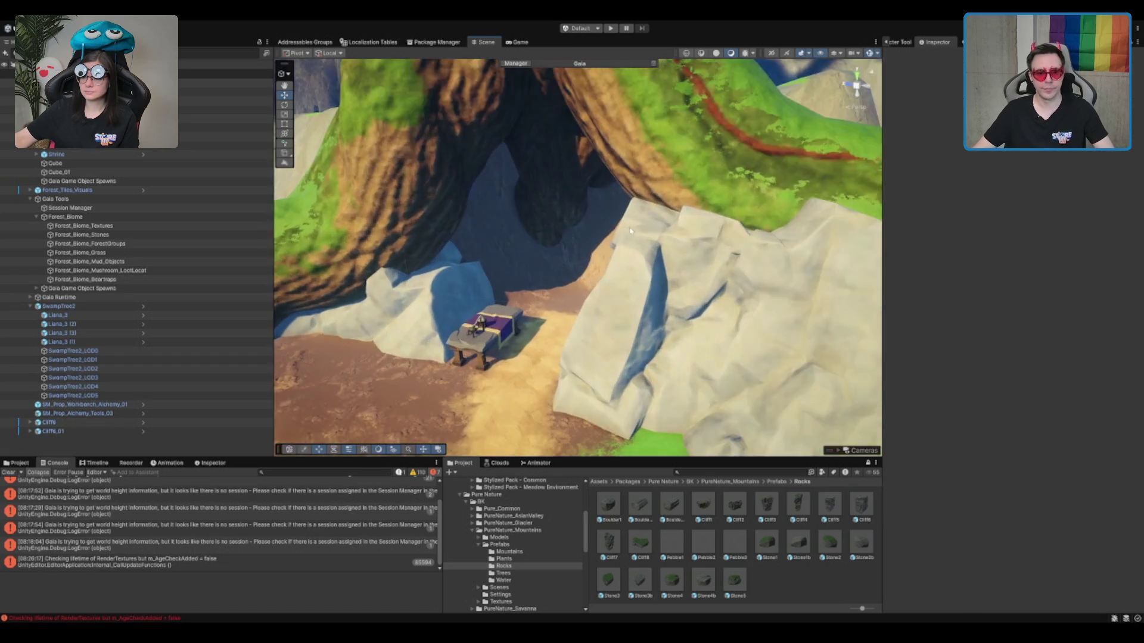
{"action": "scroll", "coordinate": [631, 230], "scroll_direction": "down", "scroll_amount": 5}
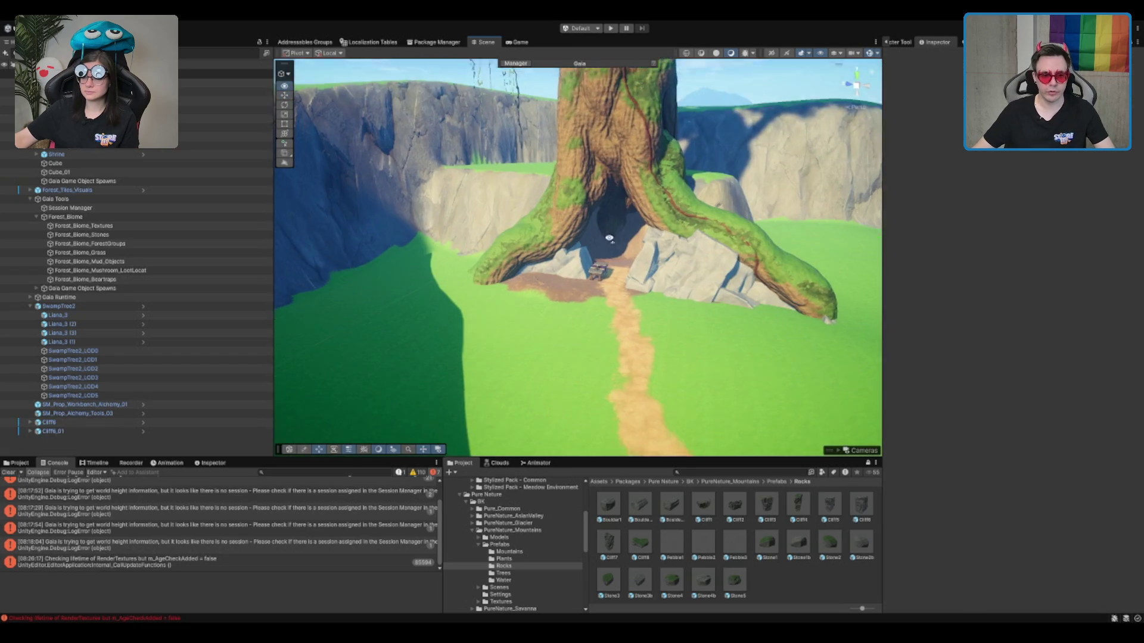
{"action": "left_click", "coordinate": [816, 243]}
{"action": "double_click", "coordinate": [51, 422]}
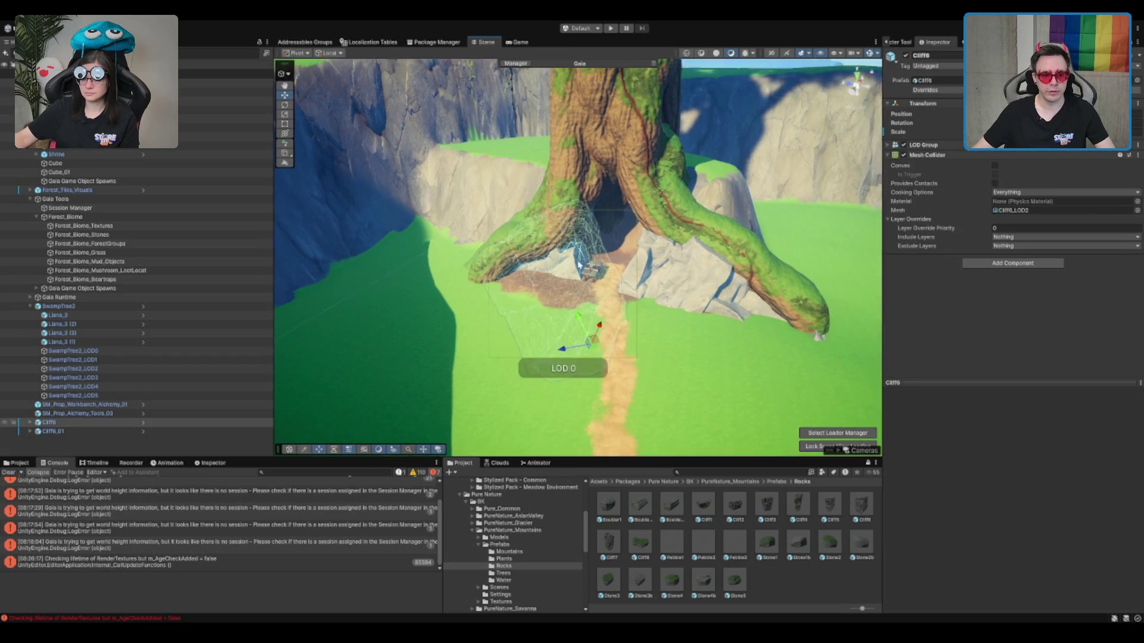
{"action": "left_click_drag", "start_coordinate": [610, 361], "coordinate": [600, 374]}
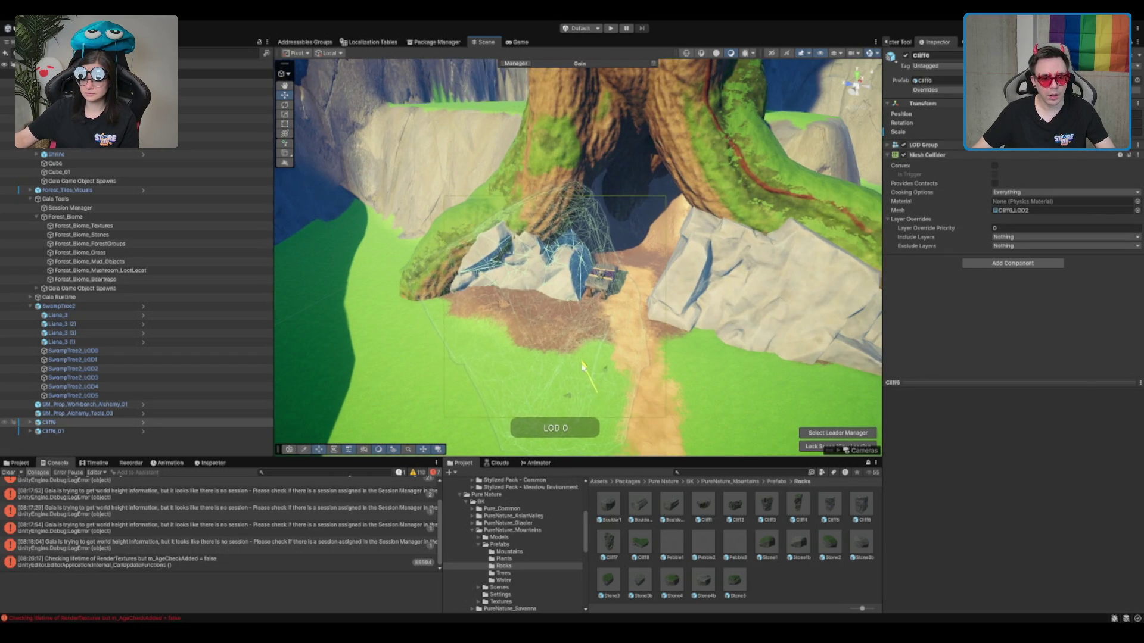
{"action": "left_click_drag", "start_coordinate": [582, 365], "coordinate": [587, 373]}
Delete the alchemy workbench from the cave entrance.
{"action": "left_click_drag", "start_coordinate": [553, 308], "coordinate": [538, 203]}
{"action": "key", "text": "w"}
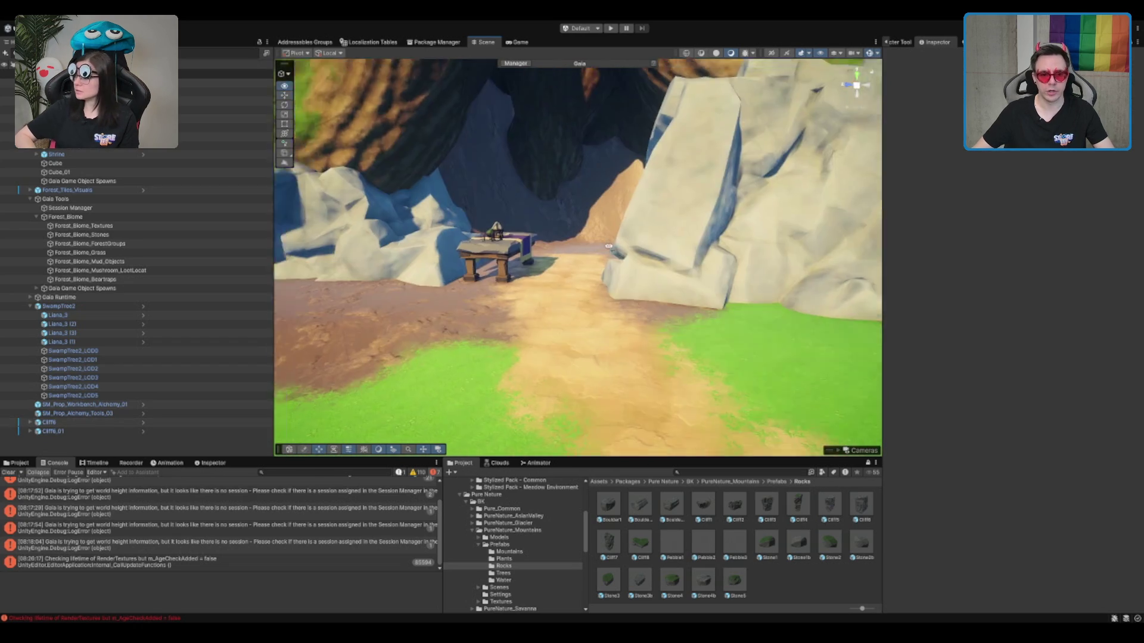
{"action": "scroll", "coordinate": [649, 276], "scroll_direction": "down", "scroll_amount": 10}
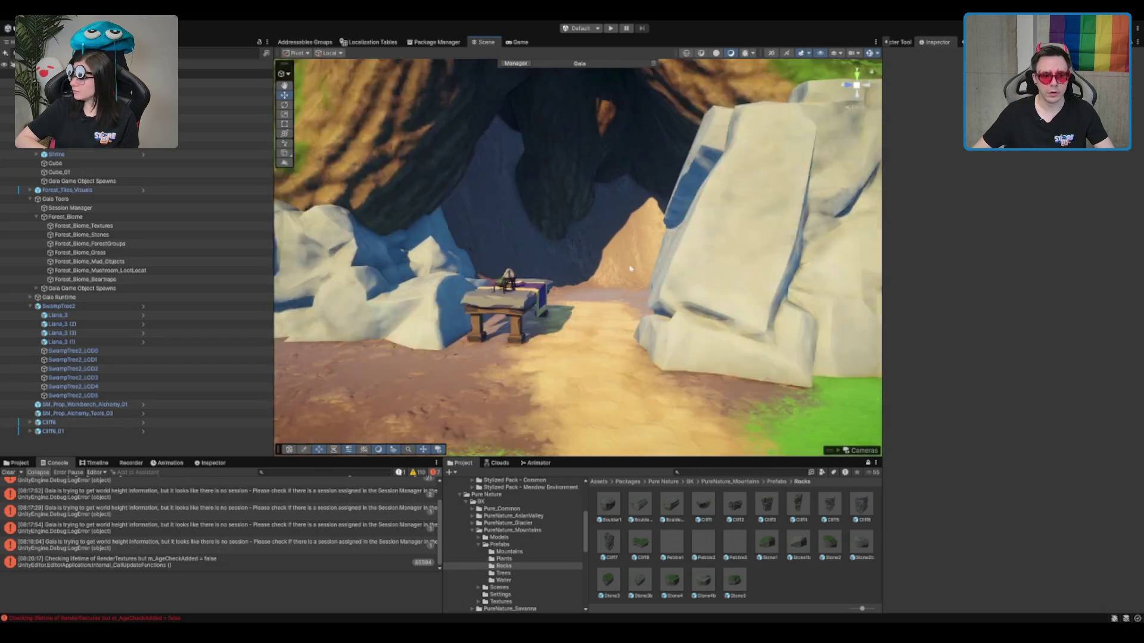
{"action": "left_click", "coordinate": [535, 289]}
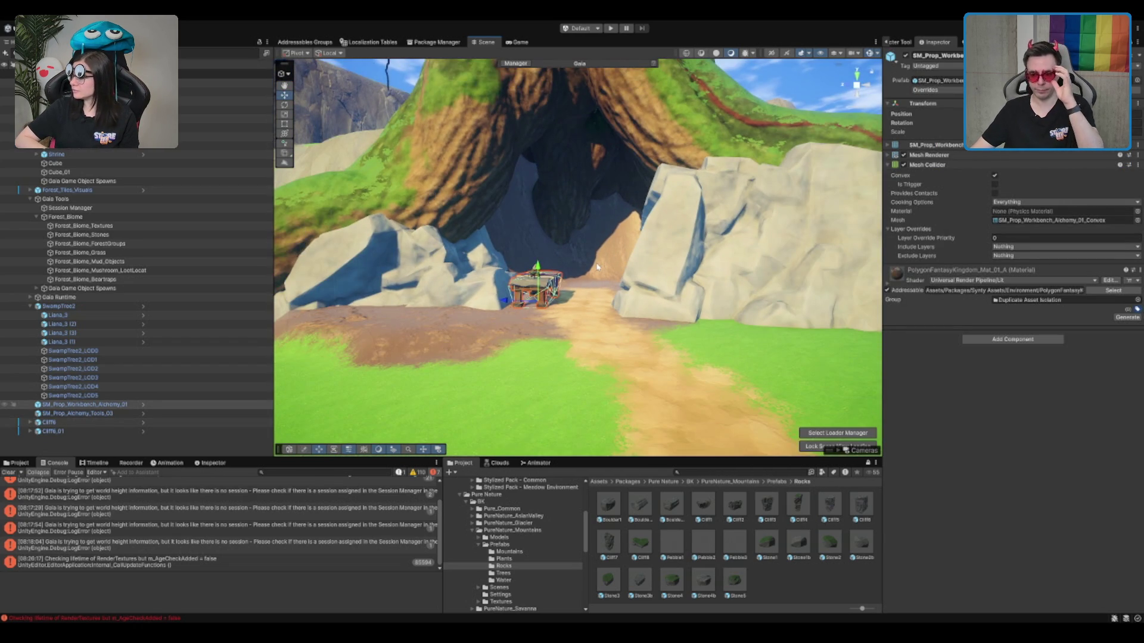
{"action": "scroll", "coordinate": [597, 267], "scroll_direction": "up", "scroll_amount": 2}
{"action": "left_click_drag", "start_coordinate": [598, 266], "coordinate": [549, 309]}
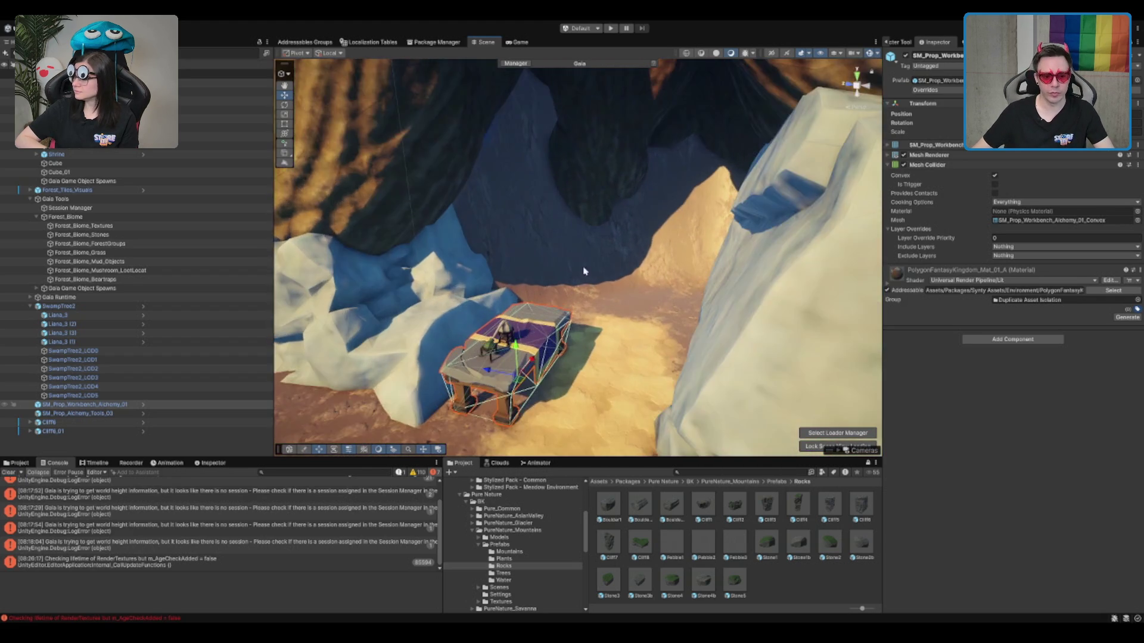
{"action": "key", "text": "Delete"}
{"action": "left_click", "coordinate": [542, 301]}
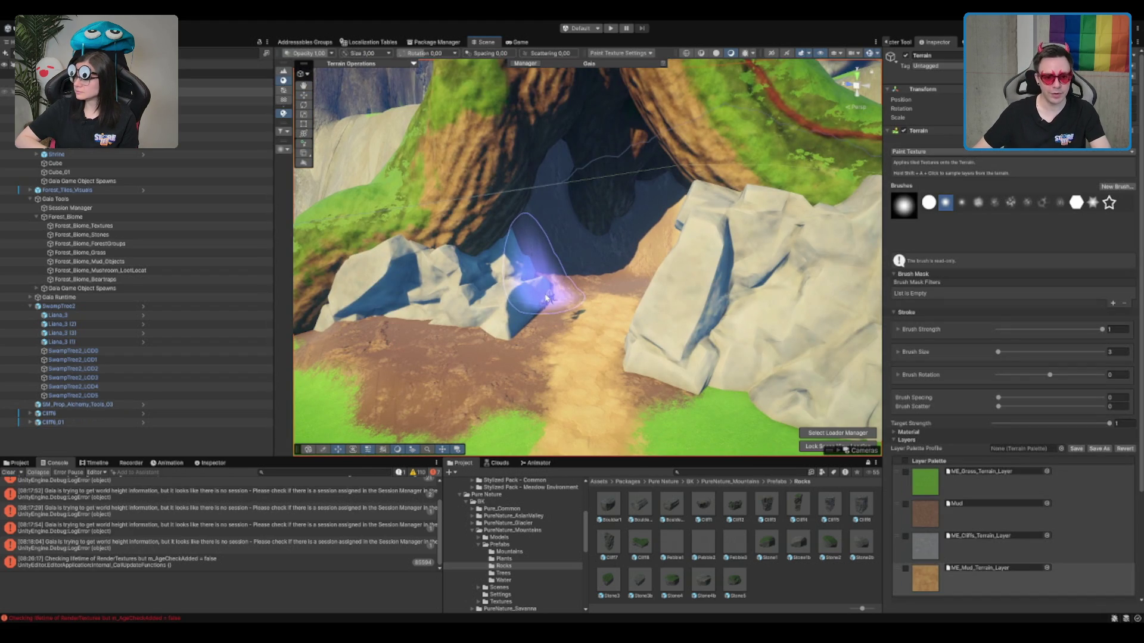
Bring the view close over the cave path with the terrain selected.
{"action": "key", "text": "w"}
{"action": "left_click", "coordinate": [547, 297]}
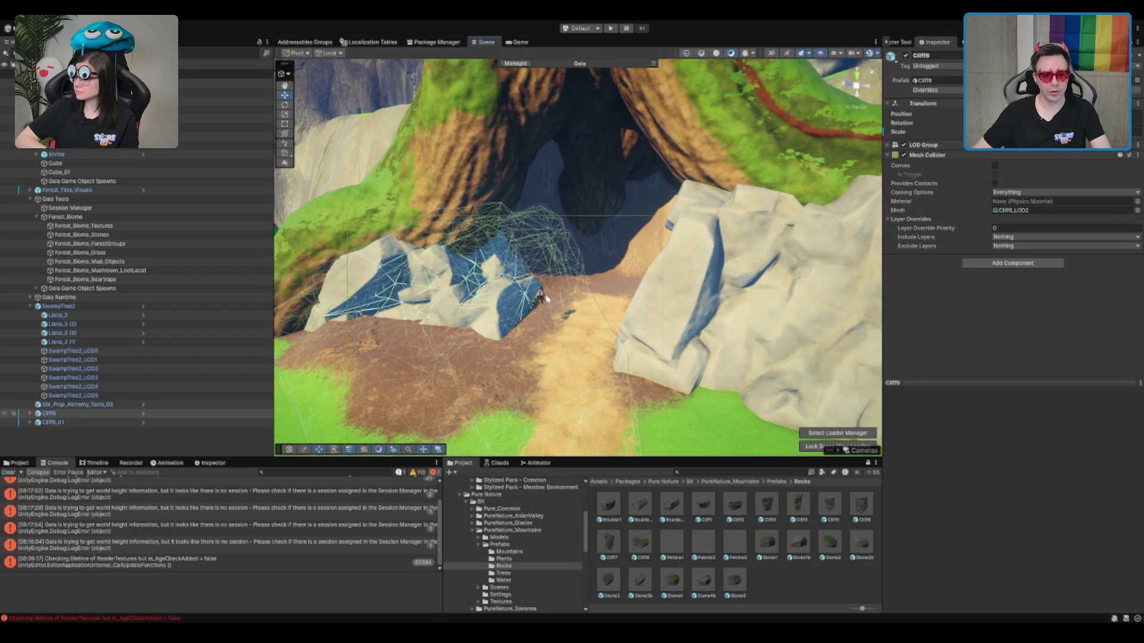
{"action": "mouse_move", "coordinate": [541, 299]}
{"action": "left_mouse_down"}
{"action": "mouse_move", "coordinate": [684, 224]}
{"action": "mouse_move", "coordinate": [568, 292]}
{"action": "left_mouse_up"}
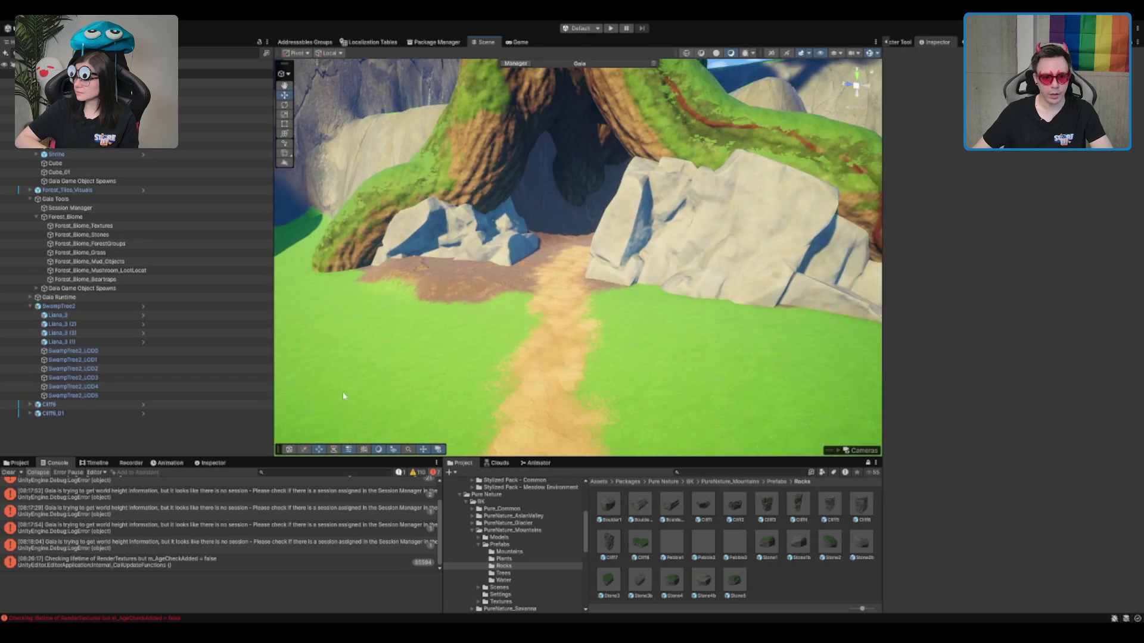
{"action": "left_click", "coordinate": [529, 315]}
{"action": "mouse_move", "coordinate": [409, 179]}
{"action": "left_mouse_down"}
{"action": "mouse_move", "coordinate": [511, 281]}
{"action": "mouse_move", "coordinate": [566, 314]}
{"action": "mouse_move", "coordinate": [510, 240]}
{"action": "mouse_move", "coordinate": [592, 225]}
{"action": "mouse_move", "coordinate": [572, 216]}
{"action": "mouse_move", "coordinate": [634, 293]}
{"action": "mouse_move", "coordinate": [656, 296]}
{"action": "left_mouse_up"}
Paint ME_Grass_Terrain_Layer over the mud left of the path.
{"action": "left_click", "coordinate": [930, 512]}
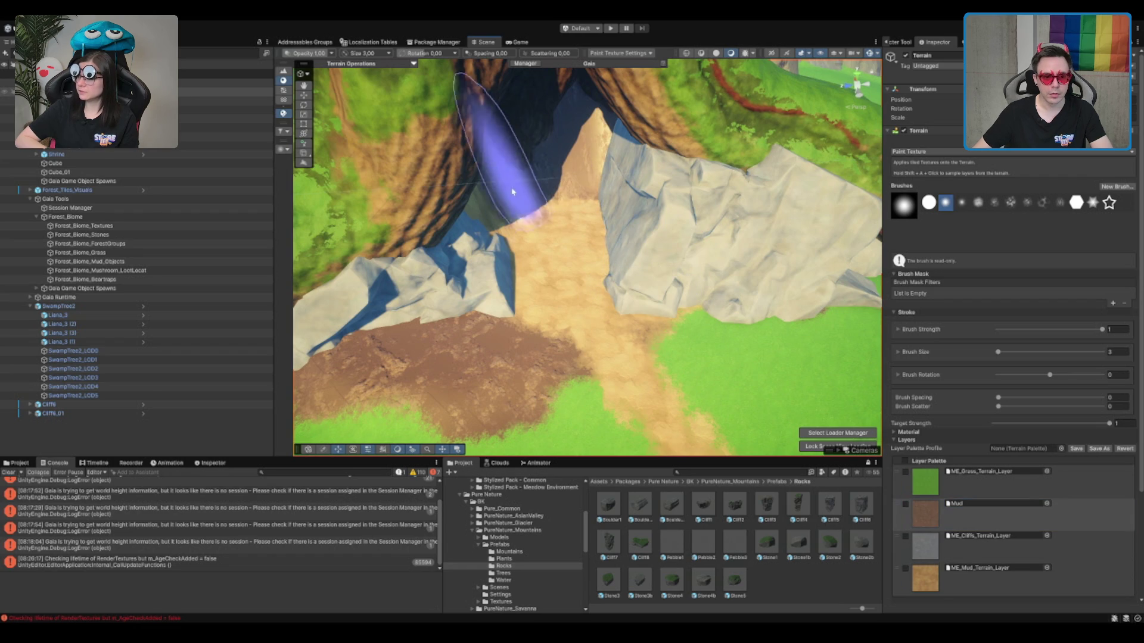
{"action": "scroll", "coordinate": [588, 167], "scroll_direction": "down", "scroll_amount": 5}
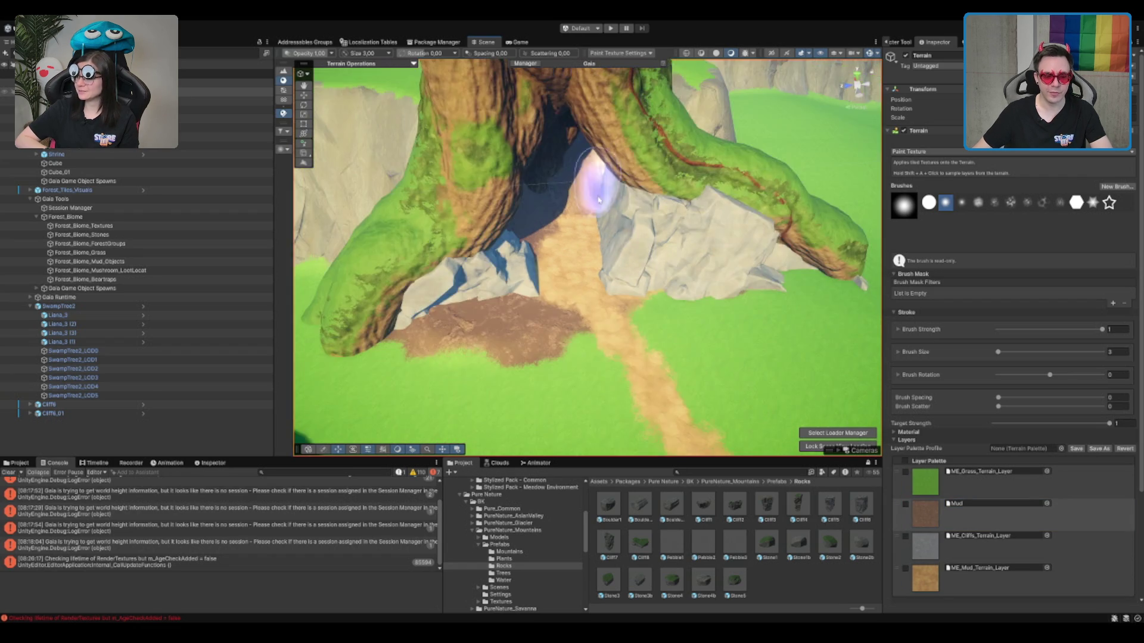
{"action": "scroll", "coordinate": [655, 203], "scroll_direction": "up", "scroll_amount": 5}
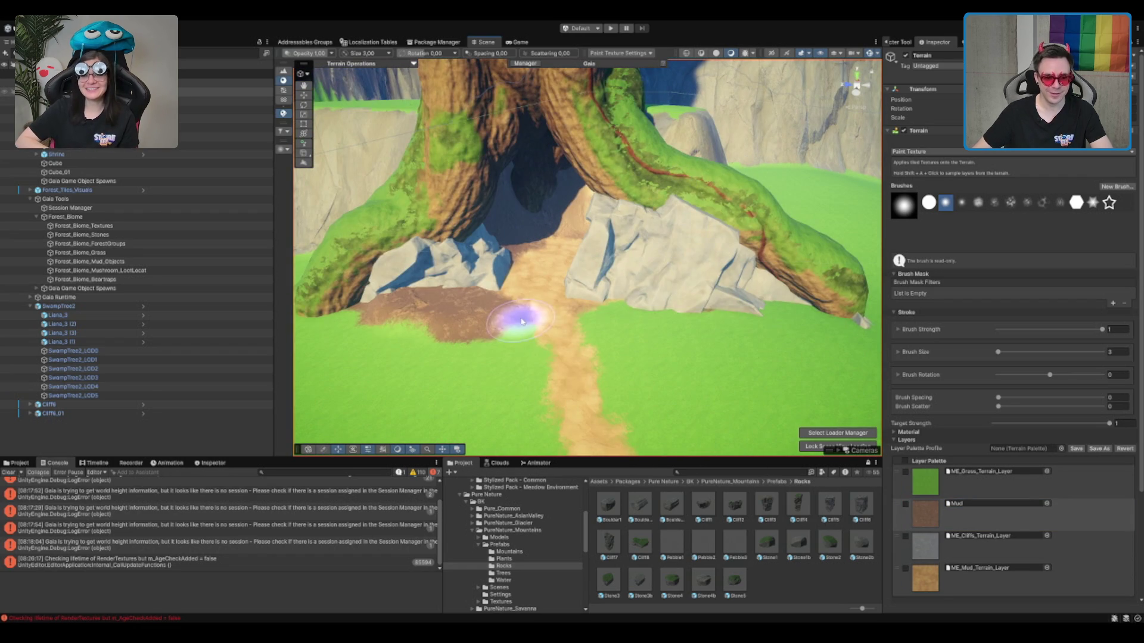
{"action": "left_click", "coordinate": [954, 475]}
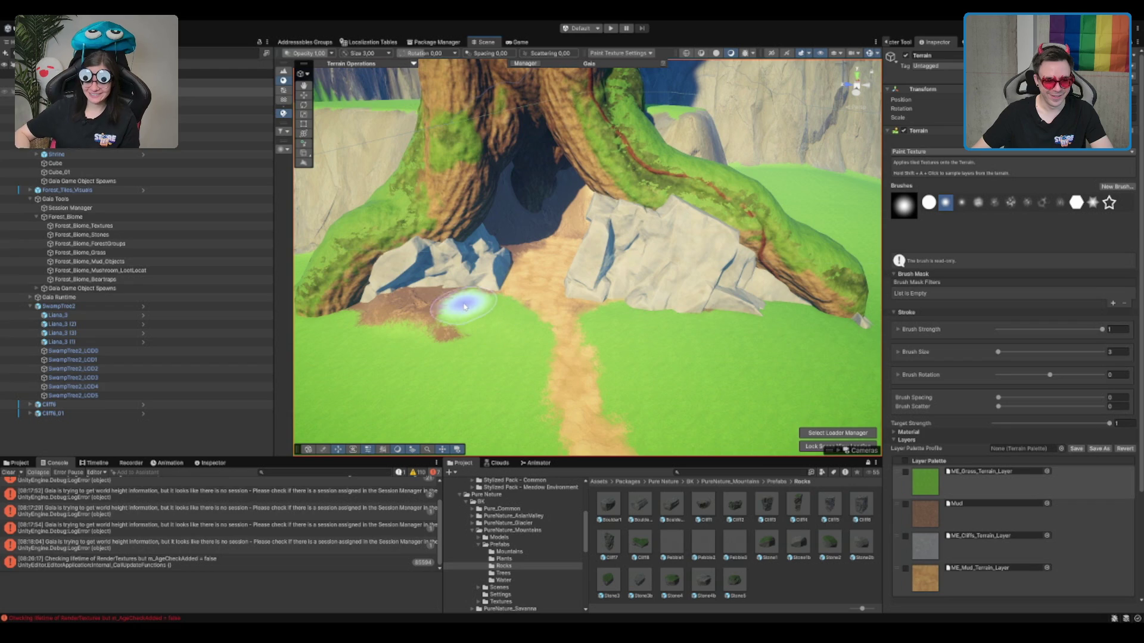
{"action": "mouse_move", "coordinate": [471, 304]}
{"action": "left_mouse_down"}
{"action": "mouse_move", "coordinate": [373, 317]}
{"action": "mouse_move", "coordinate": [518, 340]}
{"action": "left_mouse_up"}
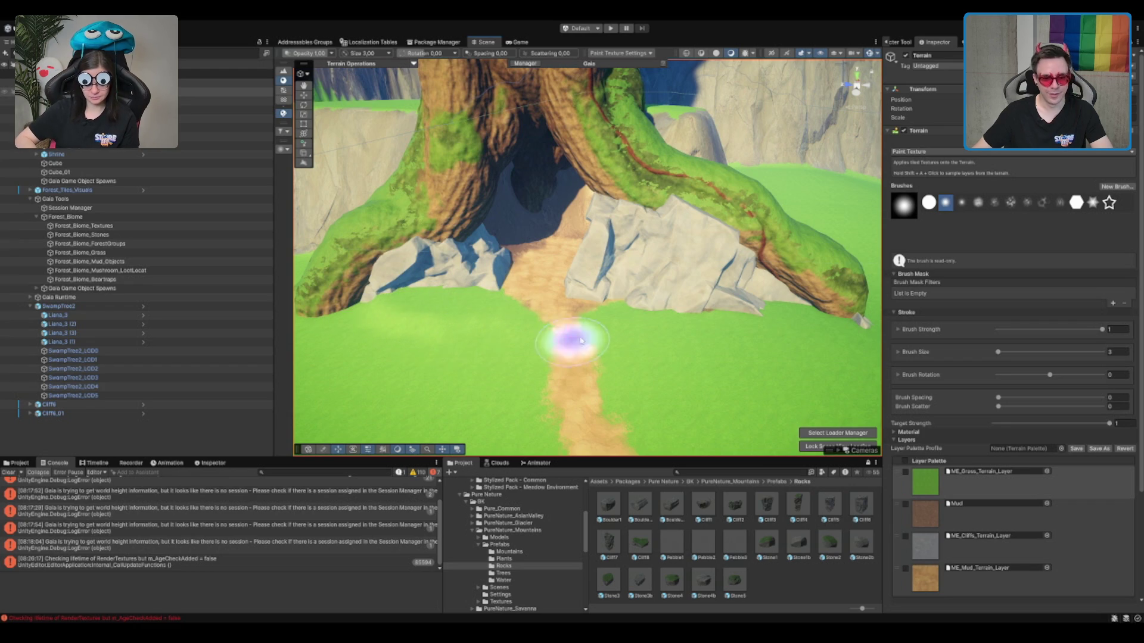
{"action": "scroll", "coordinate": [691, 314], "scroll_direction": "up", "scroll_amount": 5}
{"action": "scroll", "coordinate": [655, 268], "scroll_direction": "down", "scroll_amount": 5}
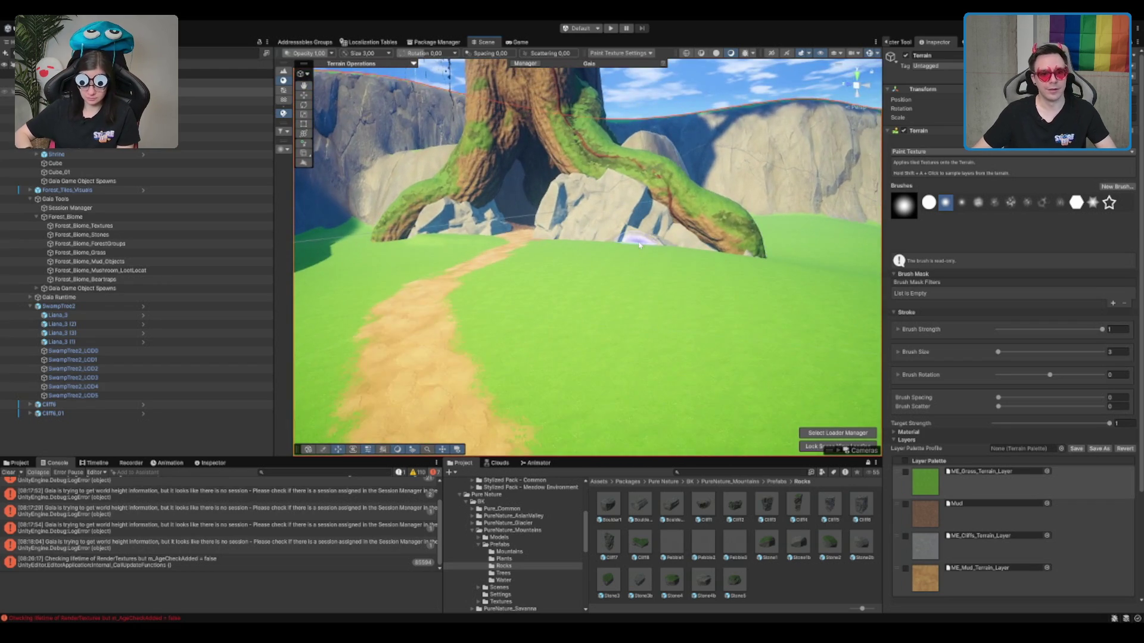
Move in close to the tree trunk and switch the terrain tool to Set Height.
{"action": "left_click", "coordinate": [640, 245]}
{"action": "key", "text": "f"}
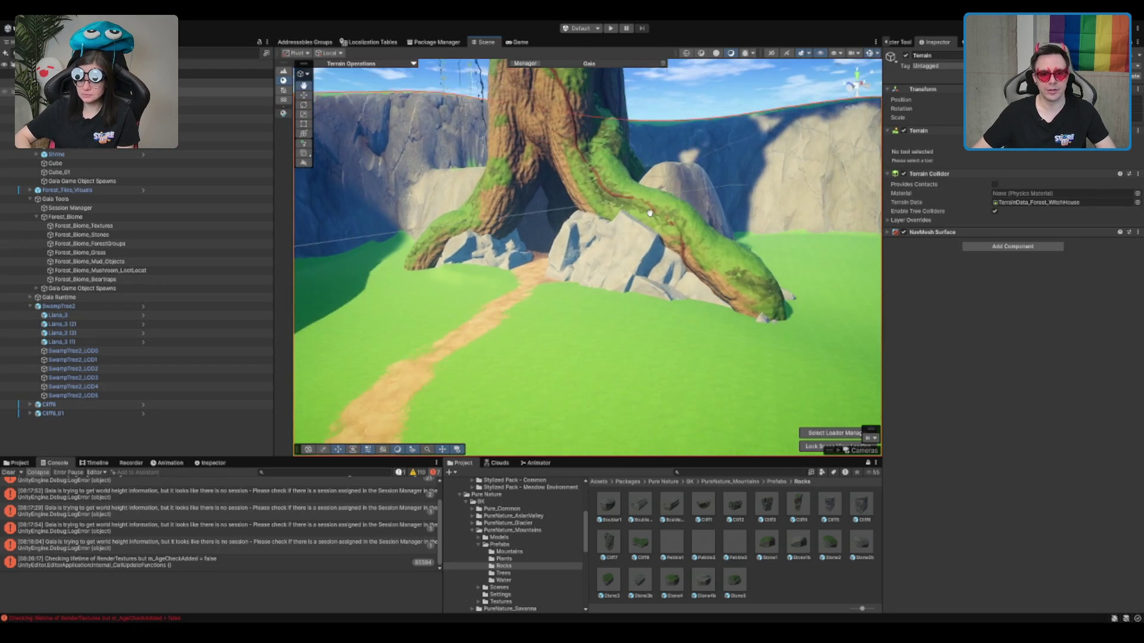
{"action": "left_click", "coordinate": [631, 226]}
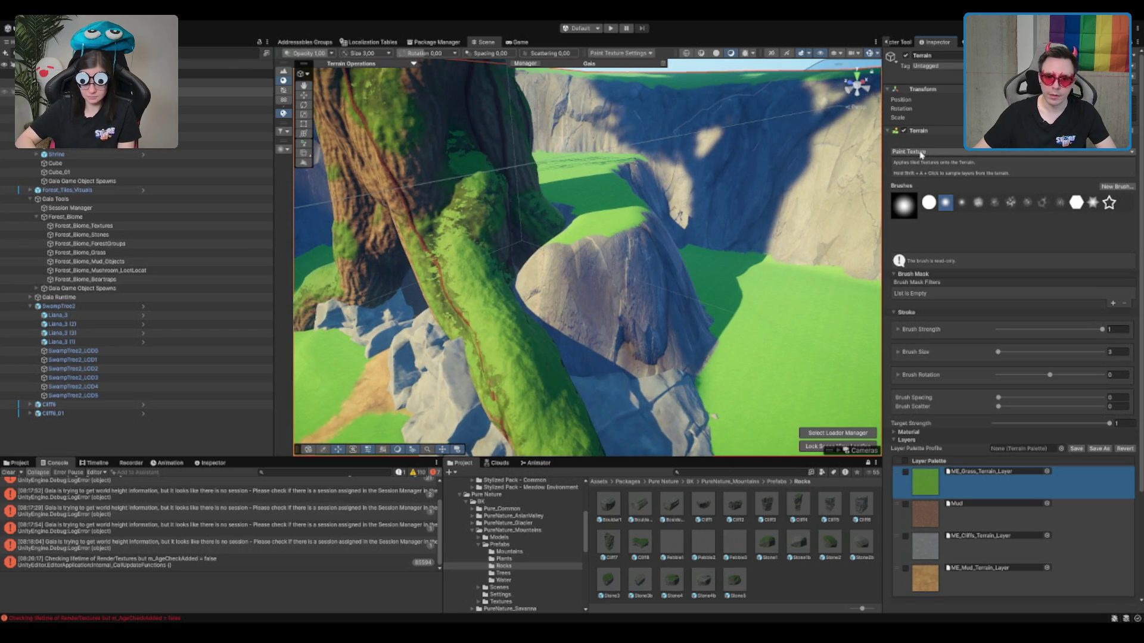
{"action": "mouse_move", "coordinate": [865, 231]}
{"action": "left_mouse_down"}
{"action": "mouse_move", "coordinate": [728, 255]}
{"action": "mouse_move", "coordinate": [787, 199]}
{"action": "mouse_move", "coordinate": [616, 266]}
{"action": "mouse_move", "coordinate": [834, 285]}
{"action": "mouse_move", "coordinate": [706, 297]}
{"action": "left_mouse_up"}
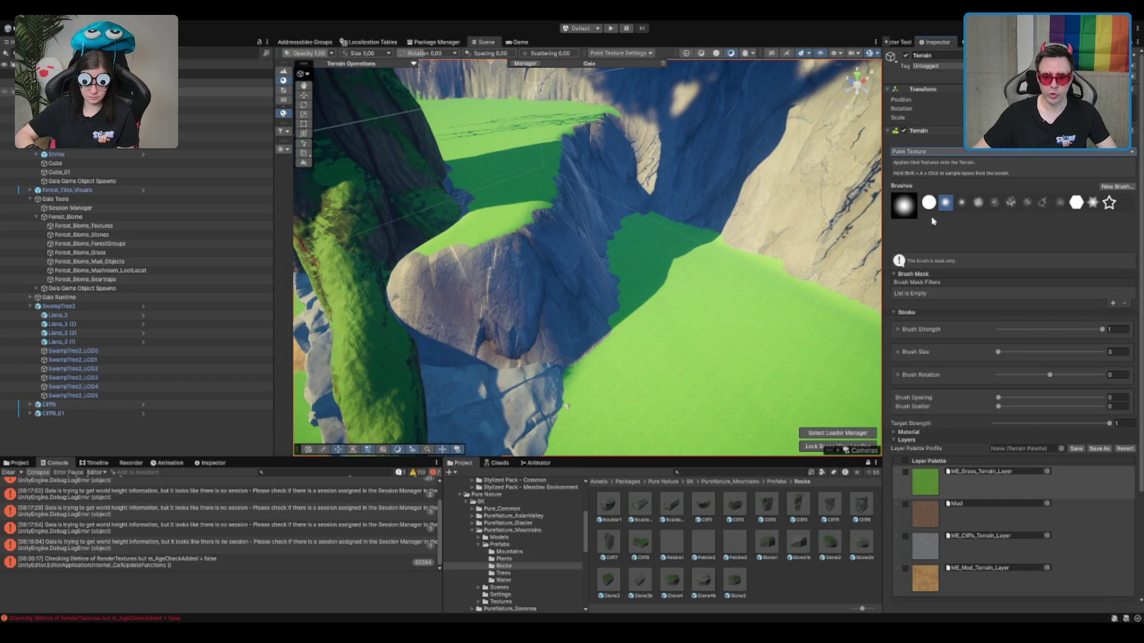
{"action": "key", "text": "F2"}
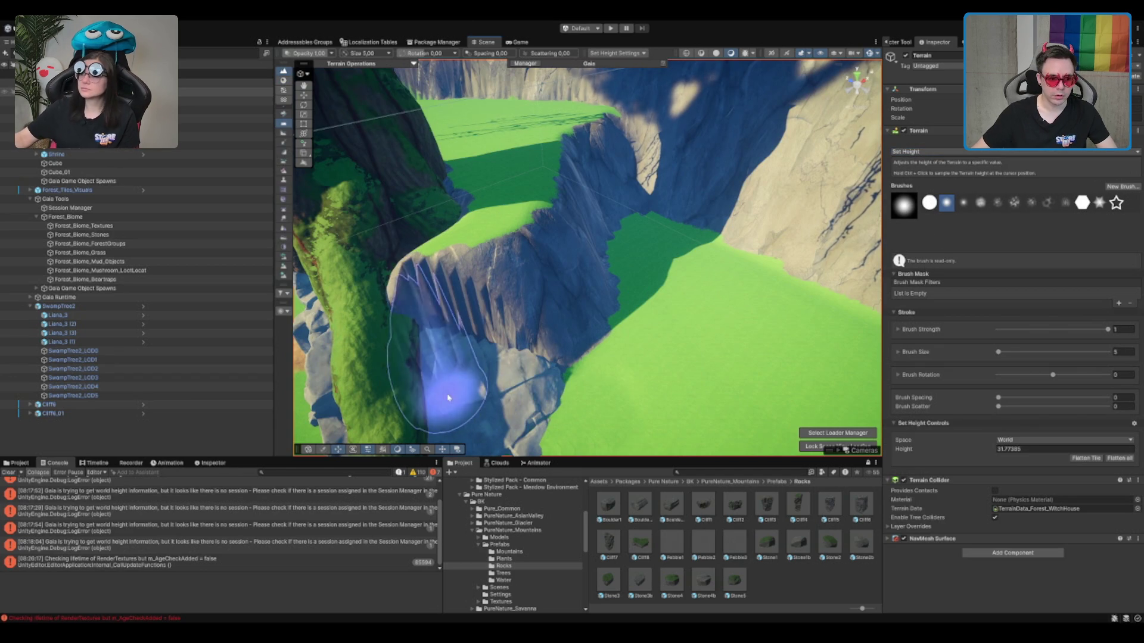
Flatten part of the cliff into a level ledge, then focus on Cliff6_02.
{"action": "mouse_move", "coordinate": [435, 399]}
{"action": "left_mouse_down"}
{"action": "mouse_move", "coordinate": [378, 384]}
{"action": "mouse_move", "coordinate": [434, 345]}
{"action": "mouse_move", "coordinate": [508, 346]}
{"action": "mouse_move", "coordinate": [587, 319]}
{"action": "mouse_move", "coordinate": [464, 320]}
{"action": "mouse_move", "coordinate": [582, 328]}
{"action": "mouse_move", "coordinate": [590, 251]}
{"action": "left_mouse_up"}
{"action": "key", "text": "w"}
{"action": "left_click", "coordinate": [576, 226]}
{"action": "key", "text": "f"}
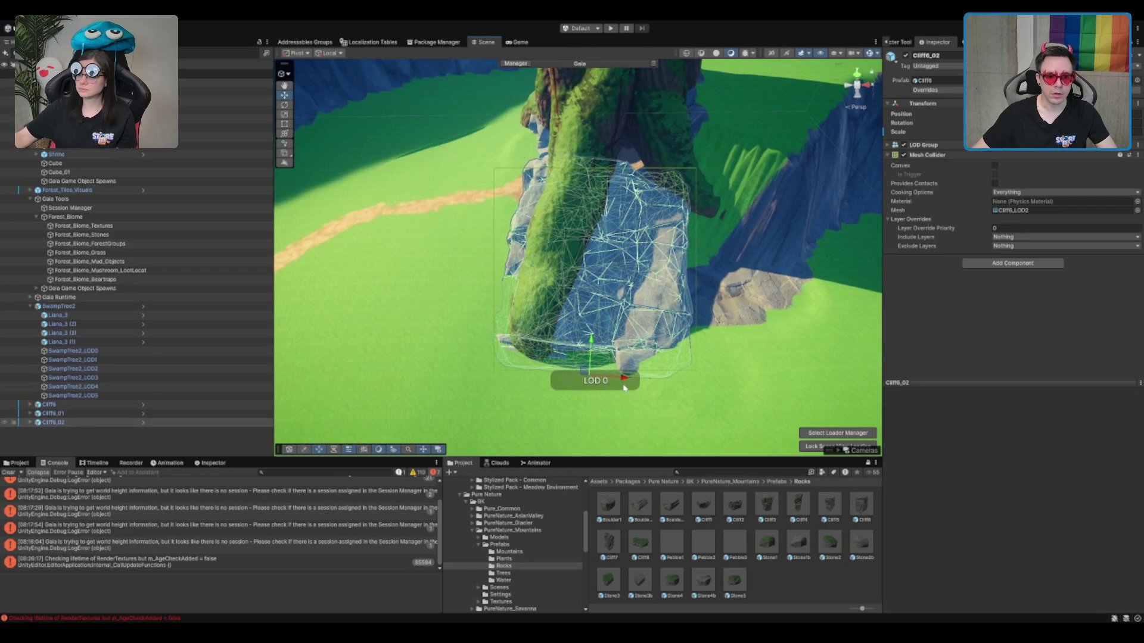
{"action": "mouse_move", "coordinate": [624, 382]}
{"action": "left_mouse_down"}
{"action": "mouse_move", "coordinate": [686, 346]}
{"action": "mouse_move", "coordinate": [687, 322]}
{"action": "mouse_move", "coordinate": [735, 306]}
{"action": "mouse_move", "coordinate": [666, 309]}
{"action": "mouse_move", "coordinate": [625, 219]}
{"action": "mouse_move", "coordinate": [649, 245]}
{"action": "mouse_move", "coordinate": [649, 226]}
{"action": "left_mouse_up"}
Rotate the Cliff6_02 rock upright beside the tree.
{"action": "key", "text": "e"}
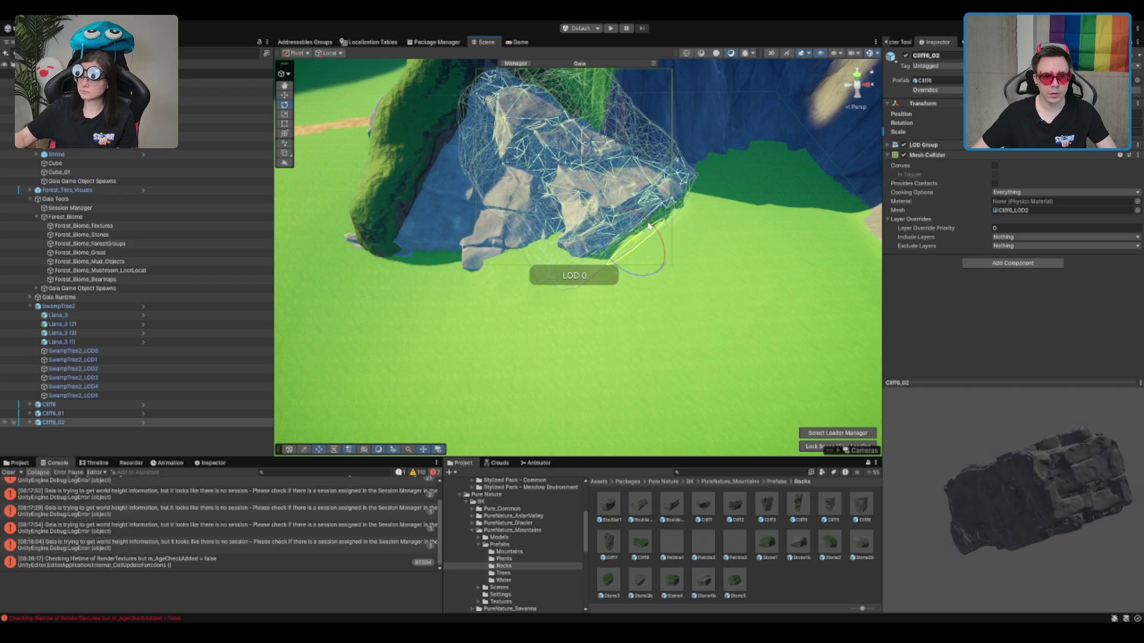
{"action": "key", "text": "q"}
{"action": "scroll", "coordinate": [613, 320], "scroll_direction": "up", "scroll_amount": 5}
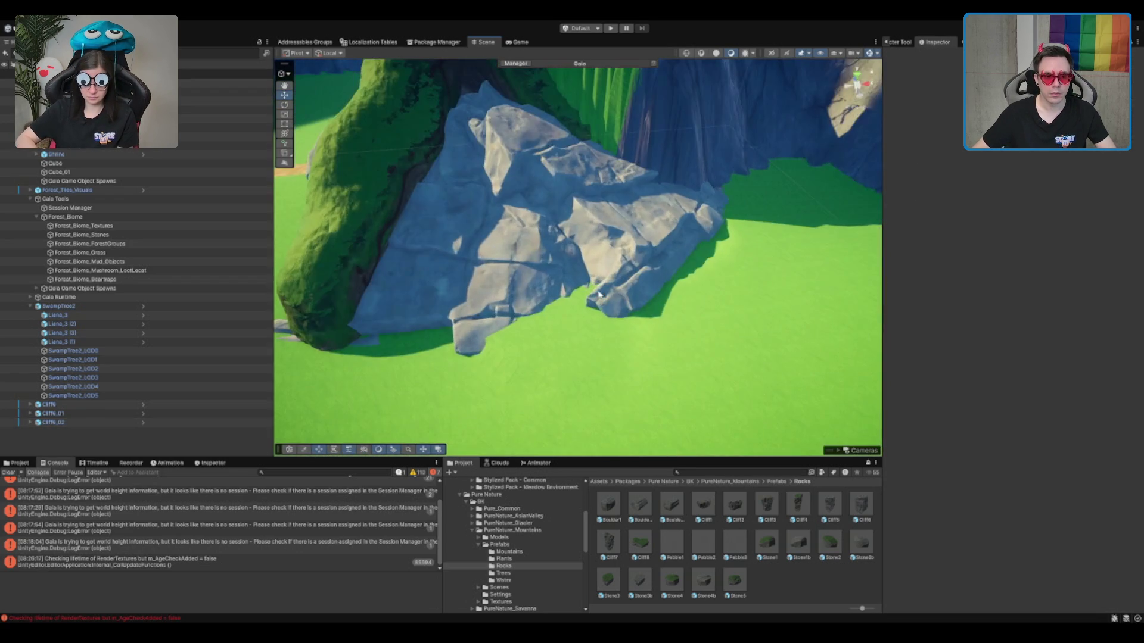
{"action": "scroll", "coordinate": [613, 320], "scroll_direction": "down", "scroll_amount": 10}
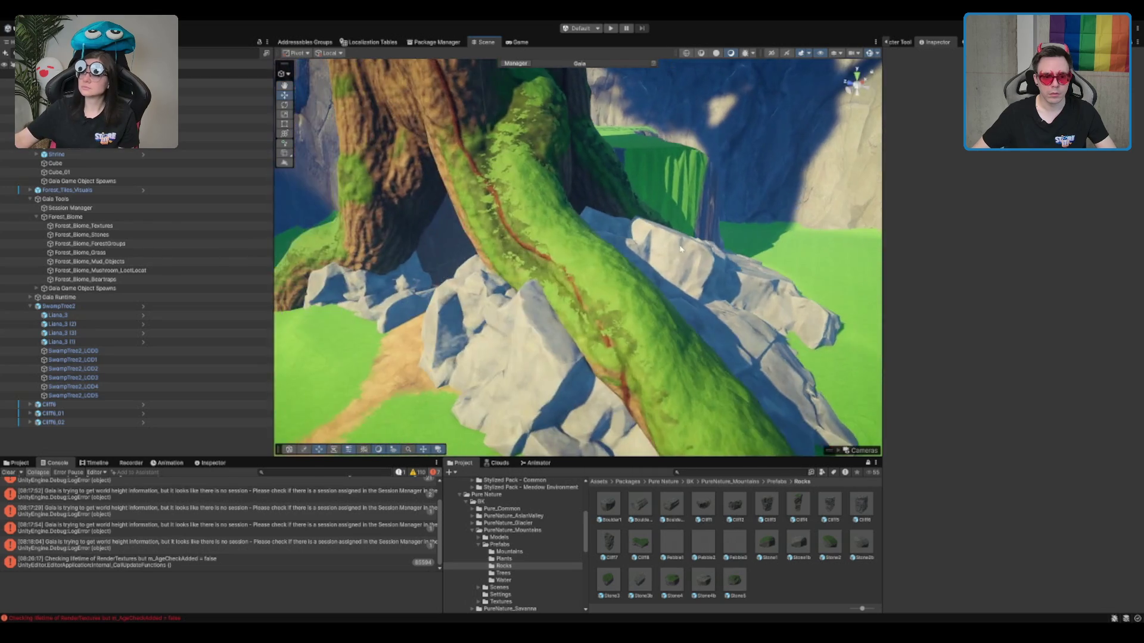
{"action": "scroll", "coordinate": [607, 323], "scroll_direction": "down", "scroll_amount": 3}
{"action": "left_click", "coordinate": [492, 356]}
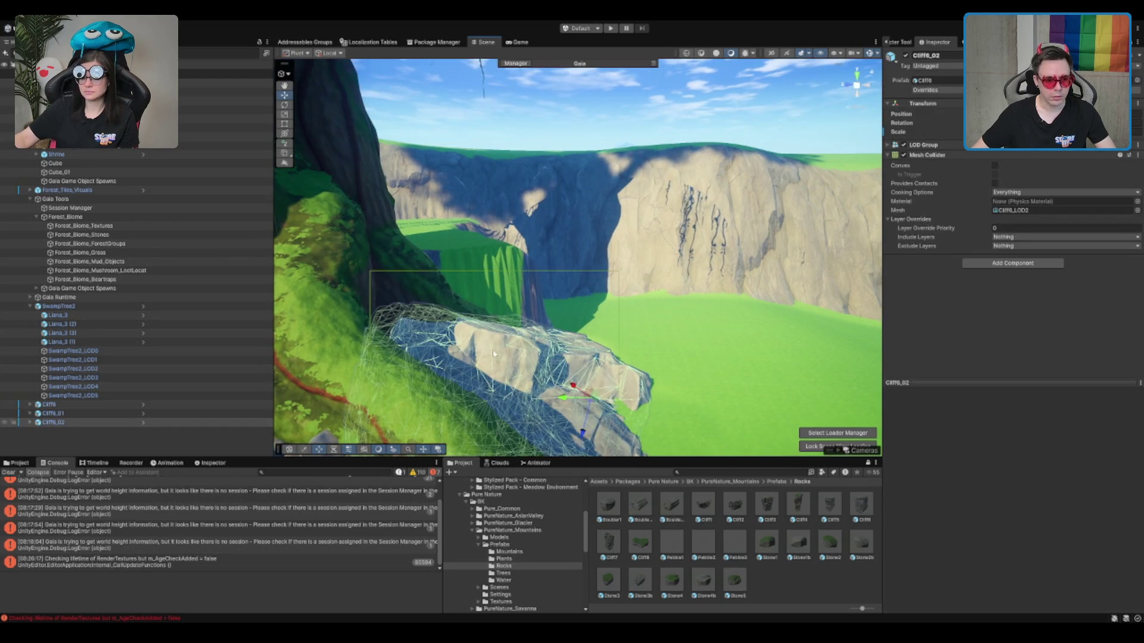
{"action": "mouse_move", "coordinate": [569, 378]}
{"action": "left_mouse_down"}
{"action": "mouse_move", "coordinate": [590, 365]}
{"action": "mouse_move", "coordinate": [620, 374]}
{"action": "mouse_move", "coordinate": [736, 314]}
{"action": "mouse_move", "coordinate": [724, 340]}
{"action": "mouse_move", "coordinate": [682, 270]}
{"action": "left_mouse_up"}
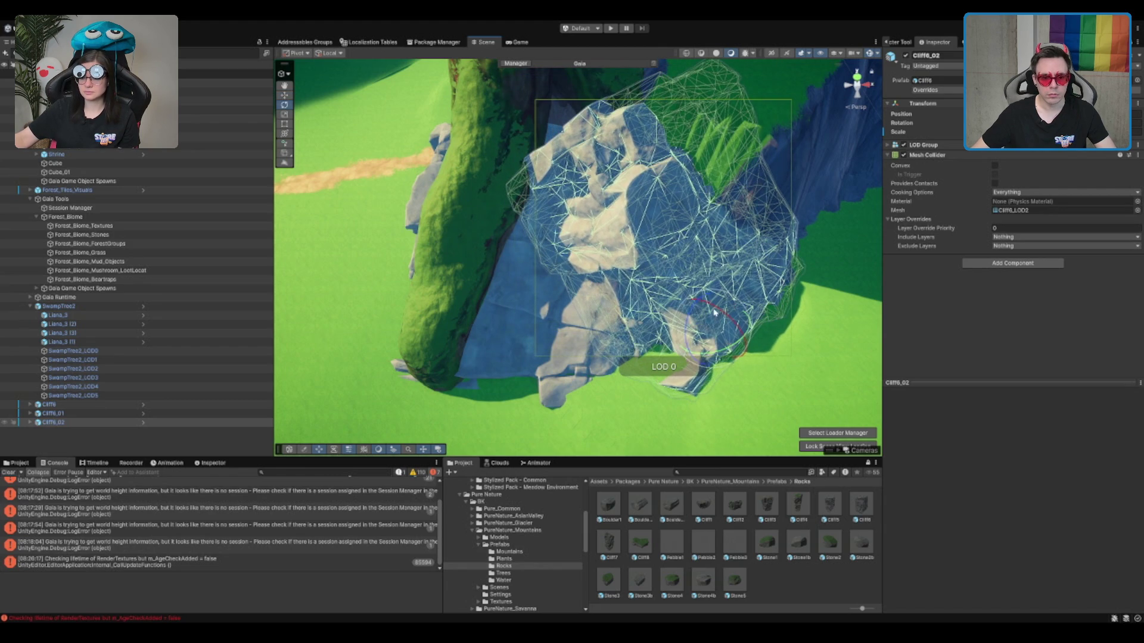
Level the terrain along the cliff edge with Set Height, then put the tool away.
{"action": "left_click", "coordinate": [714, 191]}
{"action": "left_click_drag", "start_coordinate": [446, 190], "coordinate": [524, 213]}
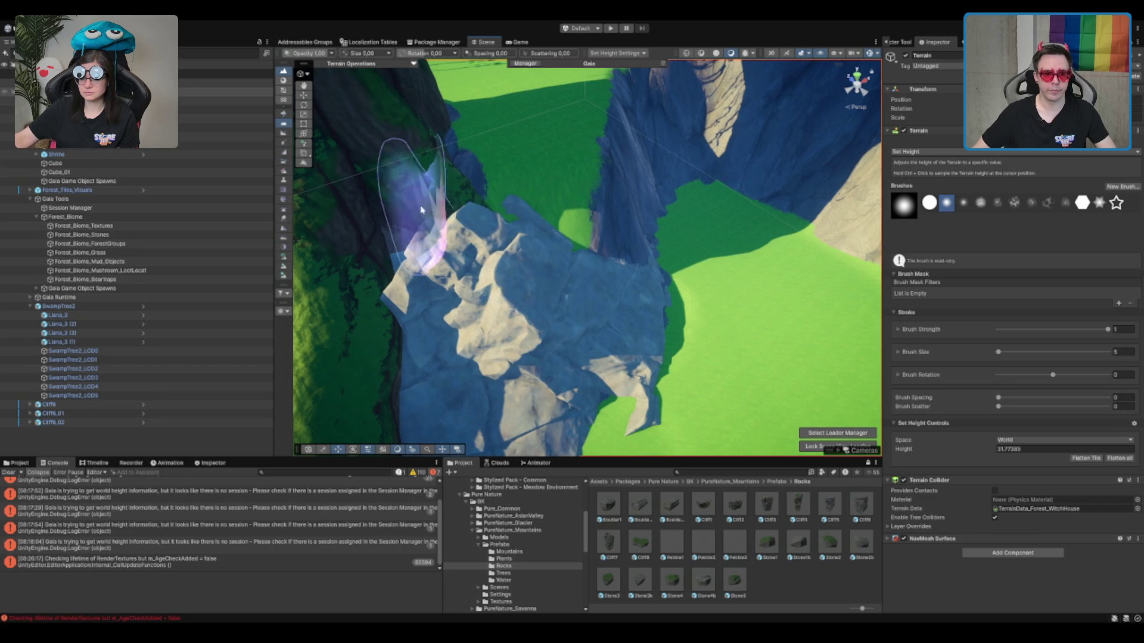
{"action": "scroll", "coordinate": [452, 268], "scroll_direction": "up", "scroll_amount": 3}
{"action": "mouse_move", "coordinate": [544, 255]}
{"action": "left_mouse_down"}
{"action": "mouse_move", "coordinate": [593, 244]}
{"action": "mouse_move", "coordinate": [690, 107]}
{"action": "mouse_move", "coordinate": [731, 204]}
{"action": "mouse_move", "coordinate": [681, 236]}
{"action": "left_mouse_up"}
{"action": "key", "text": "w"}
{"action": "scroll", "coordinate": [680, 236], "scroll_direction": "up", "scroll_amount": 3}
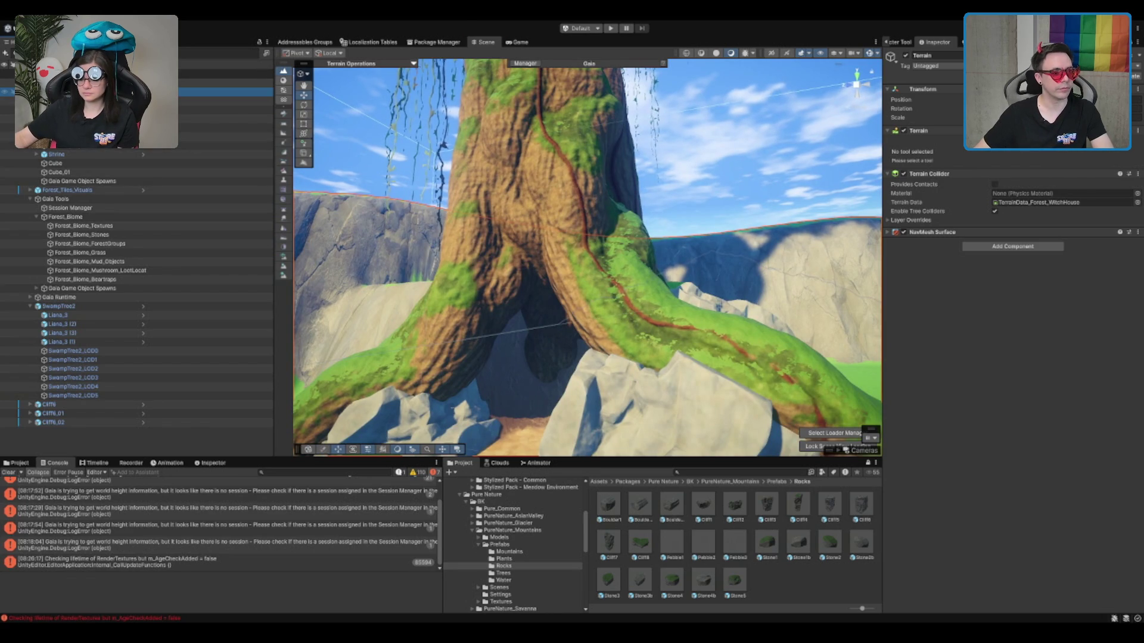
Run Spawn World on the Forest_Biome_Textures spawner to repaint mud, grass and stone cover.
{"action": "scroll", "coordinate": [102, 324], "scroll_direction": "down", "scroll_amount": 5}
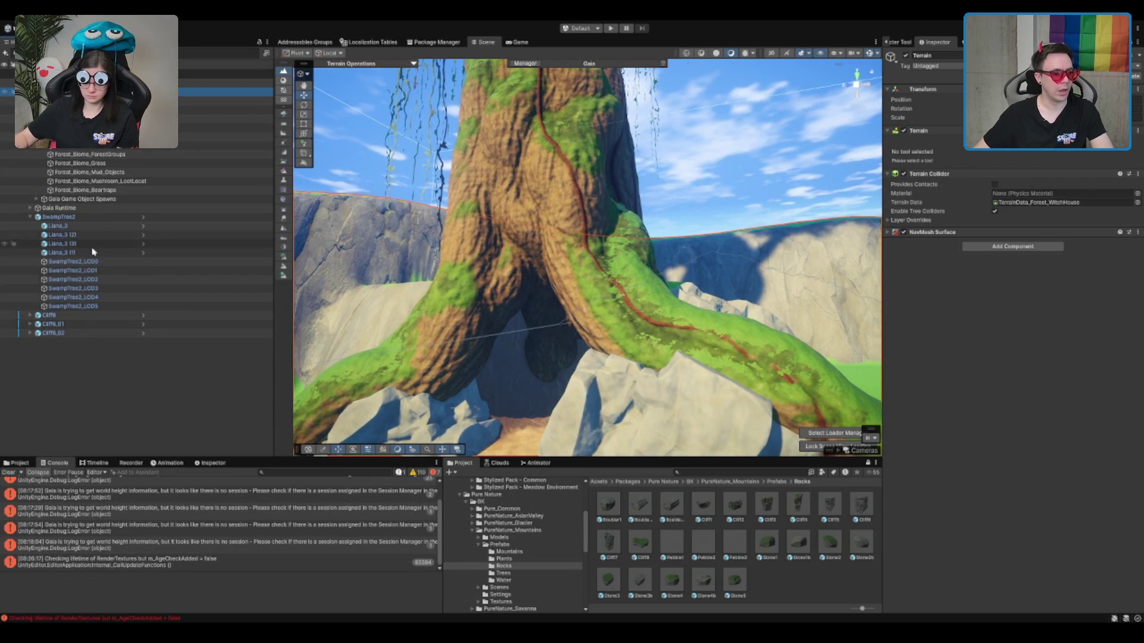
{"action": "left_click", "coordinate": [95, 136]}
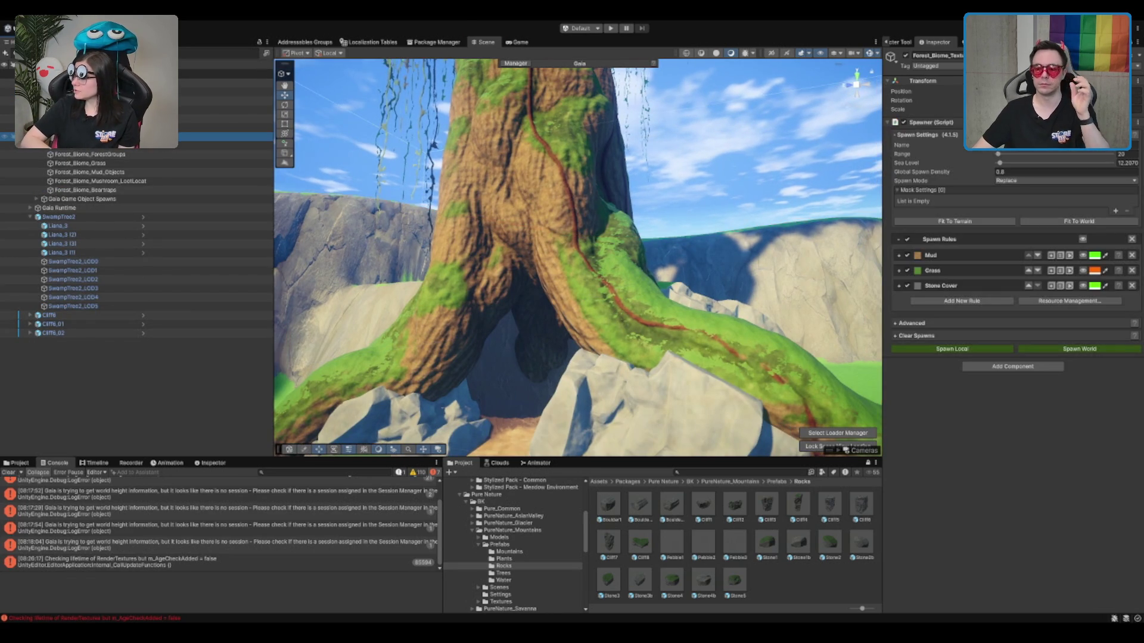
{"action": "left_click", "coordinate": [1085, 350]}
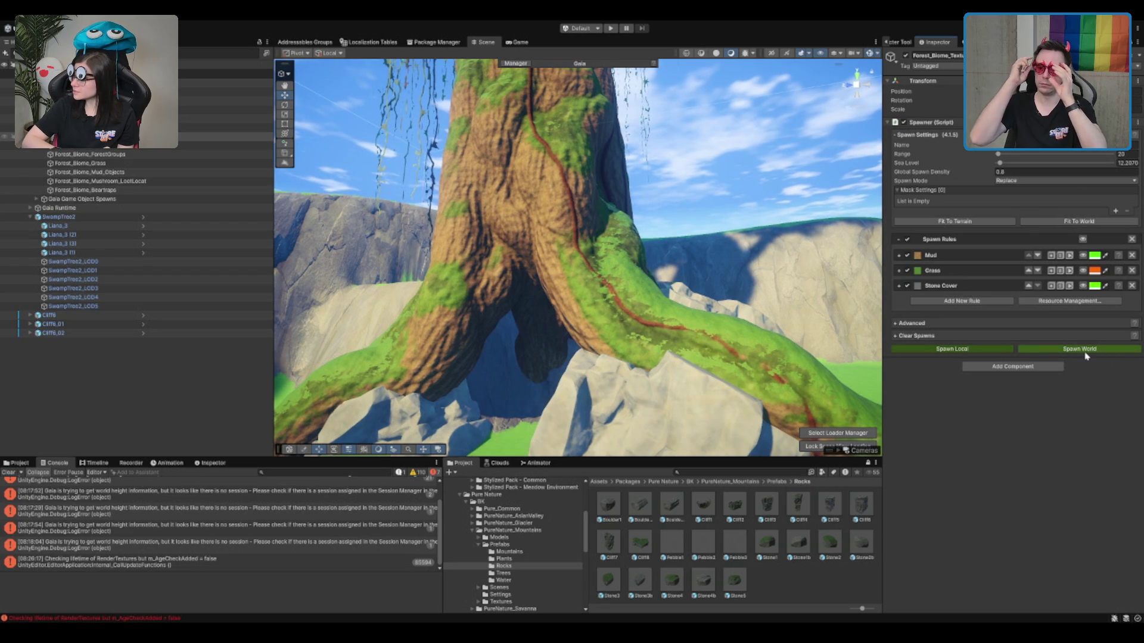
{"action": "scroll", "coordinate": [488, 226], "scroll_direction": "up", "scroll_amount": 2}
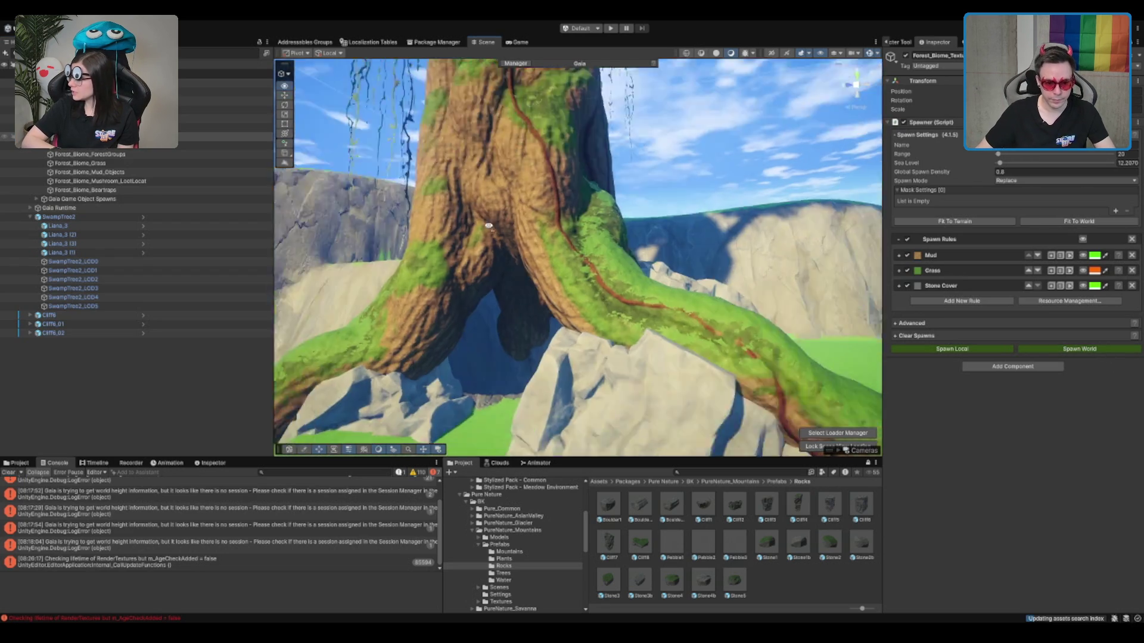
{"action": "scroll", "coordinate": [488, 226], "scroll_direction": "up", "scroll_amount": 5}
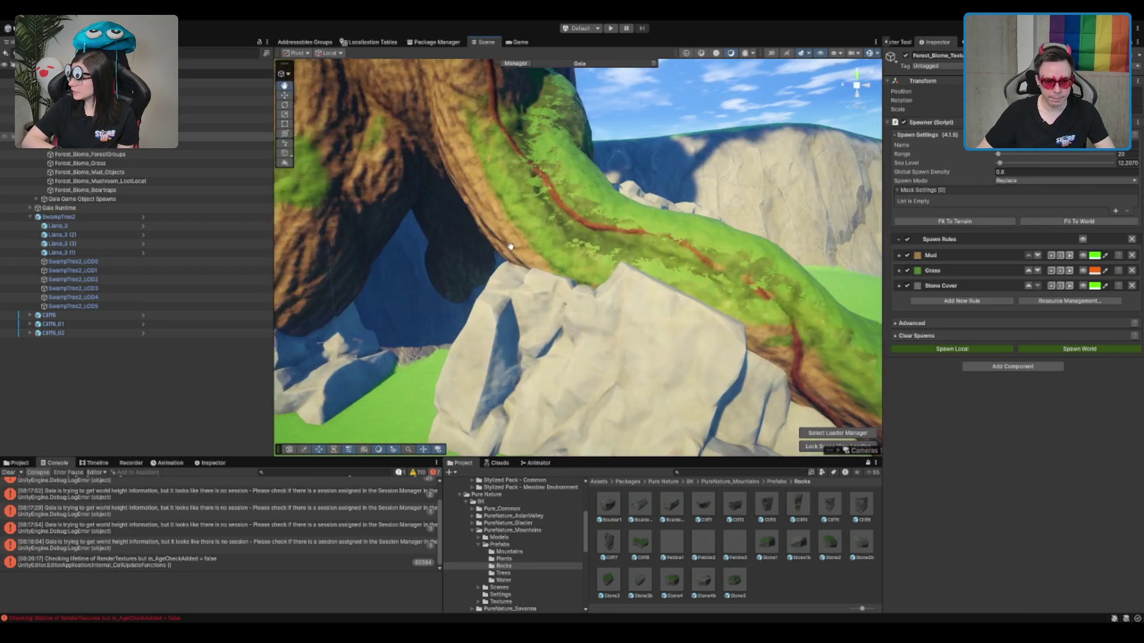
{"action": "scroll", "coordinate": [587, 293], "scroll_direction": "up", "scroll_amount": 2}
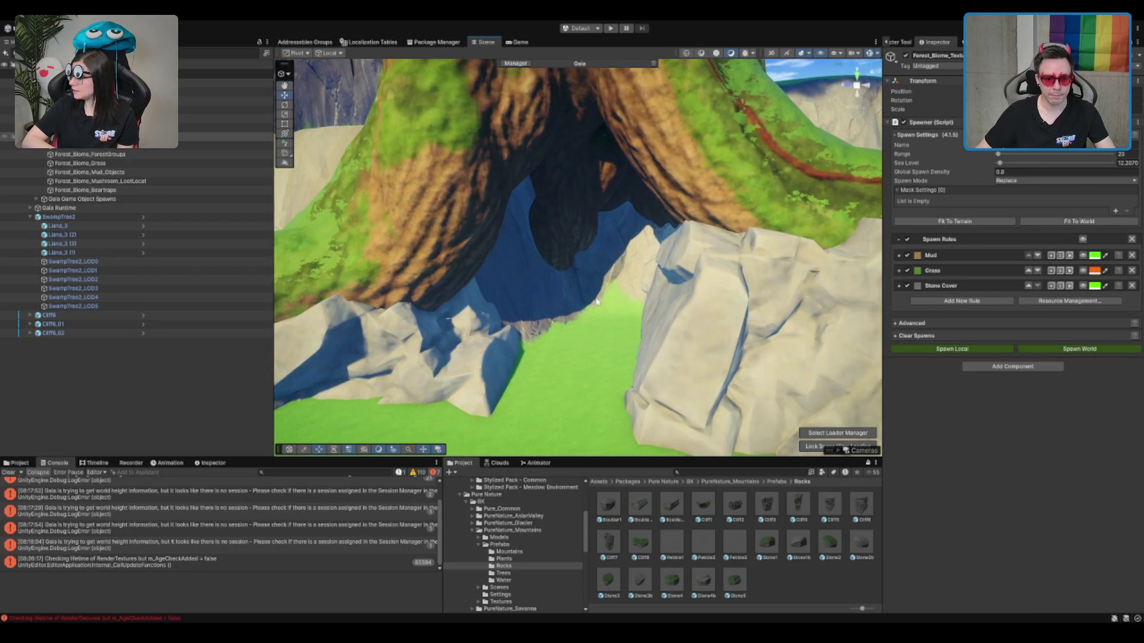
Paint the terrain with Set Height to level the ground inside the tree's hollow.
{"action": "left_click", "coordinate": [608, 367]}
{"action": "scroll", "coordinate": [602, 375], "scroll_direction": "down", "scroll_amount": 2}
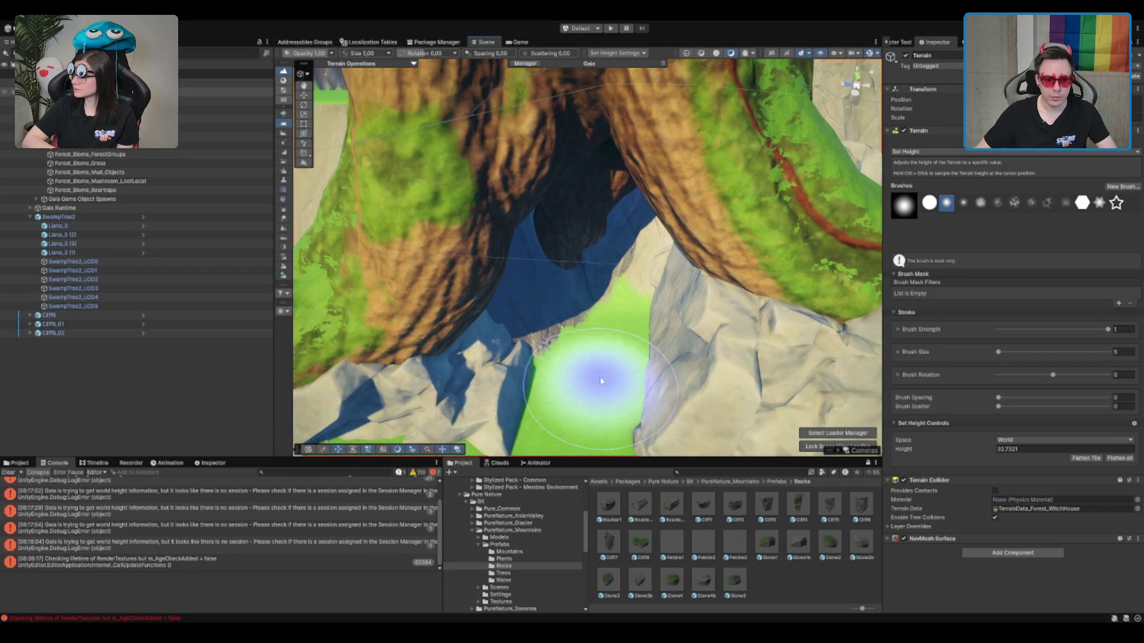
{"action": "mouse_move", "coordinate": [601, 380]}
{"action": "left_mouse_down"}
{"action": "mouse_move", "coordinate": [588, 333]}
{"action": "mouse_move", "coordinate": [550, 340]}
{"action": "mouse_move", "coordinate": [594, 344]}
{"action": "mouse_move", "coordinate": [539, 332]}
{"action": "mouse_move", "coordinate": [560, 327]}
{"action": "left_mouse_up"}
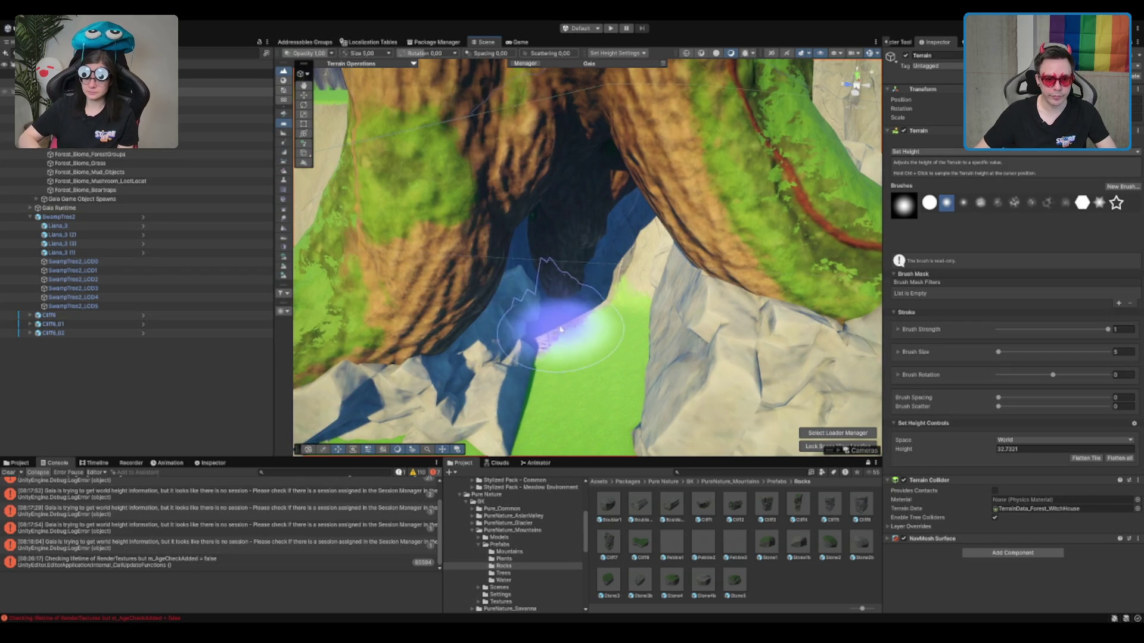
{"action": "scroll", "coordinate": [554, 322], "scroll_direction": "up", "scroll_amount": 2}
{"action": "scroll", "coordinate": [552, 320], "scroll_direction": "down", "scroll_amount": 5}
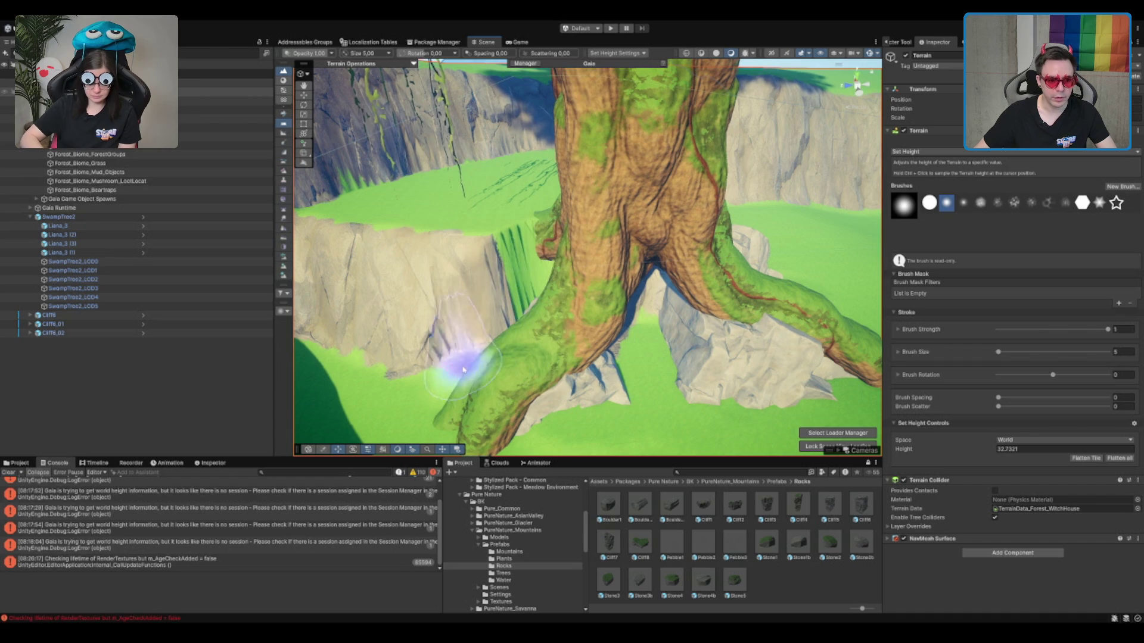
Duplicate the Cliff6 rock as Cliff6_03 and stand it upright beside the tree root.
{"action": "key", "text": "w"}
{"action": "scroll", "coordinate": [462, 378], "scroll_direction": "up", "scroll_amount": 3}
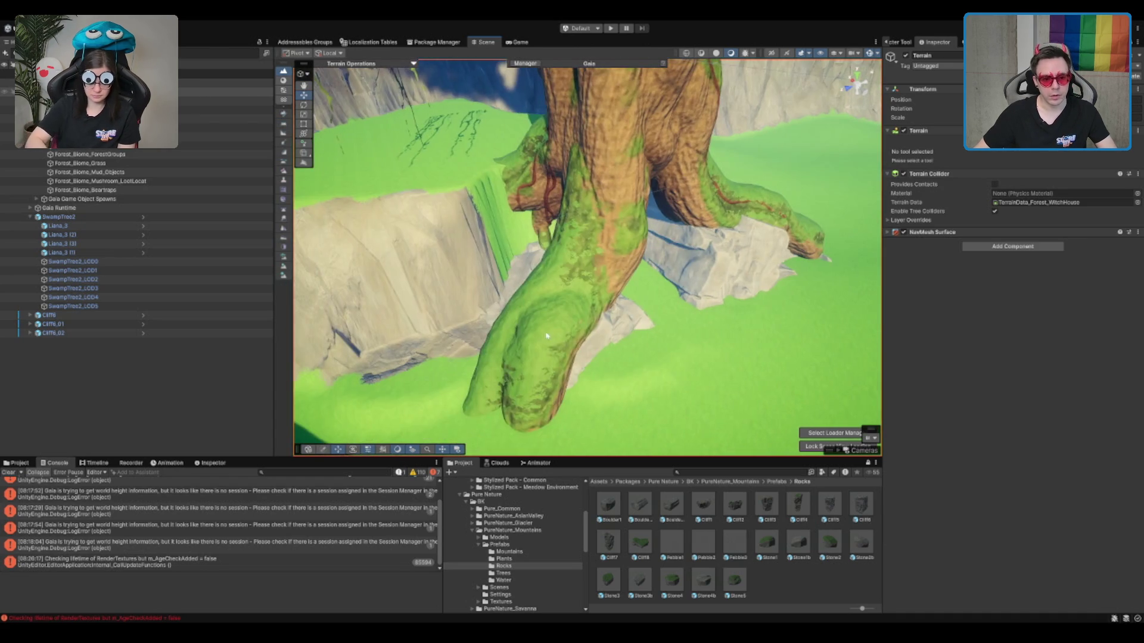
{"action": "left_click", "coordinate": [548, 387]}
{"action": "key", "text": "ctrl+d"}
{"action": "mouse_move", "coordinate": [587, 381]}
{"action": "left_mouse_down"}
{"action": "mouse_move", "coordinate": [539, 325]}
{"action": "mouse_move", "coordinate": [603, 344]}
{"action": "mouse_move", "coordinate": [483, 315]}
{"action": "mouse_move", "coordinate": [475, 333]}
{"action": "left_mouse_up"}
{"action": "key", "text": "w"}
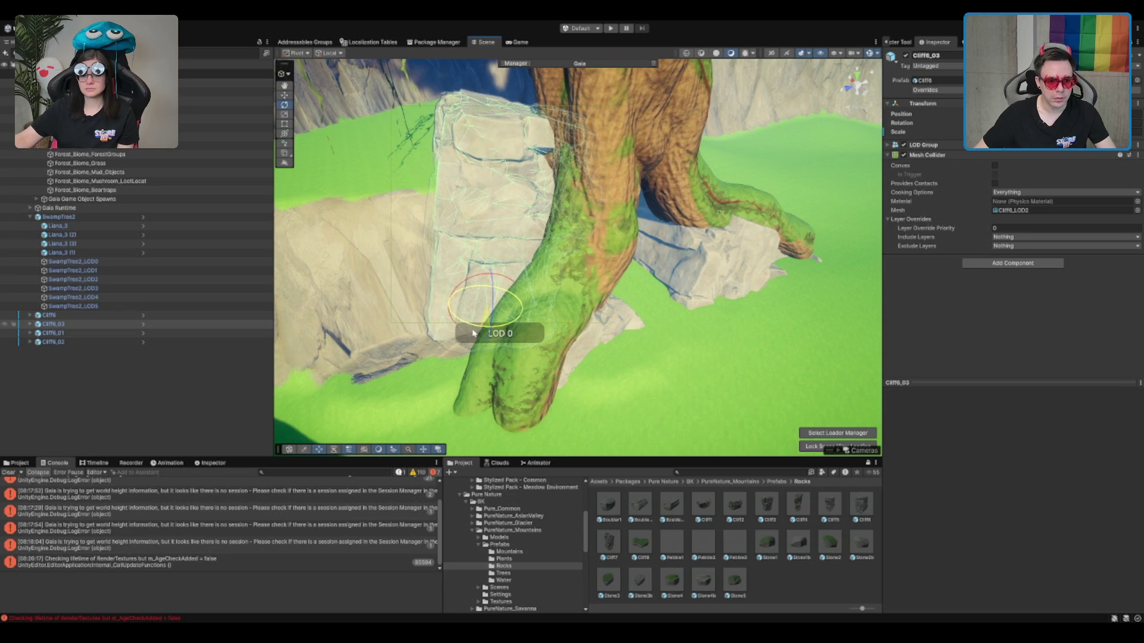
Sink the Cliff6_03 copy lower into the ground beside the root.
{"action": "left_click_drag", "start_coordinate": [495, 290], "coordinate": [475, 322]}
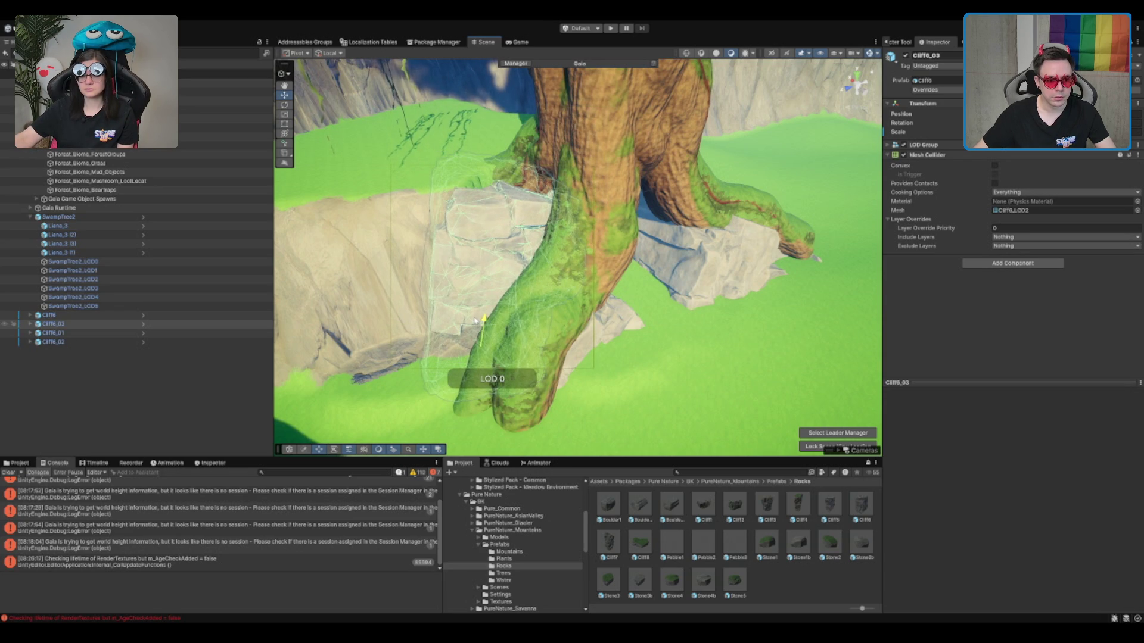
{"action": "key", "text": "w"}
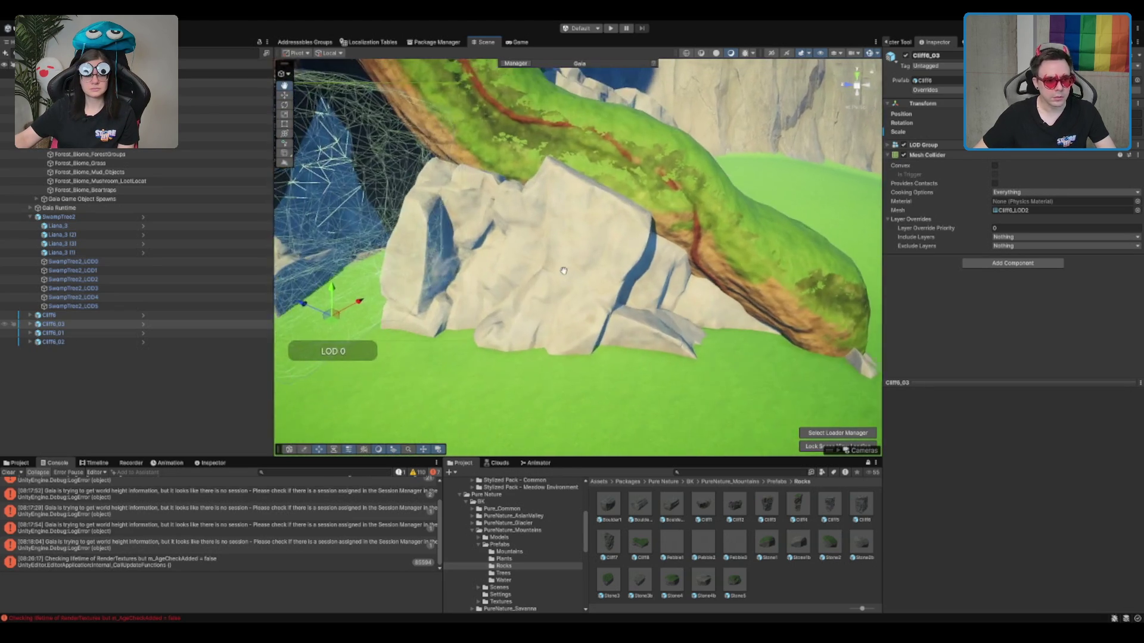
{"action": "mouse_move", "coordinate": [604, 276]}
{"action": "left_mouse_down"}
{"action": "mouse_move", "coordinate": [620, 230]}
{"action": "mouse_move", "coordinate": [633, 248]}
{"action": "mouse_move", "coordinate": [615, 324]}
{"action": "left_mouse_up"}
{"action": "left_click_drag", "start_coordinate": [577, 288], "coordinate": [620, 357]}
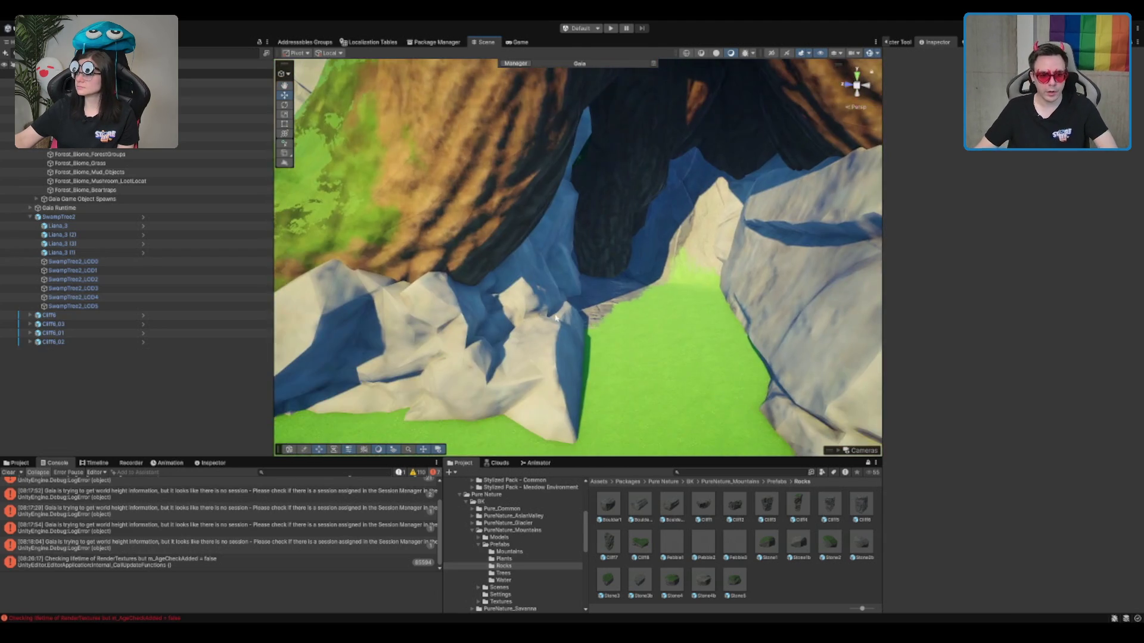
Rotate the original Cliff6 rock to a new angle.
{"action": "left_click", "coordinate": [638, 395]}
{"action": "key", "text": "e"}
{"action": "left_click_drag", "start_coordinate": [658, 391], "coordinate": [669, 396]}
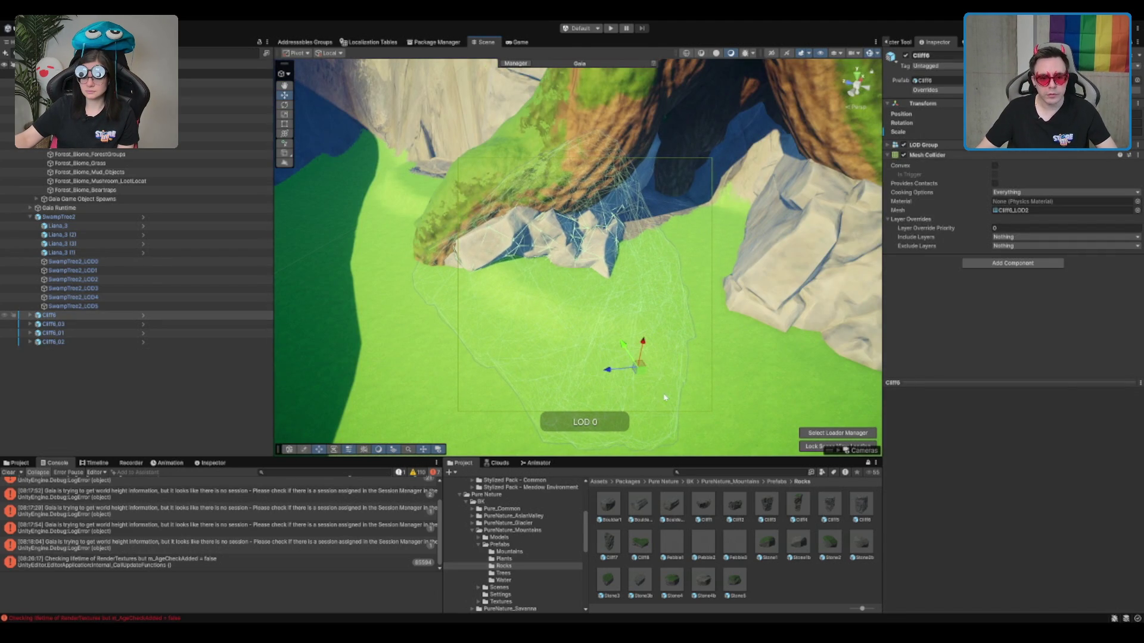
{"action": "key", "text": "w"}
Reselect the Terrain in Set Height mode, target height about 22.73.
{"action": "mouse_move", "coordinate": [656, 398]}
{"action": "left_mouse_down"}
{"action": "mouse_move", "coordinate": [553, 70]}
{"action": "mouse_move", "coordinate": [577, 280]}
{"action": "mouse_move", "coordinate": [509, 169]}
{"action": "left_mouse_up"}
{"action": "left_click", "coordinate": [579, 288]}
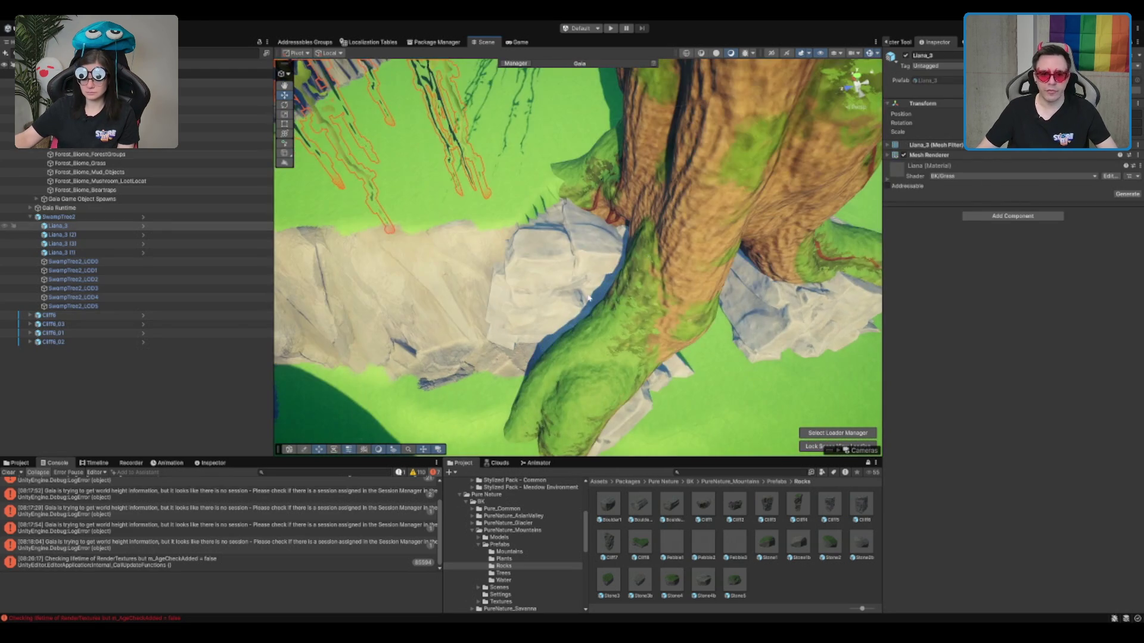
{"action": "left_click", "coordinate": [509, 168]}
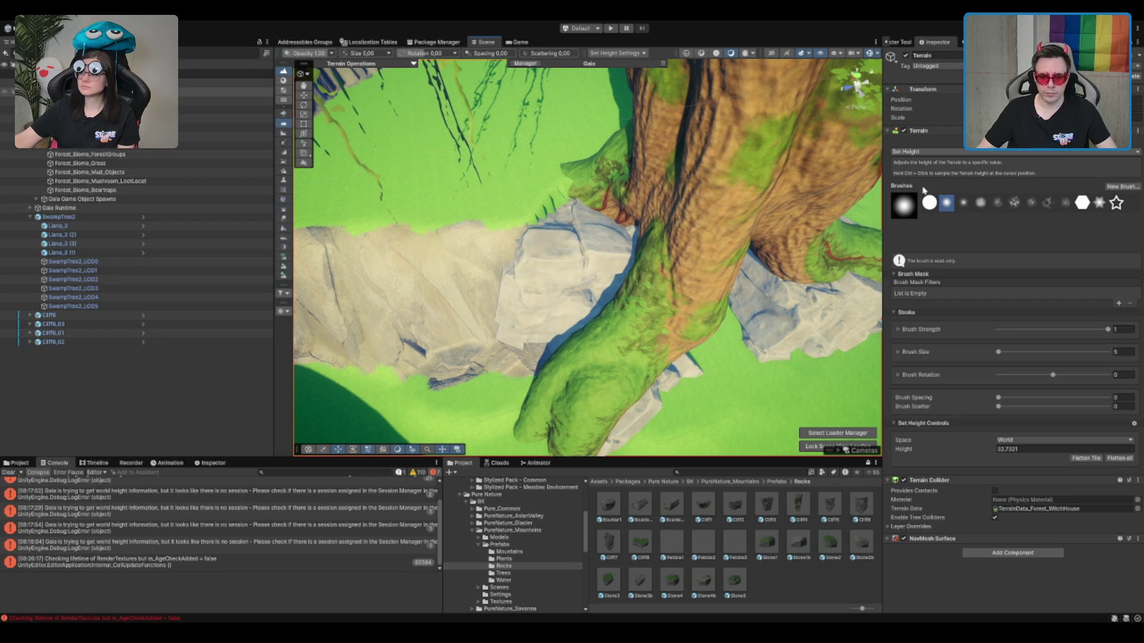
Switch the terrain brush from Set Height to Smooth Height.
{"action": "key", "text": "F4"}
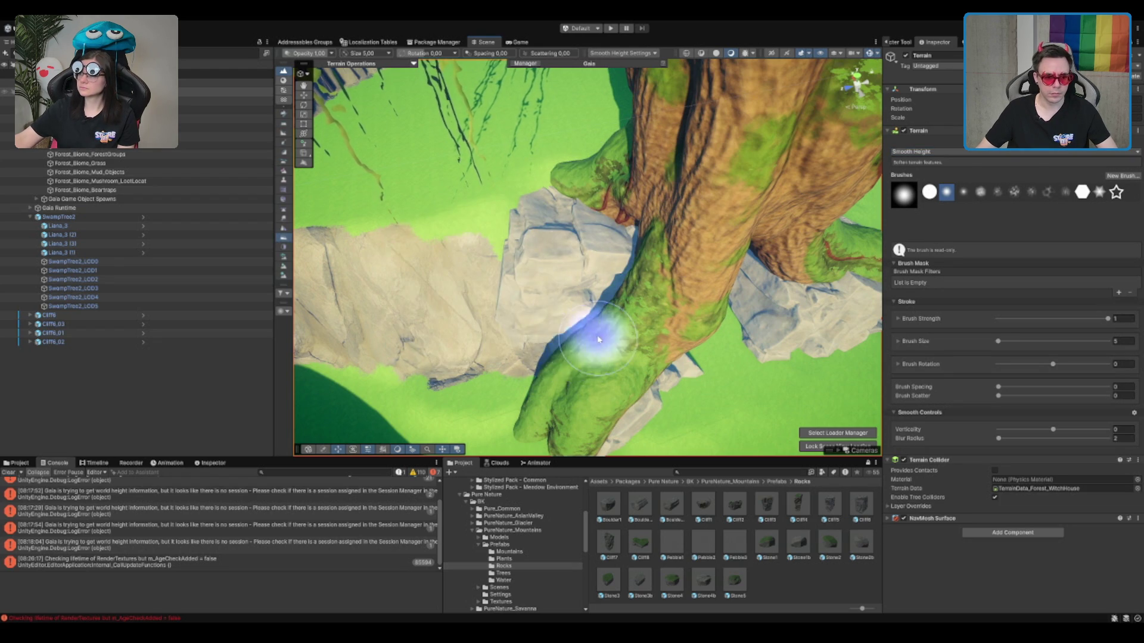
{"action": "scroll", "coordinate": [596, 316], "scroll_direction": "up", "scroll_amount": 3}
{"action": "scroll", "coordinate": [599, 303], "scroll_direction": "up", "scroll_amount": 1}
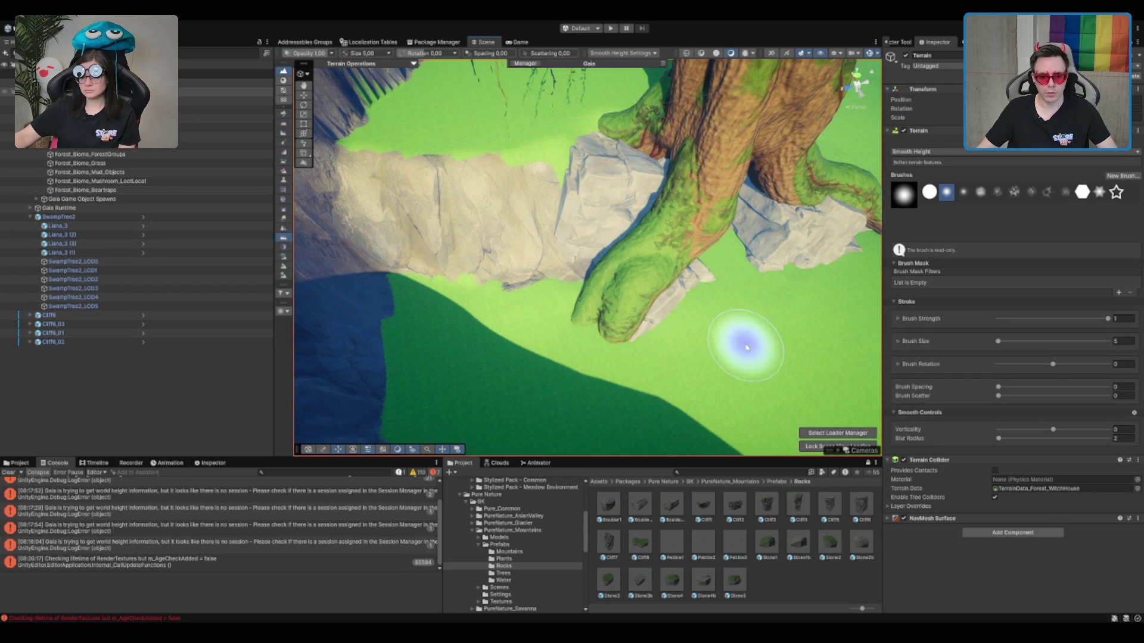
{"action": "scroll", "coordinate": [654, 260], "scroll_direction": "up", "scroll_amount": 2}
Soften the slopes around the roots and cave opening, then frame the tree trunk.
{"action": "mouse_move", "coordinate": [654, 260]}
{"action": "left_mouse_down"}
{"action": "mouse_move", "coordinate": [623, 238]}
{"action": "mouse_move", "coordinate": [635, 177]}
{"action": "mouse_move", "coordinate": [575, 232]}
{"action": "mouse_move", "coordinate": [588, 167]}
{"action": "mouse_move", "coordinate": [593, 230]}
{"action": "left_mouse_up"}
{"action": "scroll", "coordinate": [625, 179], "scroll_direction": "up", "scroll_amount": 3}
{"action": "scroll", "coordinate": [569, 158], "scroll_direction": "up", "scroll_amount": 1}
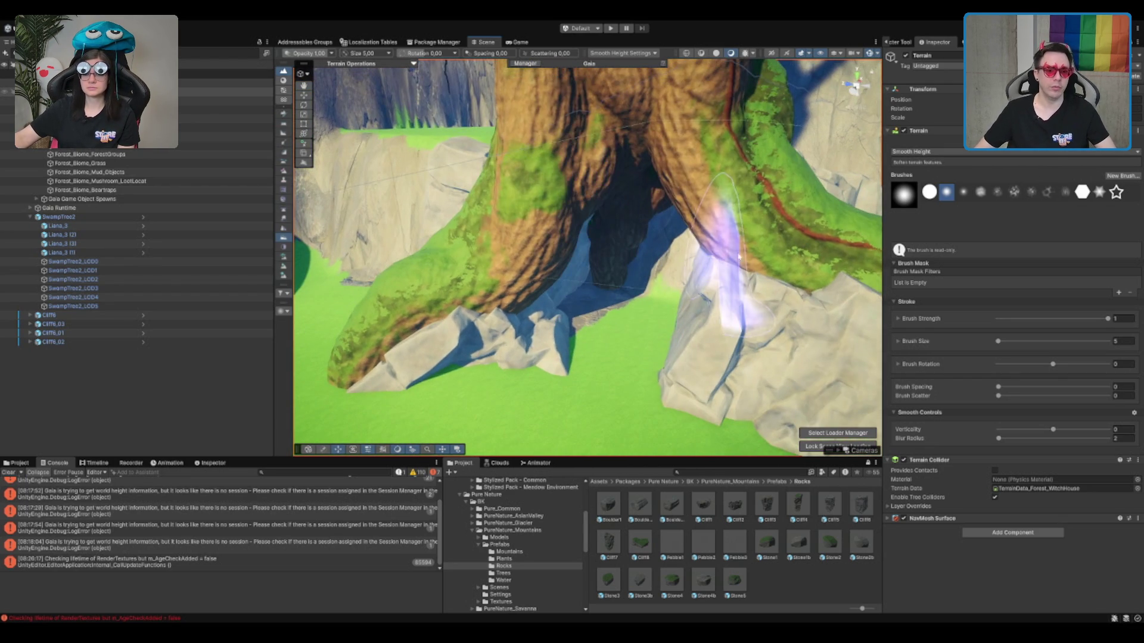
{"action": "mouse_move", "coordinate": [739, 256]}
{"action": "left_mouse_down"}
{"action": "mouse_move", "coordinate": [741, 233]}
{"action": "mouse_move", "coordinate": [592, 230]}
{"action": "mouse_move", "coordinate": [592, 244]}
{"action": "left_mouse_up"}
{"action": "mouse_move", "coordinate": [485, 182]}
{"action": "left_mouse_down"}
{"action": "mouse_move", "coordinate": [613, 242]}
{"action": "mouse_move", "coordinate": [733, 248]}
{"action": "mouse_move", "coordinate": [498, 232]}
{"action": "left_mouse_up"}
{"action": "key", "text": "f"}
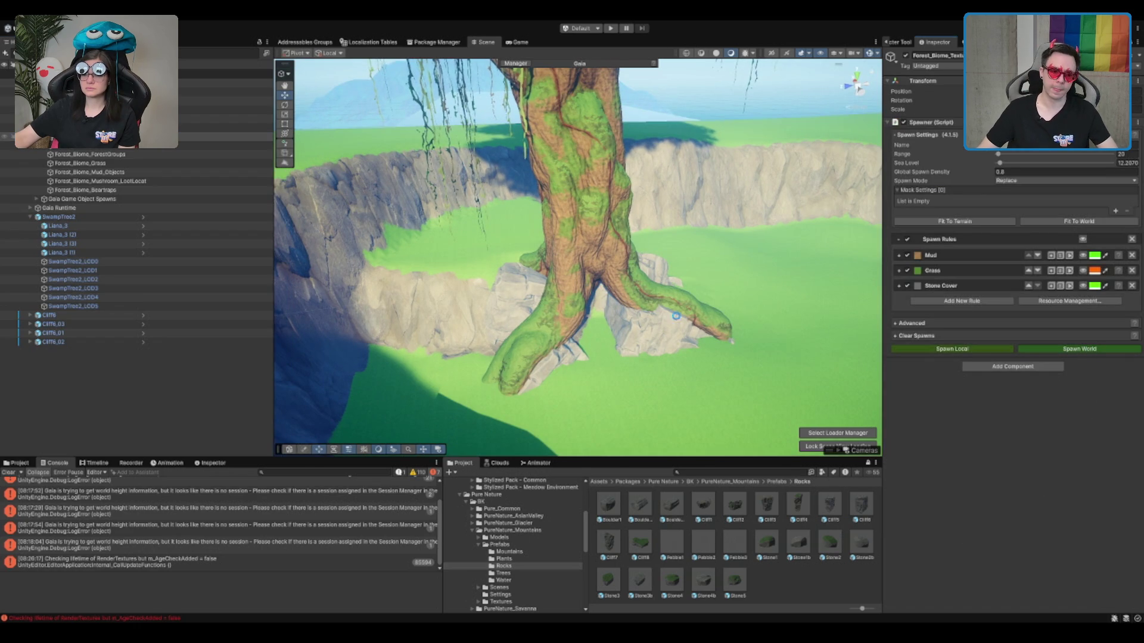
Orbit and zoom around the crater to see the cliff wall, trunk and root rock.
{"action": "scroll", "coordinate": [677, 316], "scroll_direction": "down", "scroll_amount": 5}
{"action": "left_click_drag", "start_coordinate": [652, 285], "coordinate": [567, 244]}
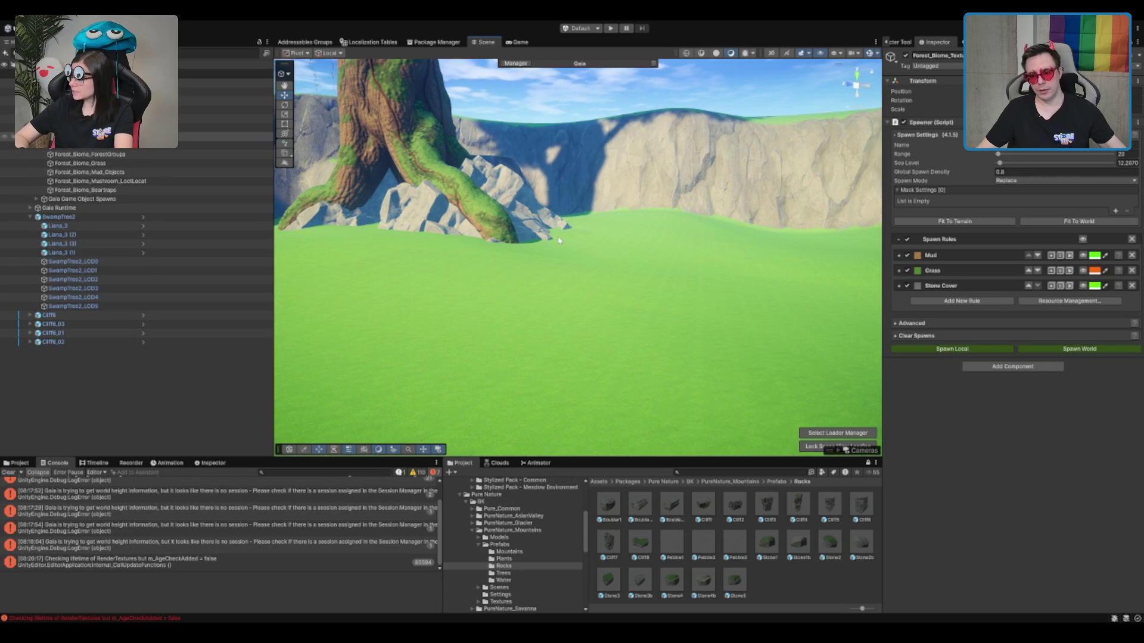
{"action": "mouse_move", "coordinate": [502, 251]}
{"action": "left_mouse_down"}
{"action": "mouse_move", "coordinate": [663, 247]}
{"action": "mouse_move", "coordinate": [604, 223]}
{"action": "mouse_move", "coordinate": [619, 171]}
{"action": "mouse_move", "coordinate": [672, 165]}
{"action": "left_mouse_up"}
{"action": "mouse_move", "coordinate": [536, 164]}
{"action": "left_mouse_down"}
{"action": "mouse_move", "coordinate": [671, 201]}
{"action": "mouse_move", "coordinate": [645, 262]}
{"action": "left_mouse_up"}
Frame the root-side cliff rock, duplicate it as Cliff6_04 and shift the copy down-left.
{"action": "left_click", "coordinate": [646, 262]}
{"action": "key", "text": "f"}
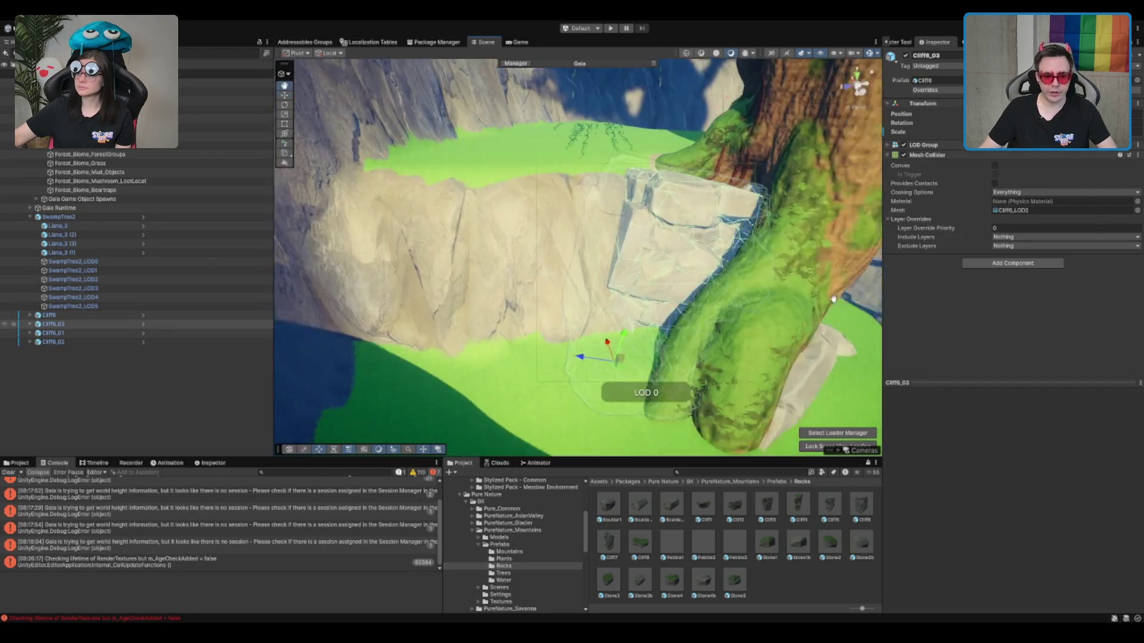
{"action": "key", "text": "ctrl+d"}
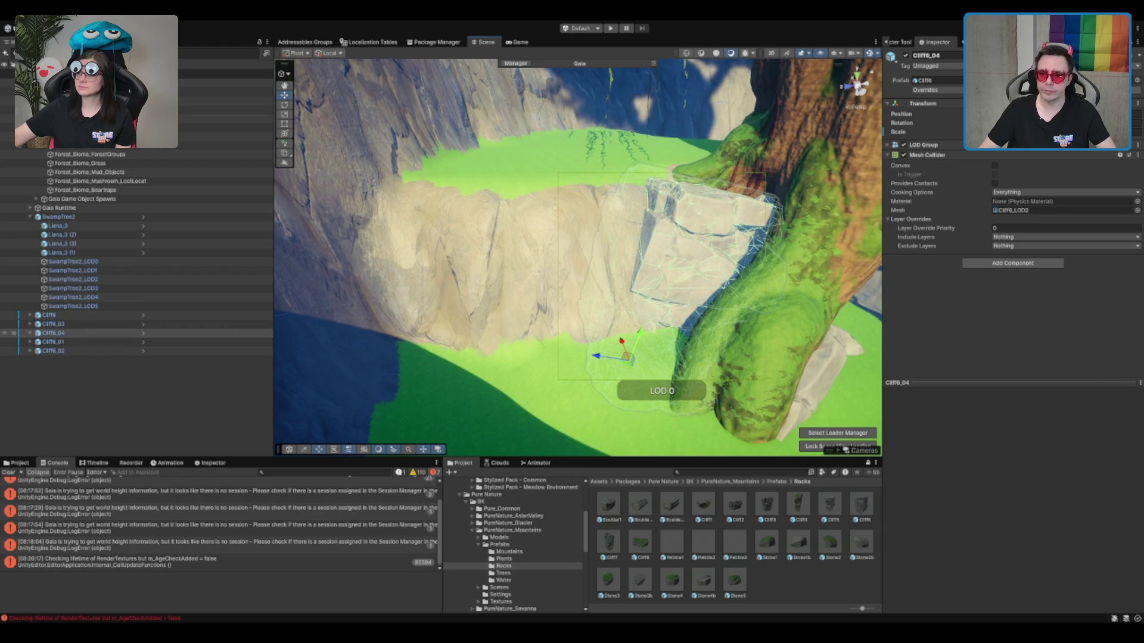
{"action": "mouse_move", "coordinate": [629, 362]}
{"action": "left_mouse_down"}
{"action": "mouse_move", "coordinate": [592, 409]}
{"action": "mouse_move", "coordinate": [583, 391]}
{"action": "mouse_move", "coordinate": [626, 372]}
{"action": "mouse_move", "coordinate": [644, 344]}
{"action": "mouse_move", "coordinate": [573, 339]}
{"action": "mouse_move", "coordinate": [588, 271]}
{"action": "mouse_move", "coordinate": [697, 269]}
{"action": "left_mouse_up"}
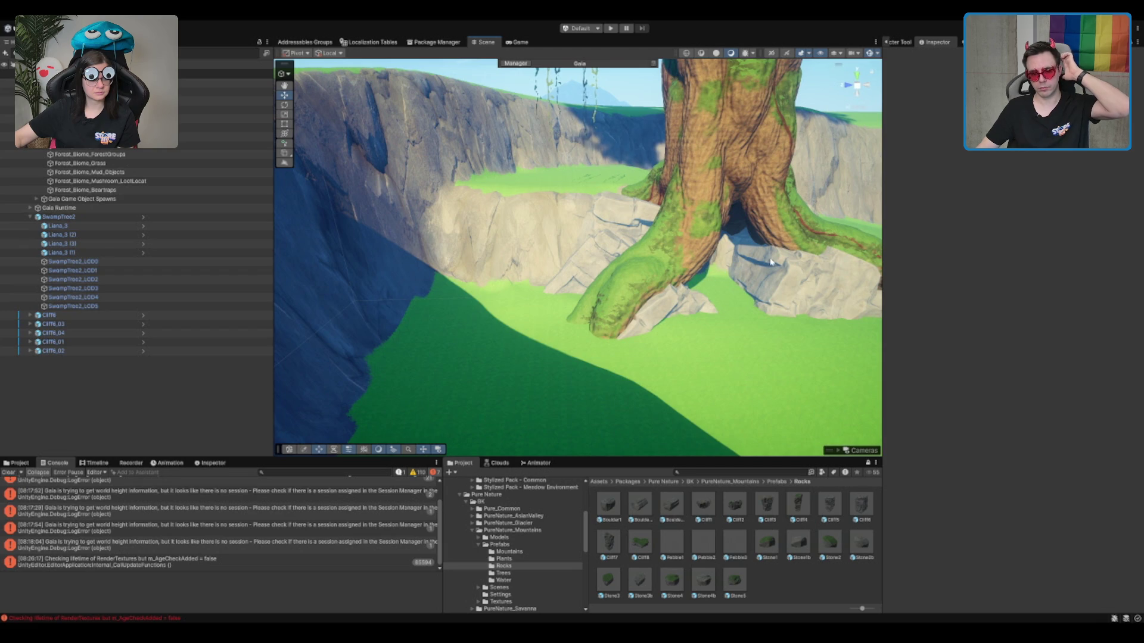
{"action": "mouse_move", "coordinate": [773, 260]}
{"action": "left_mouse_down"}
{"action": "mouse_move", "coordinate": [724, 298]}
{"action": "mouse_move", "coordinate": [643, 284]}
{"action": "mouse_move", "coordinate": [761, 261]}
{"action": "mouse_move", "coordinate": [682, 314]}
{"action": "mouse_move", "coordinate": [755, 283]}
{"action": "left_mouse_up"}
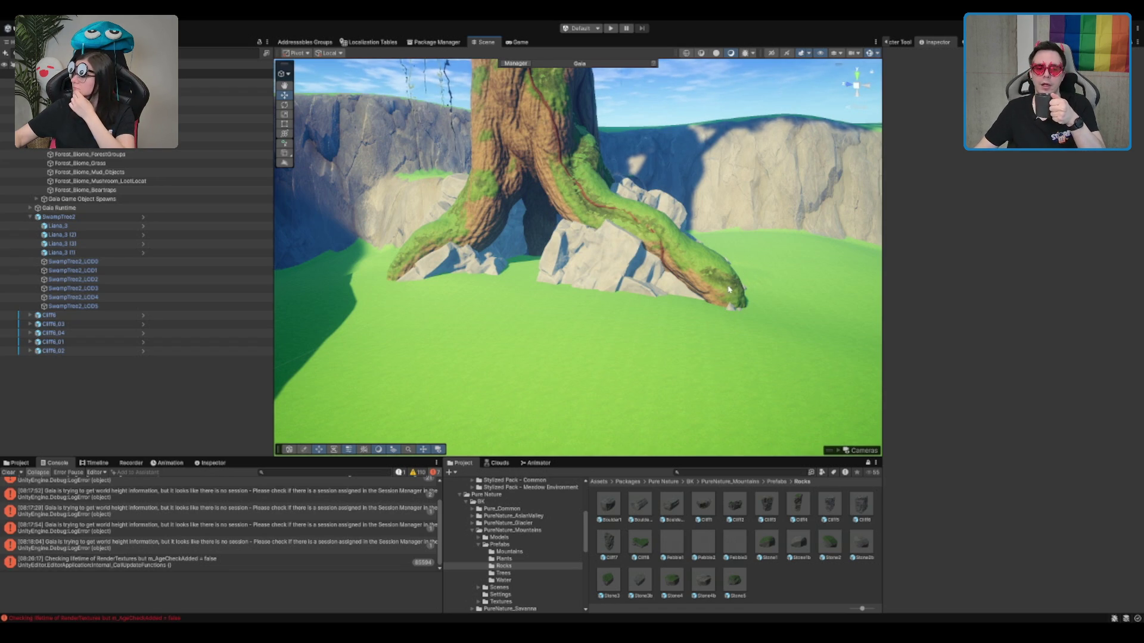
{"action": "scroll", "coordinate": [528, 236], "scroll_direction": "up", "scroll_amount": 4}
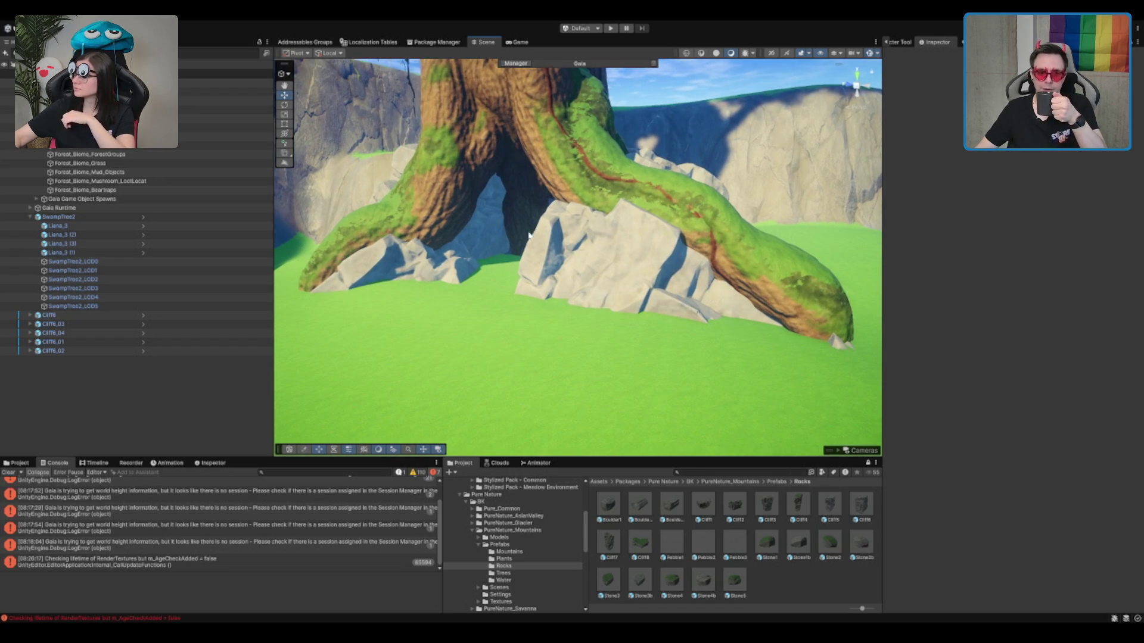
{"action": "mouse_move", "coordinate": [529, 235]}
{"action": "left_mouse_down"}
{"action": "mouse_move", "coordinate": [667, 256]}
{"action": "mouse_move", "coordinate": [668, 225]}
{"action": "left_mouse_up"}
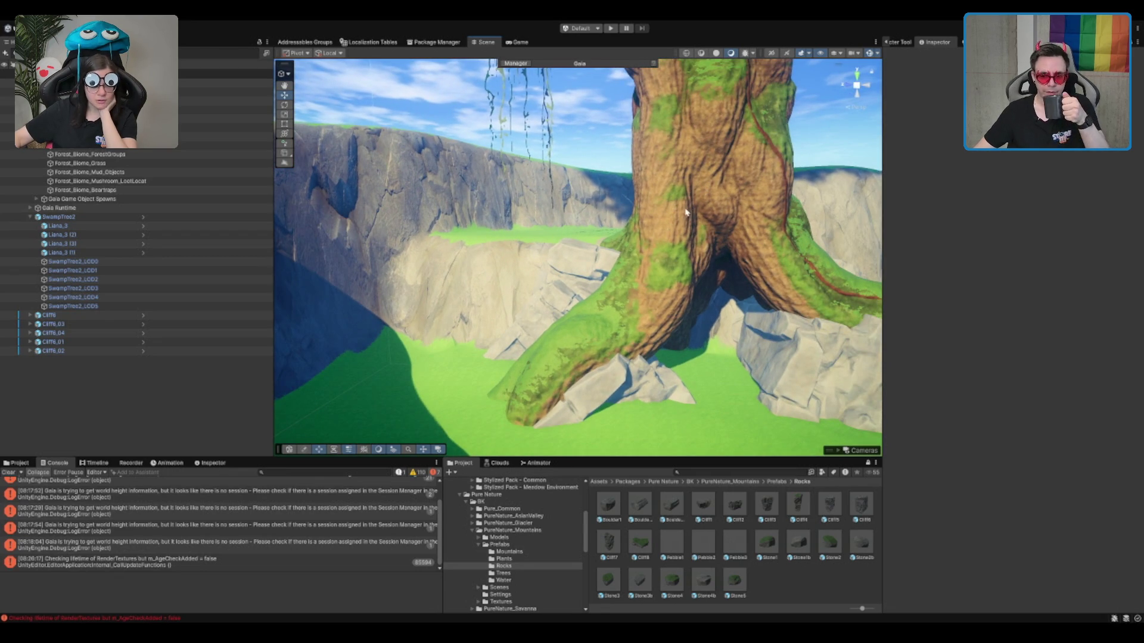
{"action": "left_click_drag", "start_coordinate": [682, 232], "coordinate": [722, 230]}
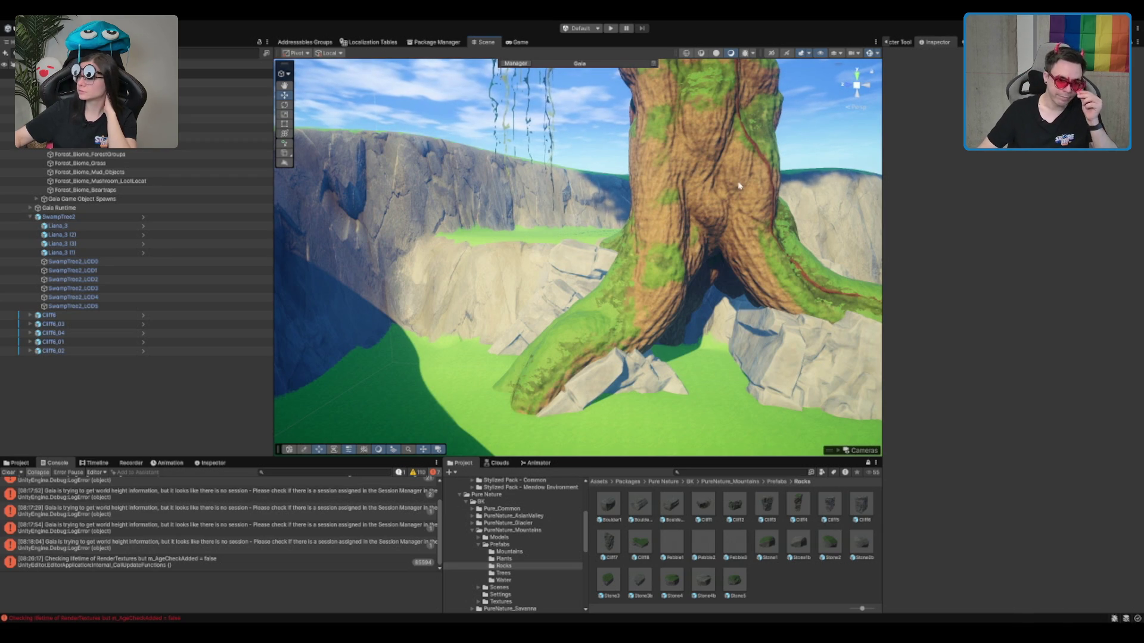
{"action": "scroll", "coordinate": [738, 186], "scroll_direction": "down", "scroll_amount": 5}
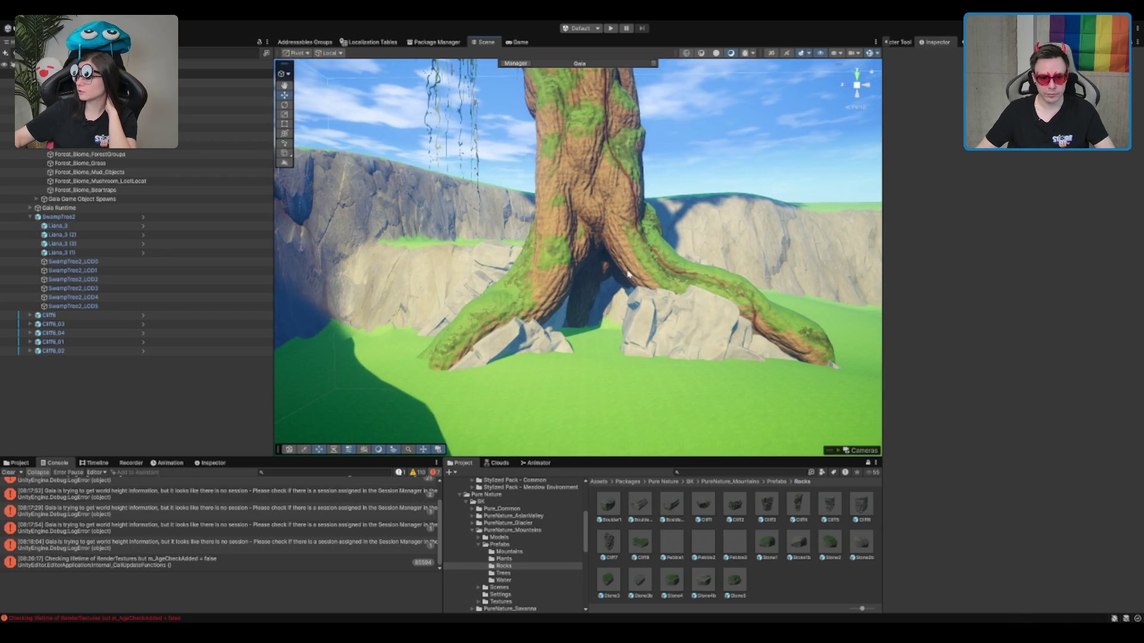
{"action": "scroll", "coordinate": [628, 274], "scroll_direction": "up", "scroll_amount": 10}
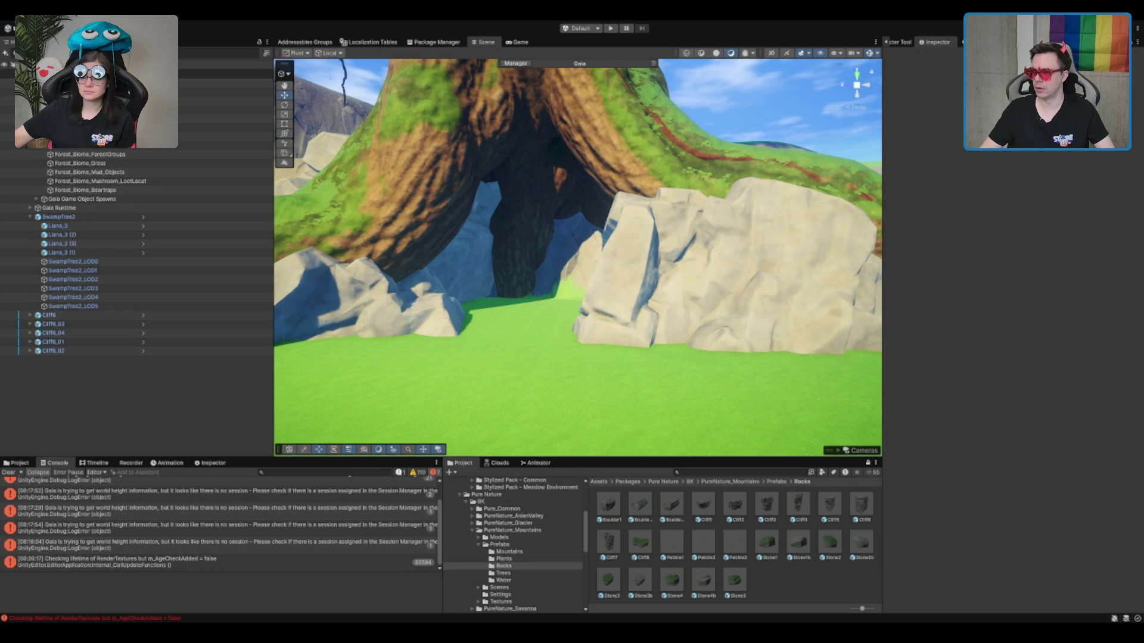
{"action": "key", "text": "w"}
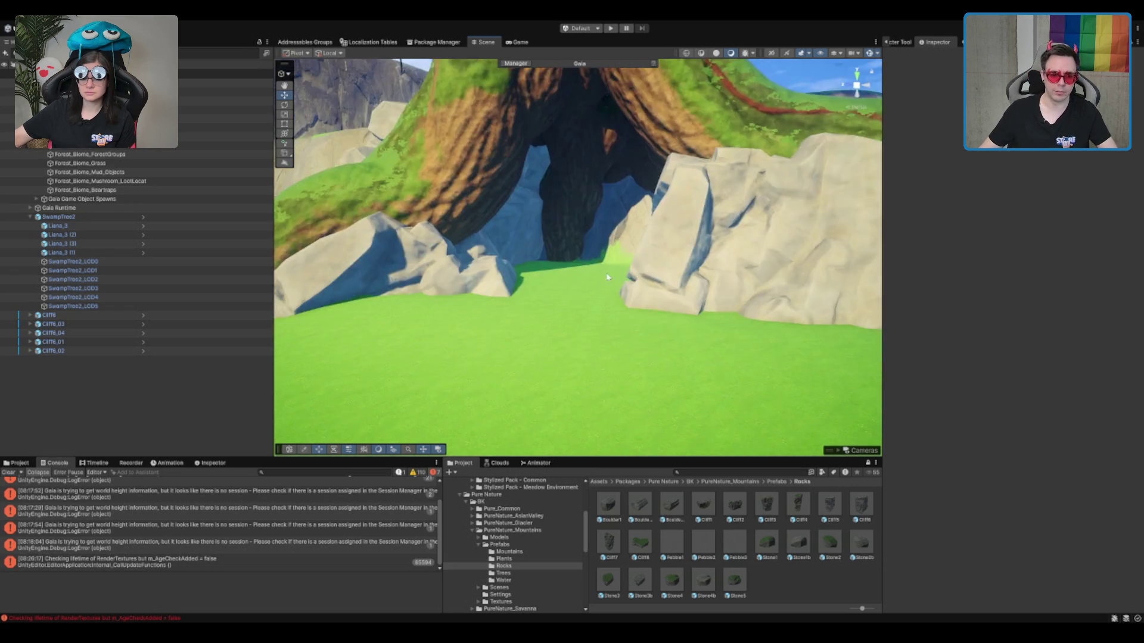
Navigate the Project window up through PureNature_Mountains to the BK folder contents.
{"action": "left_click", "coordinate": [429, 317]}
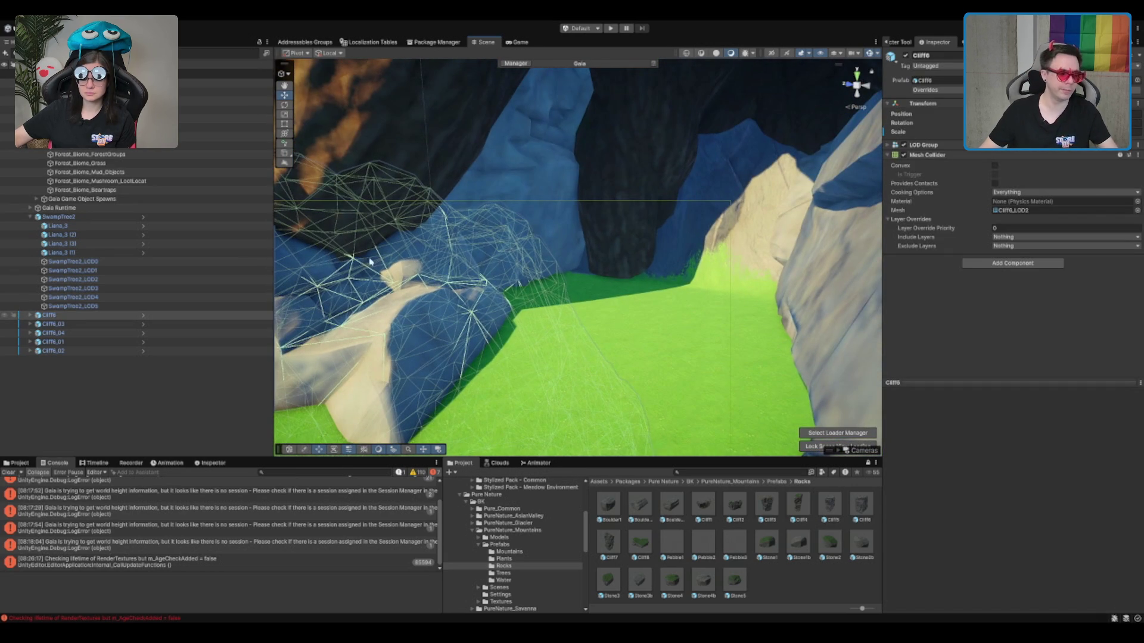
{"action": "left_click", "coordinate": [285, 163]}
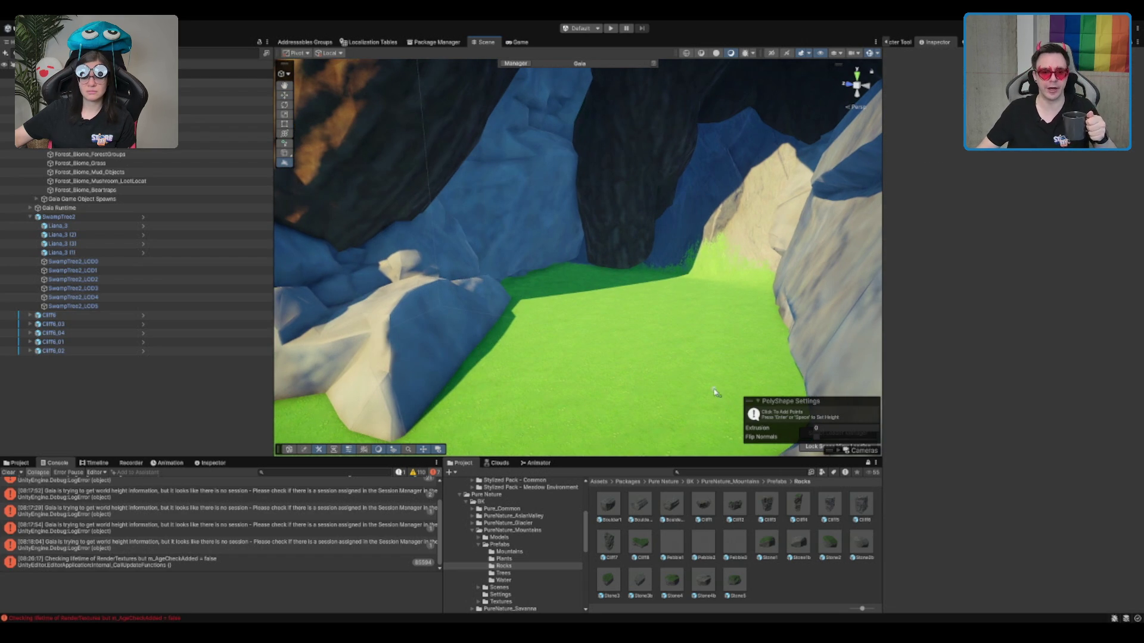
{"action": "left_click", "coordinate": [708, 481]}
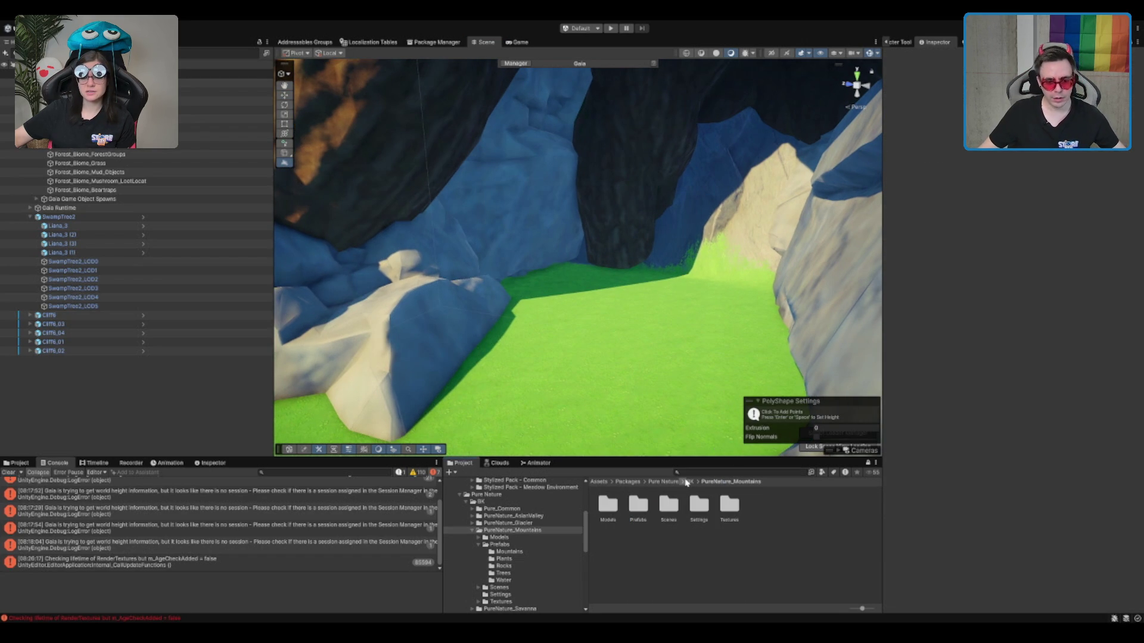
{"action": "left_click", "coordinate": [695, 473]}
{"action": "left_click", "coordinate": [520, 502]}
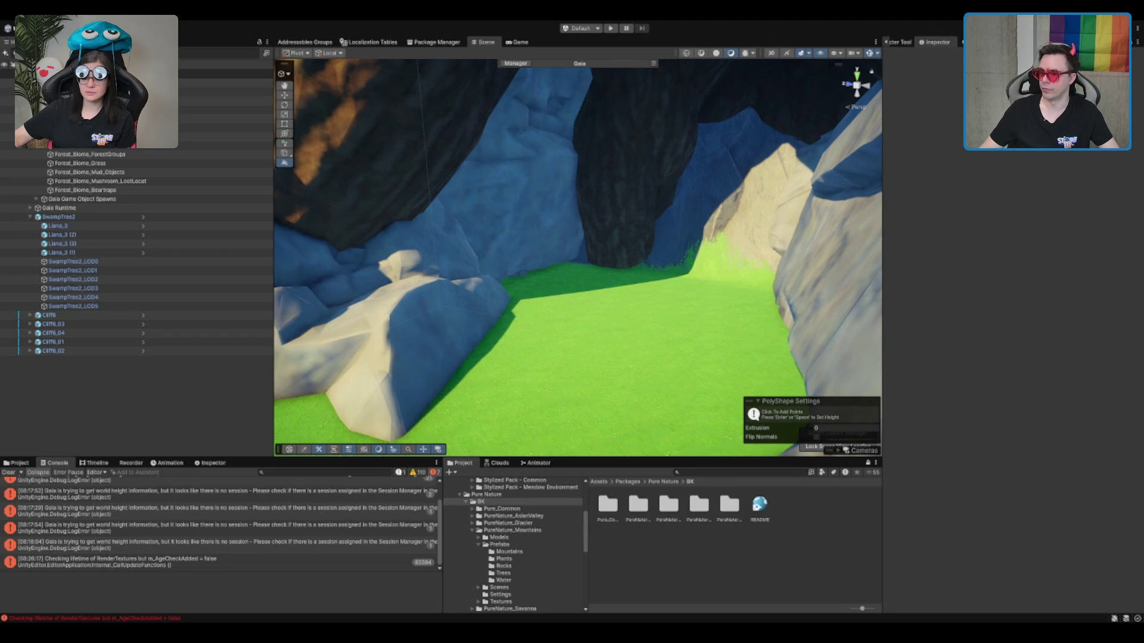
{"action": "left_click", "coordinate": [742, 472]}
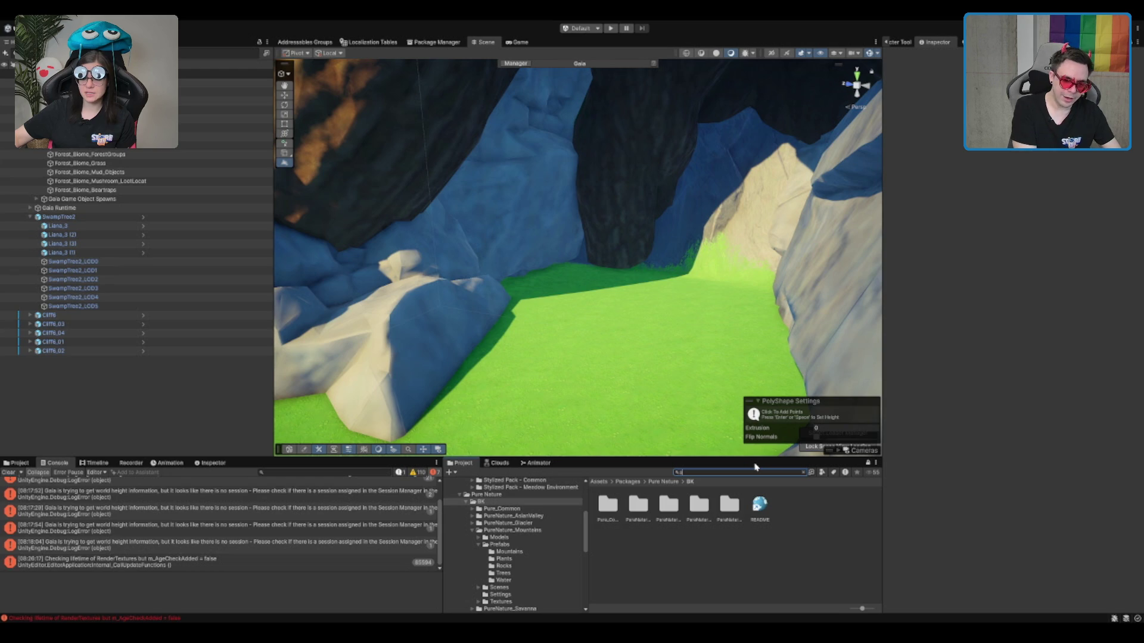
Search for the alchemy stand and place SM_Prop_Alchemy_Stand_01 on the clearing's grass.
{"action": "type", "text": "phere"}
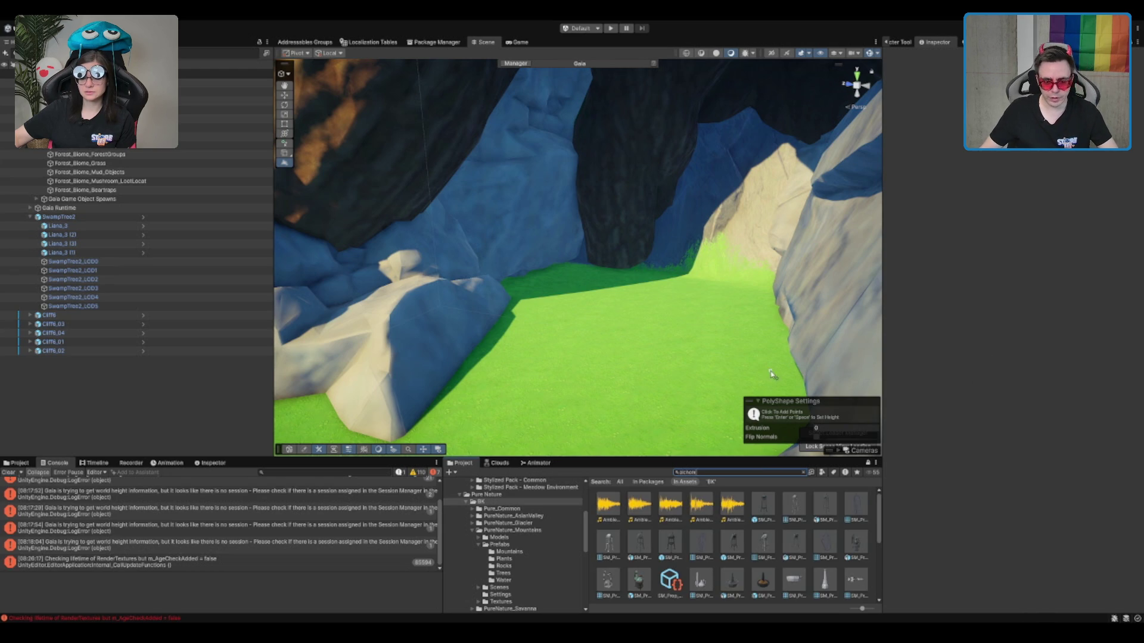
{"action": "left_click_drag", "start_coordinate": [763, 505], "coordinate": [608, 364]}
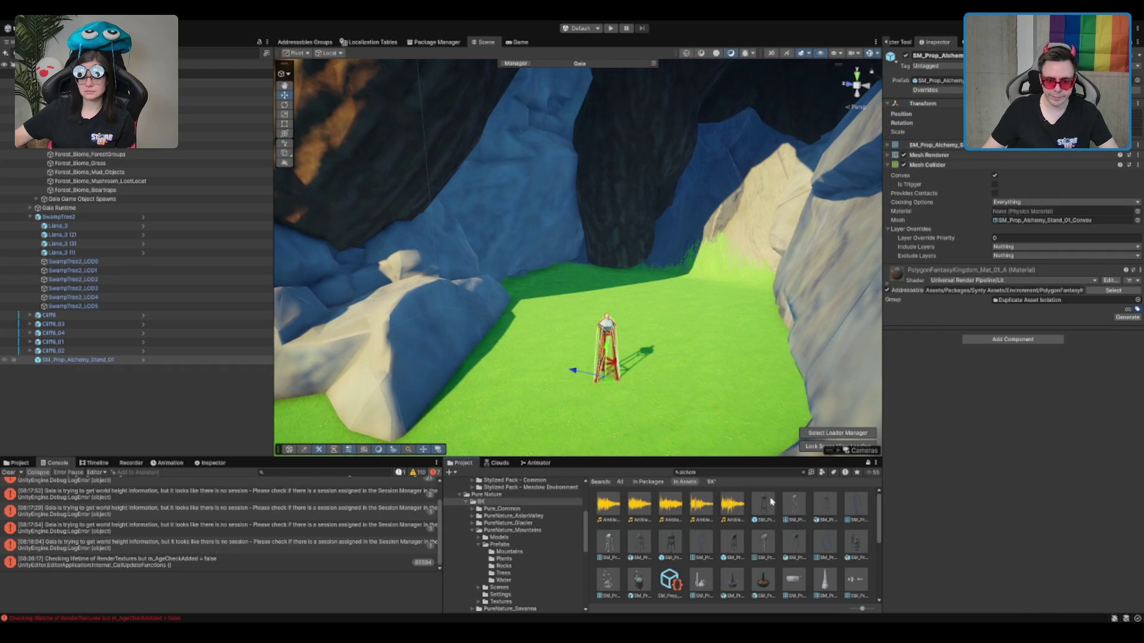
{"action": "left_click", "coordinate": [769, 505]}
{"action": "scroll", "coordinate": [786, 505], "scroll_direction": "down", "scroll_amount": 2}
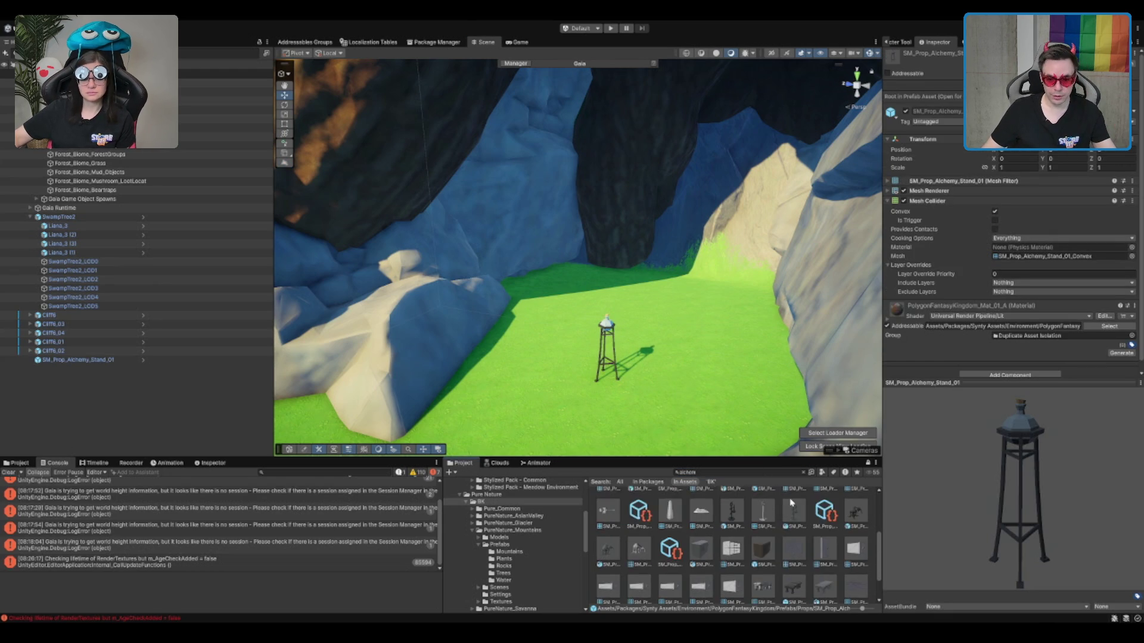
{"action": "scroll", "coordinate": [796, 505], "scroll_direction": "up", "scroll_amount": 2}
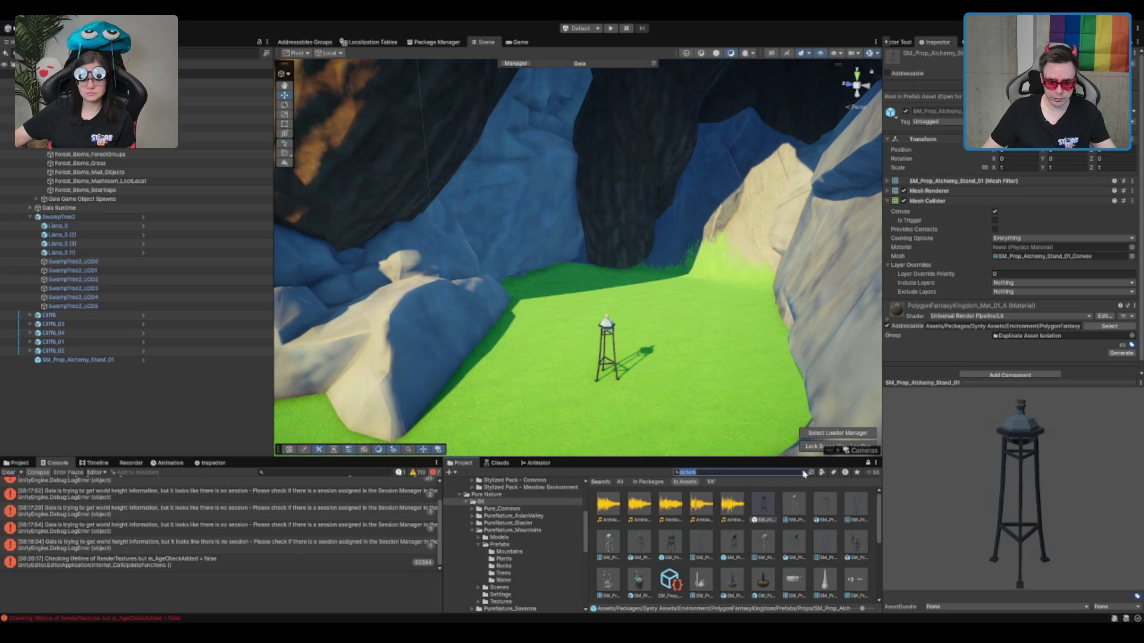
Browse the Props folder, previewing the fish bucket and SM_Prop_Cauldron_02.
{"action": "left_click", "coordinate": [803, 472]}
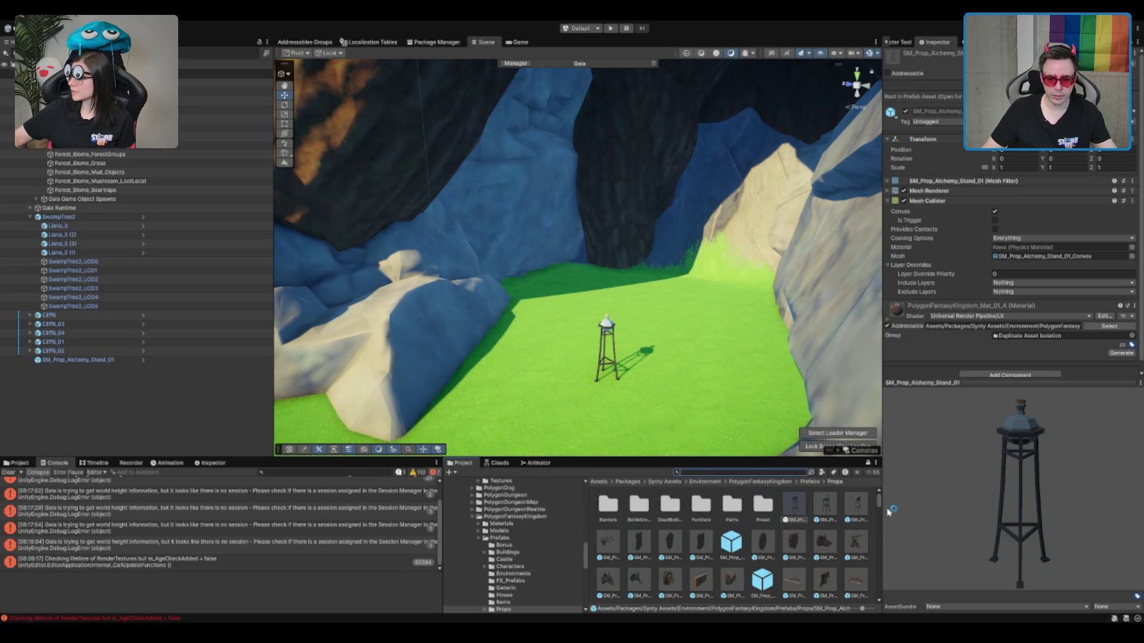
{"action": "left_click_drag", "start_coordinate": [800, 457], "coordinate": [800, 340]}
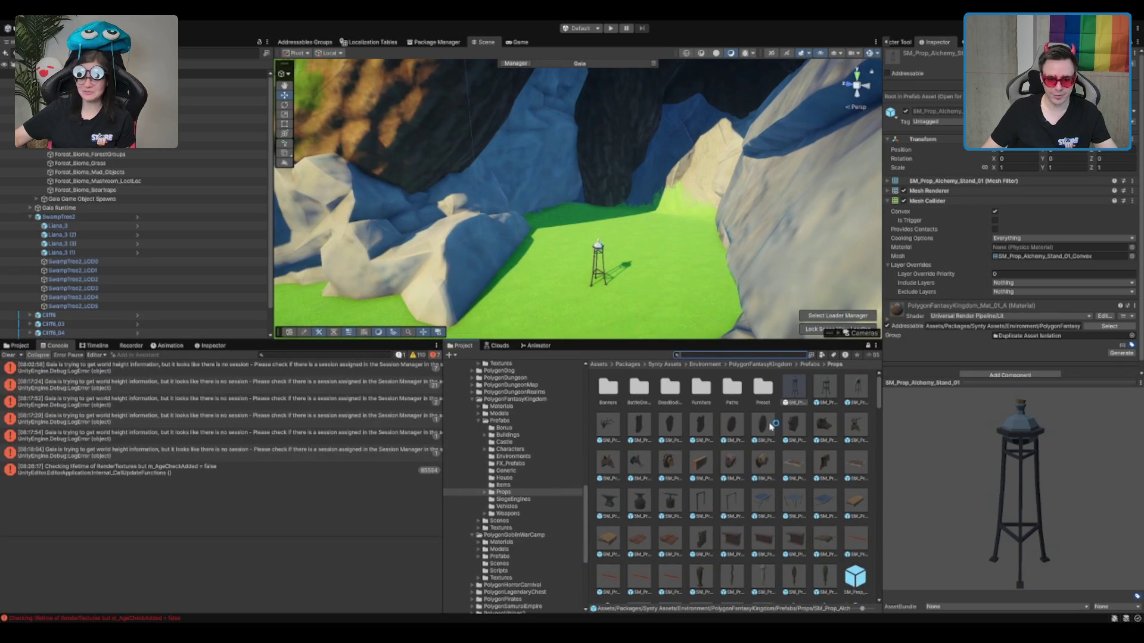
{"action": "scroll", "coordinate": [763, 438], "scroll_direction": "down", "scroll_amount": 3}
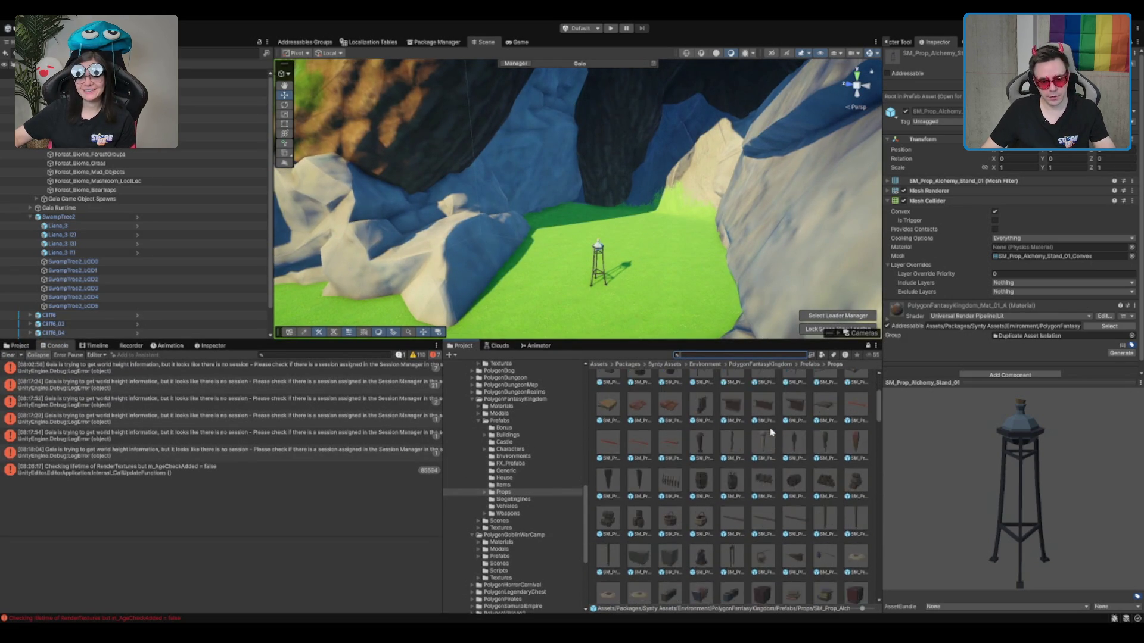
{"action": "scroll", "coordinate": [795, 566], "scroll_direction": "down", "scroll_amount": 2}
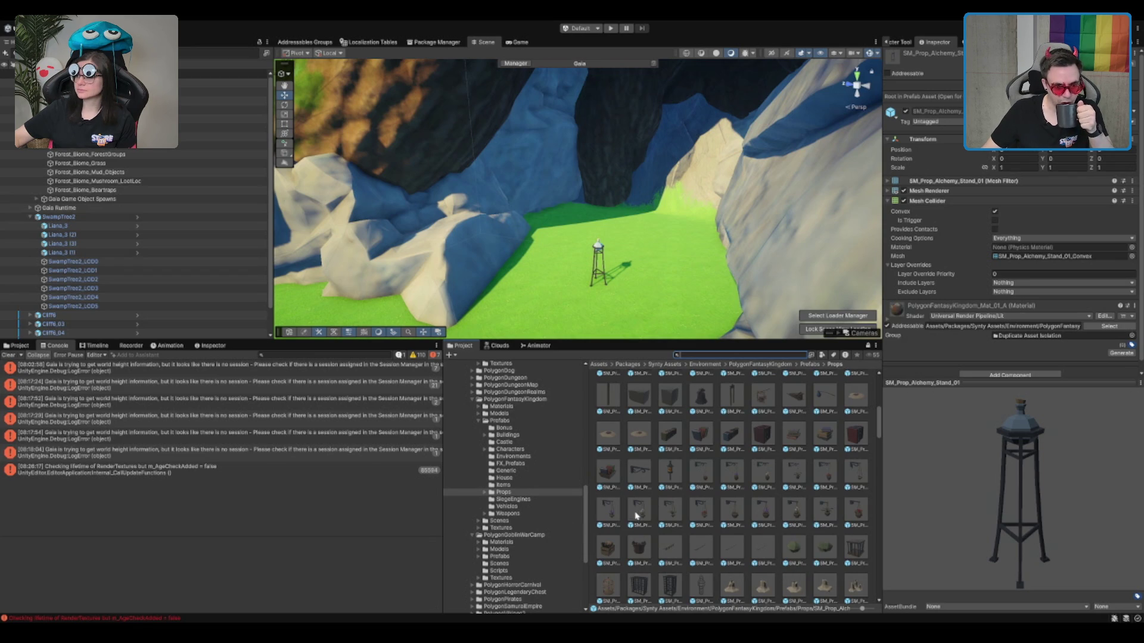
{"action": "left_click", "coordinate": [650, 558]}
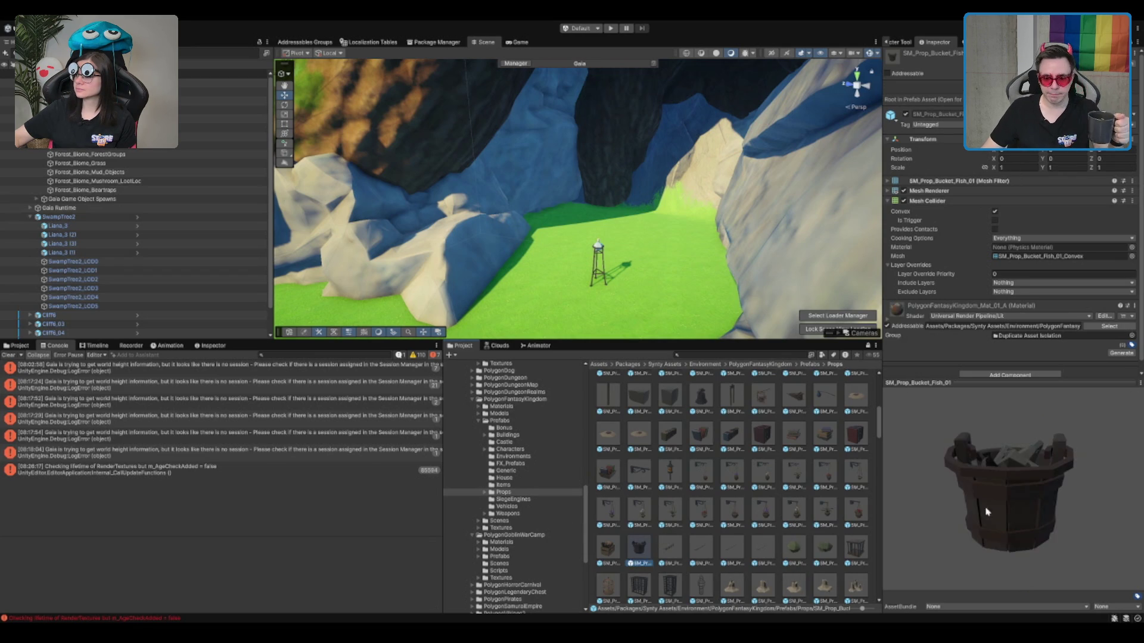
{"action": "scroll", "coordinate": [812, 486], "scroll_direction": "down", "scroll_amount": 3}
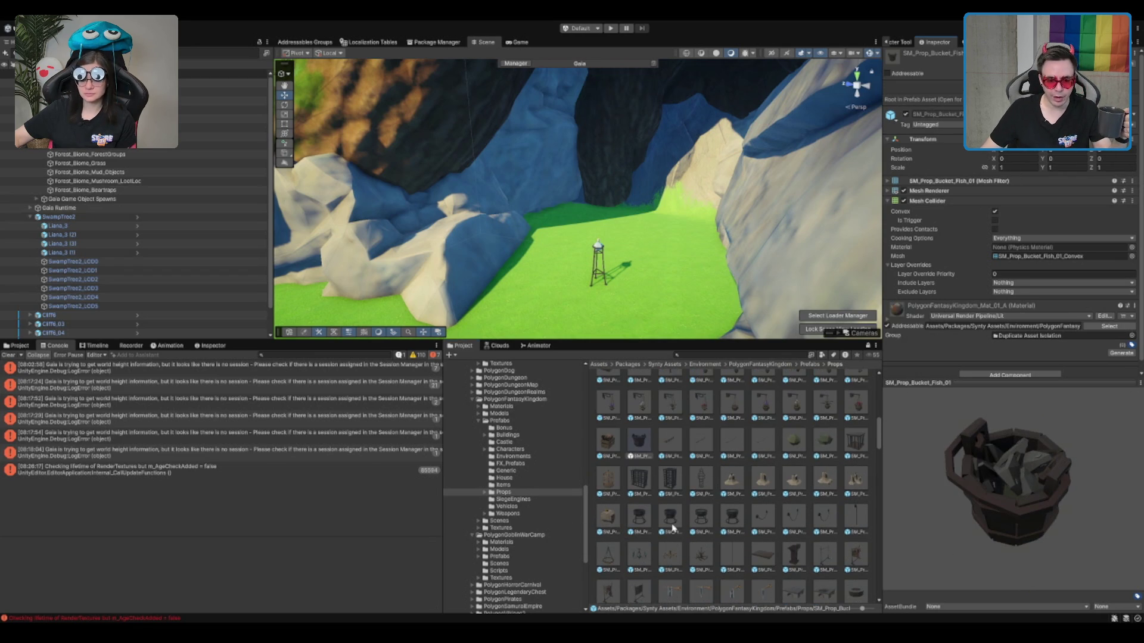
{"action": "left_click", "coordinate": [672, 528]}
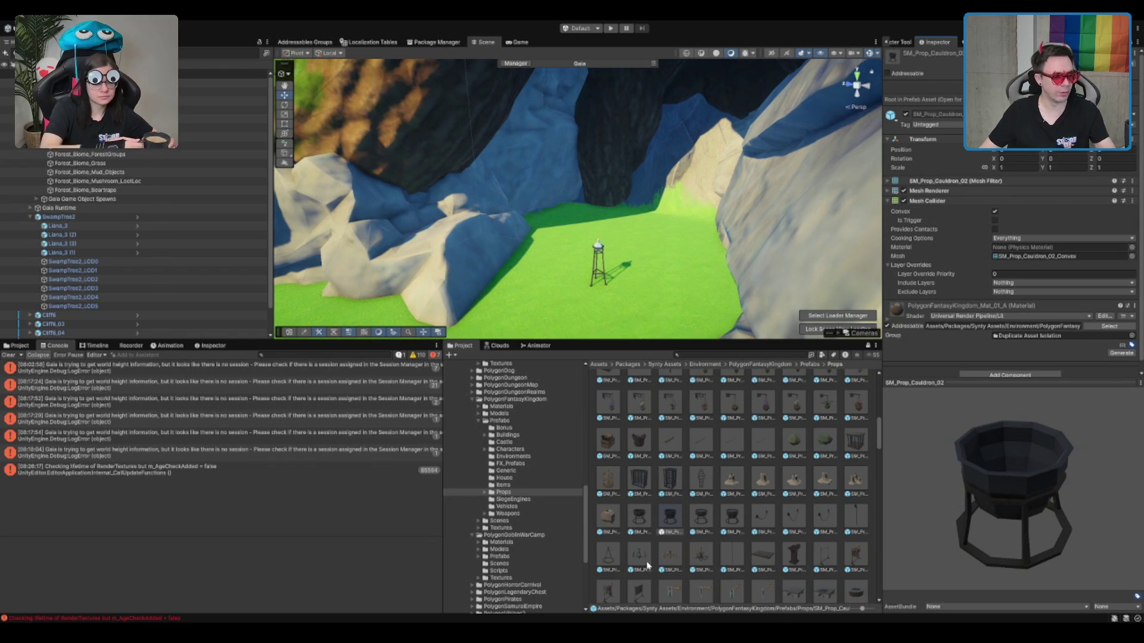
Search the Environment folder for 'cauldron'.
{"action": "left_click", "coordinate": [694, 365]}
{"action": "left_click", "coordinate": [697, 355]}
{"action": "type", "text": "cauldro"}
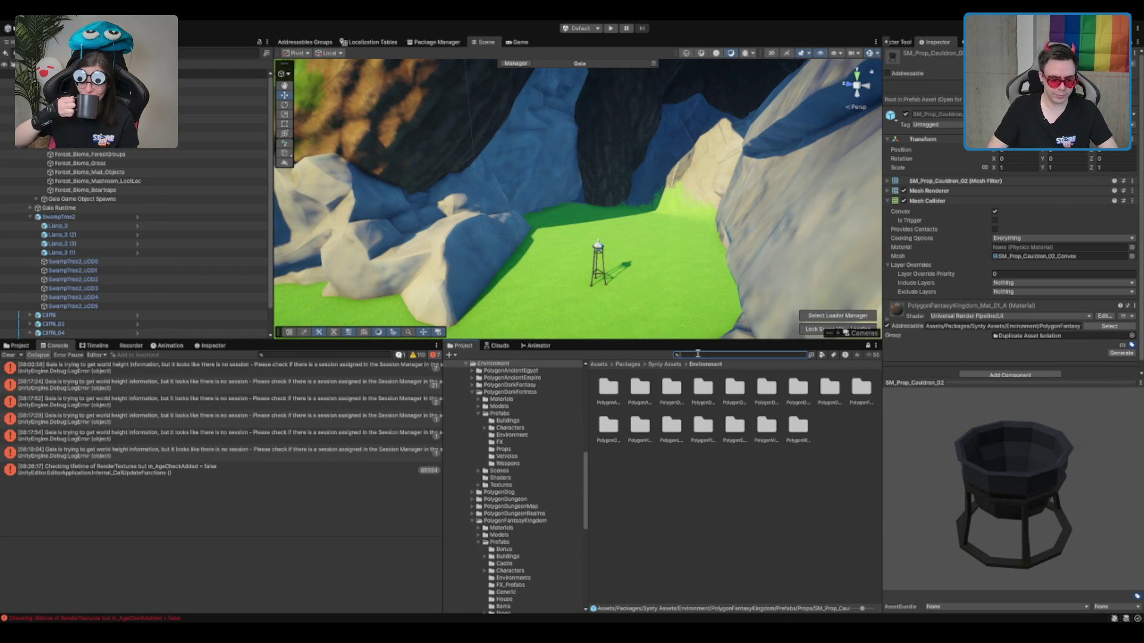
{"action": "type", "text": "n"}
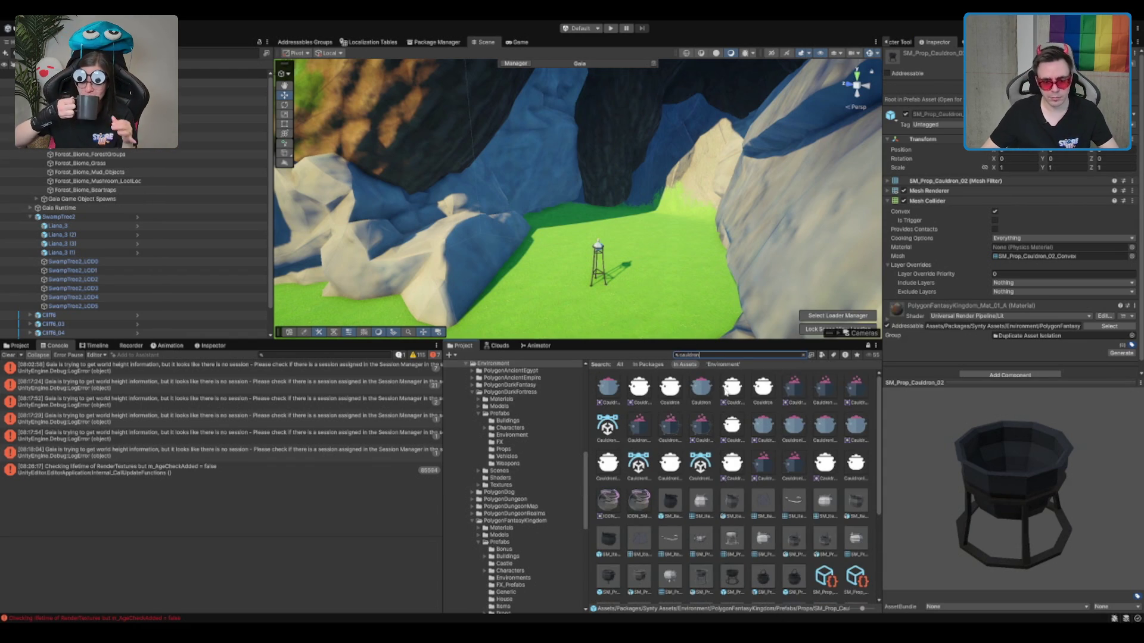
Place the SM_Item_Cauldron_01 cauldron in the clearing.
{"action": "left_click", "coordinate": [668, 504]}
{"action": "left_click_drag", "start_coordinate": [952, 548], "coordinate": [900, 468]}
{"action": "scroll", "coordinate": [660, 288], "scroll_direction": "up", "scroll_amount": 3}
{"action": "scroll", "coordinate": [660, 288], "scroll_direction": "up", "scroll_amount": 3}
{"action": "scroll", "coordinate": [760, 509], "scroll_direction": "down", "scroll_amount": 1}
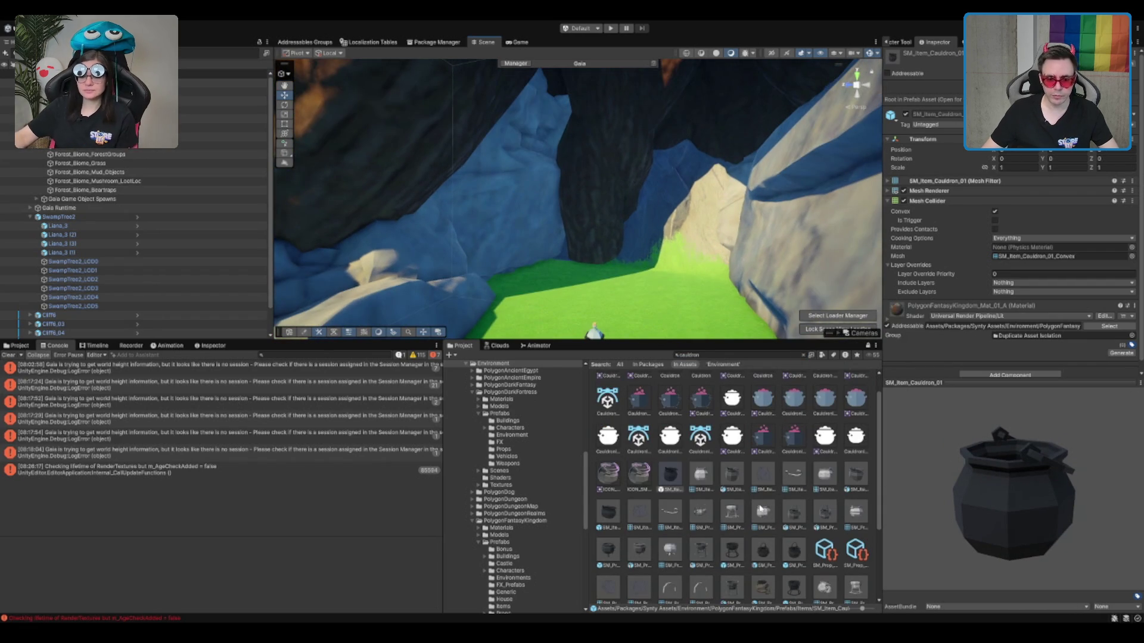
{"action": "mouse_move", "coordinate": [795, 551]}
{"action": "left_mouse_down"}
{"action": "mouse_move", "coordinate": [691, 497]}
{"action": "mouse_move", "coordinate": [594, 280]}
{"action": "mouse_move", "coordinate": [560, 322]}
{"action": "mouse_move", "coordinate": [560, 310]}
{"action": "left_mouse_up"}
{"action": "left_click", "coordinate": [618, 301]}
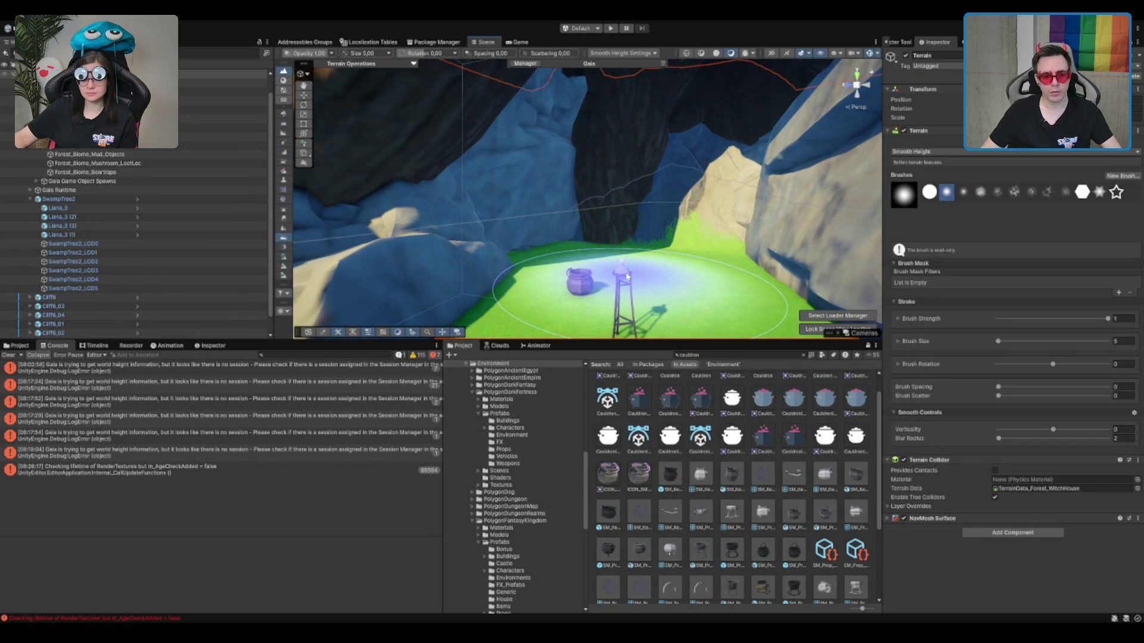
{"action": "left_click", "coordinate": [624, 274]}
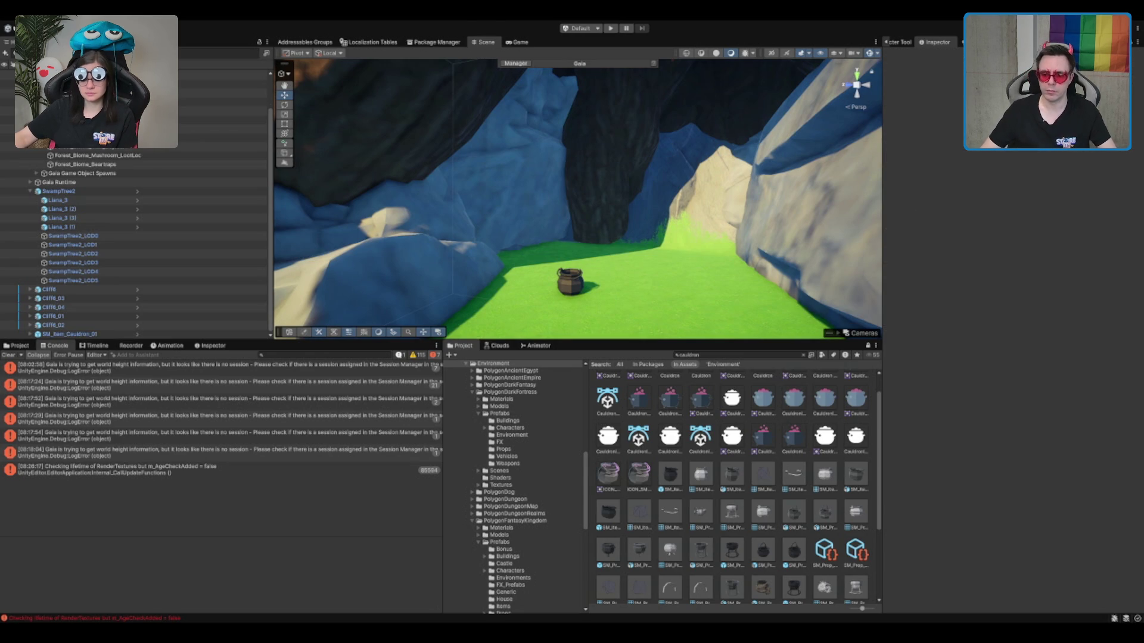
{"action": "scroll", "coordinate": [579, 195], "scroll_direction": "up", "scroll_amount": 5}
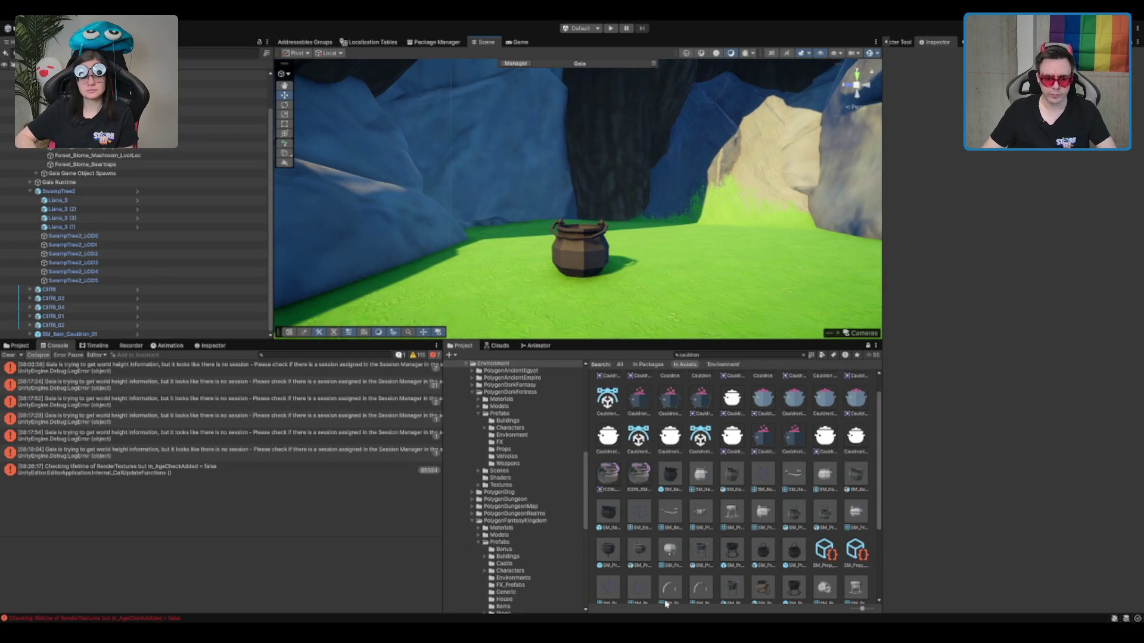
{"action": "scroll", "coordinate": [762, 555], "scroll_direction": "down", "scroll_amount": 1}
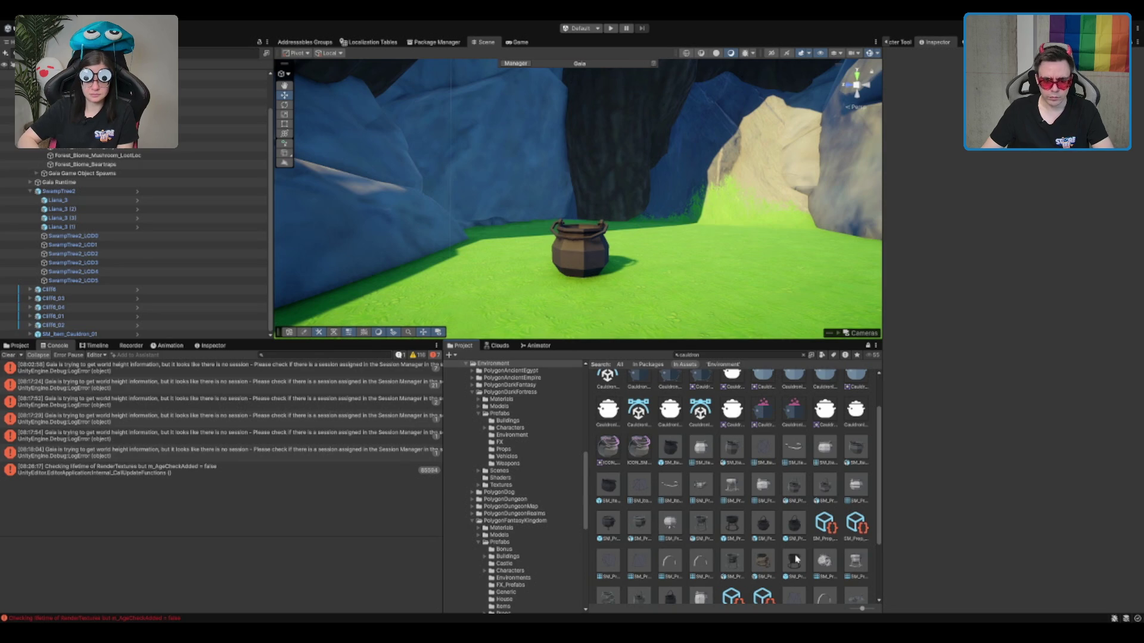
Try a skull-shaped cauldron in the clearing, then delete it.
{"action": "left_click", "coordinate": [775, 566]}
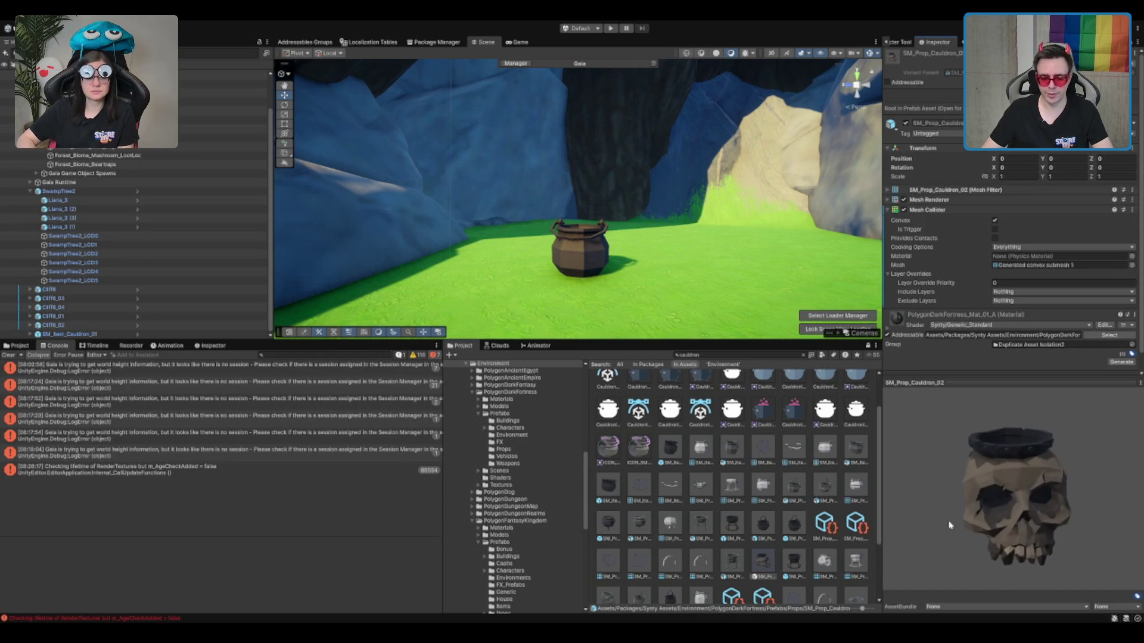
{"action": "left_click_drag", "start_coordinate": [785, 564], "coordinate": [685, 313]}
{"action": "key", "text": "f"}
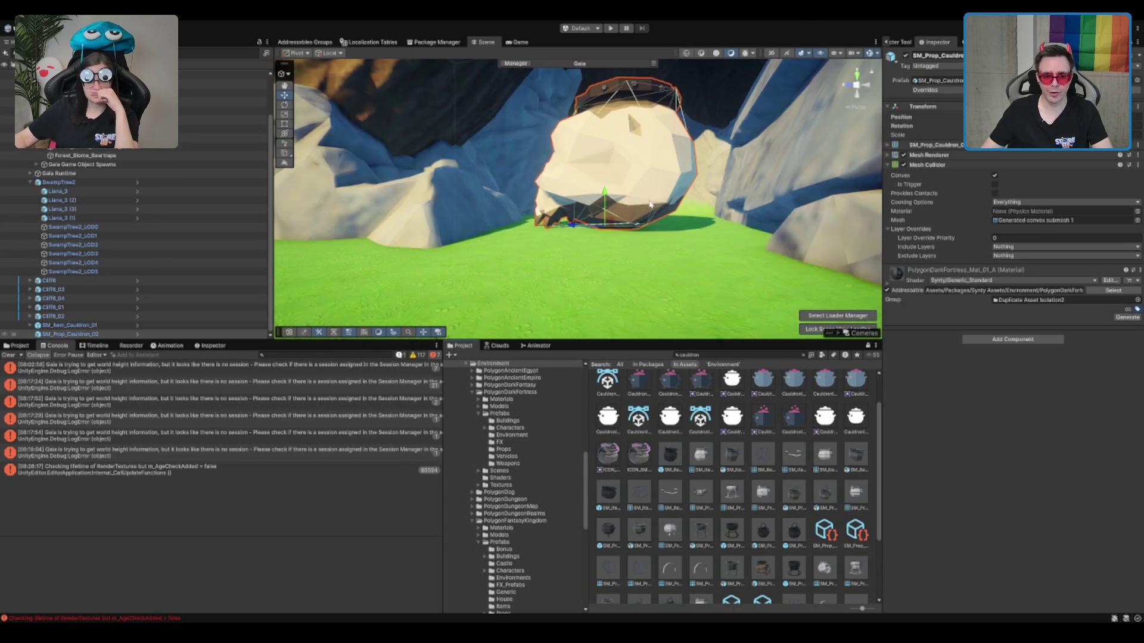
{"action": "left_click_drag", "start_coordinate": [648, 220], "coordinate": [589, 290]}
{"action": "key", "text": "e"}
{"action": "key", "text": "Delete"}
Place a cauldron stand in the clearing, then delete it.
{"action": "scroll", "coordinate": [620, 251], "scroll_direction": "down", "scroll_amount": 5}
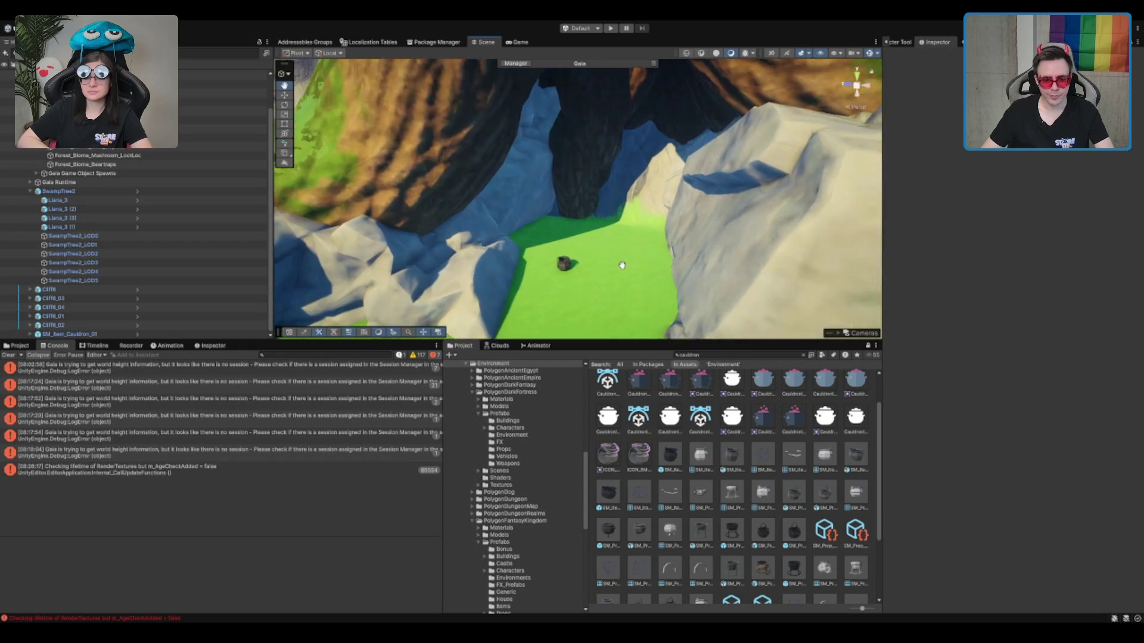
{"action": "scroll", "coordinate": [620, 251], "scroll_direction": "up", "scroll_amount": 3}
{"action": "left_click_drag", "start_coordinate": [792, 569], "coordinate": [596, 280]}
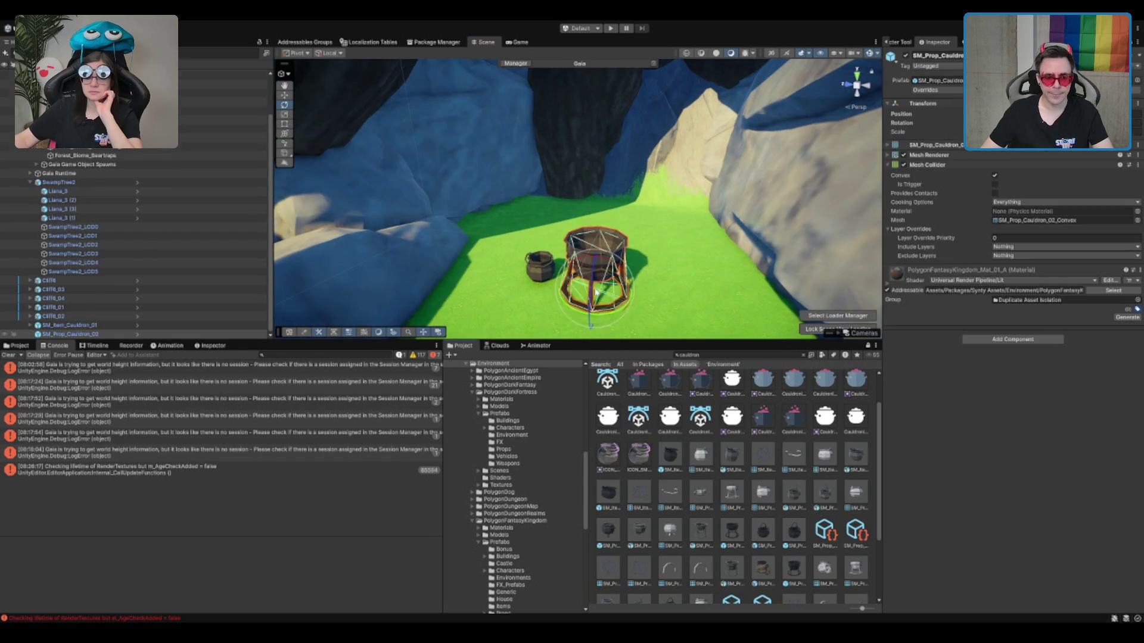
{"action": "scroll", "coordinate": [694, 245], "scroll_direction": "down", "scroll_amount": 2}
{"action": "key", "text": "Delete"}
{"action": "scroll", "coordinate": [775, 489], "scroll_direction": "down", "scroll_amount": 3}
Place a handled cauldron and a cauldron on a wooden stand beside it.
{"action": "left_click", "coordinate": [671, 525]}
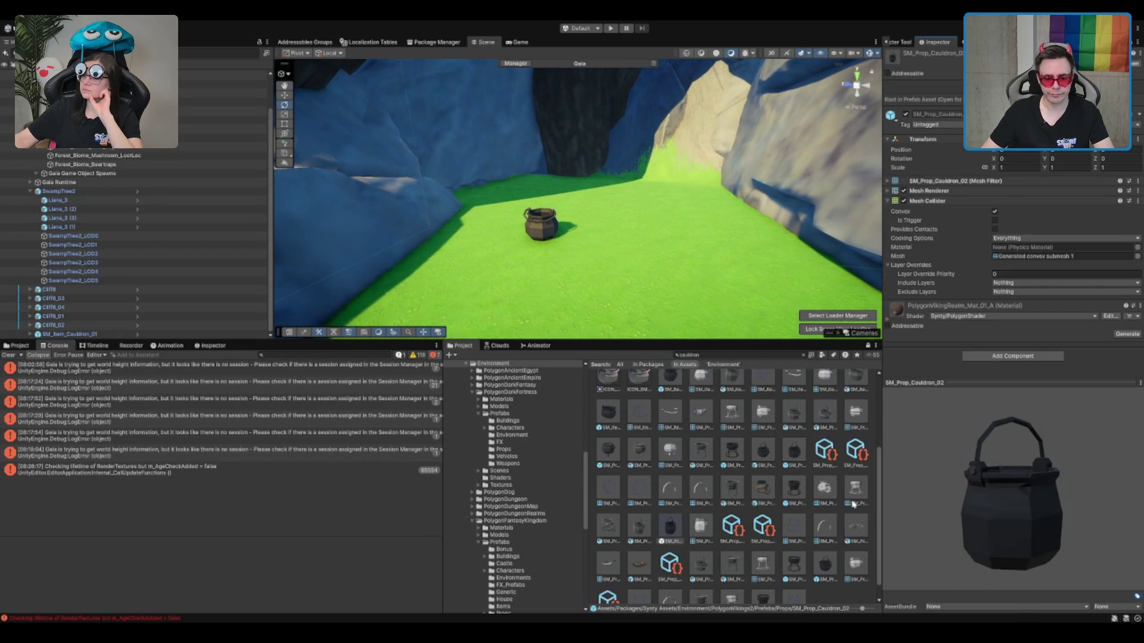
{"action": "left_click", "coordinate": [732, 450]}
{"action": "mouse_move", "coordinate": [924, 505]}
{"action": "left_mouse_down"}
{"action": "mouse_move", "coordinate": [930, 512]}
{"action": "mouse_move", "coordinate": [976, 445]}
{"action": "left_mouse_up"}
{"action": "left_click", "coordinate": [794, 451]}
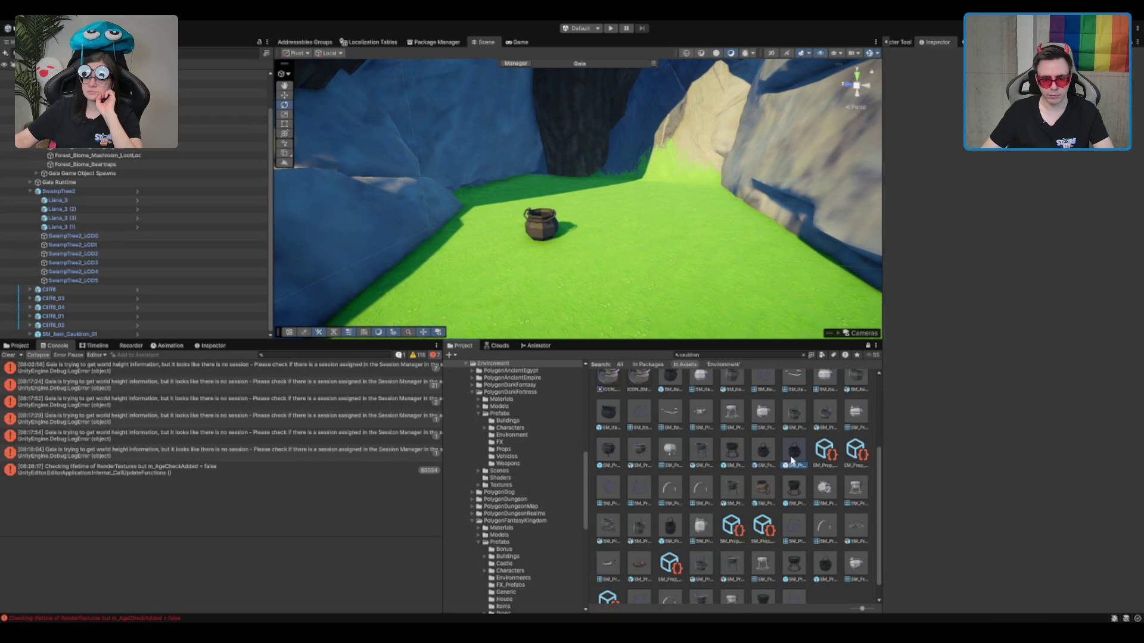
{"action": "mouse_move", "coordinate": [795, 457]}
{"action": "left_mouse_down"}
{"action": "mouse_move", "coordinate": [691, 268]}
{"action": "mouse_move", "coordinate": [713, 285]}
{"action": "mouse_move", "coordinate": [796, 481]}
{"action": "mouse_move", "coordinate": [724, 469]}
{"action": "mouse_move", "coordinate": [675, 232]}
{"action": "left_mouse_up"}
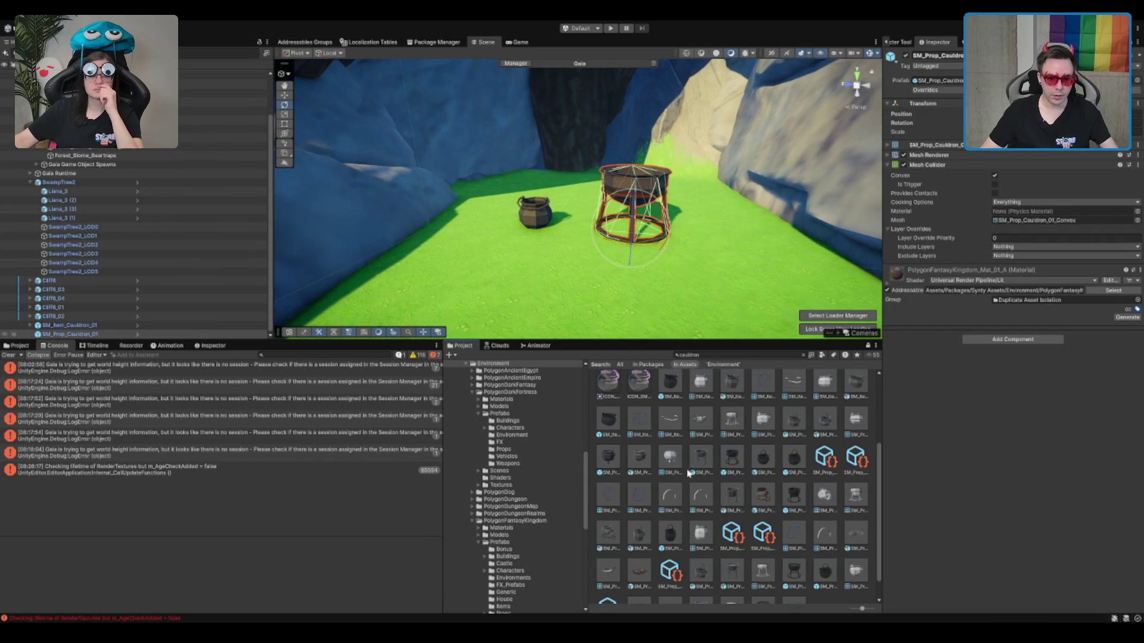
{"action": "left_click_drag", "start_coordinate": [627, 471], "coordinate": [524, 283]}
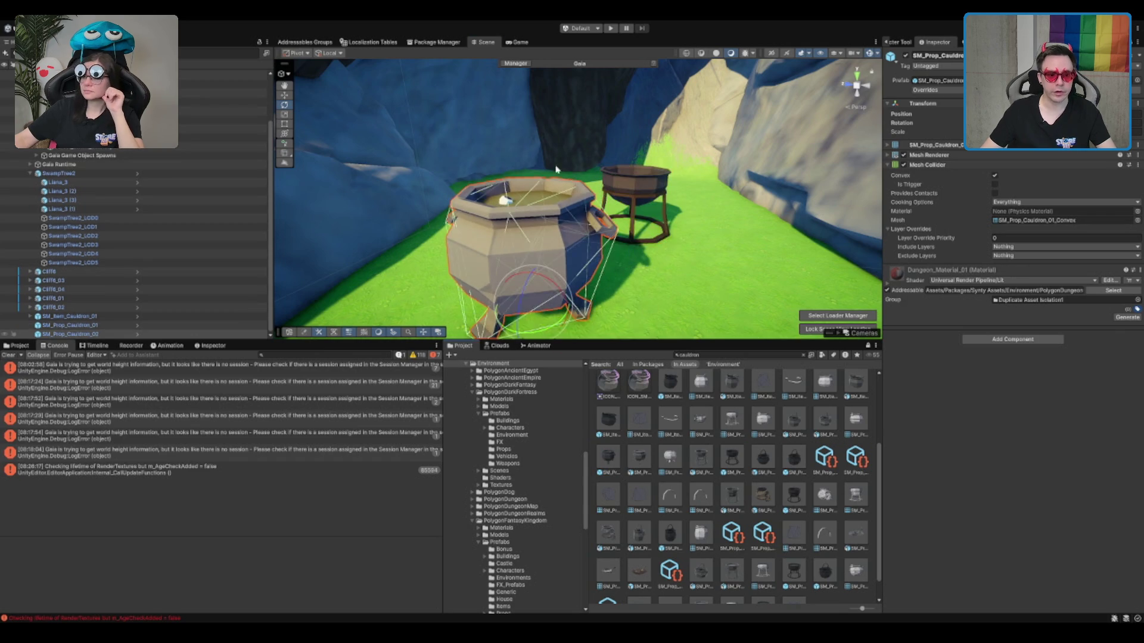
{"action": "left_click_drag", "start_coordinate": [559, 134], "coordinate": [559, 181]}
{"action": "scroll", "coordinate": [559, 182], "scroll_direction": "down", "scroll_amount": 5}
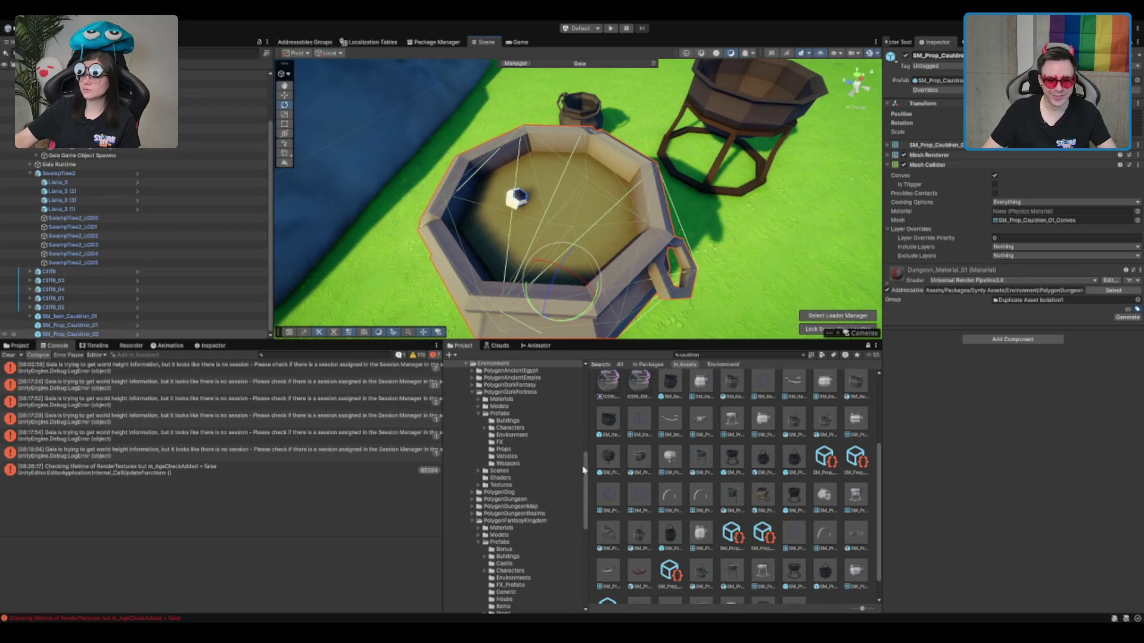
{"action": "left_click", "coordinate": [607, 420]}
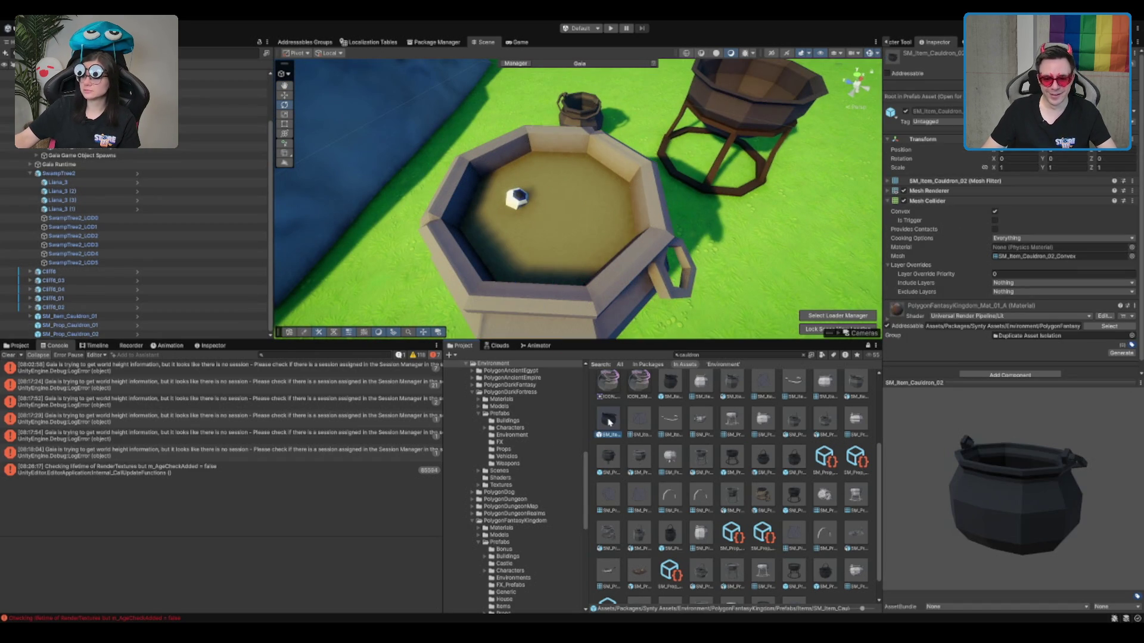
Delete the cauldron stand and frame the remaining SM_Prop_Cauldron_02 cauldron.
{"action": "scroll", "coordinate": [874, 406], "scroll_direction": "up", "scroll_amount": 1}
{"action": "left_click_drag", "start_coordinate": [703, 292], "coordinate": [679, 186]}
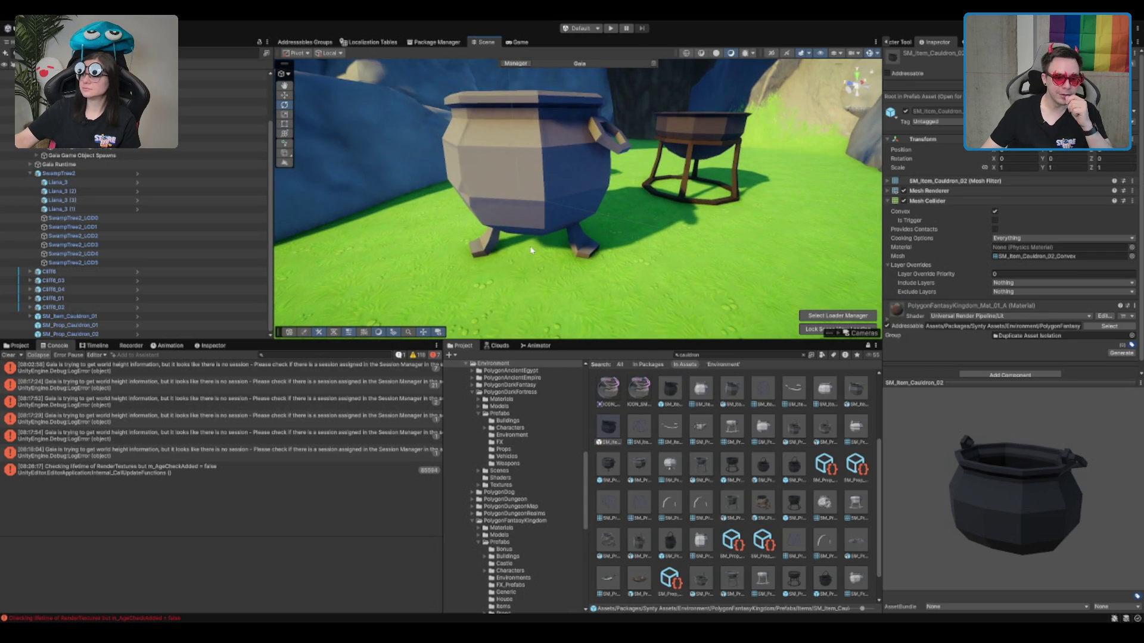
{"action": "scroll", "coordinate": [710, 419], "scroll_direction": "up", "scroll_amount": 1}
{"action": "scroll", "coordinate": [760, 519], "scroll_direction": "up", "scroll_amount": 2}
{"action": "left_click", "coordinate": [654, 189]}
{"action": "mouse_move", "coordinate": [654, 190]}
{"action": "left_mouse_down"}
{"action": "mouse_move", "coordinate": [642, 164]}
{"action": "mouse_move", "coordinate": [594, 183]}
{"action": "left_mouse_up"}
{"action": "key", "text": "Delete"}
{"action": "left_click", "coordinate": [463, 236]}
{"action": "key", "text": "f"}
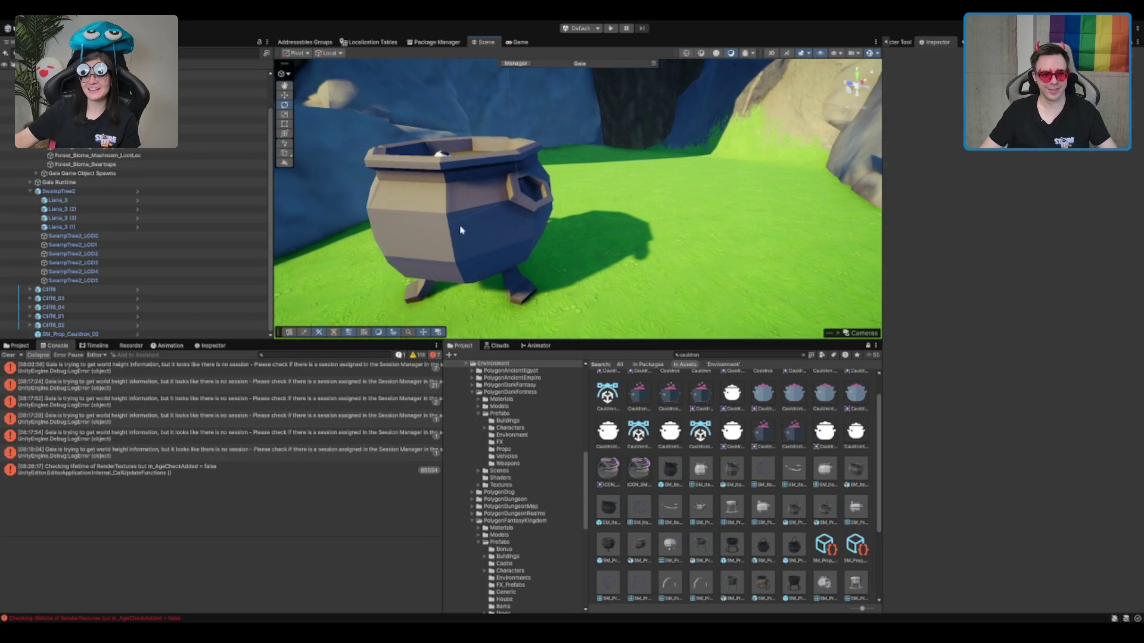
{"action": "scroll", "coordinate": [486, 285], "scroll_direction": "down", "scroll_amount": 5}
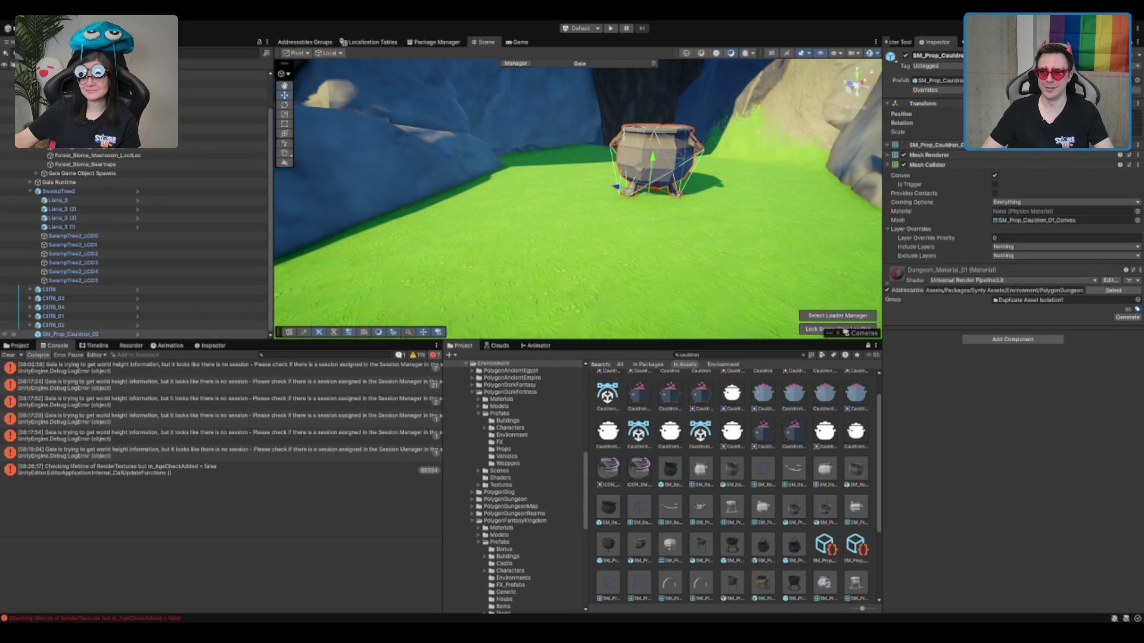
Select Cliff6_05, undo its stray edits and raise it upward.
{"action": "mouse_move", "coordinate": [671, 166]}
{"action": "left_mouse_down"}
{"action": "mouse_move", "coordinate": [667, 179]}
{"action": "mouse_move", "coordinate": [667, 162]}
{"action": "mouse_move", "coordinate": [705, 225]}
{"action": "left_mouse_up"}
{"action": "left_click", "coordinate": [643, 235]}
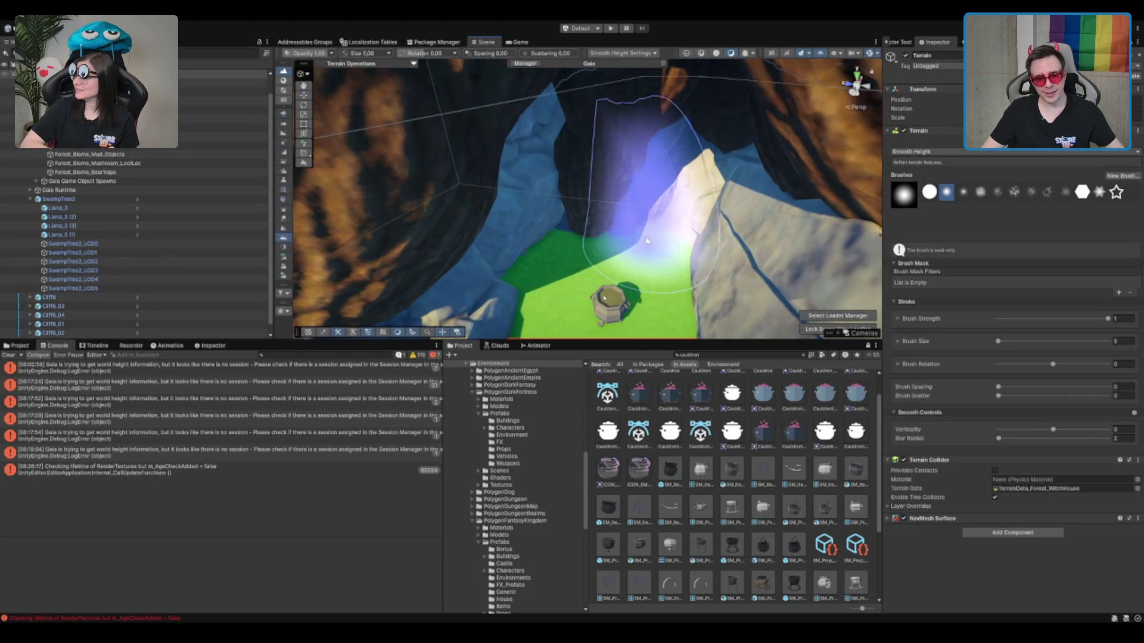
{"action": "left_click", "coordinate": [590, 256]}
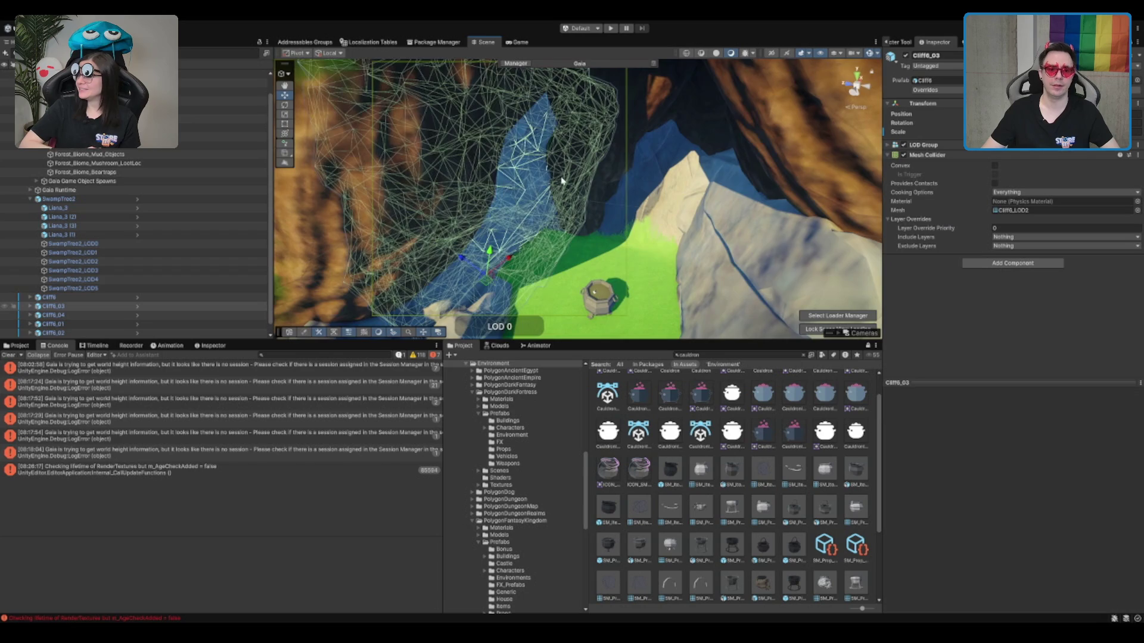
{"action": "left_click", "coordinate": [538, 276]}
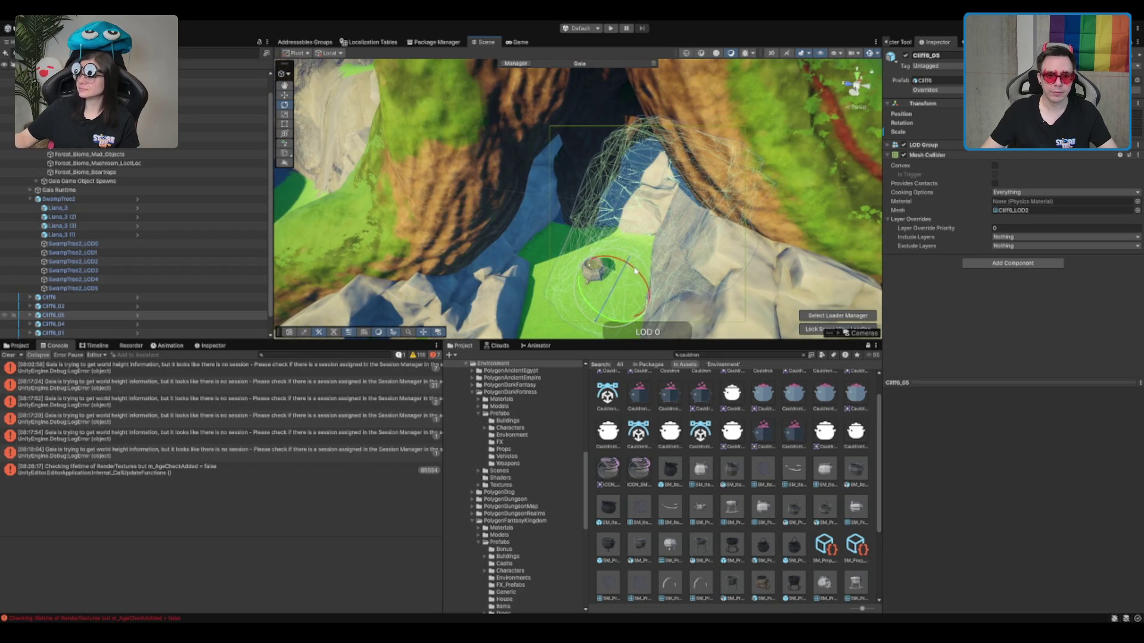
{"action": "key", "text": "ctrl+z"}
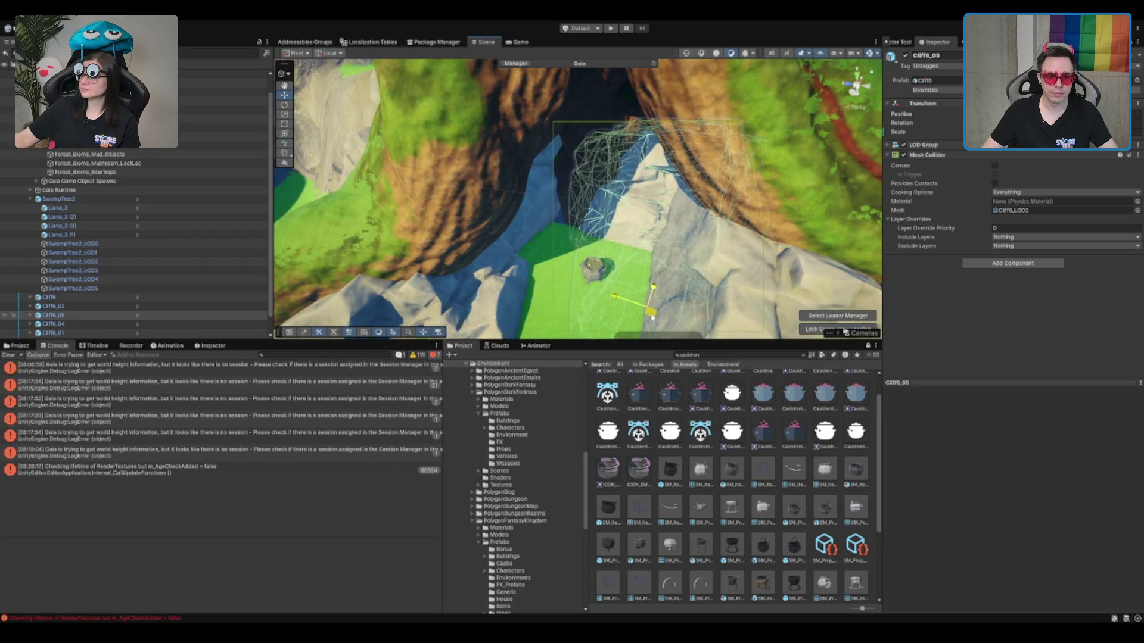
{"action": "mouse_move", "coordinate": [719, 290]}
{"action": "left_mouse_down"}
{"action": "mouse_move", "coordinate": [719, 151]}
{"action": "mouse_move", "coordinate": [673, 274]}
{"action": "left_mouse_up"}
{"action": "key", "text": "ctrl+z"}
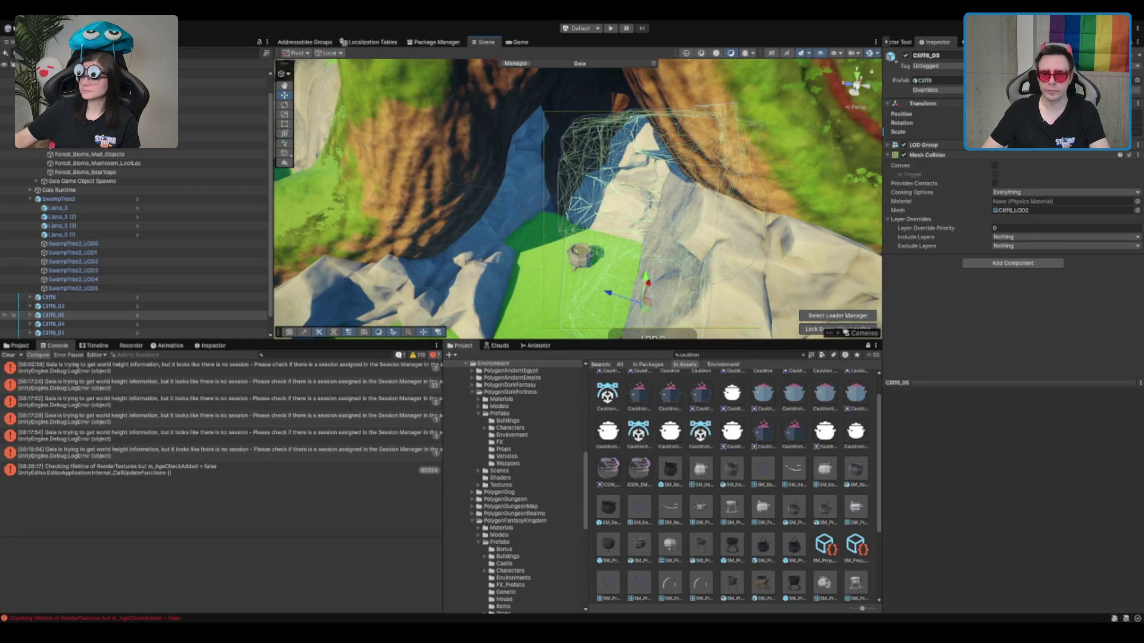
{"action": "key", "text": "ctrl+z"}
{"action": "mouse_move", "coordinate": [639, 275]}
{"action": "left_mouse_down"}
{"action": "mouse_move", "coordinate": [653, 209]}
{"action": "mouse_move", "coordinate": [667, 266]}
{"action": "mouse_move", "coordinate": [609, 253]}
{"action": "mouse_move", "coordinate": [697, 178]}
{"action": "left_mouse_up"}
Duplicate it as Cliff6_06, rotating and shifting the copy vertically around the cauldron.
{"action": "key", "text": "ctrl+d"}
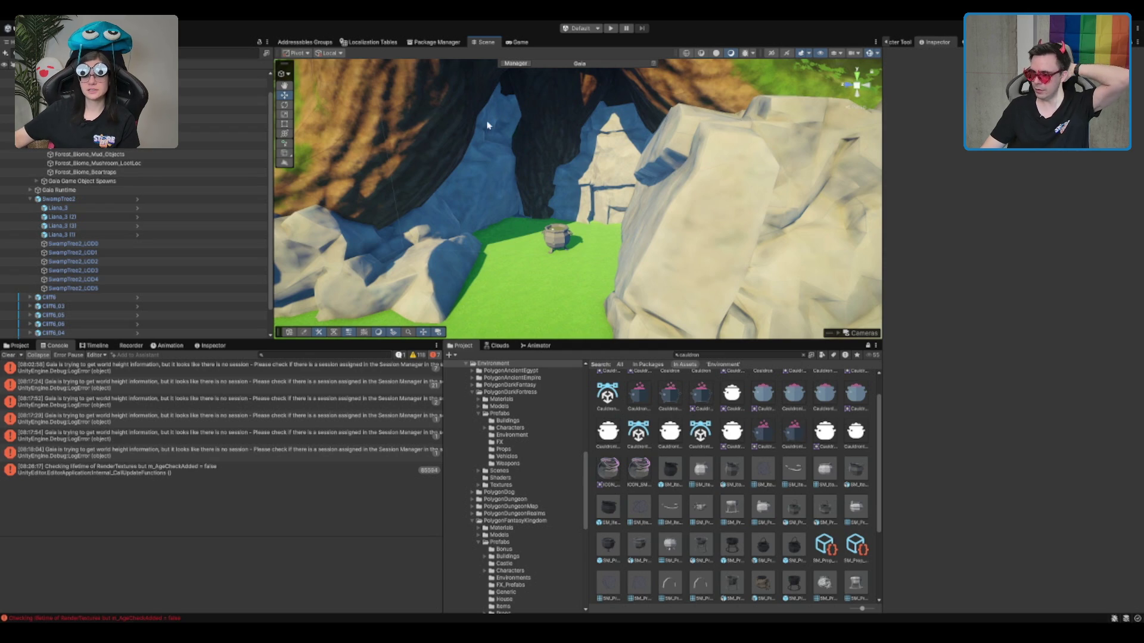
{"action": "mouse_move", "coordinate": [617, 156]}
{"action": "left_mouse_down"}
{"action": "mouse_move", "coordinate": [527, 182]}
{"action": "mouse_move", "coordinate": [536, 214]}
{"action": "mouse_move", "coordinate": [576, 263]}
{"action": "left_mouse_up"}
{"action": "left_click", "coordinate": [645, 213]}
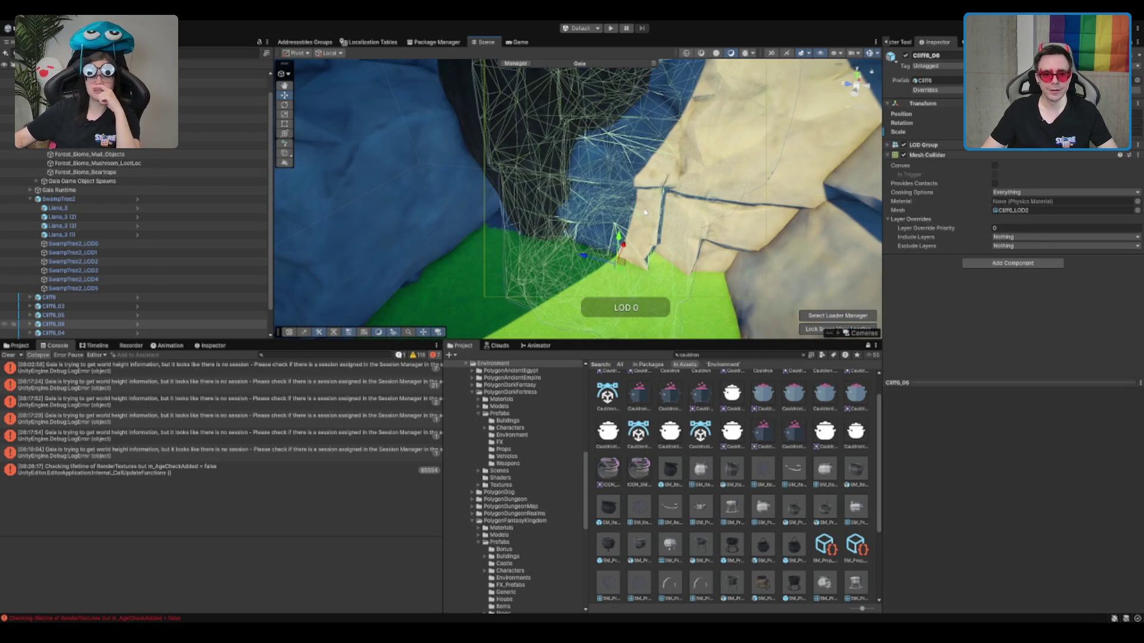
{"action": "left_click_drag", "start_coordinate": [627, 295], "coordinate": [576, 299]}
{"action": "key", "text": "w"}
{"action": "left_click_drag", "start_coordinate": [618, 246], "coordinate": [620, 267]}
{"action": "scroll", "coordinate": [791, 78], "scroll_direction": "down", "scroll_amount": 10}
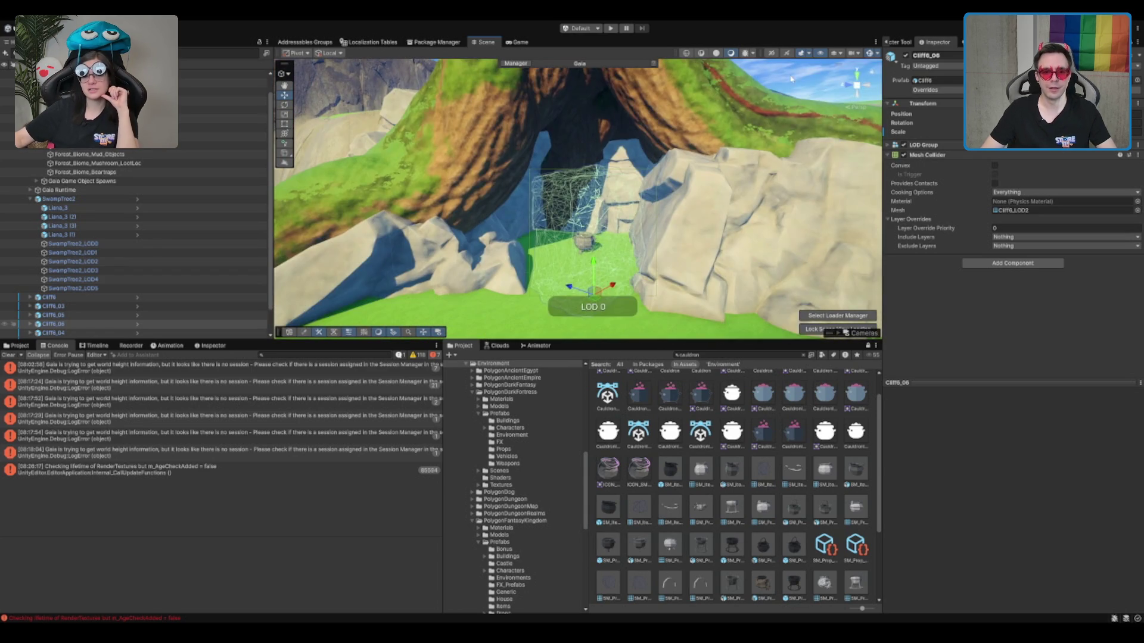
{"action": "left_click", "coordinate": [792, 78]}
{"action": "scroll", "coordinate": [703, 216], "scroll_direction": "up", "scroll_amount": 10}
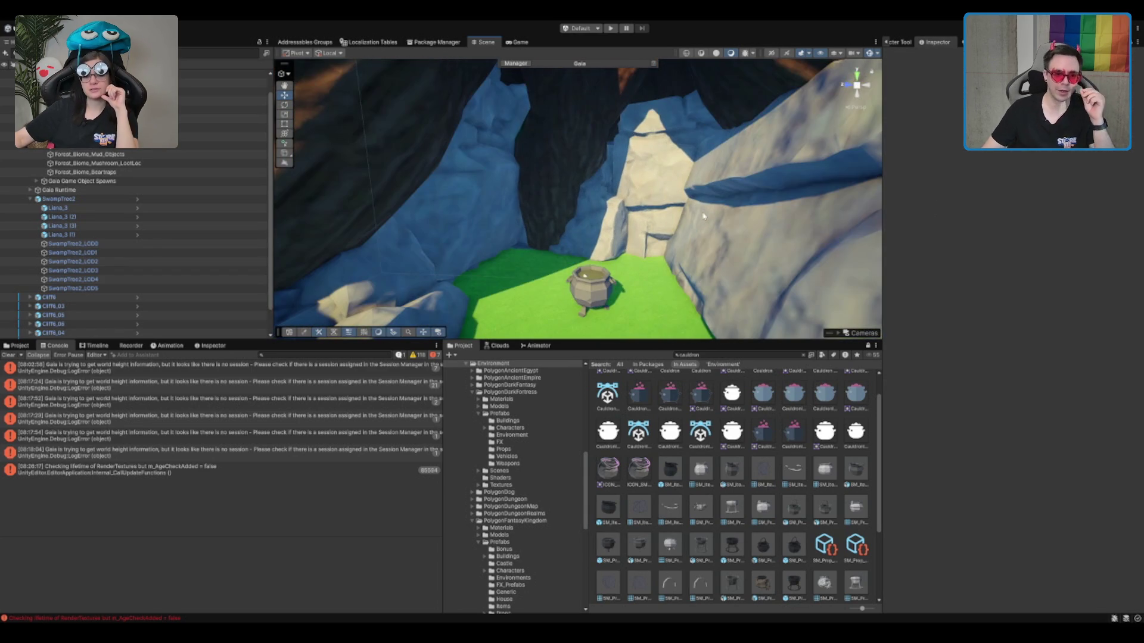
{"action": "scroll", "coordinate": [588, 215], "scroll_direction": "up", "scroll_amount": 10}
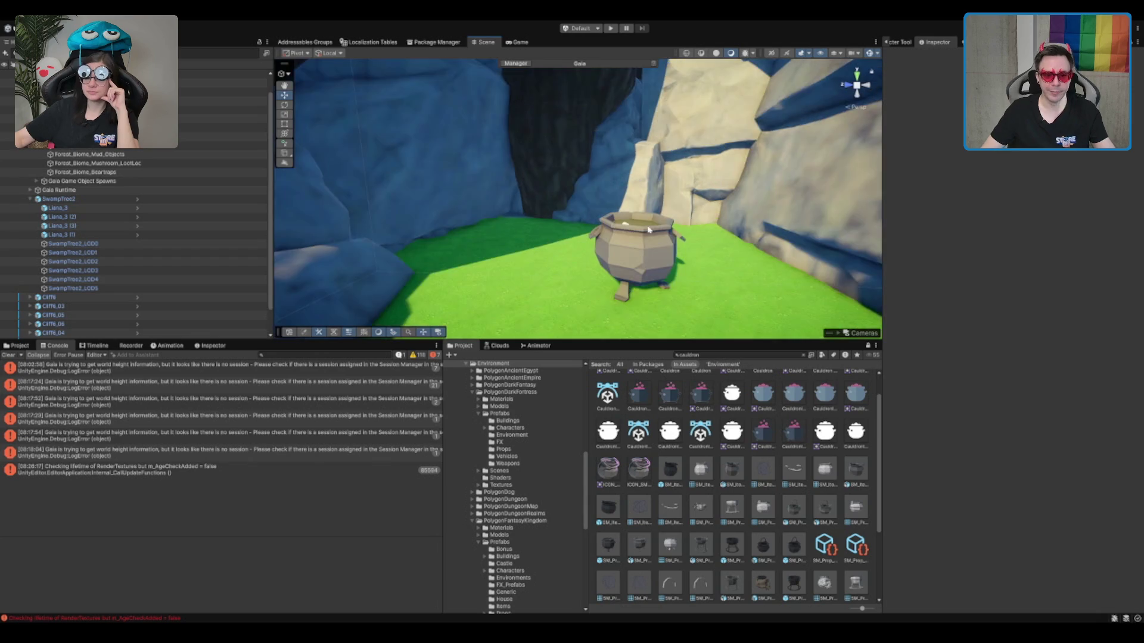
Select the terrain and switch its brush to Set Height.
{"action": "left_click", "coordinate": [600, 142]}
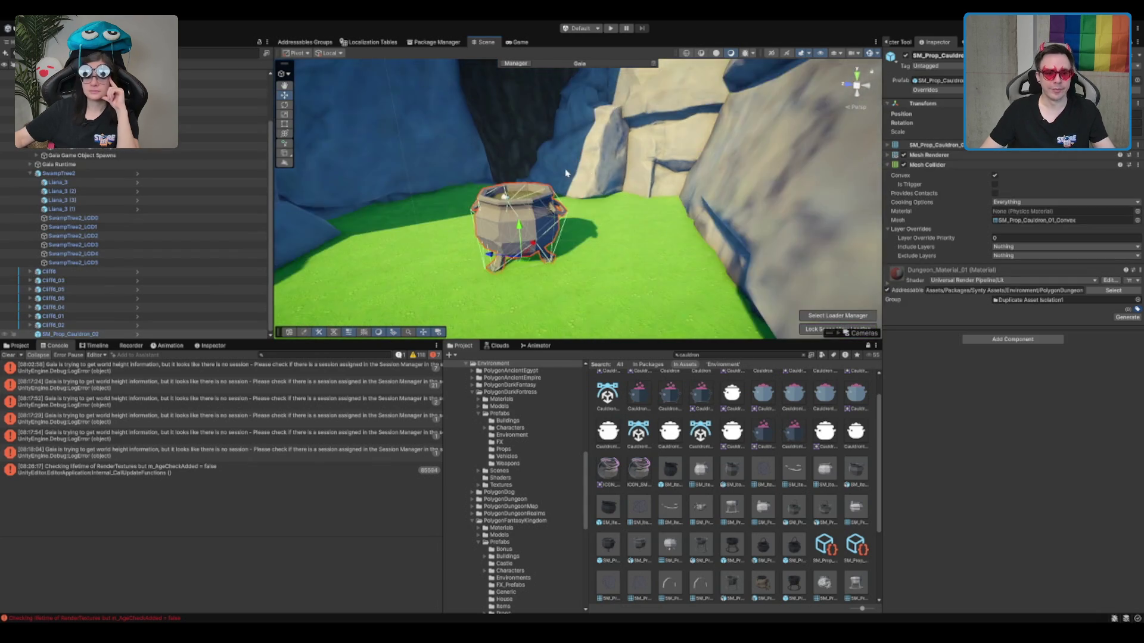
{"action": "left_click", "coordinate": [598, 193]}
{"action": "scroll", "coordinate": [598, 193], "scroll_direction": "down", "scroll_amount": 5}
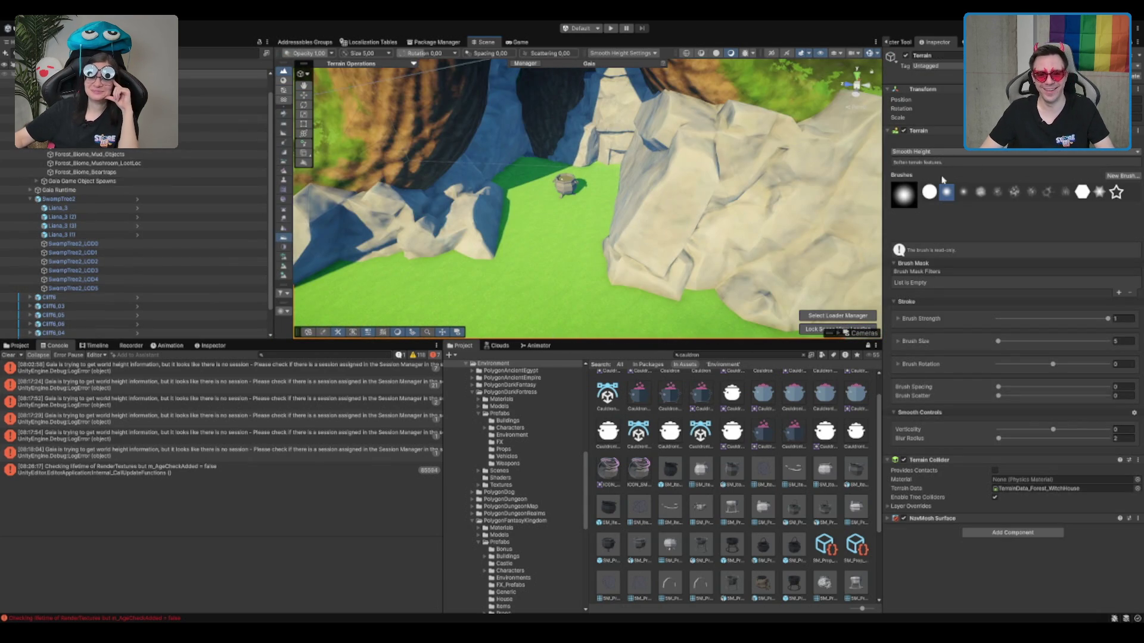
{"action": "key", "text": "F3"}
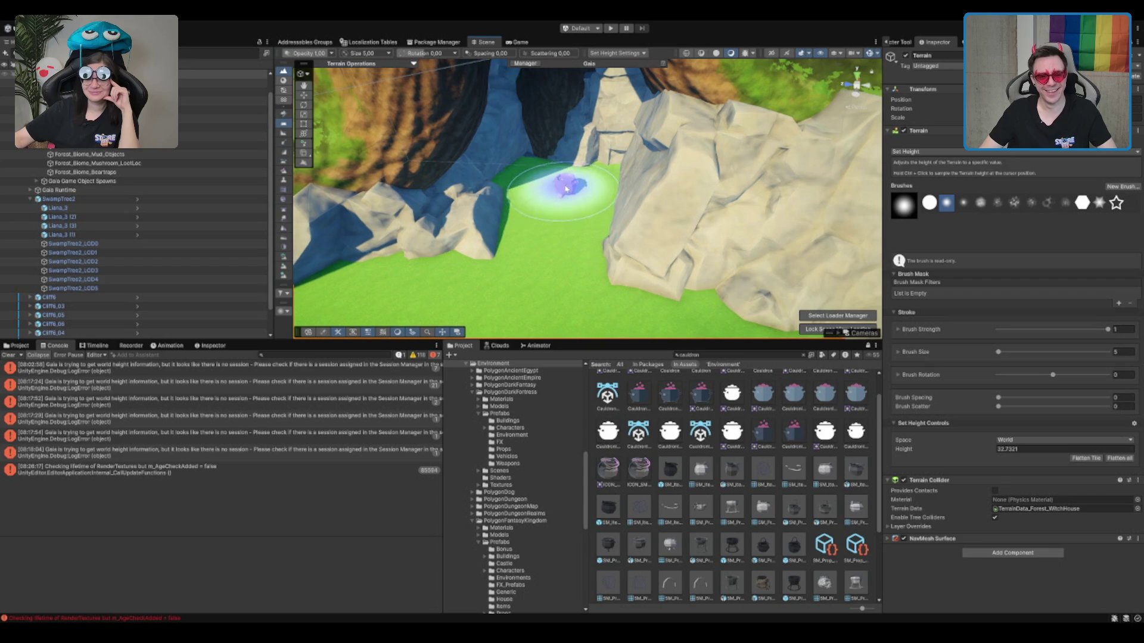
Frame the cauldron and slide it left along X toward the right-hand rock wall.
{"action": "left_click", "coordinate": [565, 184]}
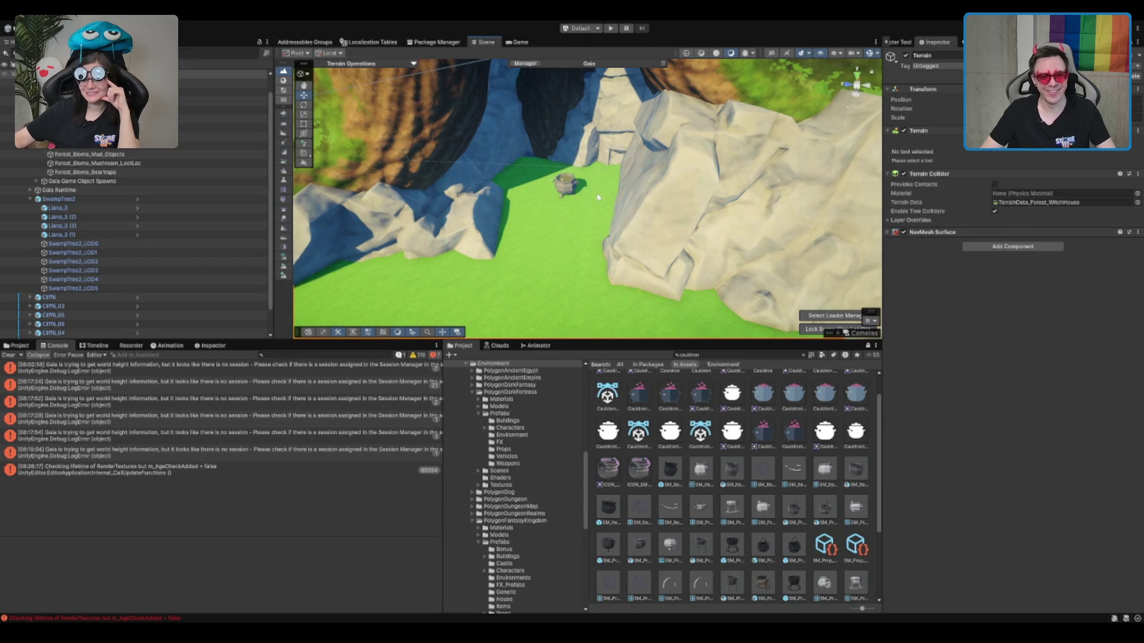
{"action": "key", "text": "f"}
{"action": "left_click_drag", "start_coordinate": [608, 138], "coordinate": [601, 120]}
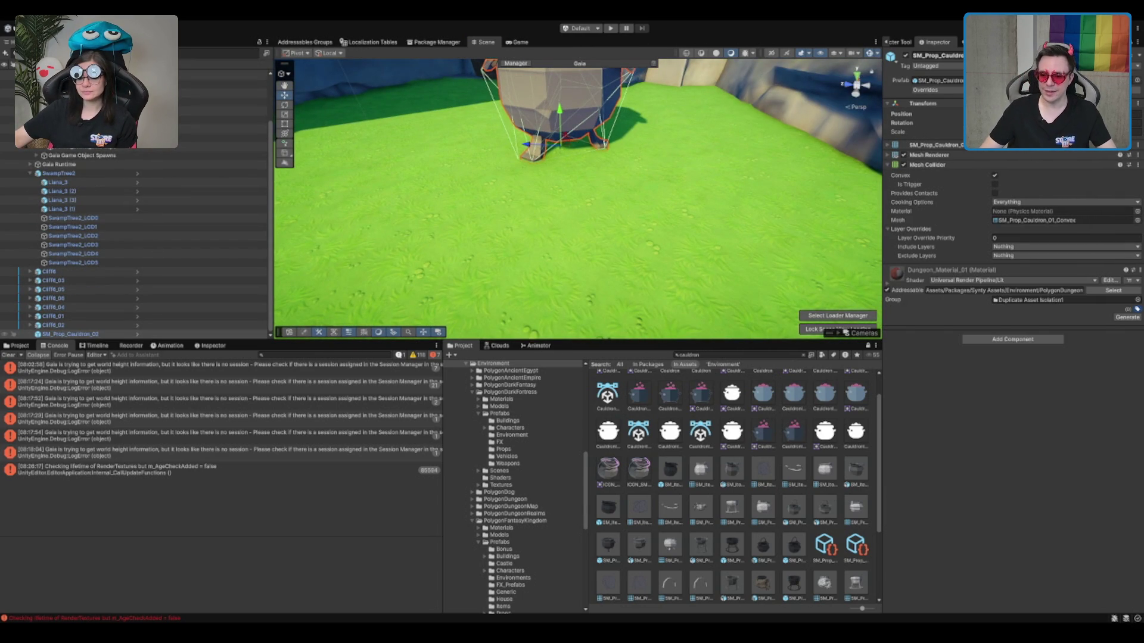
{"action": "scroll", "coordinate": [638, 200], "scroll_direction": "down", "scroll_amount": 10}
{"action": "scroll", "coordinate": [638, 199], "scroll_direction": "up", "scroll_amount": 10}
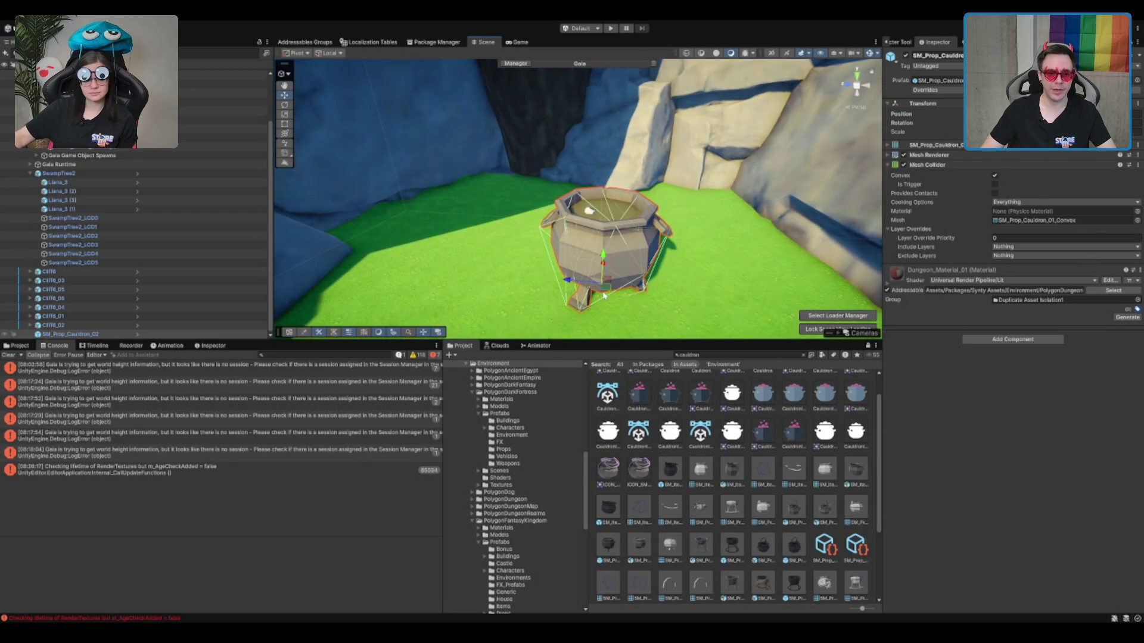
{"action": "left_click_drag", "start_coordinate": [606, 284], "coordinate": [574, 260]}
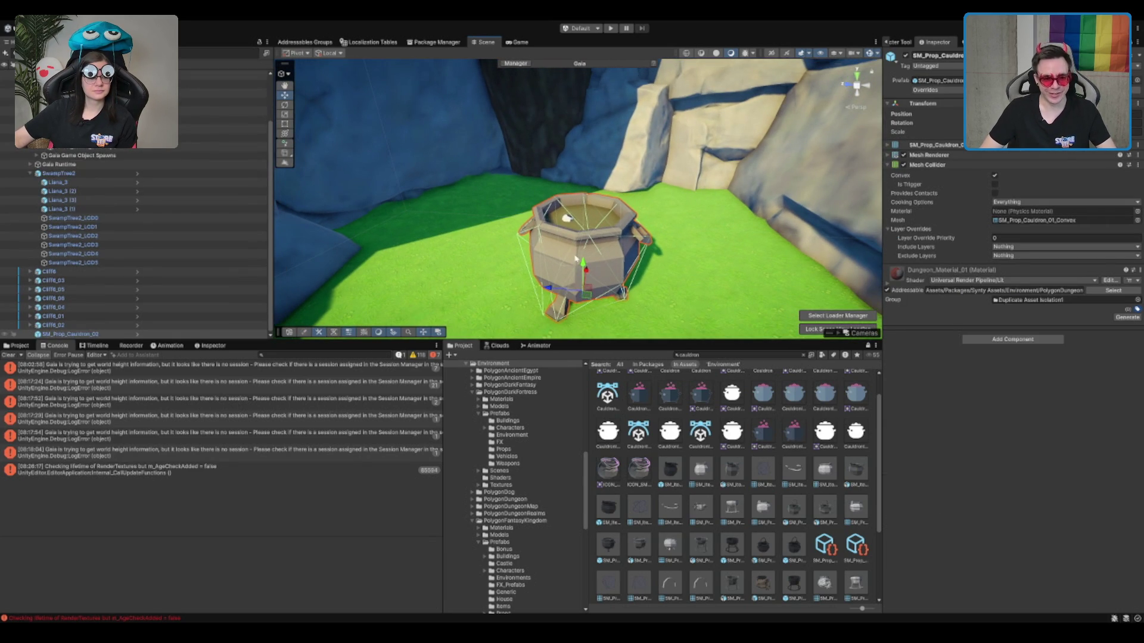
{"action": "scroll", "coordinate": [590, 238], "scroll_direction": "down", "scroll_amount": 10}
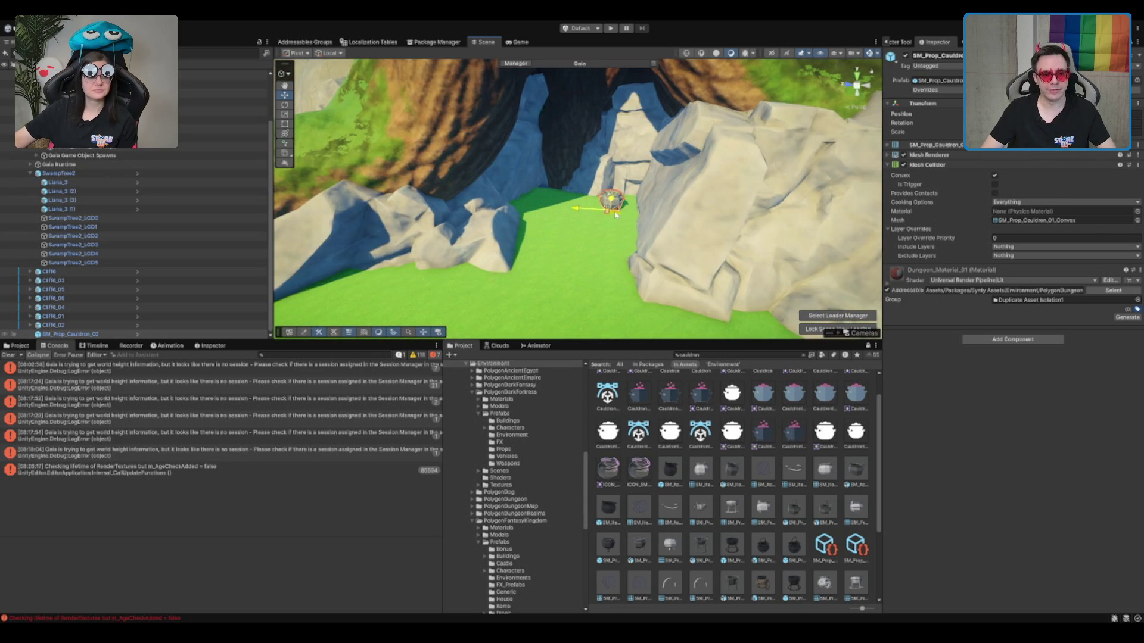
{"action": "key", "text": "f"}
{"action": "scroll", "coordinate": [560, 237], "scroll_direction": "down", "scroll_amount": 10}
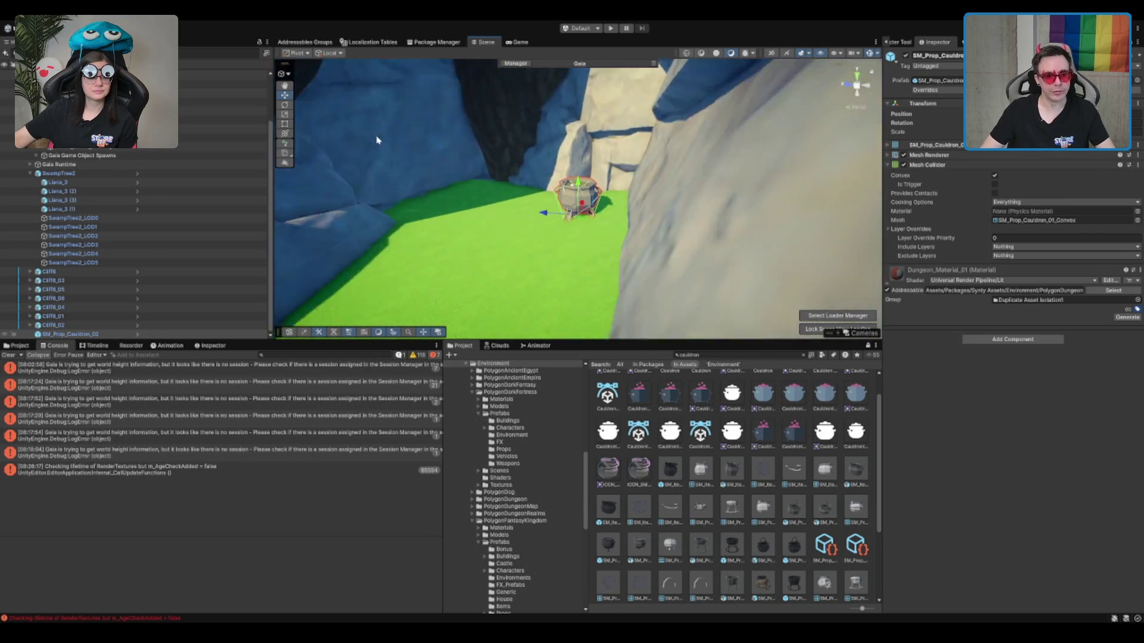
{"action": "mouse_move", "coordinate": [533, 209]}
{"action": "left_mouse_down"}
{"action": "mouse_move", "coordinate": [699, 215]}
{"action": "mouse_move", "coordinate": [703, 226]}
{"action": "left_mouse_up"}
{"action": "scroll", "coordinate": [721, 469], "scroll_direction": "down", "scroll_amount": 5}
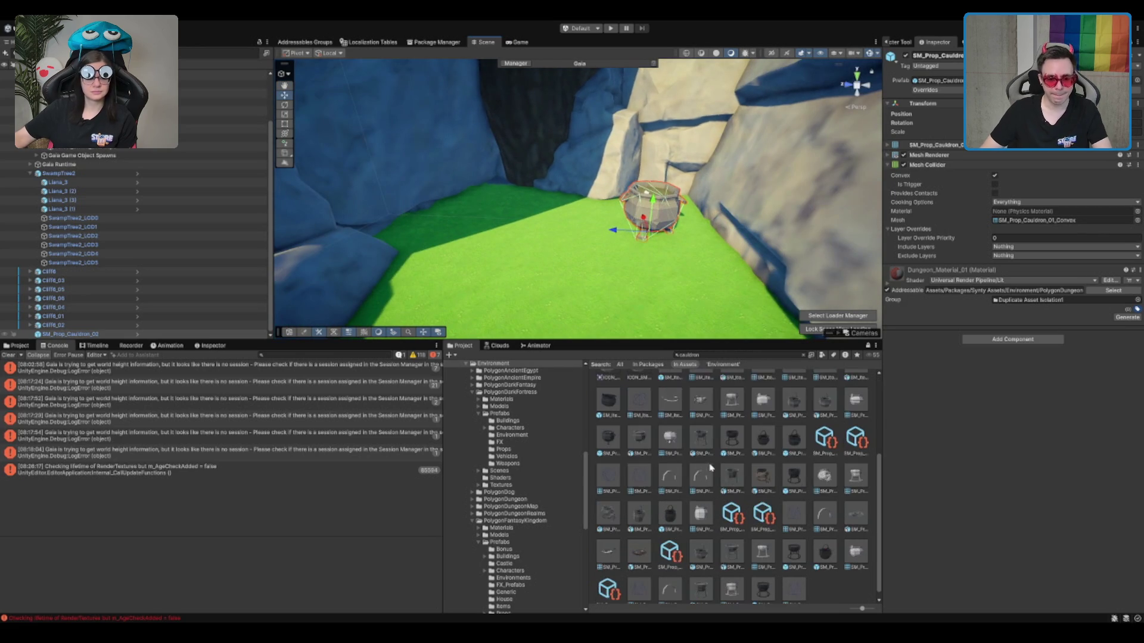
Browse the PolygonDungeon Props folder, previewing the cauldron, metal crate and bench.
{"action": "left_click", "coordinate": [709, 354]}
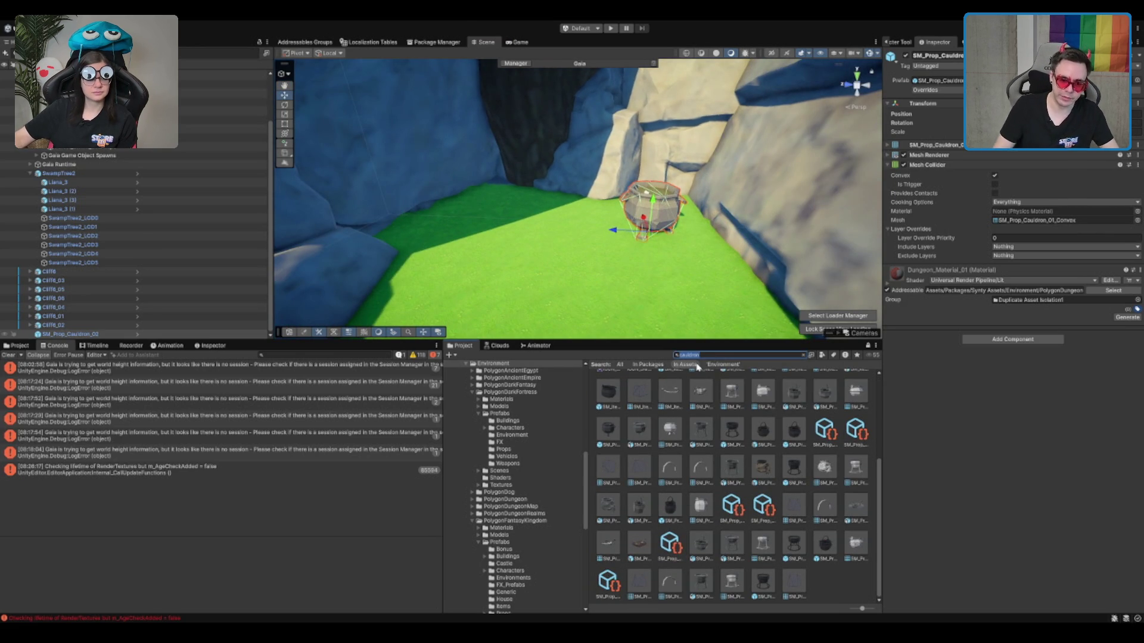
{"action": "left_click", "coordinate": [623, 429]}
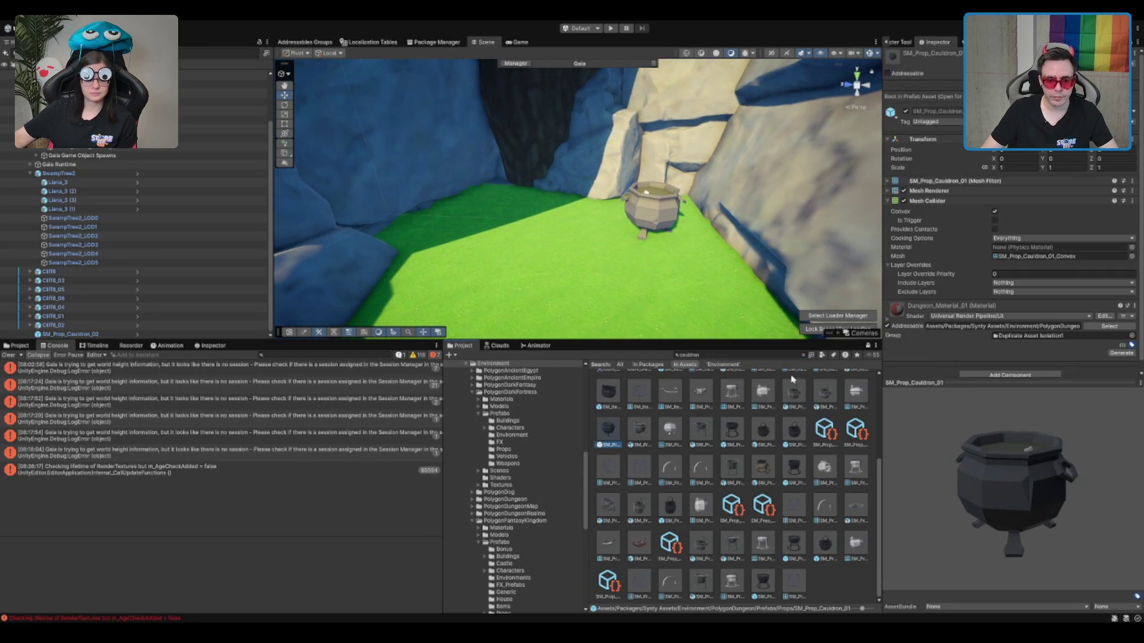
{"action": "left_click", "coordinate": [803, 354]}
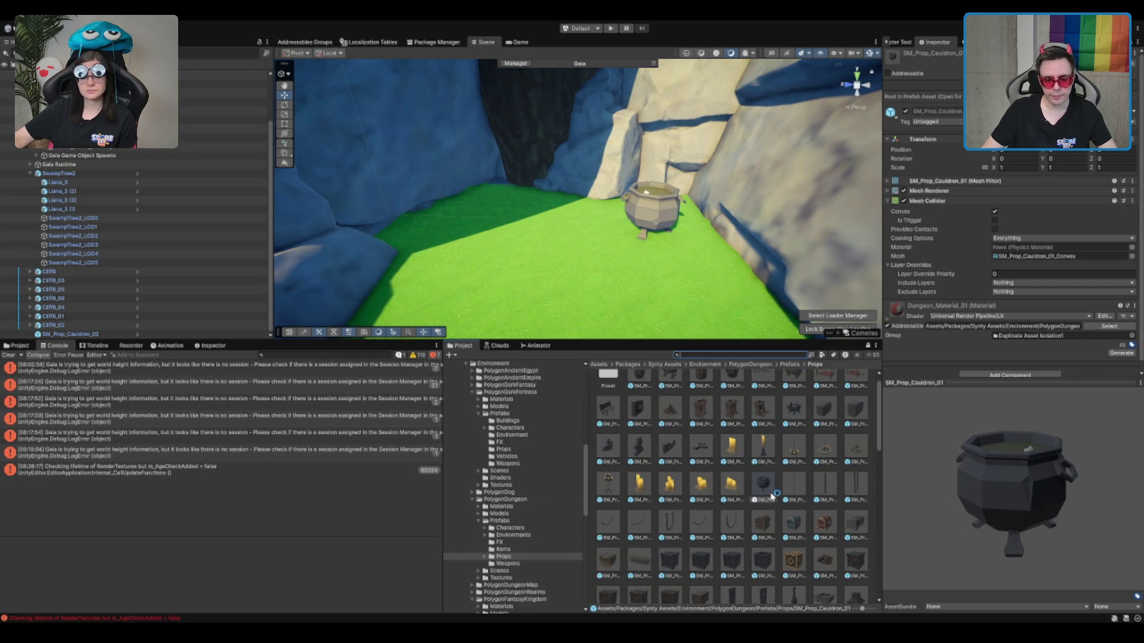
{"action": "left_click", "coordinate": [771, 553]}
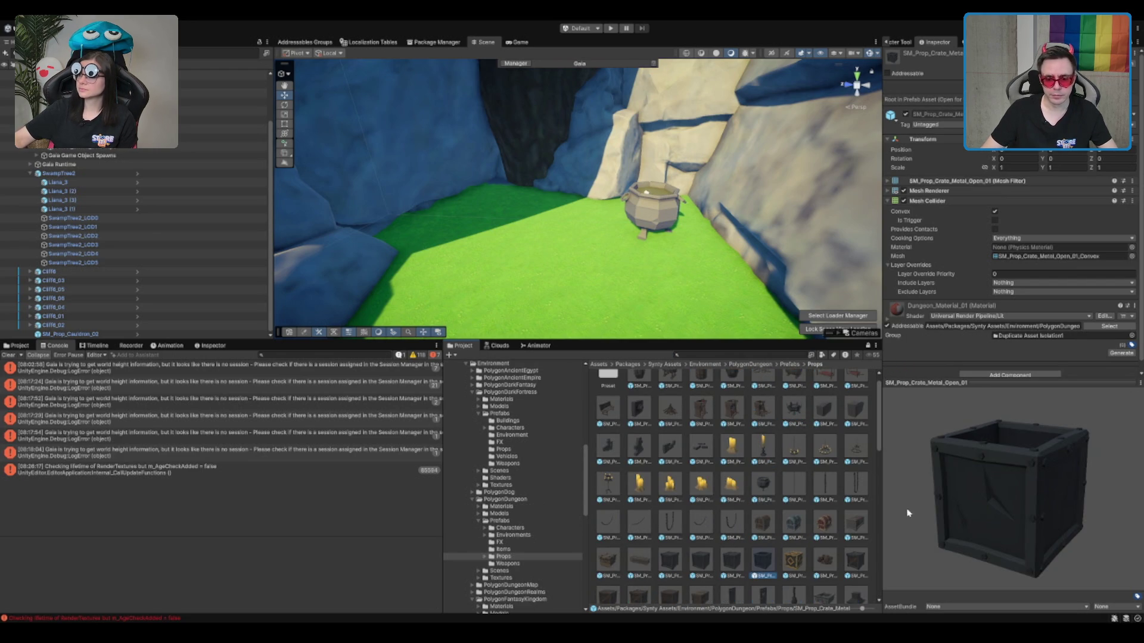
{"action": "scroll", "coordinate": [780, 483], "scroll_direction": "down", "scroll_amount": 1}
{"action": "left_click", "coordinate": [606, 408]}
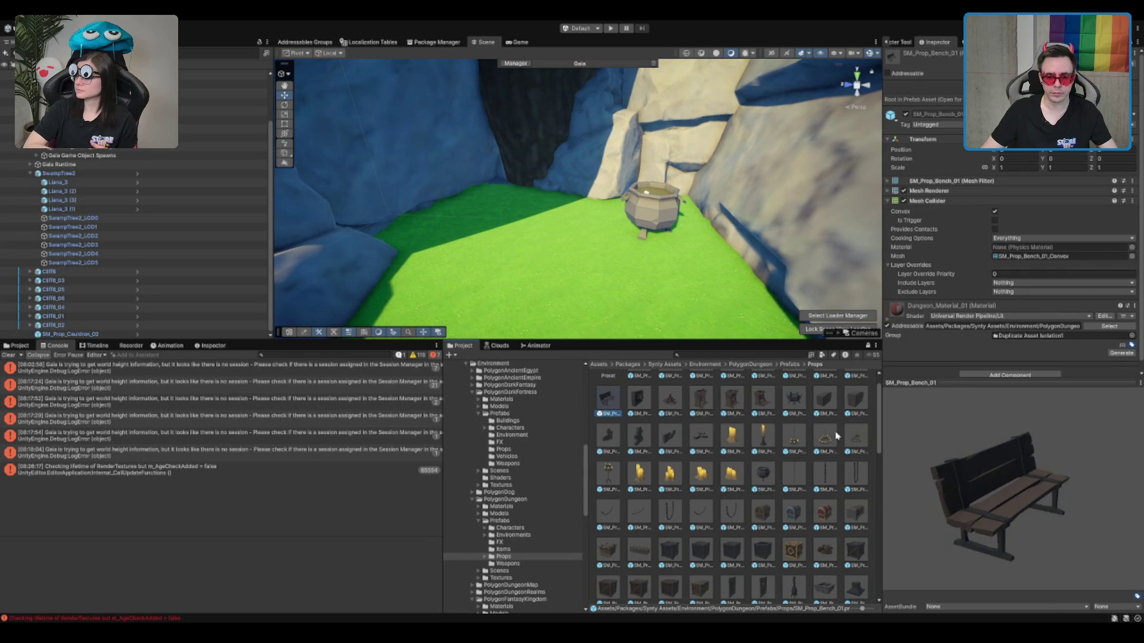
{"action": "scroll", "coordinate": [753, 448], "scroll_direction": "down", "scroll_amount": 3}
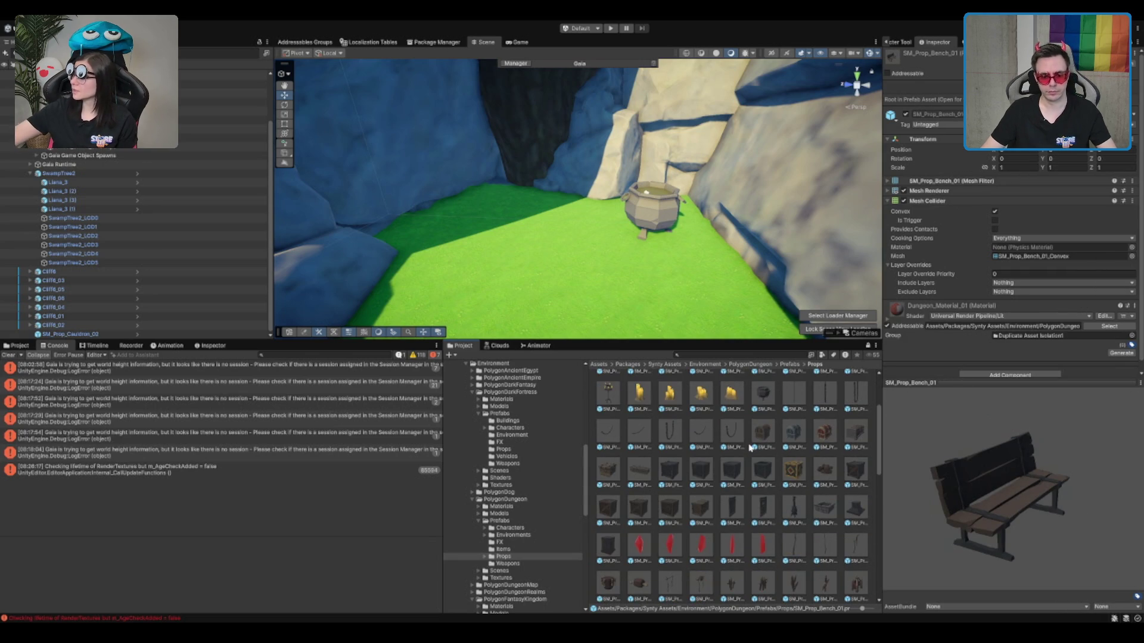
{"action": "scroll", "coordinate": [749, 448], "scroll_direction": "down", "scroll_amount": 4}
Search the project for shelves and preview SM_Prop_Shelf_01 and other shelf prefabs.
{"action": "left_click", "coordinate": [732, 356]}
{"action": "type", "text": "shelf"}
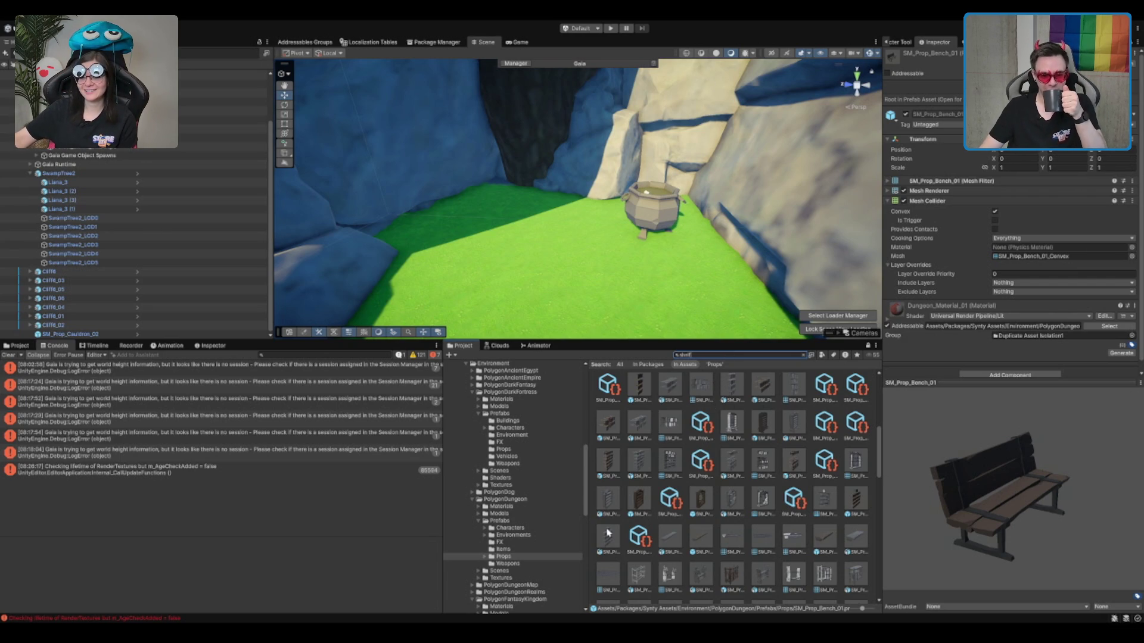
{"action": "scroll", "coordinate": [721, 408], "scroll_direction": "down", "scroll_amount": 1}
{"action": "left_click", "coordinate": [728, 548]}
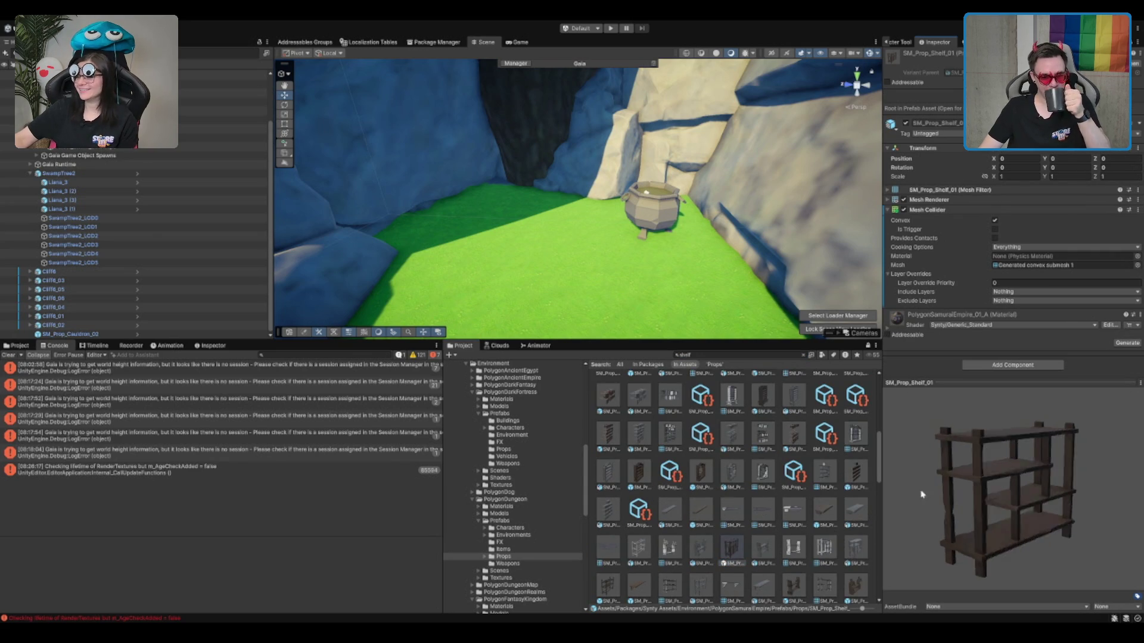
{"action": "scroll", "coordinate": [798, 537], "scroll_direction": "down", "scroll_amount": 1}
{"action": "left_click", "coordinate": [796, 559]}
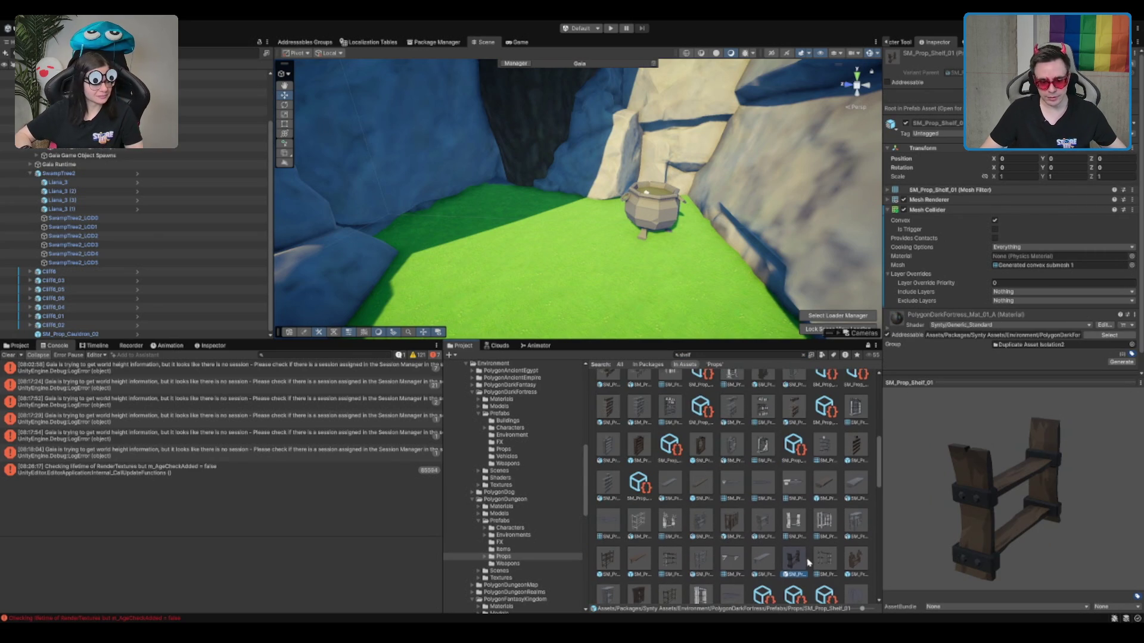
{"action": "scroll", "coordinate": [809, 562], "scroll_direction": "down", "scroll_amount": 1}
{"action": "left_click", "coordinate": [641, 569]}
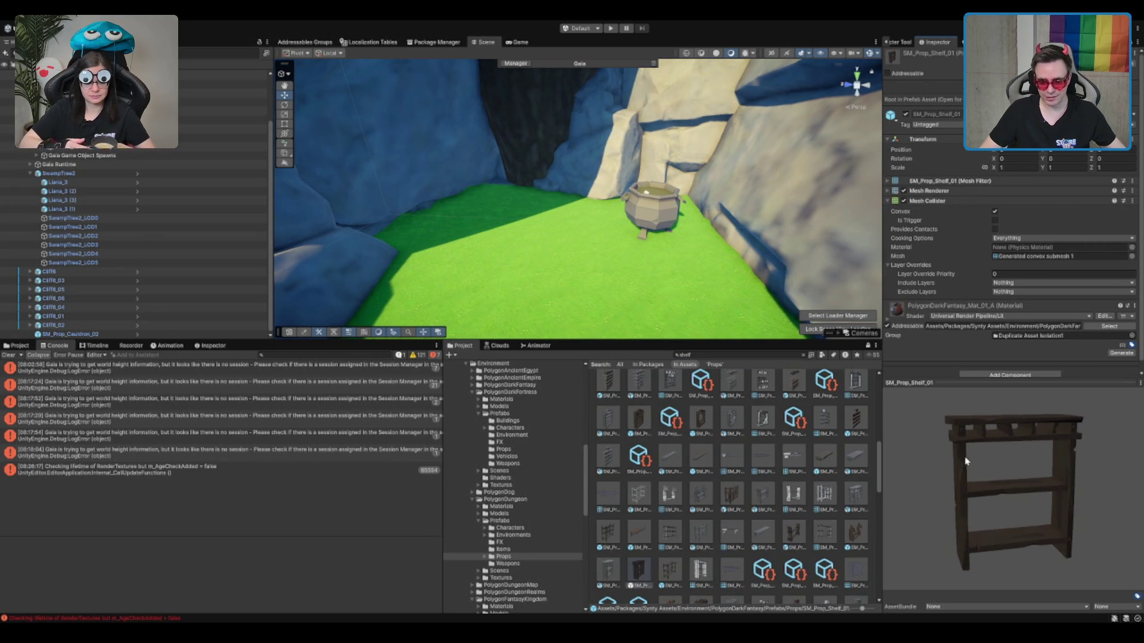
Place a tall shelf near the cauldron, try rotating it, then undo it.
{"action": "mouse_move", "coordinate": [647, 564]}
{"action": "left_mouse_down"}
{"action": "mouse_move", "coordinate": [506, 244]}
{"action": "mouse_move", "coordinate": [532, 236]}
{"action": "mouse_move", "coordinate": [515, 235]}
{"action": "left_mouse_up"}
{"action": "key", "text": "e"}
{"action": "key", "text": "w"}
{"action": "key", "text": "e"}
{"action": "key", "text": "w"}
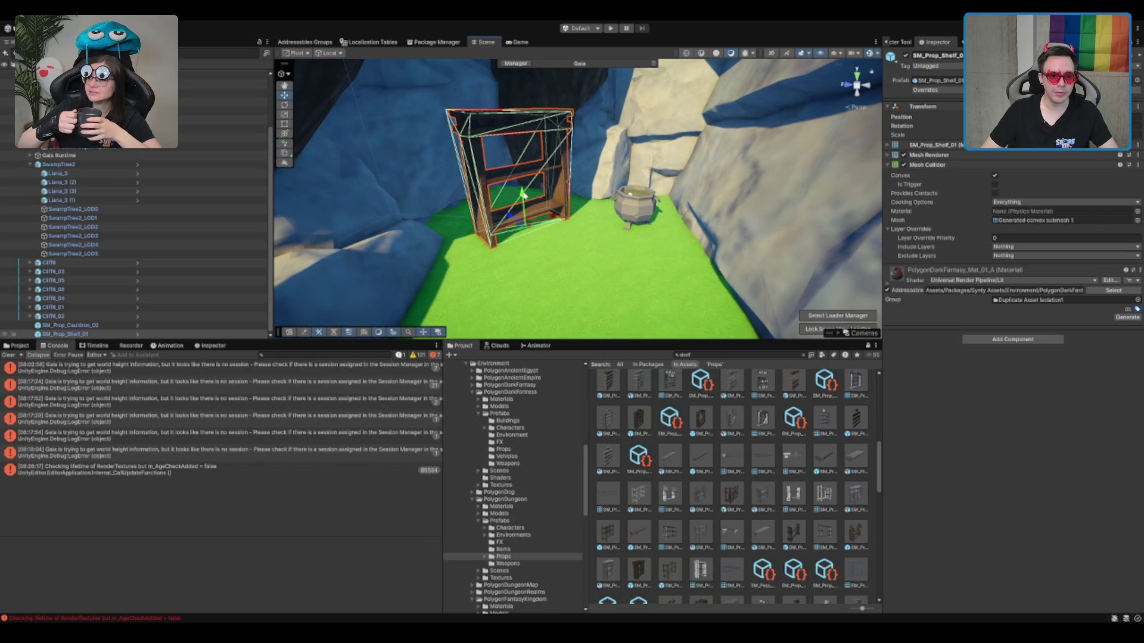
{"action": "key", "text": "ctrl+z"}
{"action": "key", "text": "ctrl+z"}
Search for tables and preview the altar, camp, camp wood and broken dwarf tables.
{"action": "left_click", "coordinate": [679, 355]}
{"action": "type", "text": "table"}
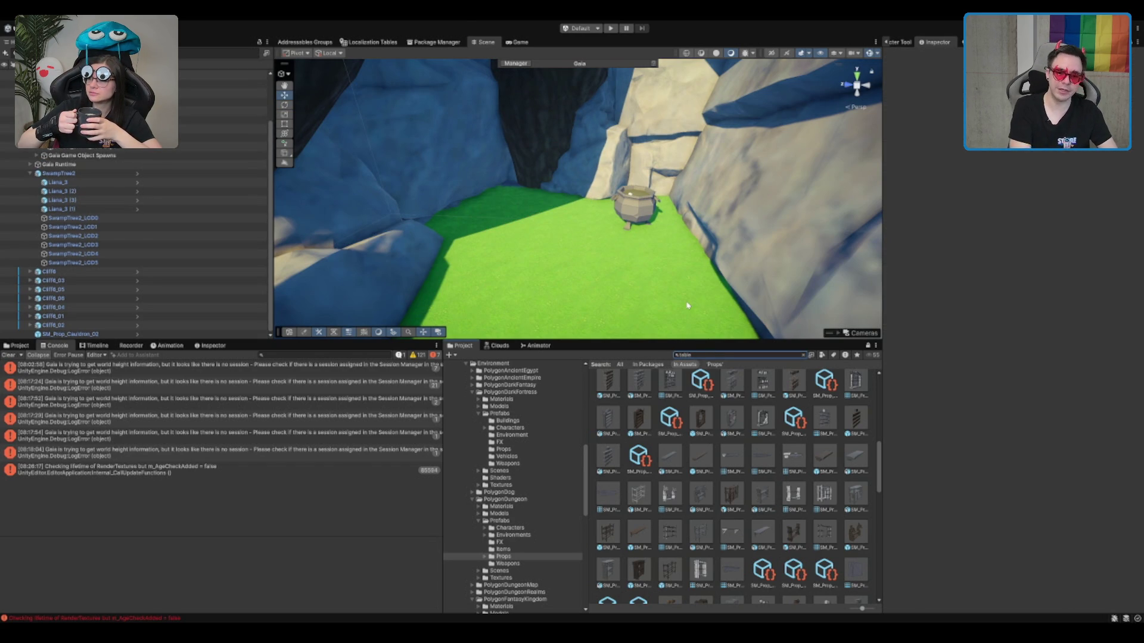
{"action": "left_click", "coordinate": [732, 458]}
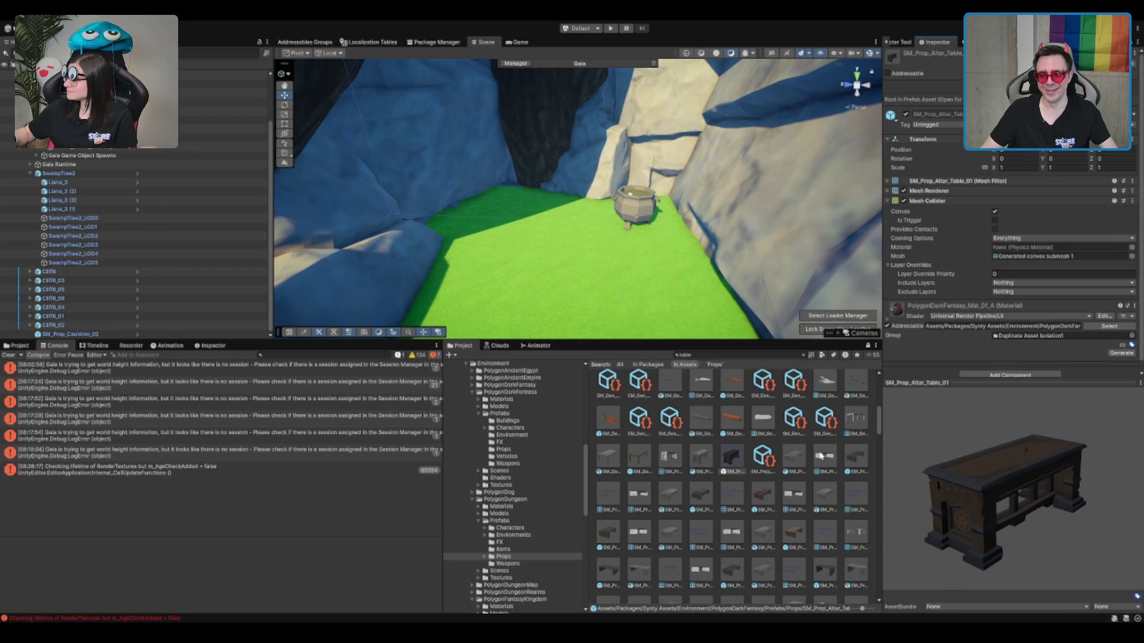
{"action": "left_click", "coordinate": [764, 493]}
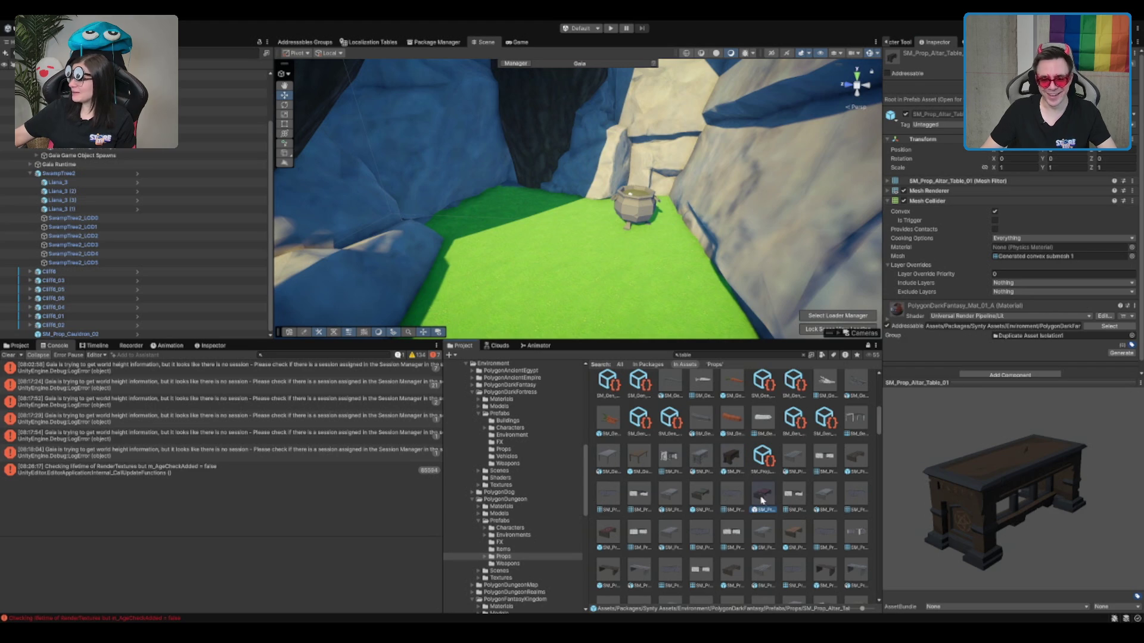
{"action": "left_click", "coordinate": [694, 496]}
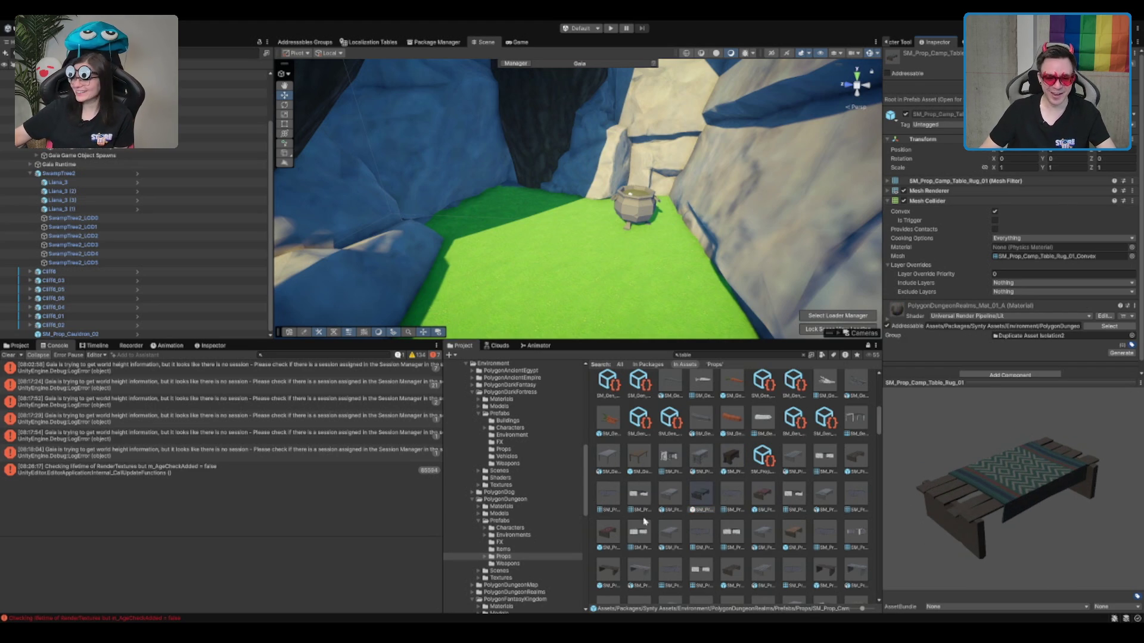
{"action": "left_click", "coordinate": [799, 572]}
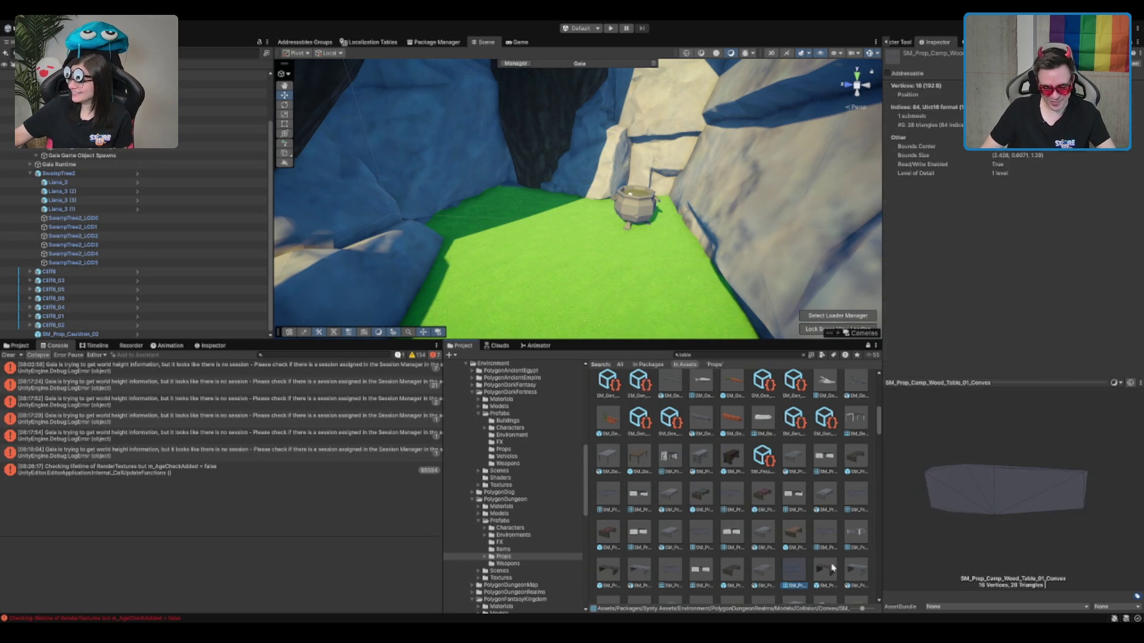
{"action": "left_click", "coordinate": [825, 569]}
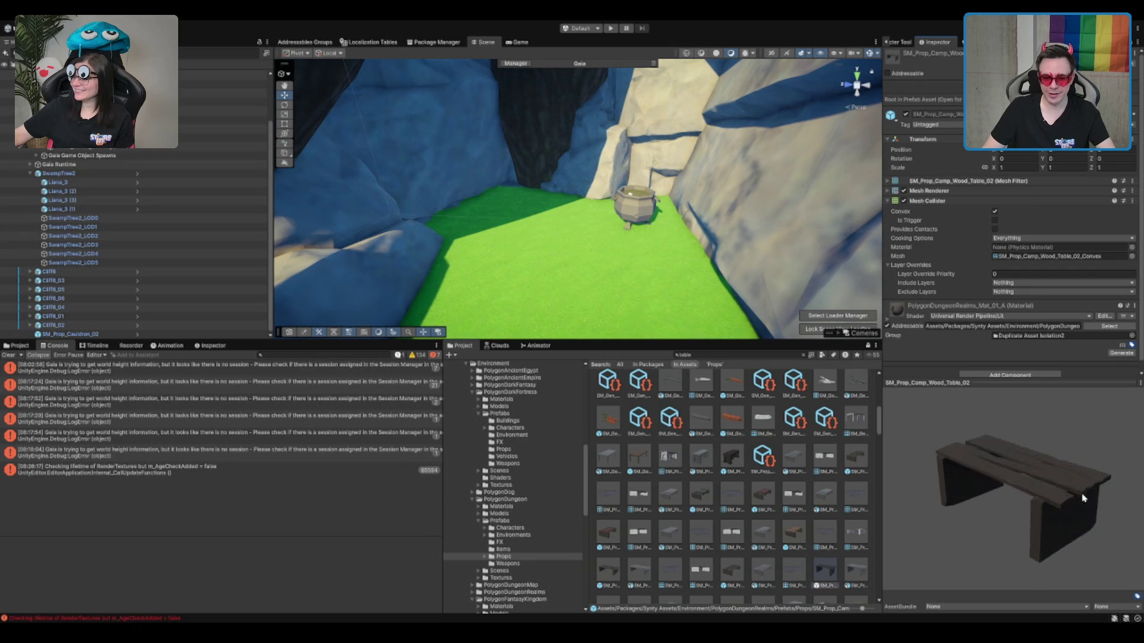
{"action": "left_click_drag", "start_coordinate": [1088, 493], "coordinate": [953, 507]}
{"action": "left_click", "coordinate": [728, 575]}
{"action": "scroll", "coordinate": [728, 575], "scroll_direction": "down", "scroll_amount": 3}
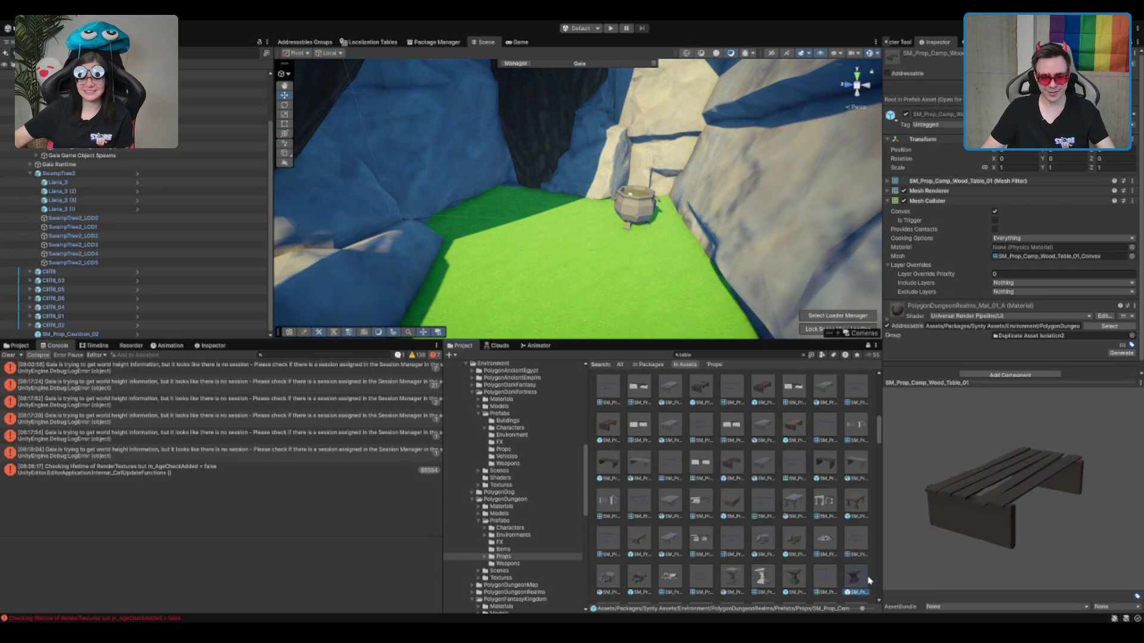
{"action": "left_click", "coordinate": [855, 576]}
{"action": "left_click", "coordinate": [639, 577]}
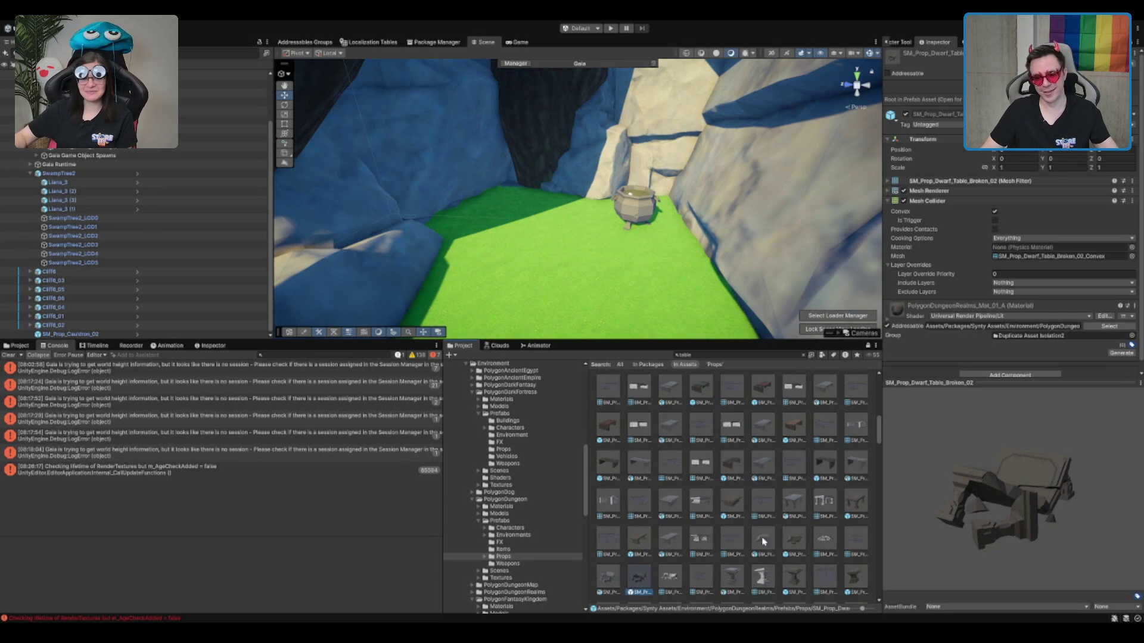
{"action": "mouse_move", "coordinate": [998, 508]}
{"action": "left_mouse_down"}
{"action": "mouse_move", "coordinate": [896, 486]}
{"action": "mouse_move", "coordinate": [842, 554]}
{"action": "left_mouse_up"}
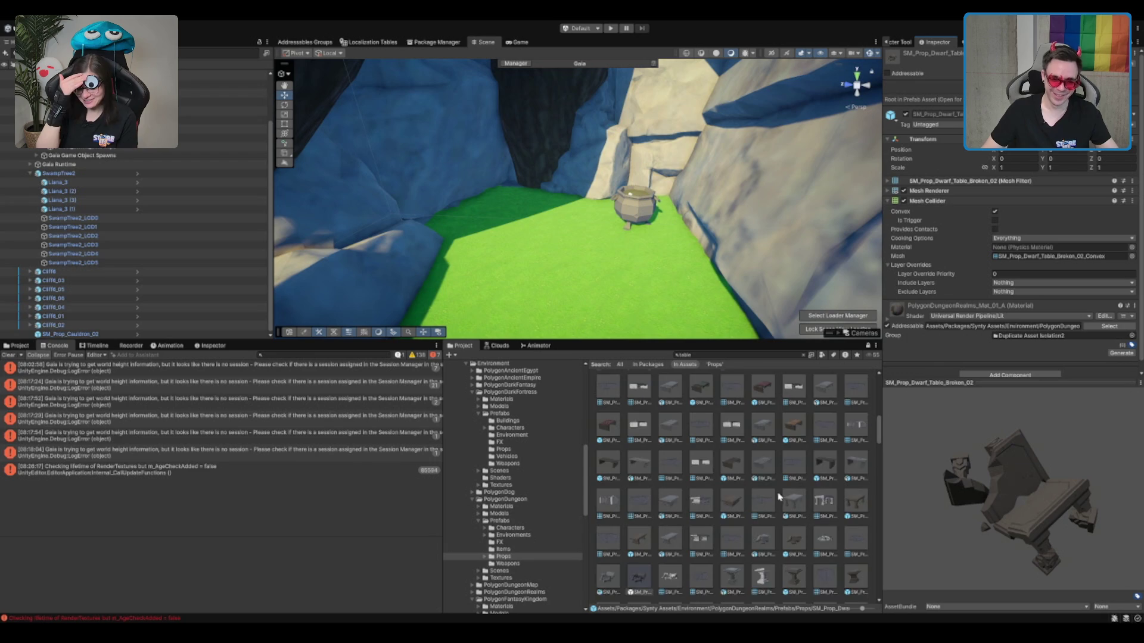
Preview SM_Prop_Dwarf_Table_02, SM_Prop_Dwarf_Table_Small_Broken_01 and SM_Prop_Table_01.
{"action": "scroll", "coordinate": [781, 497], "scroll_direction": "down", "scroll_amount": 1}
{"action": "left_click", "coordinate": [855, 468]}
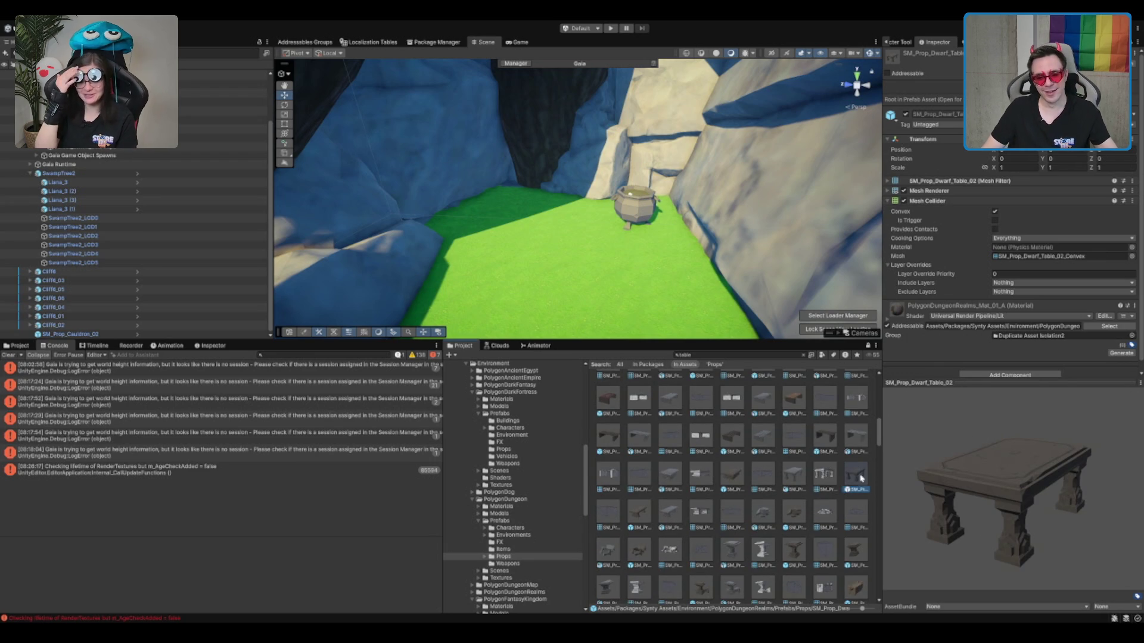
{"action": "scroll", "coordinate": [727, 527], "scroll_direction": "down", "scroll_amount": 2}
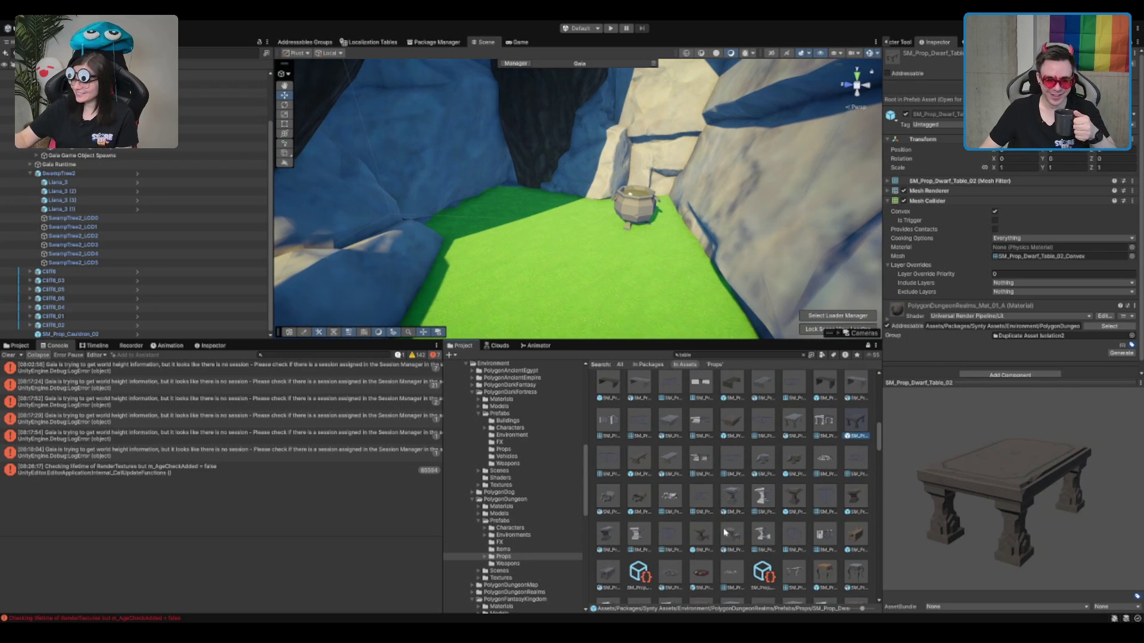
{"action": "left_click", "coordinate": [702, 536]}
{"action": "scroll", "coordinate": [702, 496], "scroll_direction": "down", "scroll_amount": 3}
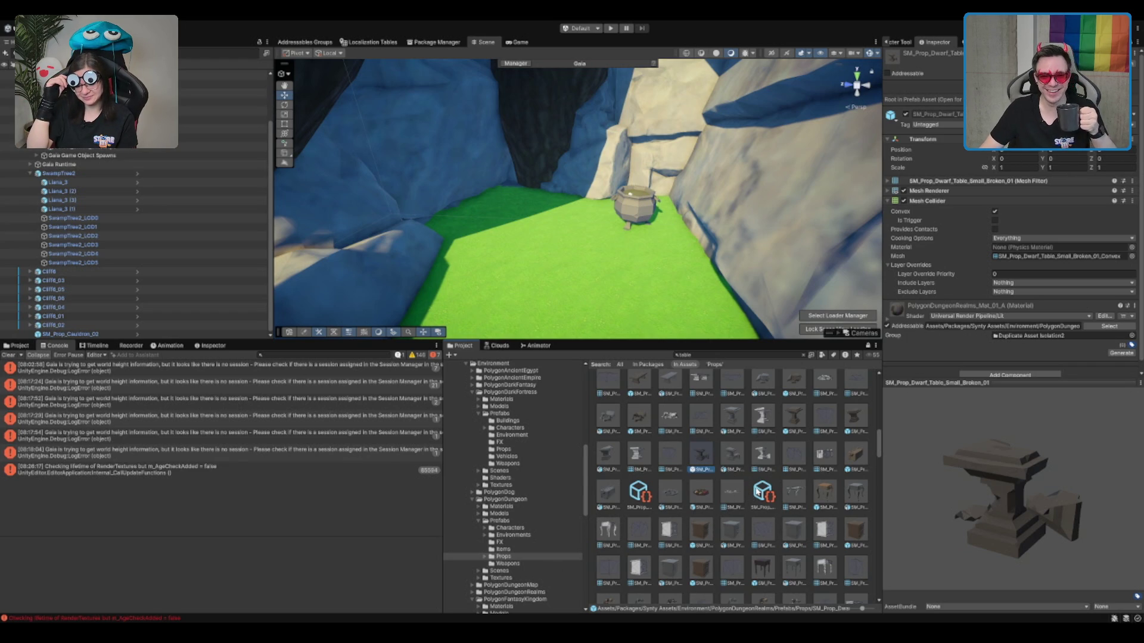
{"action": "scroll", "coordinate": [769, 511], "scroll_direction": "down", "scroll_amount": 1}
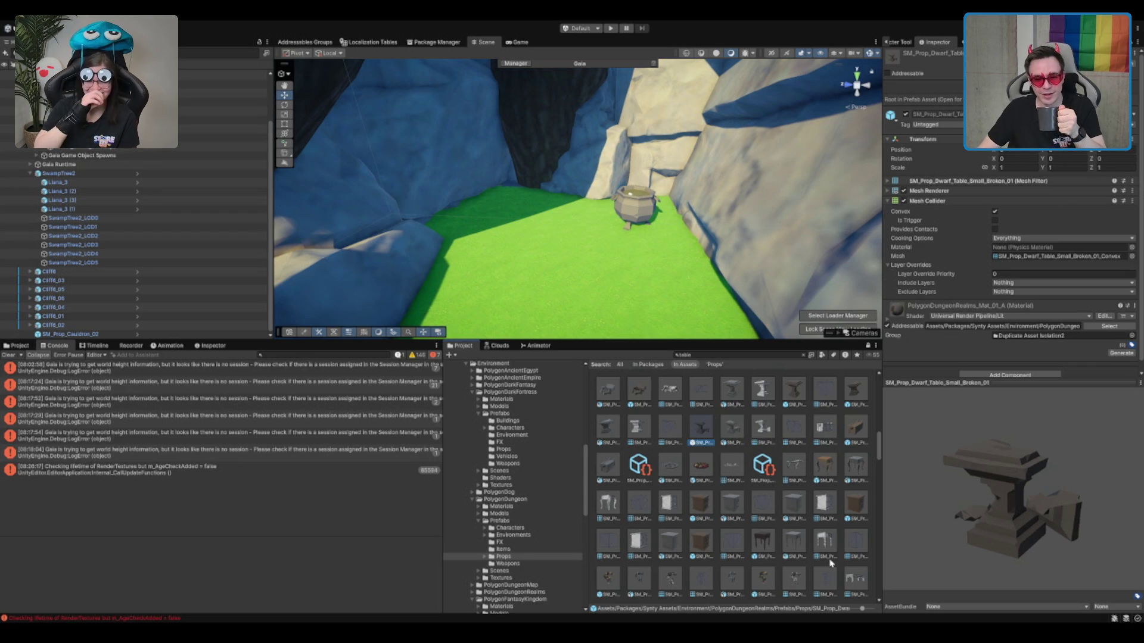
{"action": "scroll", "coordinate": [774, 543], "scroll_direction": "down", "scroll_amount": 1}
{"action": "scroll", "coordinate": [758, 549], "scroll_direction": "down", "scroll_amount": 3}
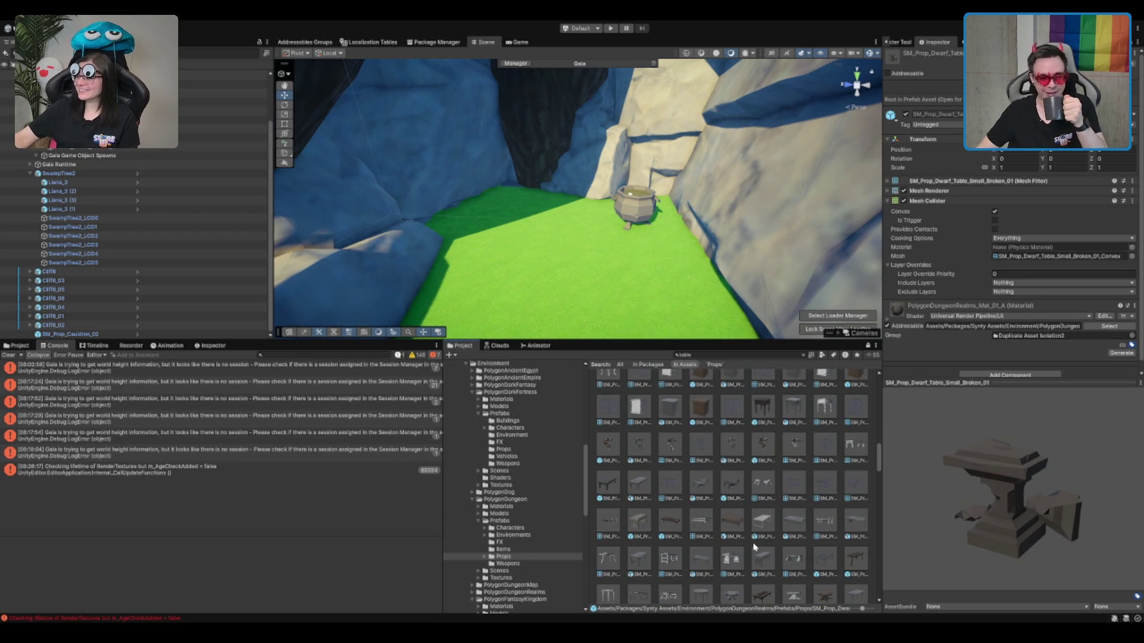
{"action": "scroll", "coordinate": [633, 418], "scroll_direction": "down", "scroll_amount": 3}
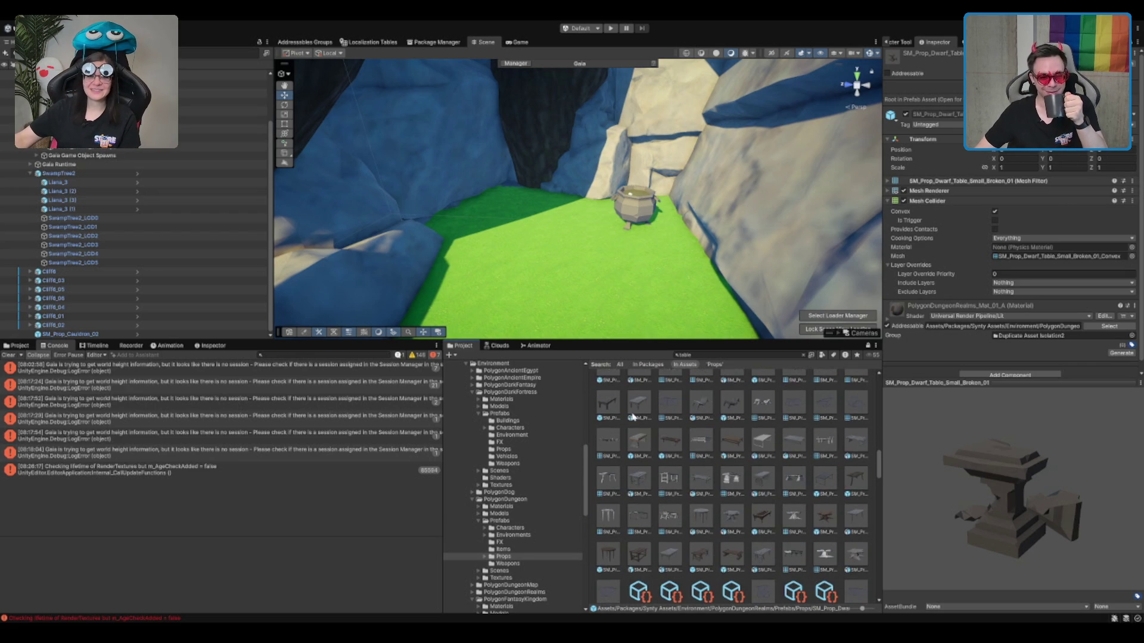
{"action": "left_click", "coordinate": [645, 545]}
{"action": "scroll", "coordinate": [673, 551], "scroll_direction": "down", "scroll_amount": 3}
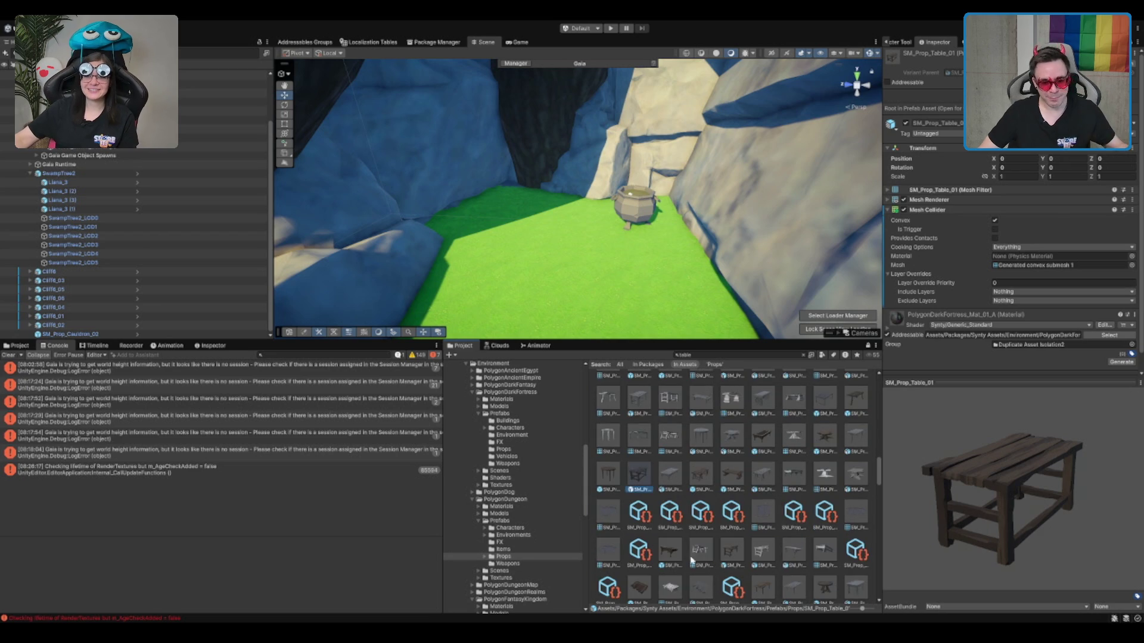
Compare the damaged SM_Prop_Table_01 variants, rotating their previews.
{"action": "left_click", "coordinate": [667, 551]}
{"action": "scroll", "coordinate": [640, 566], "scroll_direction": "down", "scroll_amount": 1}
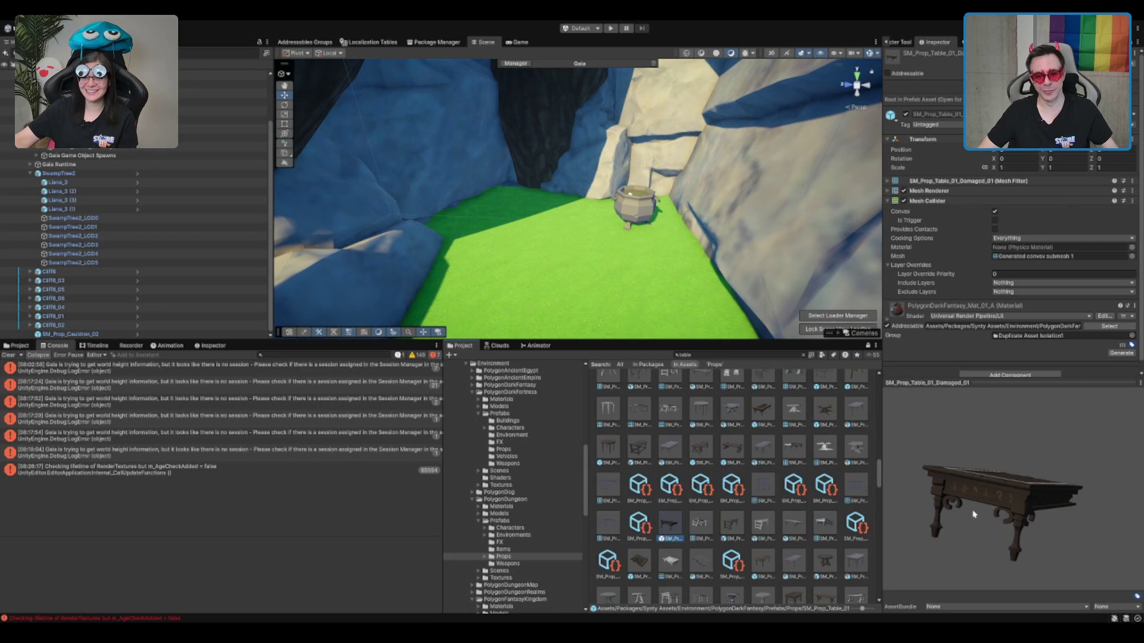
{"action": "left_click_drag", "start_coordinate": [966, 502], "coordinate": [937, 563]}
{"action": "left_click", "coordinate": [645, 570]}
{"action": "mouse_move", "coordinate": [977, 471]}
{"action": "left_mouse_down"}
{"action": "mouse_move", "coordinate": [878, 483]}
{"action": "mouse_move", "coordinate": [947, 475]}
{"action": "left_mouse_up"}
{"action": "scroll", "coordinate": [740, 507], "scroll_direction": "down", "scroll_amount": 1}
{"action": "left_click", "coordinate": [733, 497]}
{"action": "mouse_move", "coordinate": [983, 522]}
{"action": "left_mouse_down"}
{"action": "mouse_move", "coordinate": [959, 517]}
{"action": "mouse_move", "coordinate": [968, 513]}
{"action": "left_mouse_up"}
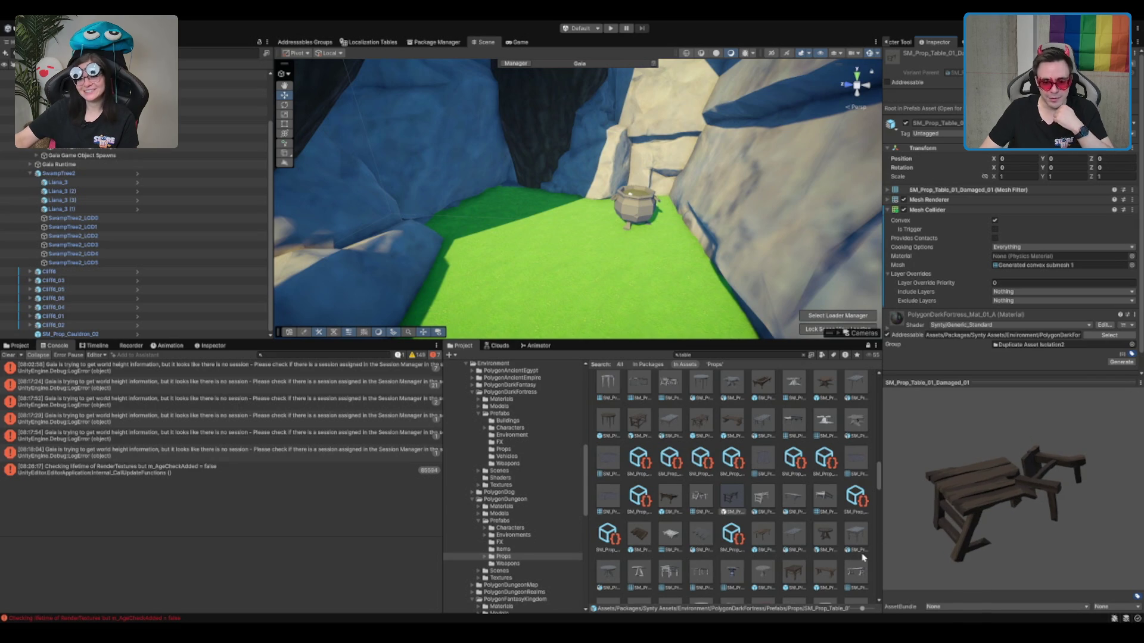
Preview SM_Prop_Table_02, the red cloth-covered table and SM_Prop_Table_03.
{"action": "left_click", "coordinate": [812, 576]}
{"action": "left_click", "coordinate": [802, 582]}
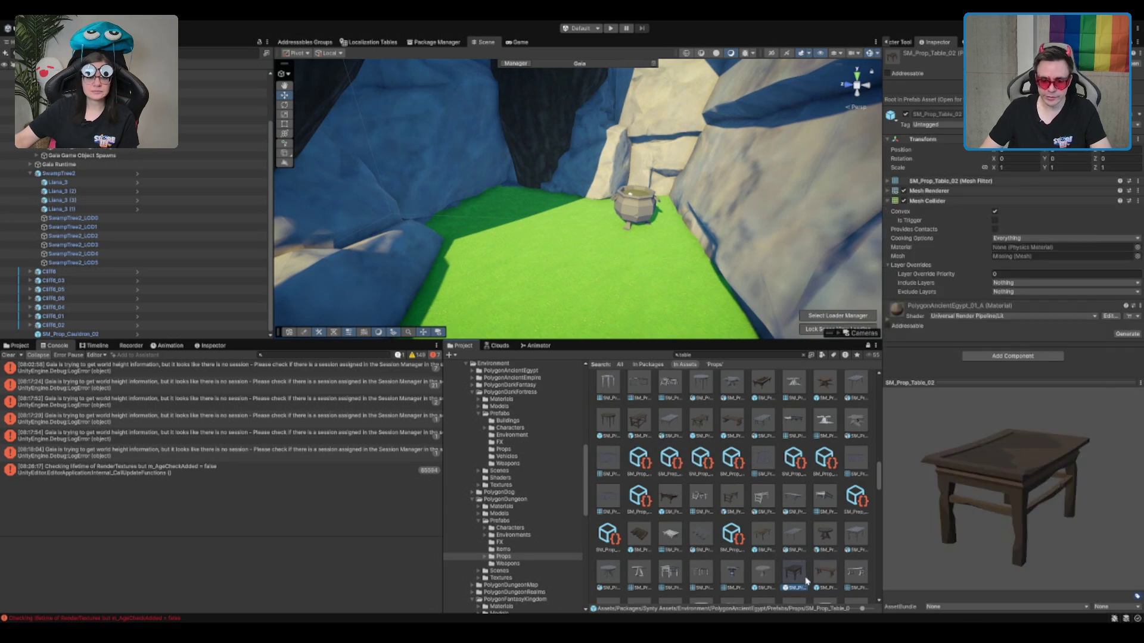
{"action": "left_click", "coordinate": [830, 565]}
{"action": "scroll", "coordinate": [830, 563], "scroll_direction": "down", "scroll_amount": 2}
{"action": "scroll", "coordinate": [829, 562], "scroll_direction": "down", "scroll_amount": 2}
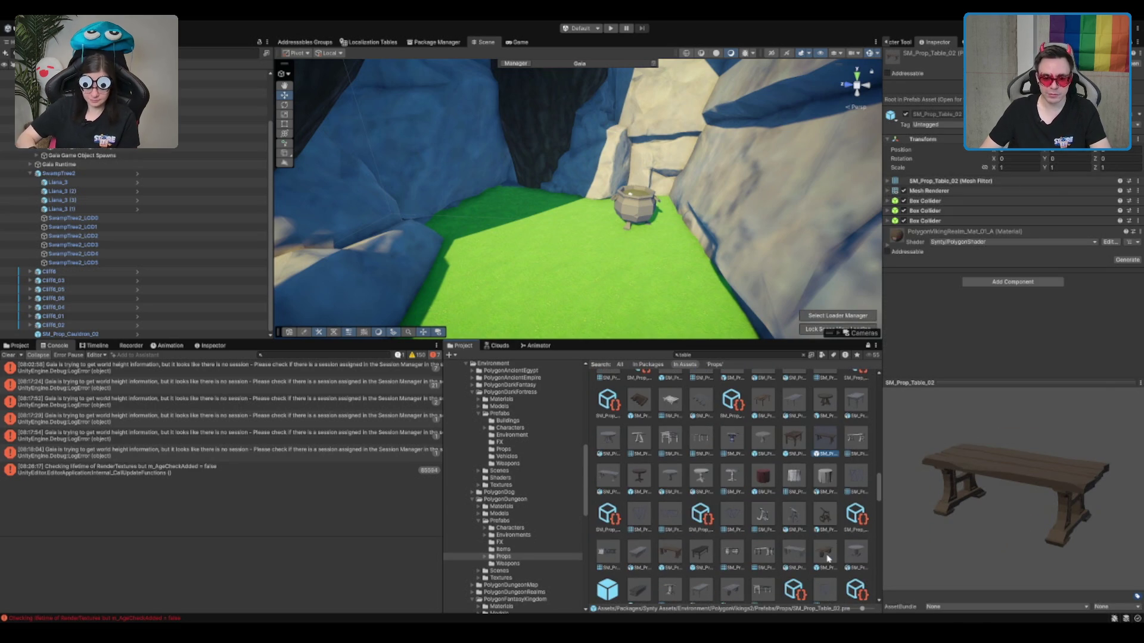
{"action": "left_click", "coordinate": [761, 476]}
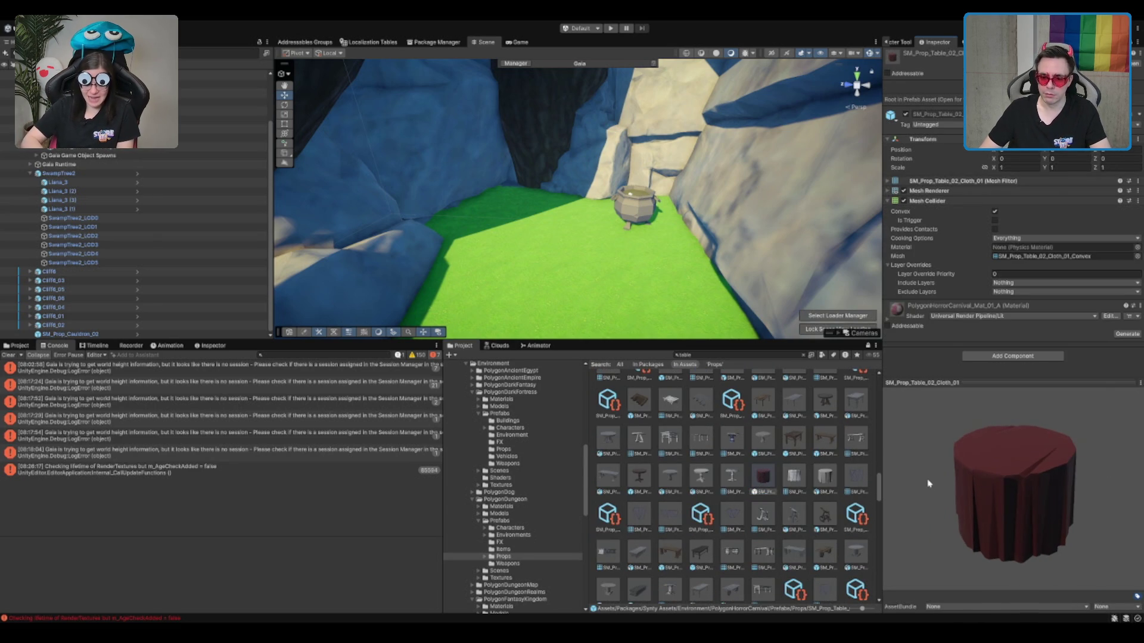
{"action": "scroll", "coordinate": [835, 496], "scroll_direction": "down", "scroll_amount": 1}
{"action": "left_click", "coordinate": [670, 523]}
{"action": "left_click", "coordinate": [700, 524]}
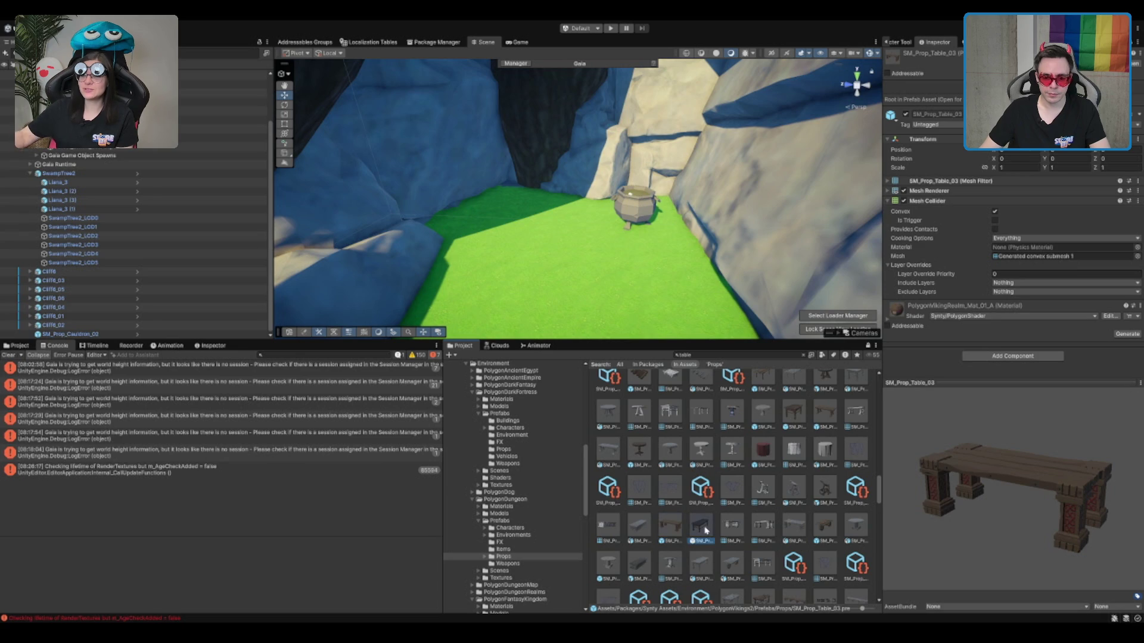
{"action": "scroll", "coordinate": [717, 528], "scroll_direction": "down", "scroll_amount": 1}
{"action": "scroll", "coordinate": [775, 529], "scroll_direction": "down", "scroll_amount": 1}
Settle on SM_Prop_Table_04, turning its preview to a three-quarter view.
{"action": "left_click", "coordinate": [639, 522]}
{"action": "scroll", "coordinate": [823, 505], "scroll_direction": "down", "scroll_amount": 1}
{"action": "left_click", "coordinate": [769, 527]}
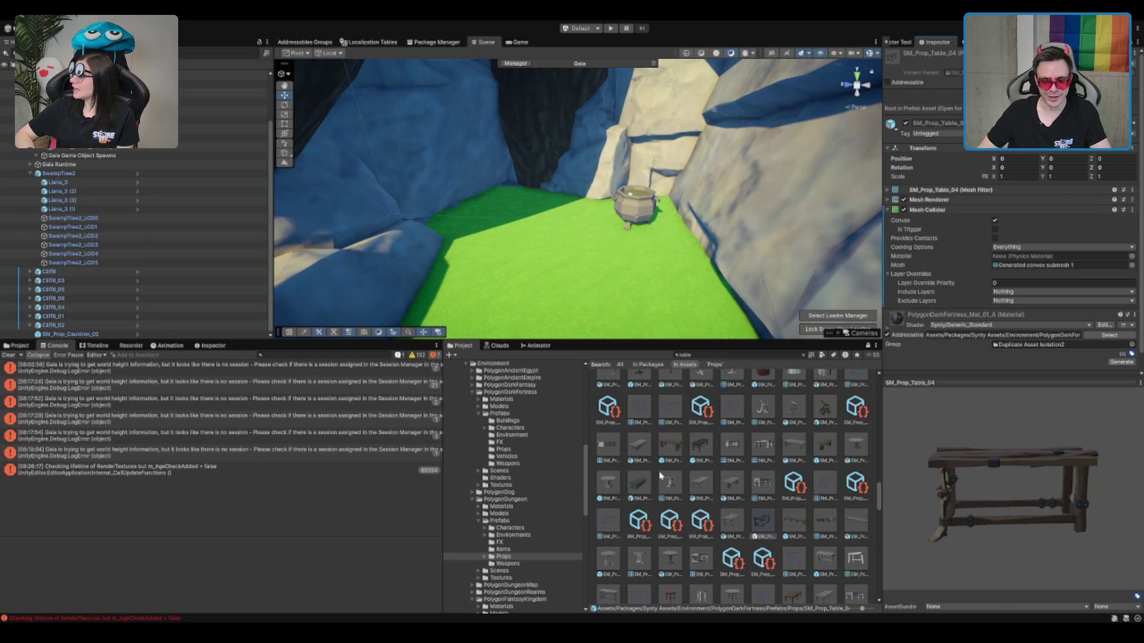
{"action": "mouse_move", "coordinate": [954, 533]}
{"action": "left_mouse_down"}
{"action": "mouse_move", "coordinate": [834, 506]}
{"action": "mouse_move", "coordinate": [795, 512]}
{"action": "mouse_move", "coordinate": [764, 542]}
{"action": "mouse_move", "coordinate": [506, 250]}
{"action": "mouse_move", "coordinate": [524, 258]}
{"action": "left_mouse_up"}
Turn the table around its vertical axis and move it back into the cave.
{"action": "key", "text": "e"}
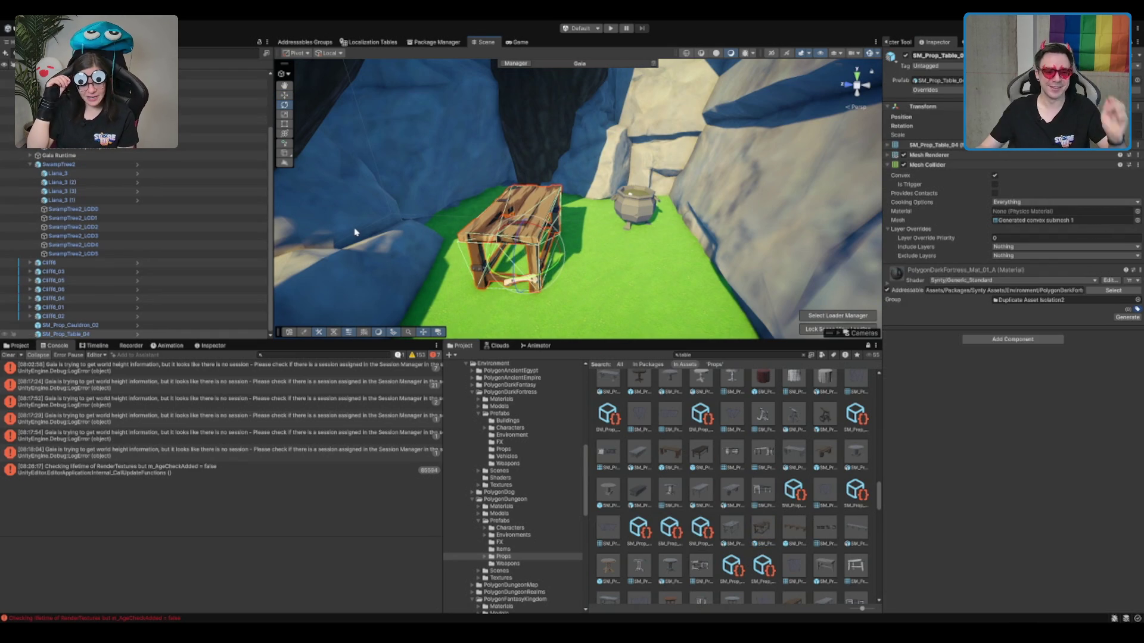
{"action": "mouse_move", "coordinate": [566, 274]}
{"action": "left_mouse_down"}
{"action": "mouse_move", "coordinate": [775, 173]}
{"action": "mouse_move", "coordinate": [861, 141]}
{"action": "mouse_move", "coordinate": [885, 141]}
{"action": "mouse_move", "coordinate": [886, 156]}
{"action": "left_mouse_up"}
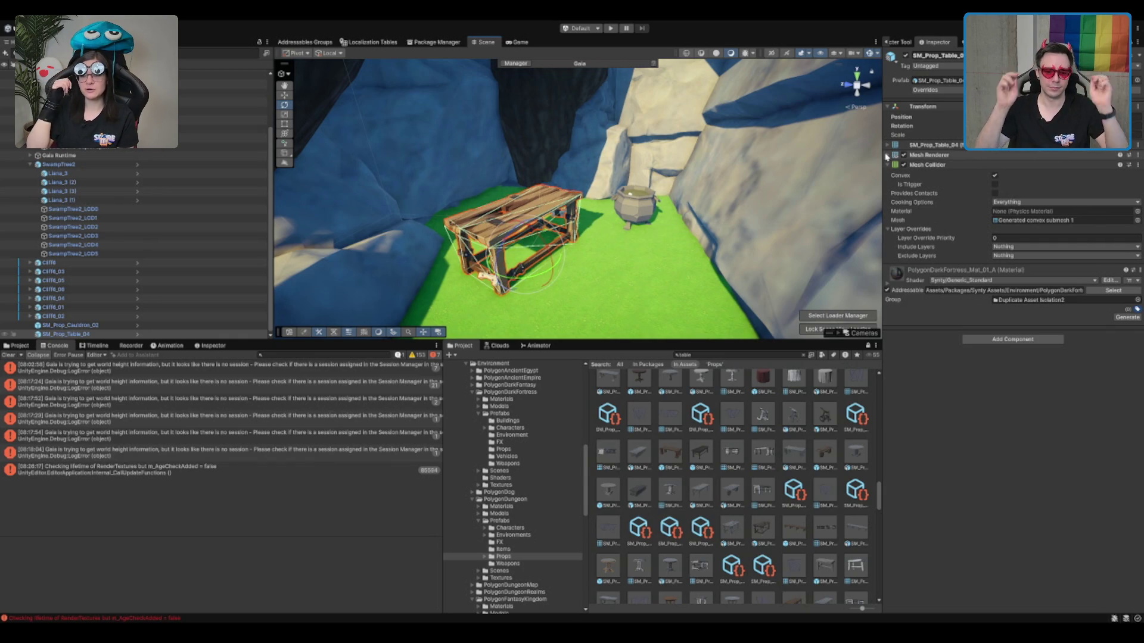
{"action": "scroll", "coordinate": [832, 196], "scroll_direction": "up", "scroll_amount": 2}
{"action": "key", "text": "w"}
{"action": "left_click_drag", "start_coordinate": [512, 247], "coordinate": [510, 205]}
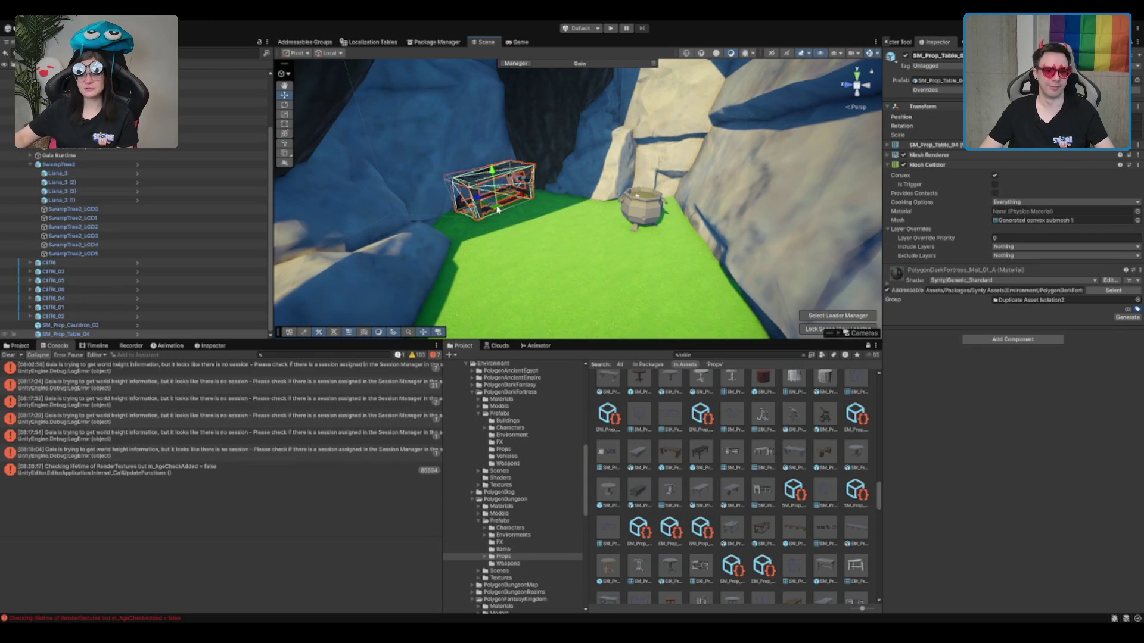
{"action": "key", "text": "f"}
{"action": "scroll", "coordinate": [639, 239], "scroll_direction": "up", "scroll_amount": 1}
{"action": "mouse_move", "coordinate": [639, 240]}
{"action": "left_mouse_down", "text": "alt"}
{"action": "mouse_move", "coordinate": [742, 212]}
{"action": "mouse_move", "coordinate": [592, 225]}
{"action": "mouse_move", "coordinate": [675, 213]}
{"action": "left_mouse_up", "text": "alt"}
Shift the table left across the grass to sit beside the cauldron.
{"action": "key", "text": "e"}
{"action": "key", "text": "w"}
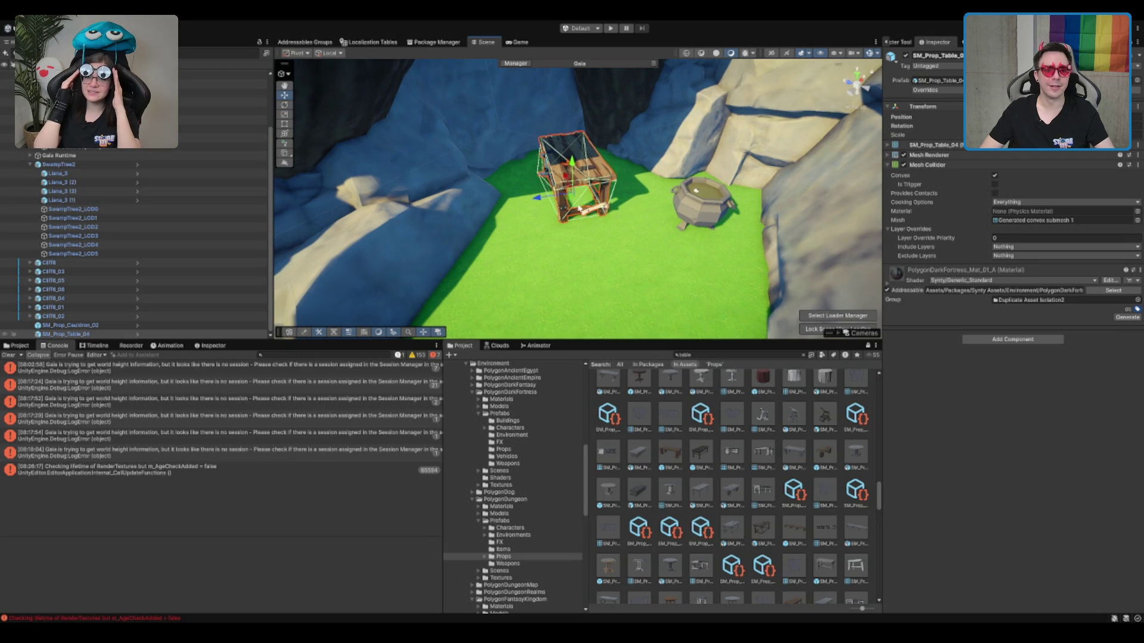
{"action": "mouse_move", "coordinate": [569, 202]}
{"action": "left_mouse_down"}
{"action": "mouse_move", "coordinate": [454, 205]}
{"action": "mouse_move", "coordinate": [479, 209]}
{"action": "mouse_move", "coordinate": [482, 231]}
{"action": "mouse_move", "coordinate": [541, 277]}
{"action": "mouse_move", "coordinate": [559, 238]}
{"action": "mouse_move", "coordinate": [608, 231]}
{"action": "left_mouse_up"}
{"action": "key", "text": "e"}
{"action": "key", "text": "w"}
{"action": "key", "text": "e"}
{"action": "key", "text": "w"}
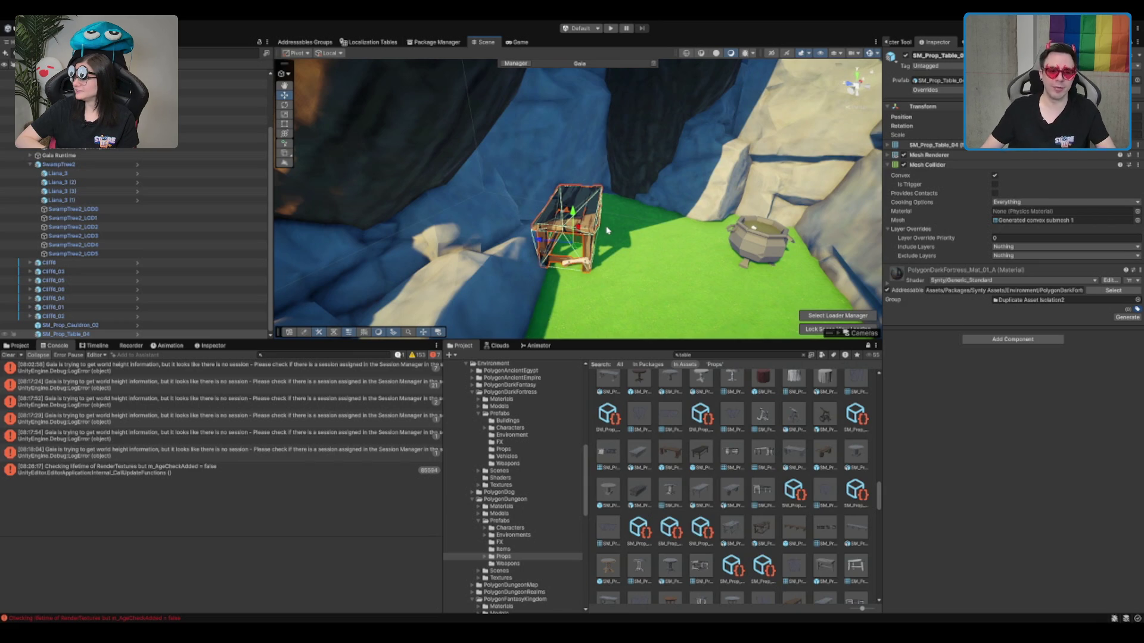
Rotate the wooden table upright so it stands on its legs.
{"action": "mouse_move", "coordinate": [606, 211]}
{"action": "left_mouse_down"}
{"action": "mouse_move", "coordinate": [488, 231]}
{"action": "mouse_move", "coordinate": [560, 215]}
{"action": "mouse_move", "coordinate": [534, 212]}
{"action": "left_mouse_up"}
{"action": "key", "text": "e"}
{"action": "key", "text": "w"}
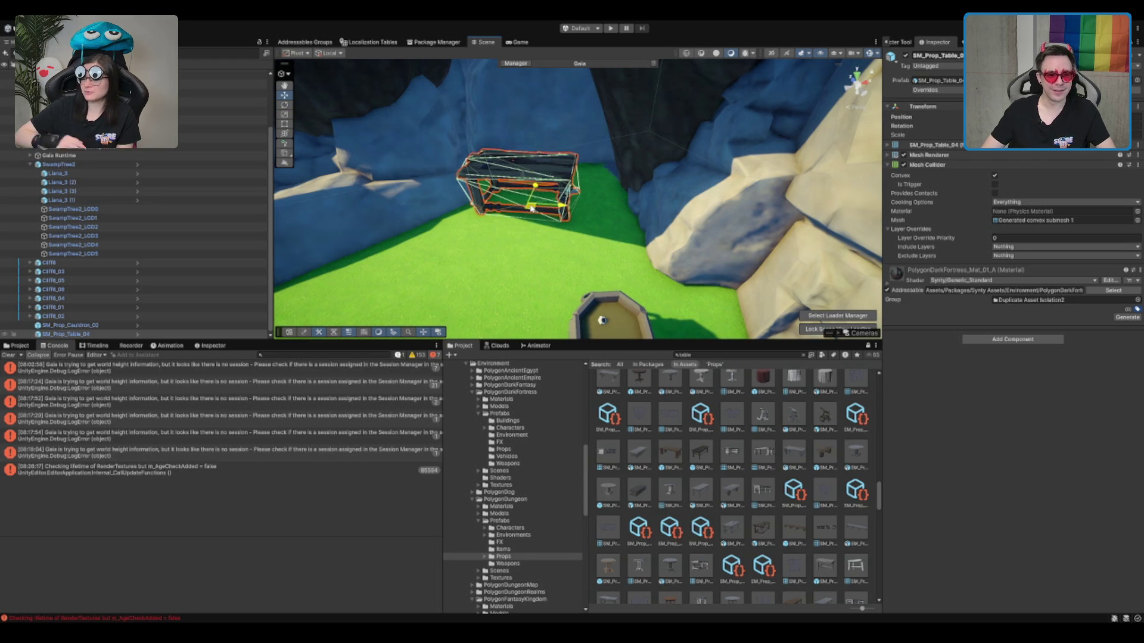
{"action": "key", "text": "f"}
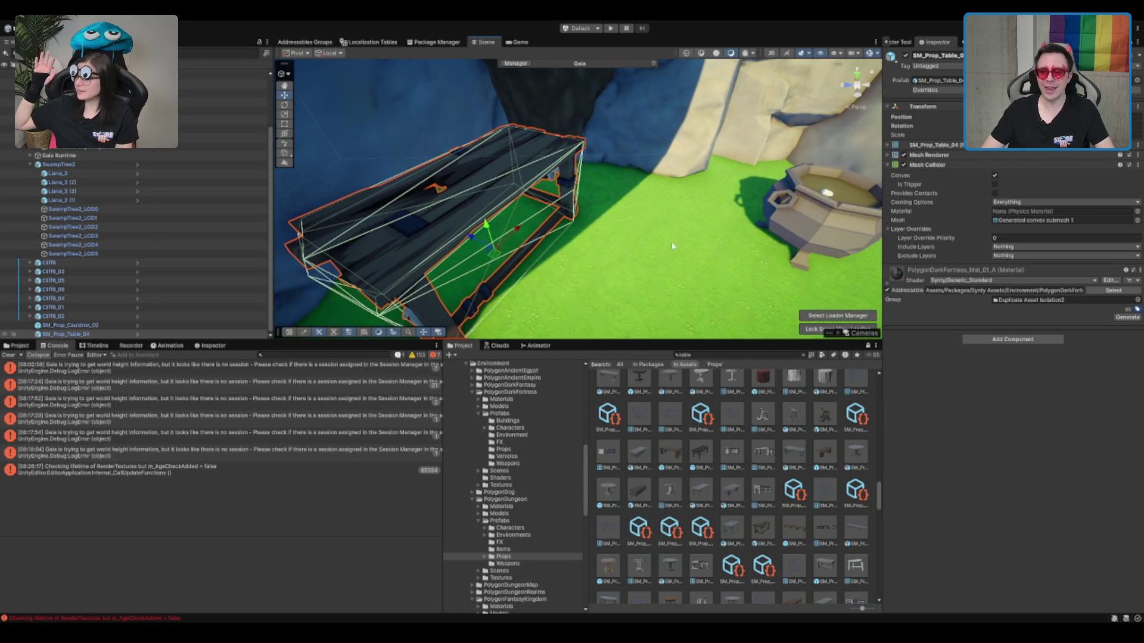
{"action": "key", "text": "e"}
{"action": "mouse_move", "coordinate": [567, 267]}
{"action": "left_mouse_down"}
{"action": "mouse_move", "coordinate": [600, 152]}
{"action": "mouse_move", "coordinate": [487, 249]}
{"action": "mouse_move", "coordinate": [469, 249]}
{"action": "left_mouse_up"}
{"action": "key", "text": "w"}
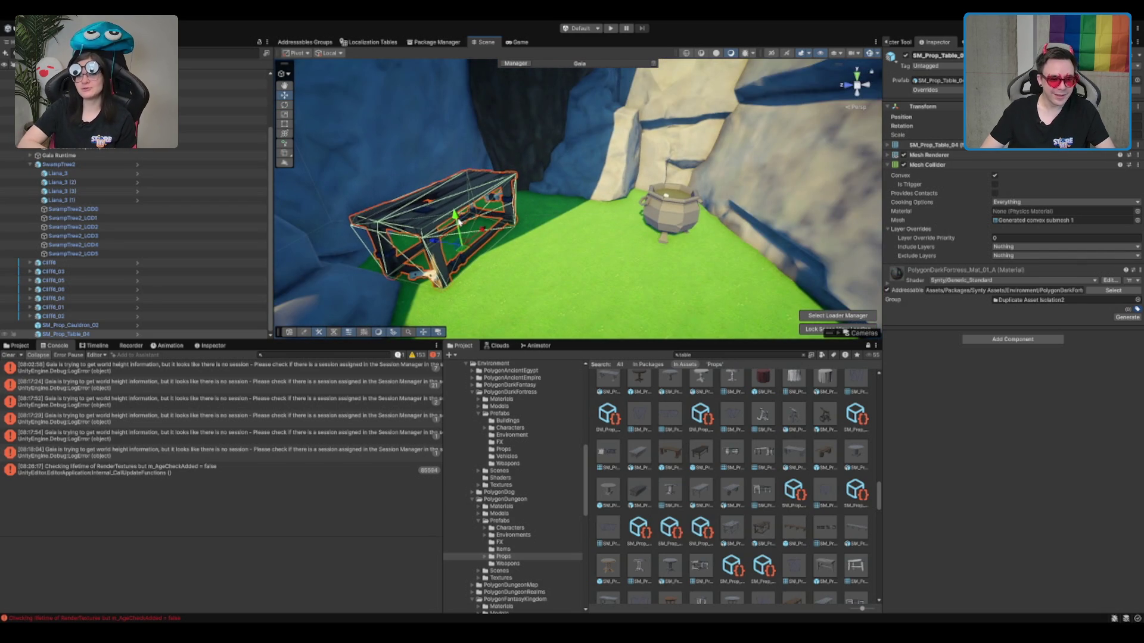
Frame the cauldron, look down into the cave, and select SM_Prop_Table_Barrel_01.
{"action": "scroll", "coordinate": [693, 227], "scroll_direction": "up", "scroll_amount": 3}
{"action": "left_click_drag", "start_coordinate": [693, 227], "coordinate": [668, 177]}
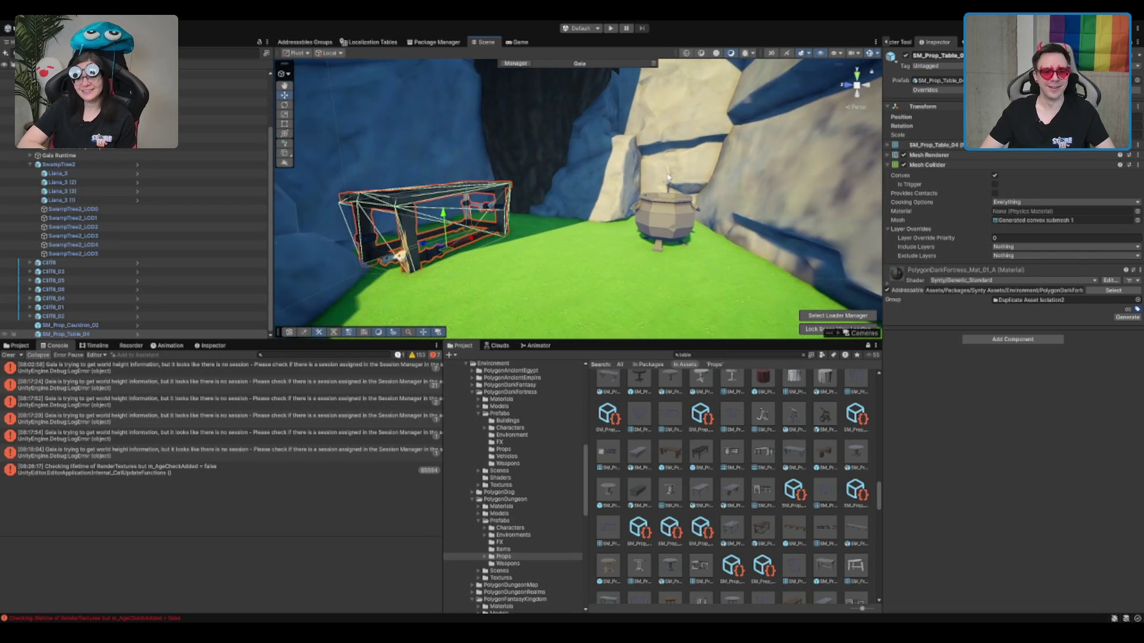
{"action": "left_click", "coordinate": [666, 225]}
{"action": "key", "text": "f"}
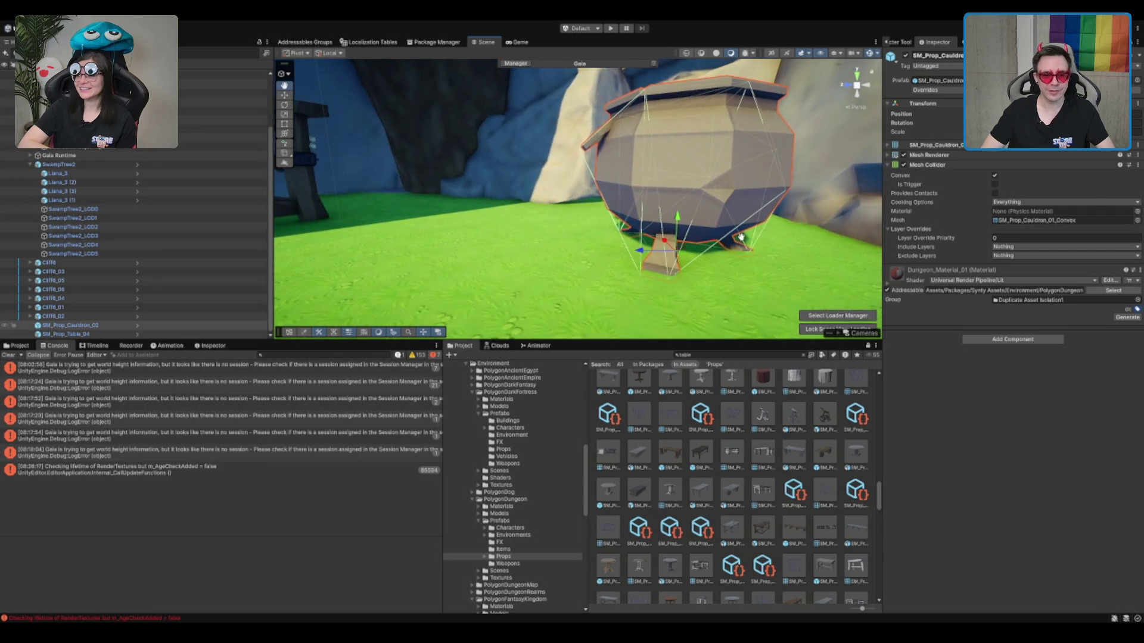
{"action": "scroll", "coordinate": [628, 233], "scroll_direction": "down", "scroll_amount": 5}
{"action": "mouse_move", "coordinate": [629, 232]}
{"action": "left_mouse_down"}
{"action": "mouse_move", "coordinate": [649, 197]}
{"action": "mouse_move", "coordinate": [668, 205]}
{"action": "left_mouse_up"}
{"action": "scroll", "coordinate": [781, 522], "scroll_direction": "down", "scroll_amount": 3}
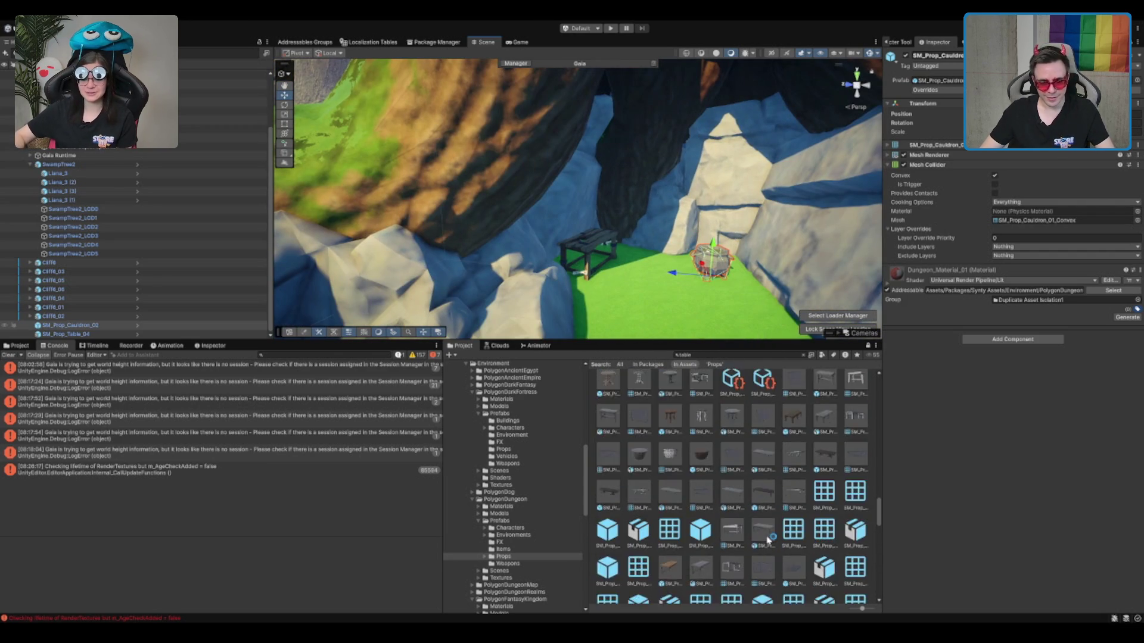
{"action": "scroll", "coordinate": [758, 494], "scroll_direction": "up", "scroll_amount": 3}
{"action": "left_click", "coordinate": [703, 490]}
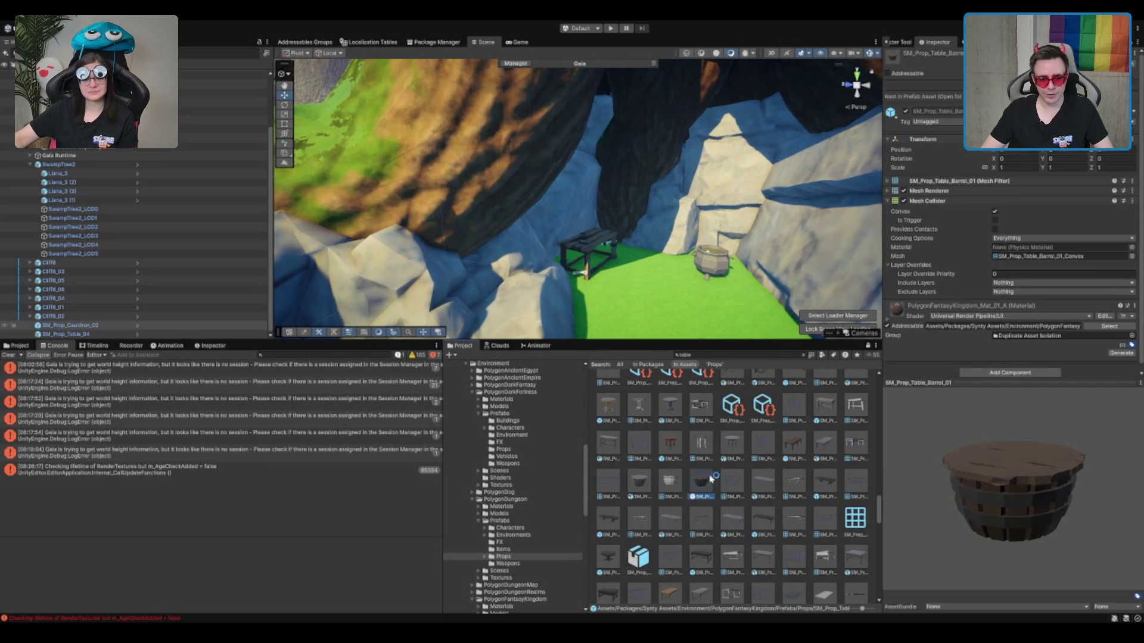
Search for alchemy props and place SM_Prop_Alchemy_Tools_01 on the wooden table.
{"action": "left_click", "coordinate": [721, 355]}
{"action": "type", "text": "chemy"}
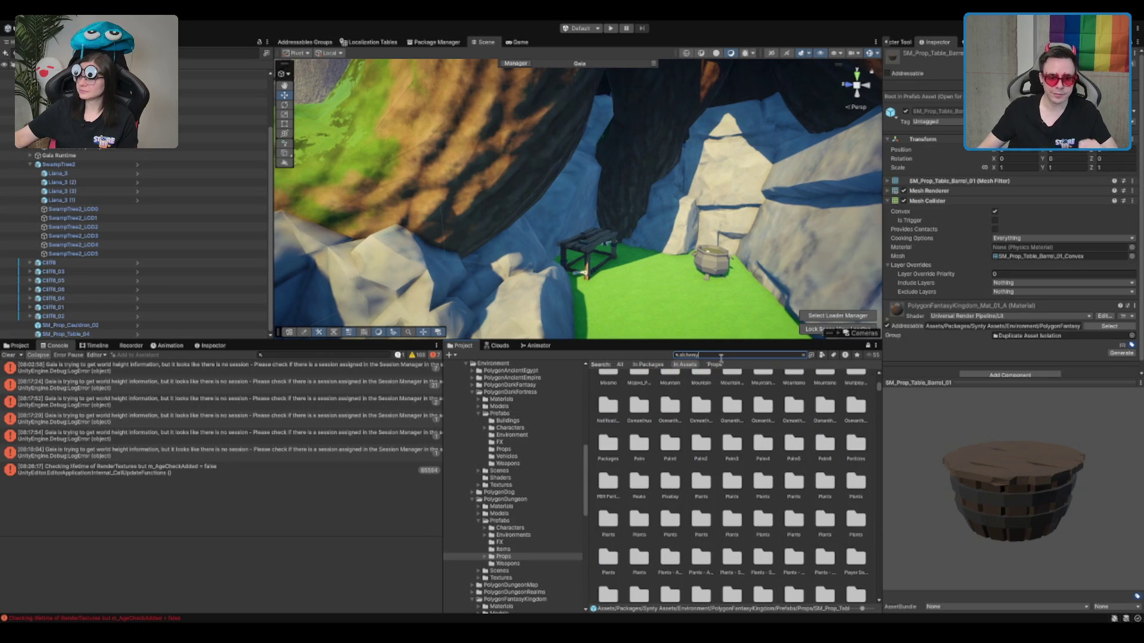
{"action": "left_click", "coordinate": [763, 429]}
{"action": "scroll", "coordinate": [729, 320], "scroll_direction": "up", "scroll_amount": 3}
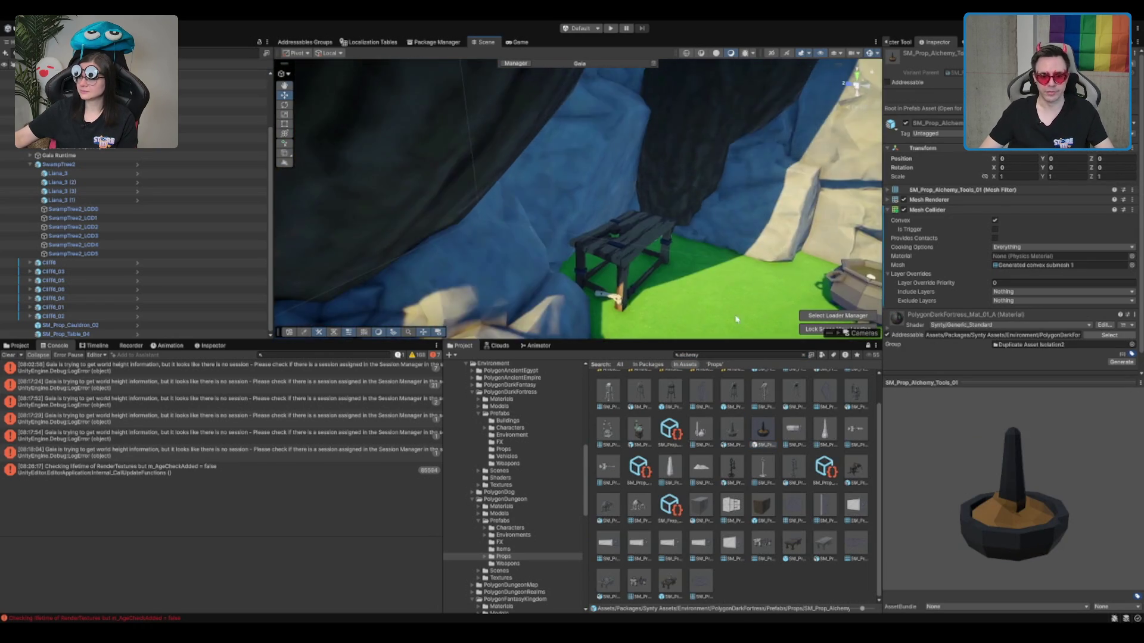
{"action": "scroll", "coordinate": [730, 320], "scroll_direction": "up", "scroll_amount": 5}
{"action": "left_click_drag", "start_coordinate": [766, 440], "coordinate": [670, 212]}
{"action": "key", "text": "f"}
{"action": "mouse_move", "coordinate": [661, 270]}
{"action": "left_mouse_down"}
{"action": "mouse_move", "coordinate": [727, 200]}
{"action": "mouse_move", "coordinate": [697, 212]}
{"action": "mouse_move", "coordinate": [711, 331]}
{"action": "left_mouse_up"}
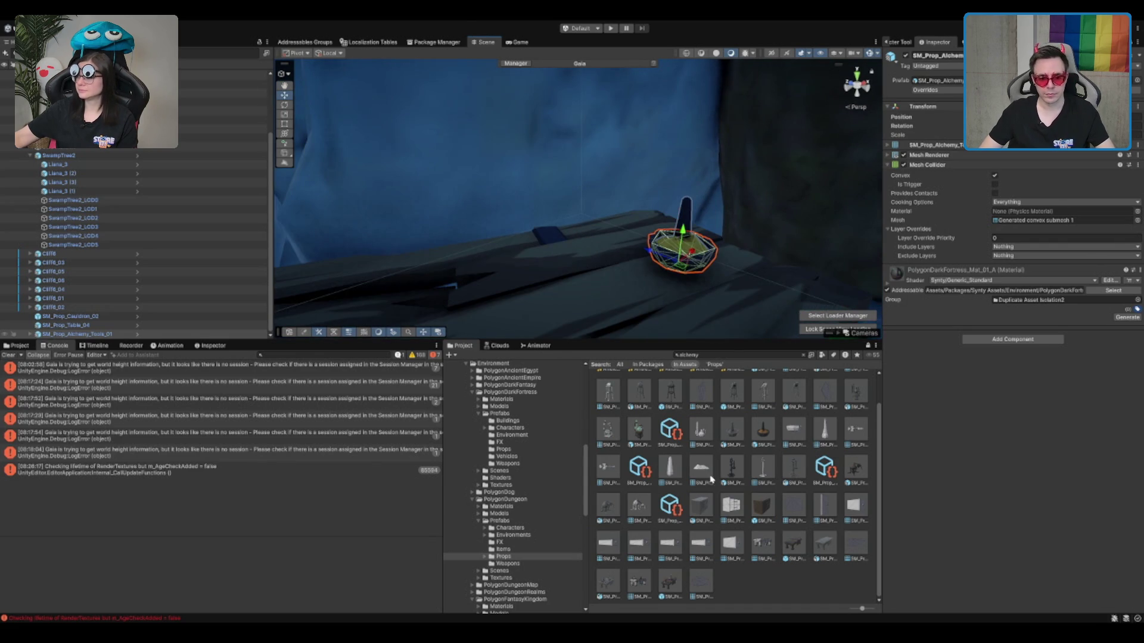
Preview SM_Prop_Alchemy_Tools_02, then drop the potion flask onto the table.
{"action": "left_click", "coordinate": [732, 468]}
{"action": "scroll", "coordinate": [769, 425], "scroll_direction": "up", "scroll_amount": 1}
{"action": "scroll", "coordinate": [769, 424], "scroll_direction": "up", "scroll_amount": 1}
{"action": "left_click", "coordinate": [639, 465]}
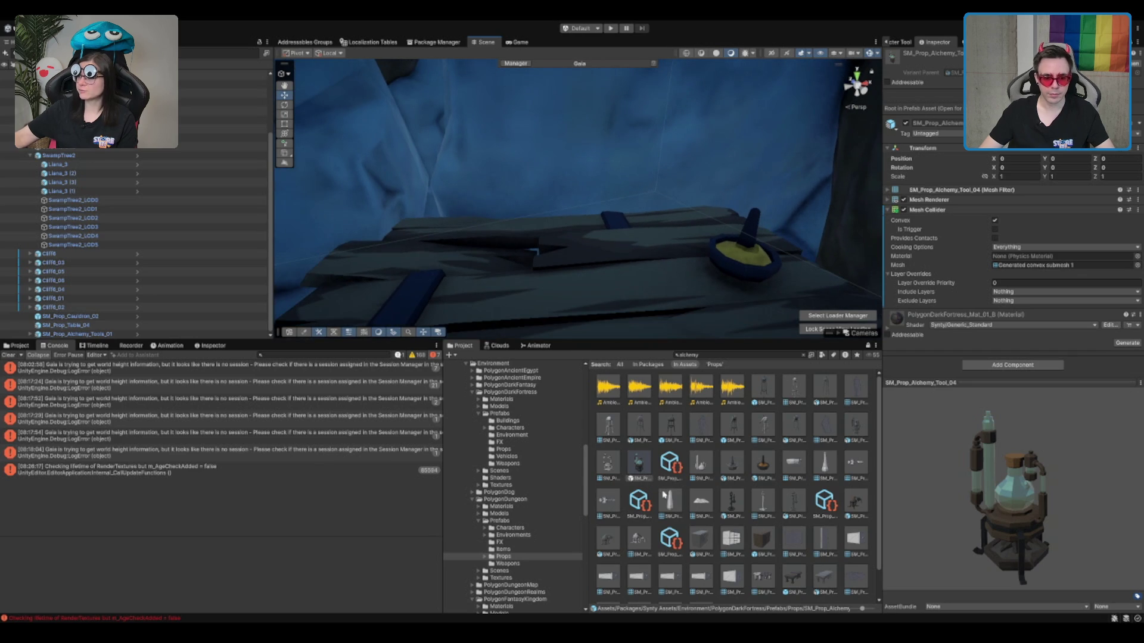
{"action": "left_click_drag", "start_coordinate": [550, 312], "coordinate": [469, 241]}
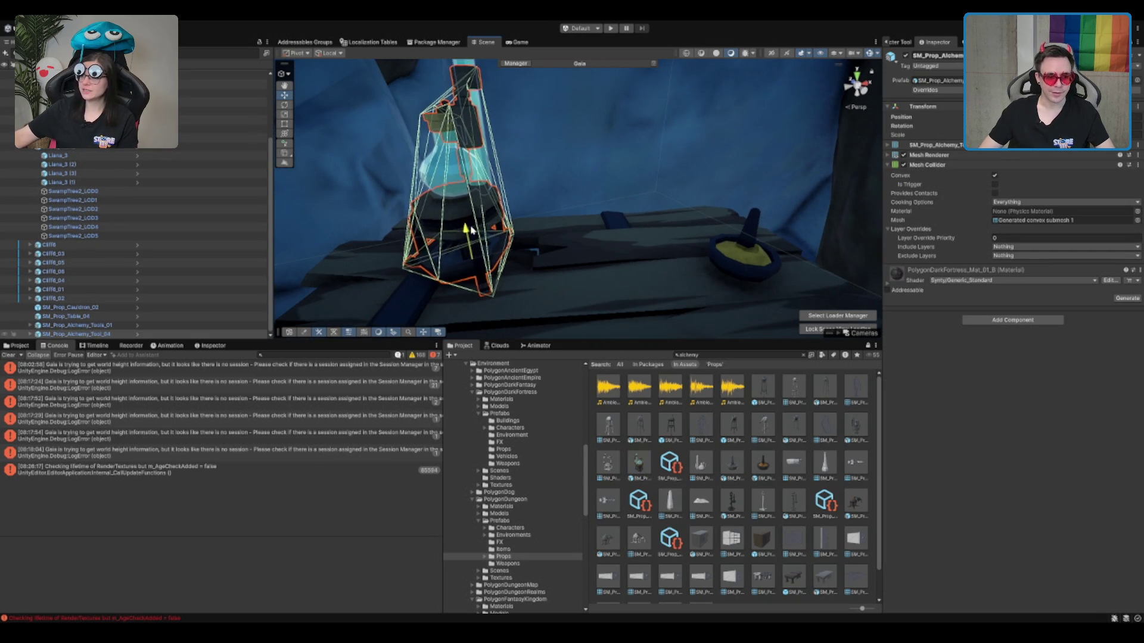
Try SM_Prop_Alchemy_Stand_02 on the table, then delete it.
{"action": "scroll", "coordinate": [471, 231], "scroll_direction": "down", "scroll_amount": 2}
{"action": "scroll", "coordinate": [471, 231], "scroll_direction": "down", "scroll_amount": 3}
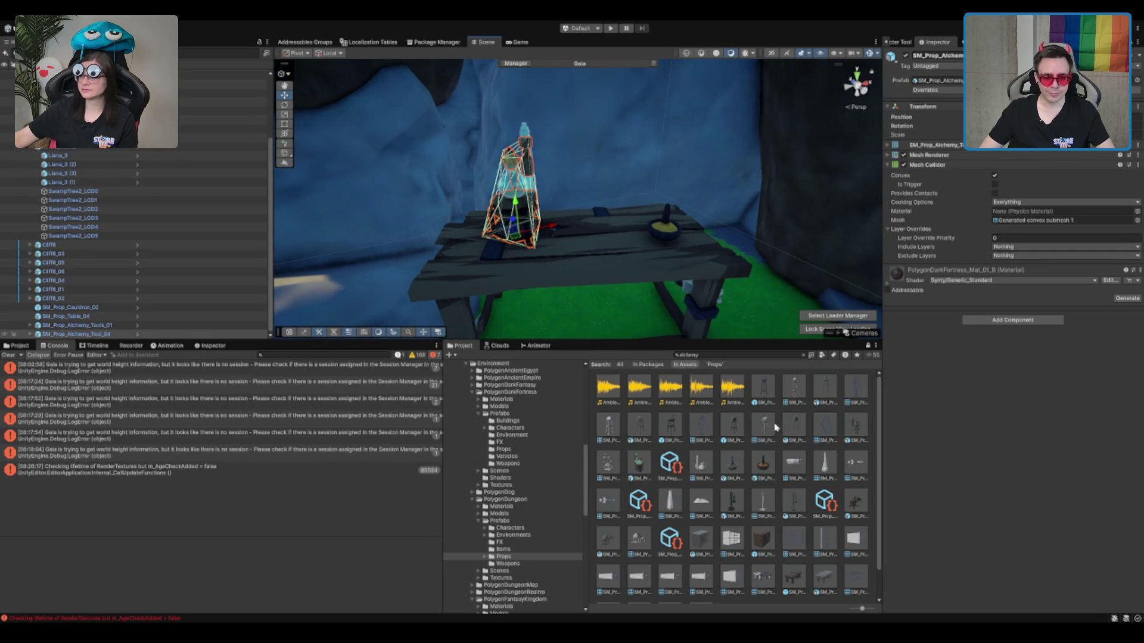
{"action": "left_click", "coordinate": [733, 502]}
{"action": "left_click", "coordinate": [674, 435]}
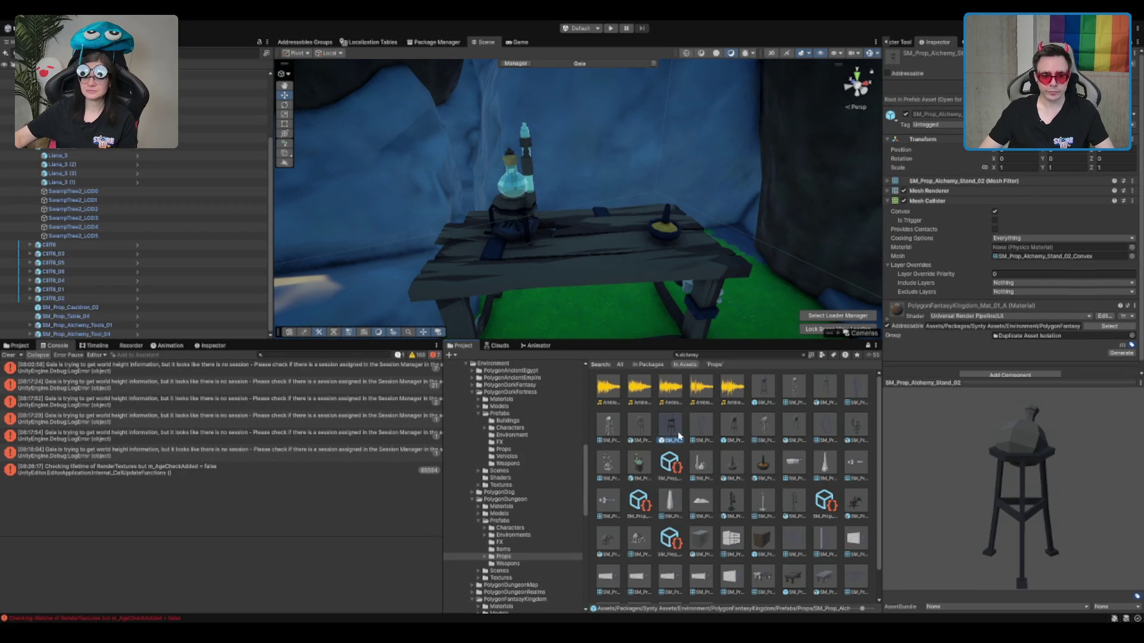
{"action": "left_click_drag", "start_coordinate": [678, 439], "coordinate": [608, 239]}
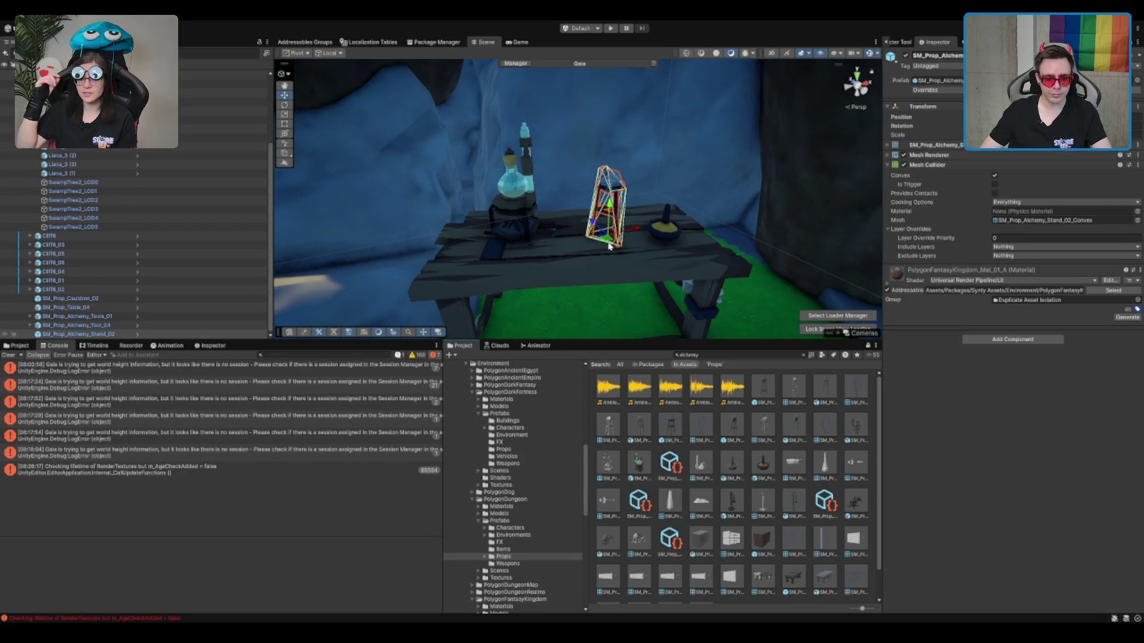
{"action": "key", "text": "Delete"}
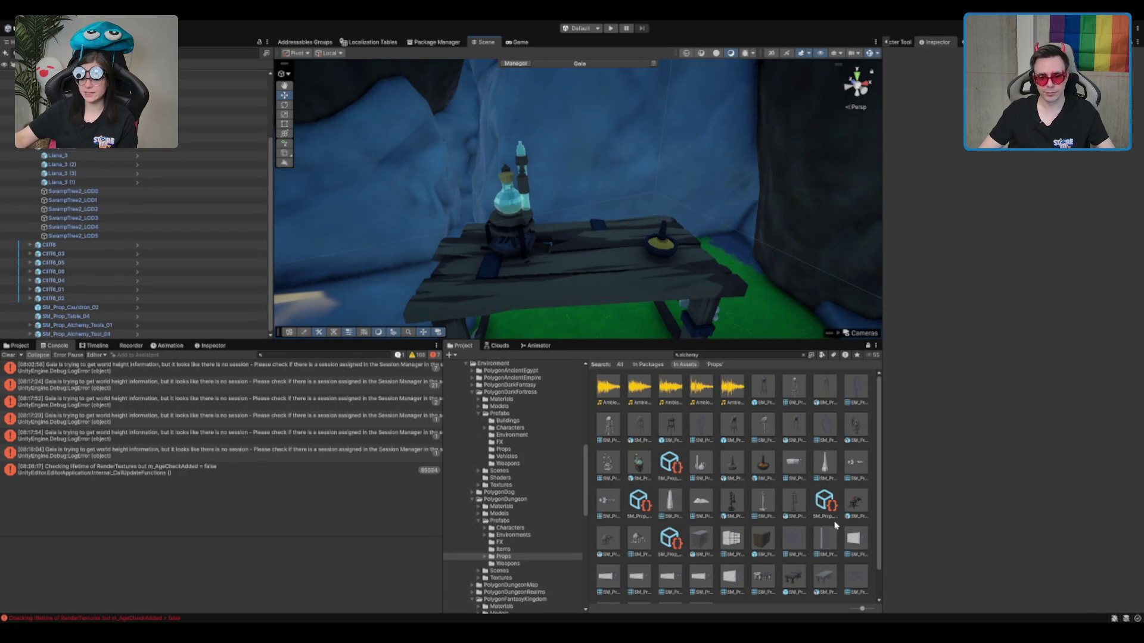
Try SM_Prop_Alchemy_Tools_03 on the table, undo it, and clear the alchemy search.
{"action": "left_click", "coordinate": [856, 512]}
{"action": "left_click_drag", "start_coordinate": [1084, 480], "coordinate": [999, 472]}
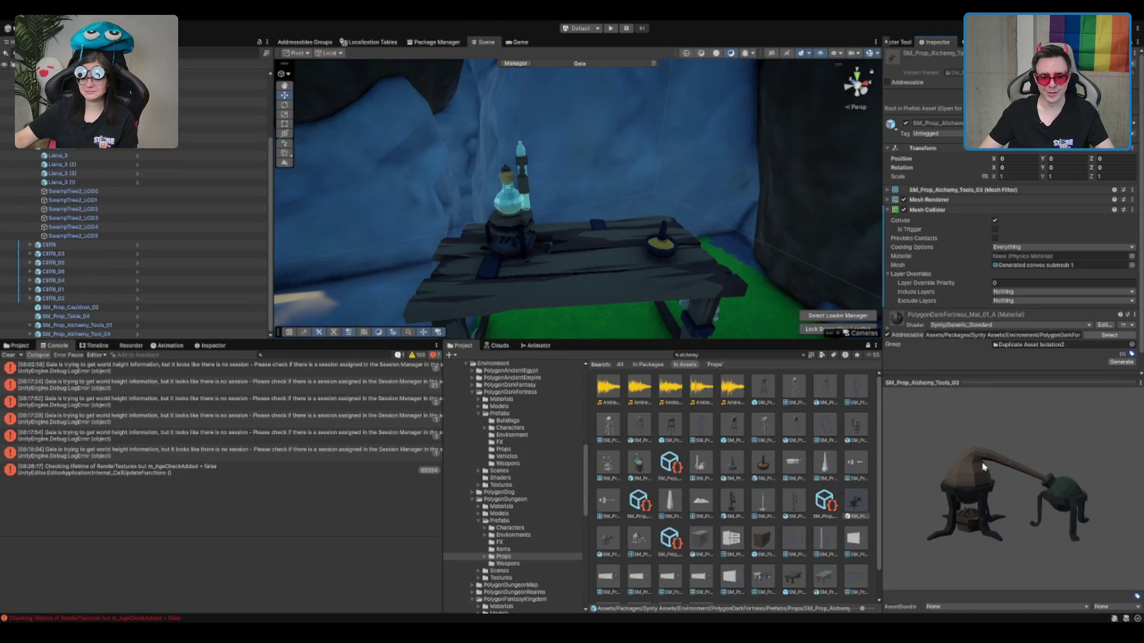
{"action": "mouse_move", "coordinate": [842, 512]}
{"action": "left_mouse_down"}
{"action": "mouse_move", "coordinate": [602, 250]}
{"action": "mouse_move", "coordinate": [634, 233]}
{"action": "left_mouse_up"}
{"action": "key", "text": "ctrl+z"}
{"action": "scroll", "coordinate": [765, 486], "scroll_direction": "down", "scroll_amount": 1}
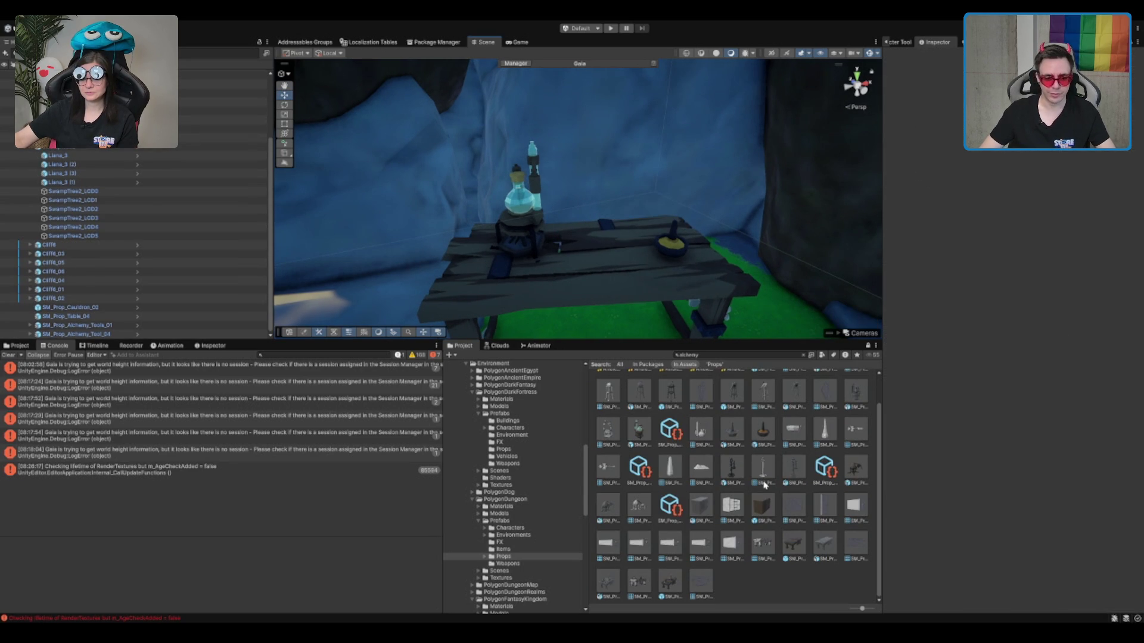
{"action": "left_click", "coordinate": [739, 357]}
{"action": "key", "text": "BackSpace"}
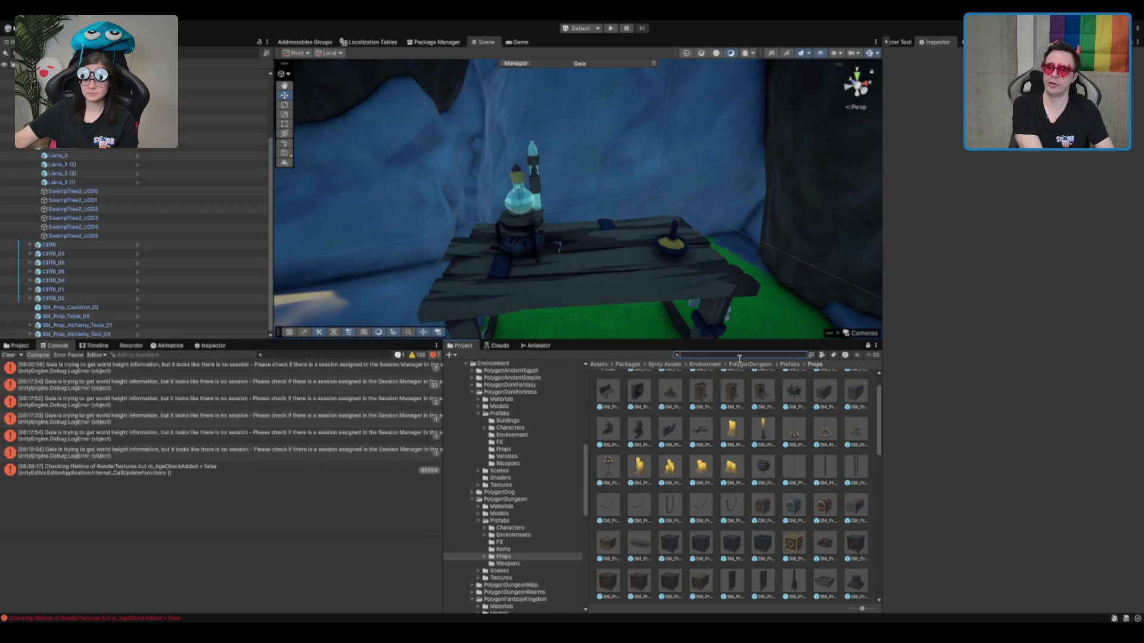
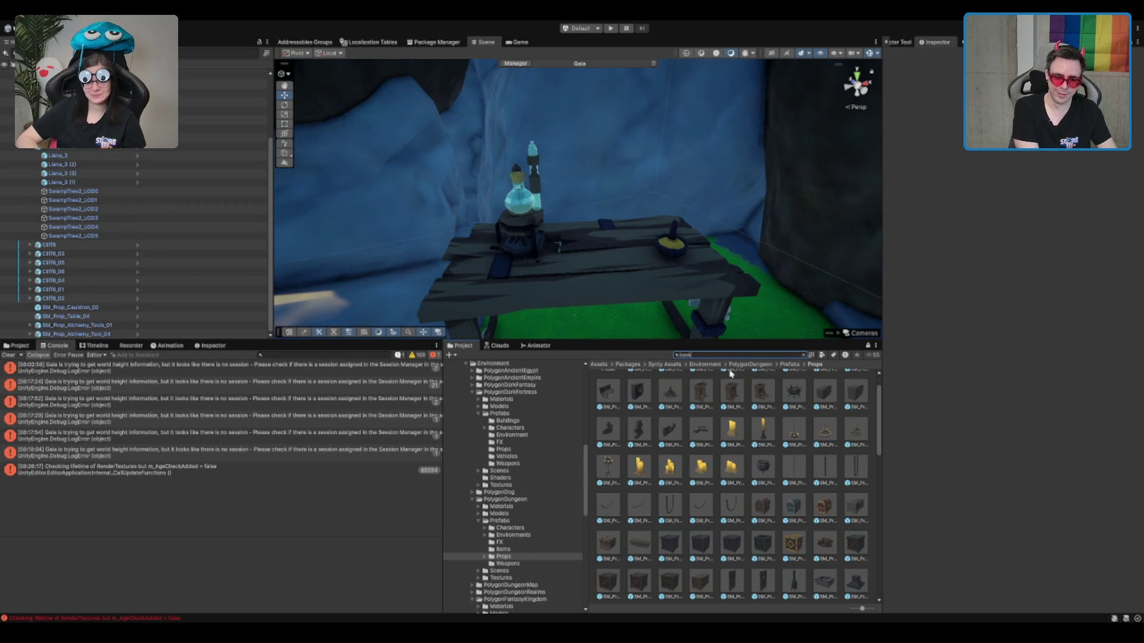
Search the Project for open books and preview SM_Prop_Book_Open_01 through _04.
{"action": "type", "text": "op"}
{"action": "key", "text": "BackSpace"}
{"action": "key", "text": "BackSpace"}
{"action": "key", "text": "BackSpace"}
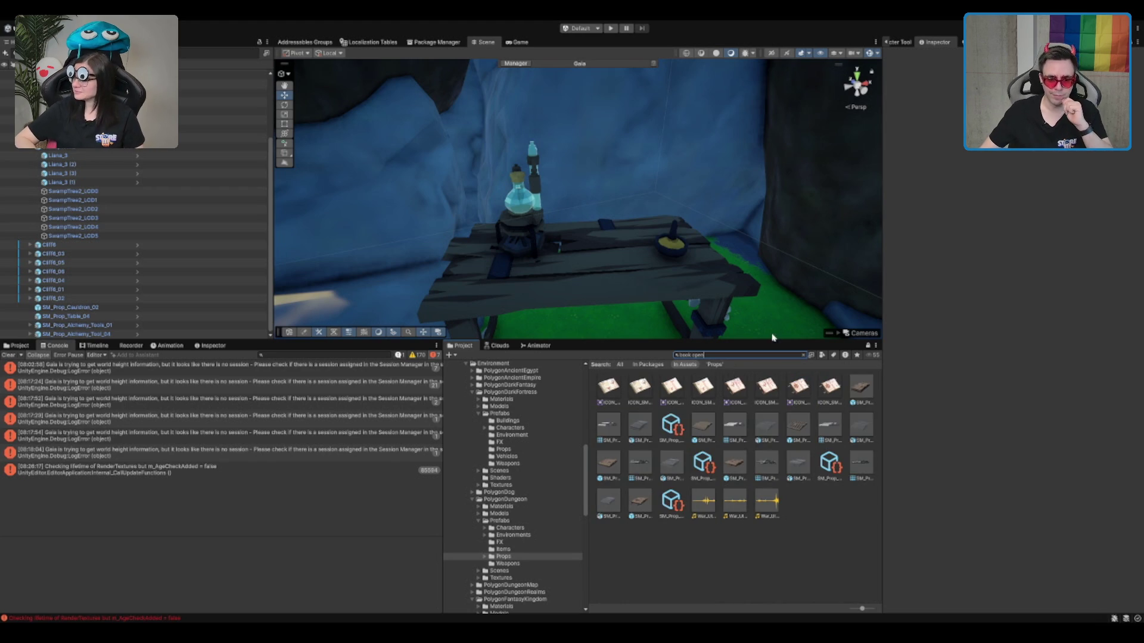
{"action": "left_click", "coordinate": [735, 462]}
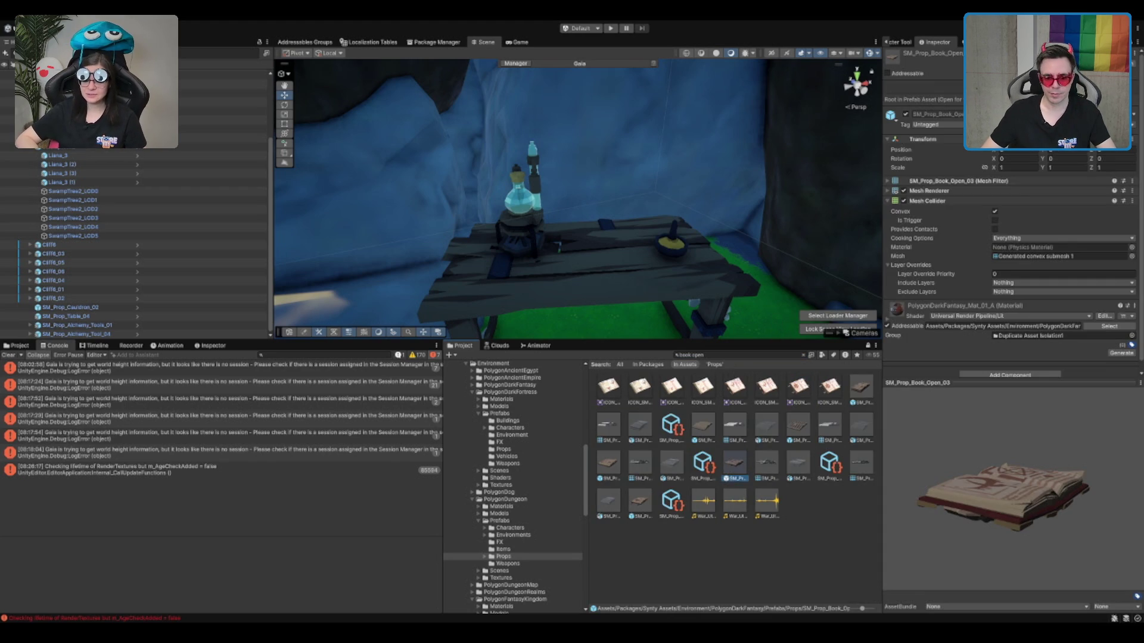
{"action": "left_click_drag", "start_coordinate": [929, 495], "coordinate": [905, 541]}
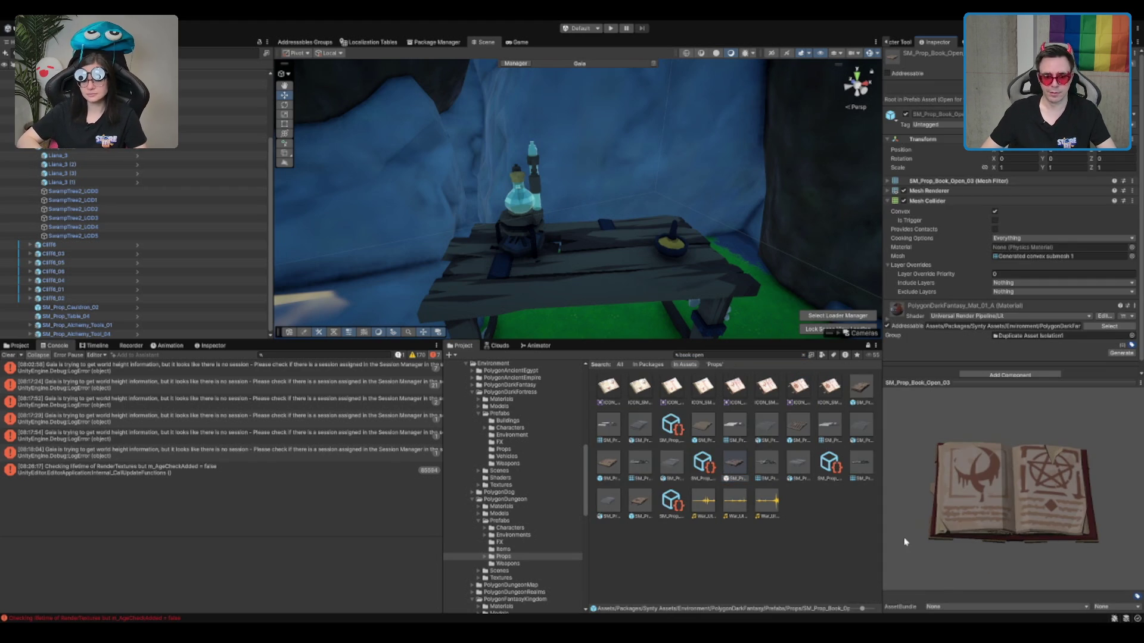
{"action": "left_click", "coordinate": [712, 423]}
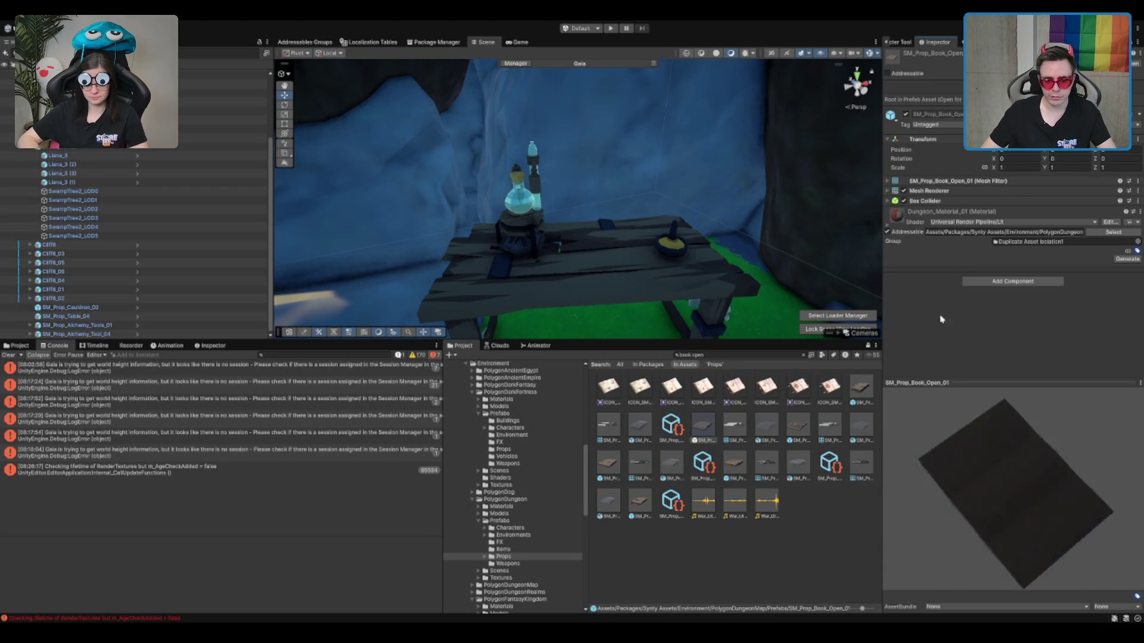
{"action": "left_click", "coordinate": [609, 463]}
{"action": "left_click", "coordinate": [640, 501]}
Place SM_Prop_Book_Open on the alchemy table, shift the alchemy tools aside, and rotate the book flat.
{"action": "mouse_move", "coordinate": [627, 508]}
{"action": "left_mouse_down"}
{"action": "mouse_move", "coordinate": [632, 280]}
{"action": "mouse_move", "coordinate": [635, 262]}
{"action": "mouse_move", "coordinate": [665, 257]}
{"action": "left_mouse_up"}
{"action": "key", "text": "f"}
{"action": "left_click", "coordinate": [595, 177]}
{"action": "left_click_drag", "start_coordinate": [605, 213], "coordinate": [310, 235]}
{"action": "left_click", "coordinate": [604, 203]}
{"action": "key", "text": "e"}
{"action": "mouse_move", "coordinate": [604, 203]}
{"action": "left_mouse_down"}
{"action": "mouse_move", "coordinate": [596, 243]}
{"action": "mouse_move", "coordinate": [638, 178]}
{"action": "mouse_move", "coordinate": [615, 161]}
{"action": "mouse_move", "coordinate": [734, 206]}
{"action": "mouse_move", "coordinate": [631, 215]}
{"action": "mouse_move", "coordinate": [485, 178]}
{"action": "mouse_move", "coordinate": [637, 139]}
{"action": "mouse_move", "coordinate": [710, 230]}
{"action": "mouse_move", "coordinate": [678, 214]}
{"action": "left_mouse_up"}
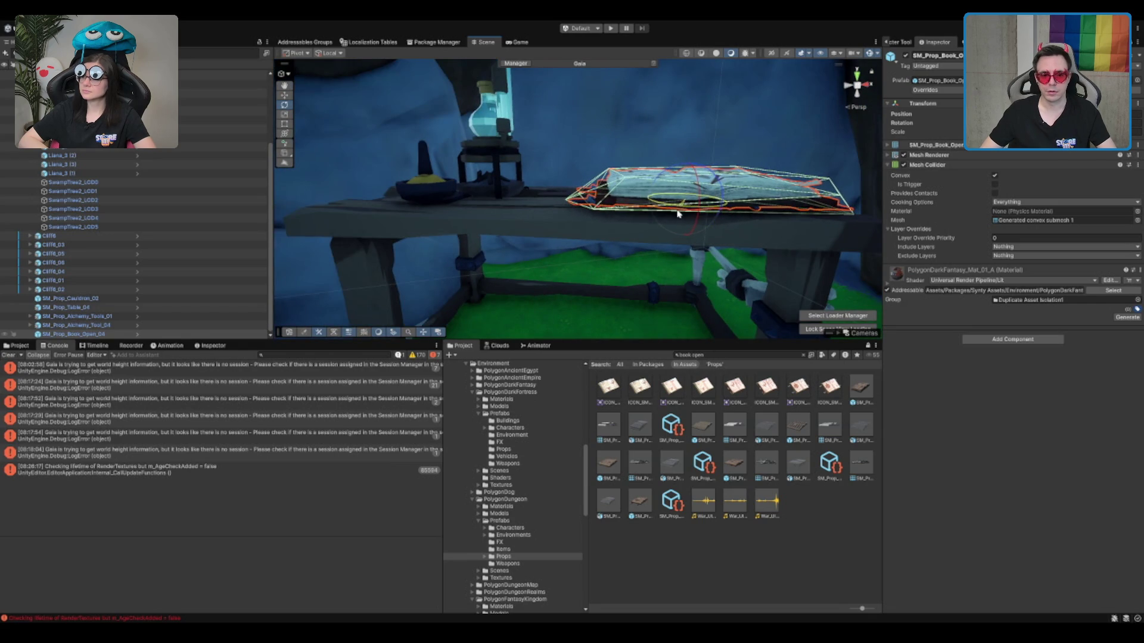
Turn the open book about 180 degrees on the tabletop.
{"action": "left_click_drag", "start_coordinate": [704, 176], "coordinate": [627, 352], "text": "alt"}
{"action": "key", "text": "f"}
{"action": "key", "text": "w"}
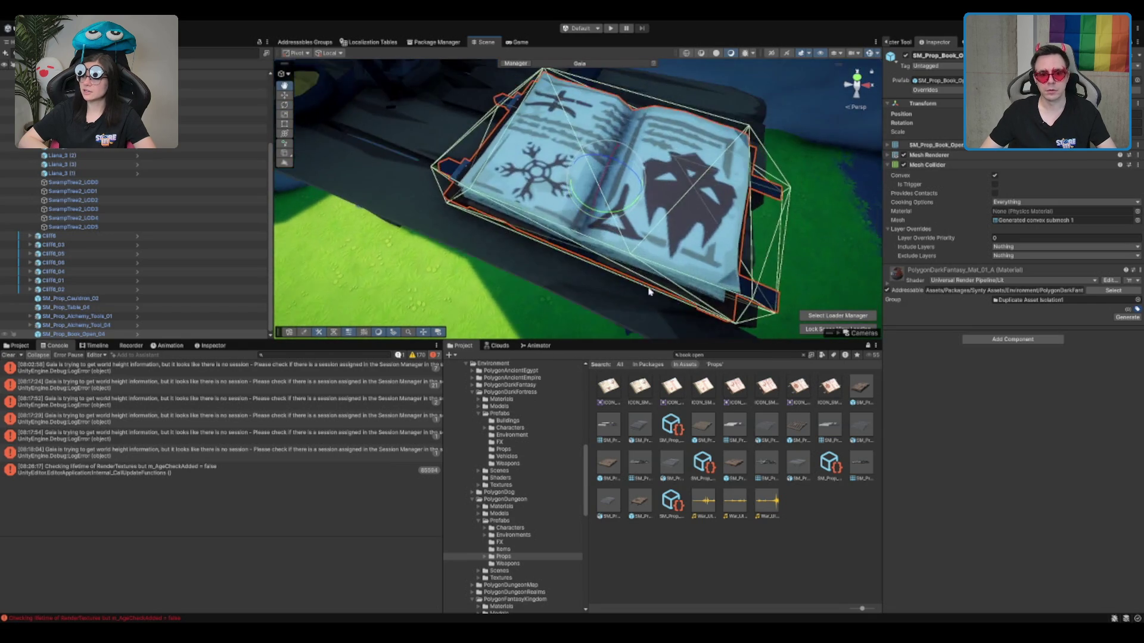
{"action": "scroll", "coordinate": [598, 198], "scroll_direction": "down", "scroll_amount": 3}
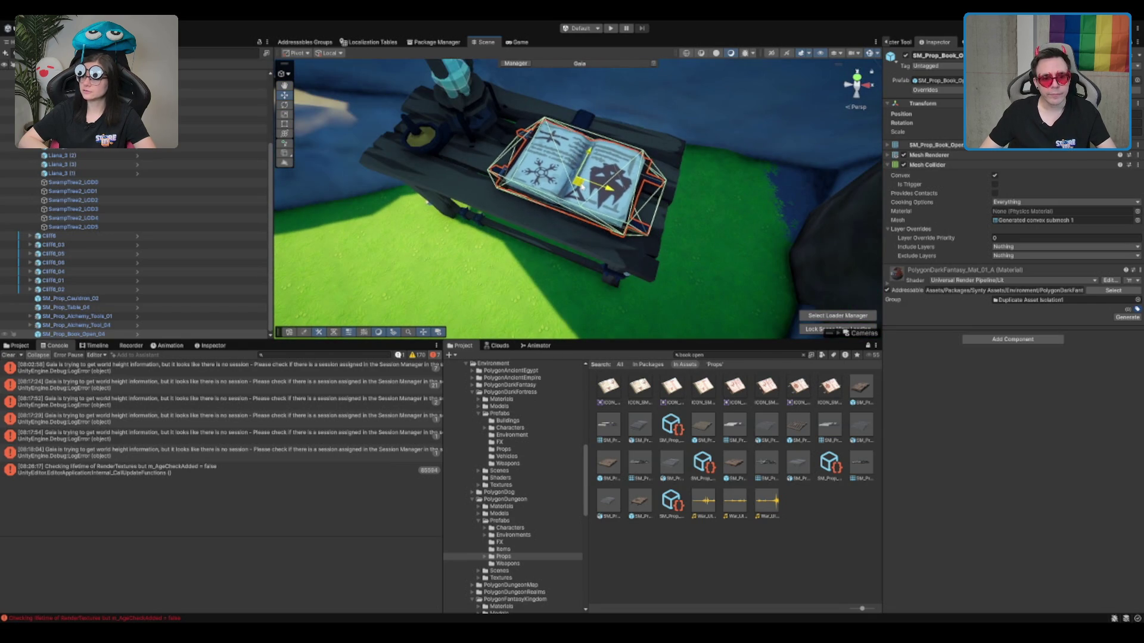
{"action": "mouse_move", "coordinate": [570, 214]}
{"action": "left_mouse_down"}
{"action": "mouse_move", "coordinate": [846, 179]}
{"action": "mouse_move", "coordinate": [790, 204]}
{"action": "mouse_move", "coordinate": [807, 202]}
{"action": "mouse_move", "coordinate": [615, 99]}
{"action": "left_mouse_up"}
{"action": "key", "text": "w"}
{"action": "key", "text": "e"}
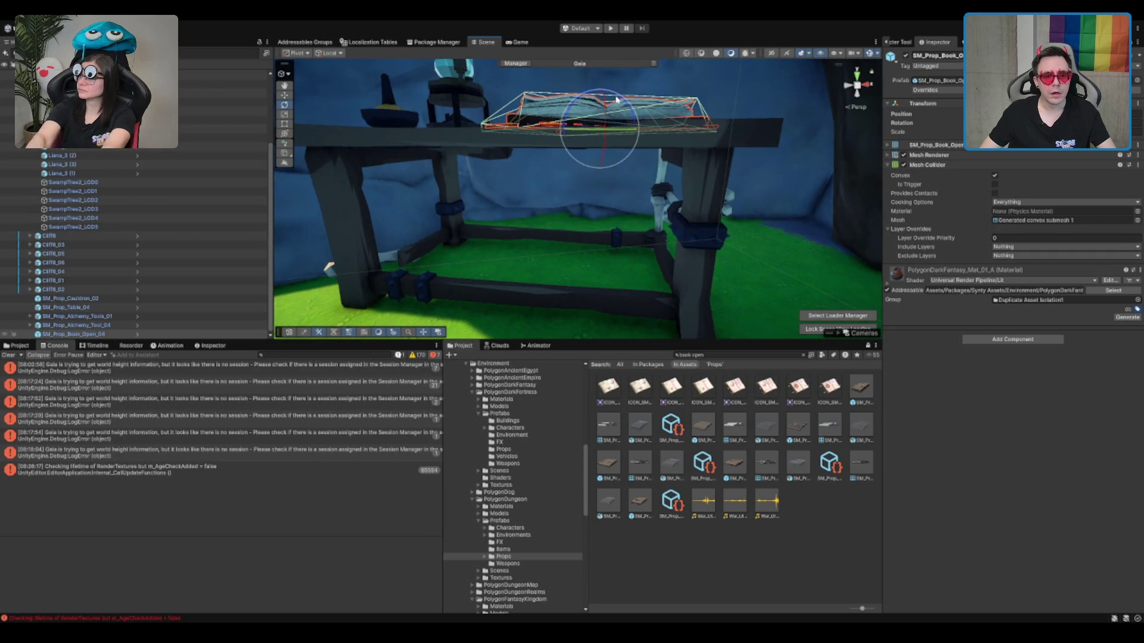
{"action": "key", "text": "f"}
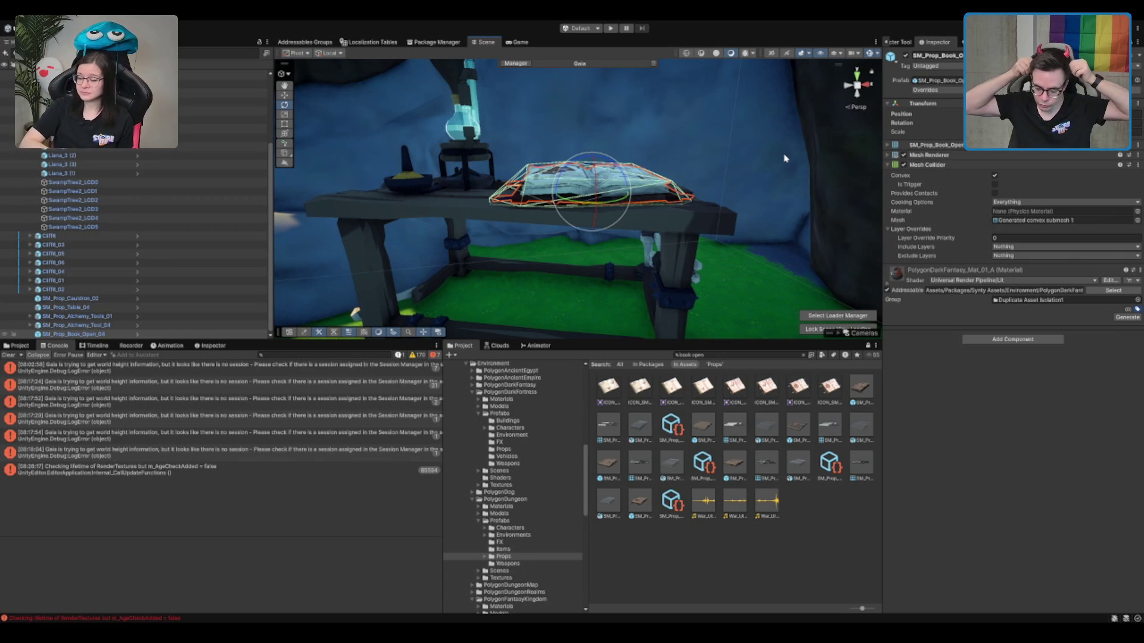
Nudge the alchemy tools and small sphere props along the table beside the book.
{"action": "mouse_move", "coordinate": [569, 280]}
{"action": "left_mouse_down"}
{"action": "mouse_move", "coordinate": [608, 274]}
{"action": "mouse_move", "coordinate": [701, 293]}
{"action": "left_mouse_up"}
{"action": "left_click", "coordinate": [617, 280]}
{"action": "key", "text": "w"}
{"action": "left_click", "coordinate": [611, 320]}
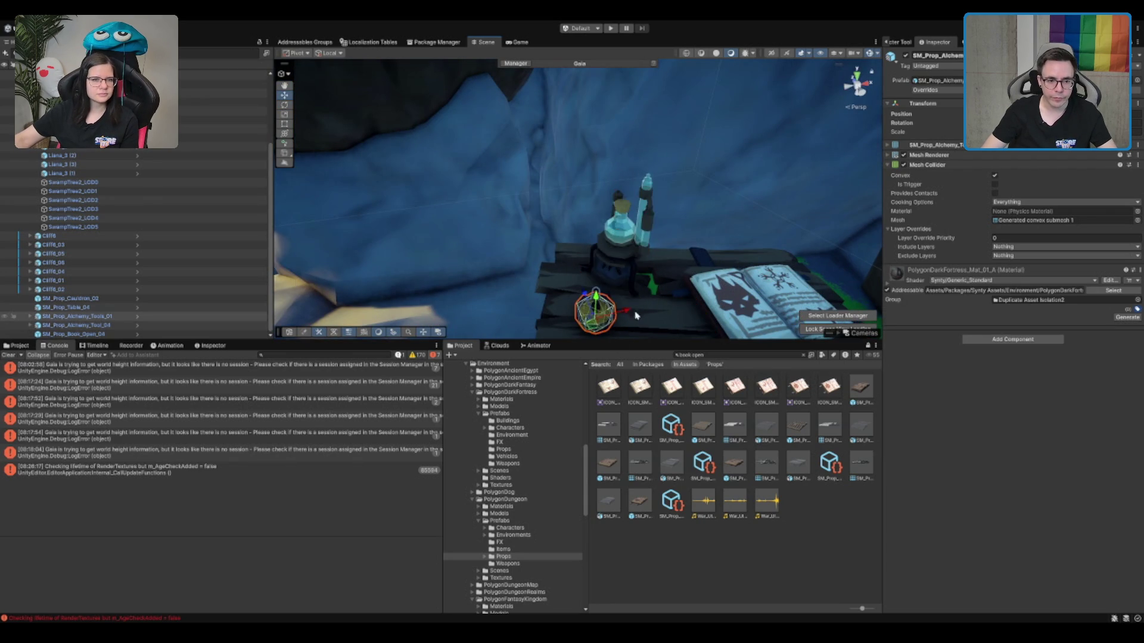
{"action": "left_click_drag", "start_coordinate": [610, 320], "coordinate": [594, 266]}
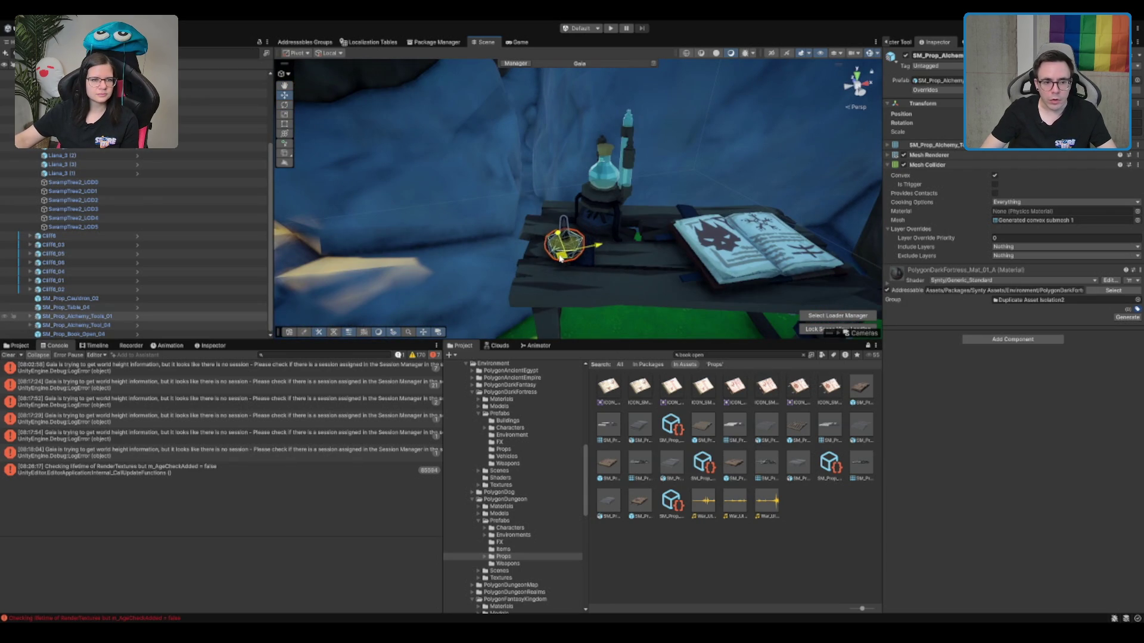
Zoom out and orbit across the cauldron and cliffs to view the whole cave.
{"action": "scroll", "coordinate": [574, 269], "scroll_direction": "down", "scroll_amount": 5}
{"action": "left_click_drag", "start_coordinate": [573, 268], "coordinate": [769, 196]}
{"action": "mouse_move", "coordinate": [689, 205]}
{"action": "left_mouse_down"}
{"action": "mouse_move", "coordinate": [625, 226]}
{"action": "mouse_move", "coordinate": [647, 214]}
{"action": "mouse_move", "coordinate": [658, 257]}
{"action": "mouse_move", "coordinate": [630, 159]}
{"action": "mouse_move", "coordinate": [733, 298]}
{"action": "left_mouse_up"}
{"action": "left_click", "coordinate": [590, 239]}
{"action": "key", "text": "w"}
Search the Project for 'vine' and preview several vine assets, including SM_Env_Vines_02.
{"action": "left_click", "coordinate": [763, 355]}
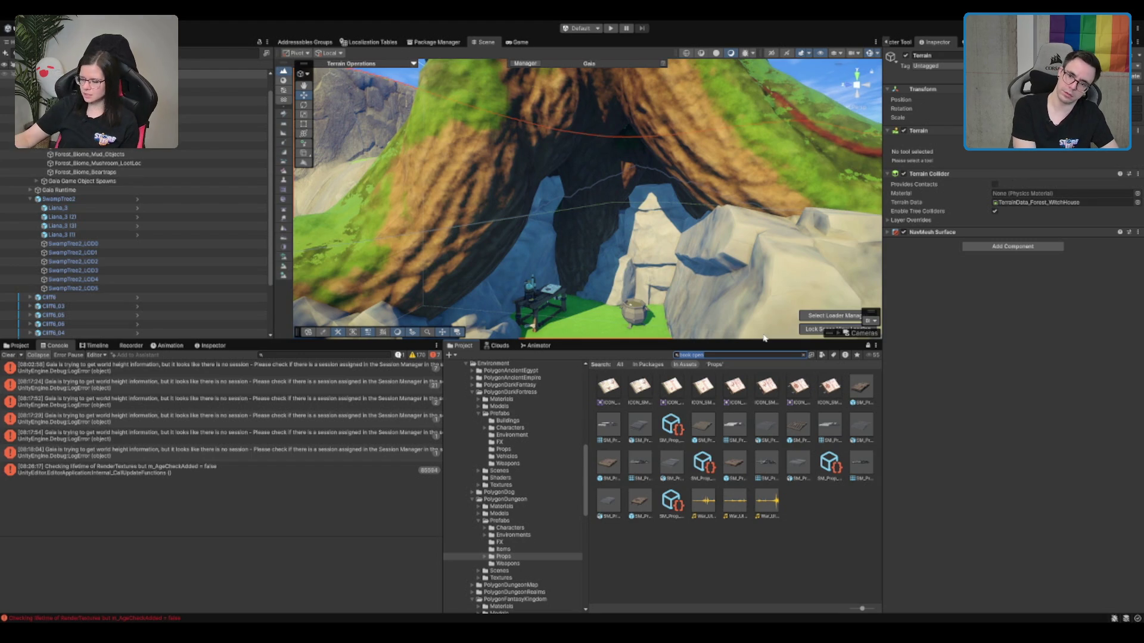
{"action": "type", "text": "vine"}
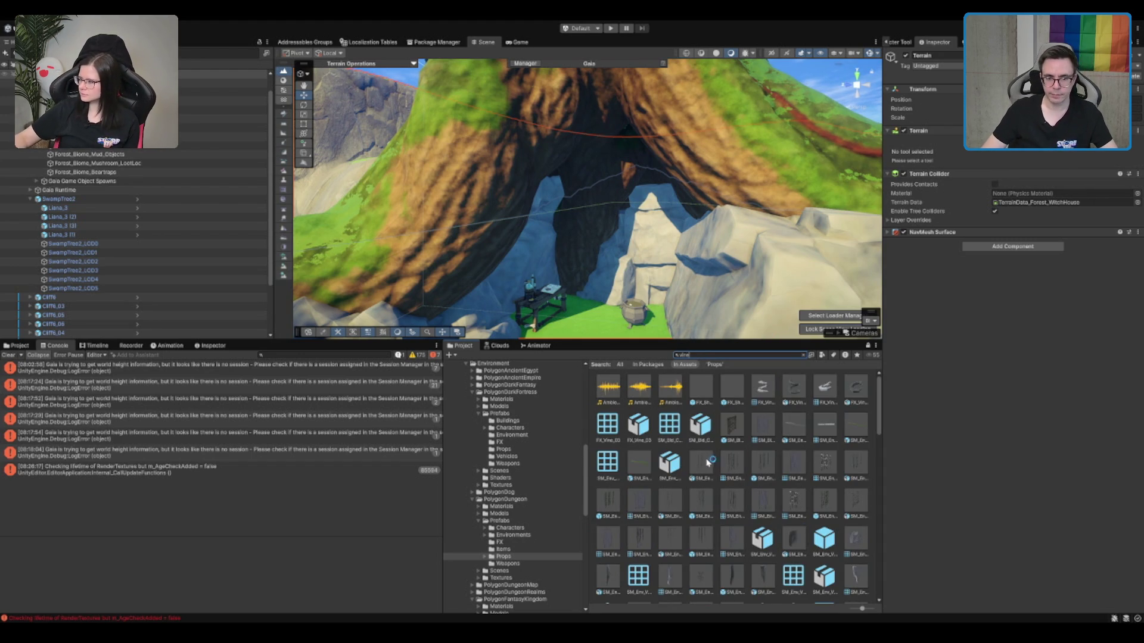
{"action": "scroll", "coordinate": [793, 476], "scroll_direction": "down", "scroll_amount": 3}
{"action": "left_click", "coordinate": [803, 516]}
{"action": "left_click", "coordinate": [701, 547]}
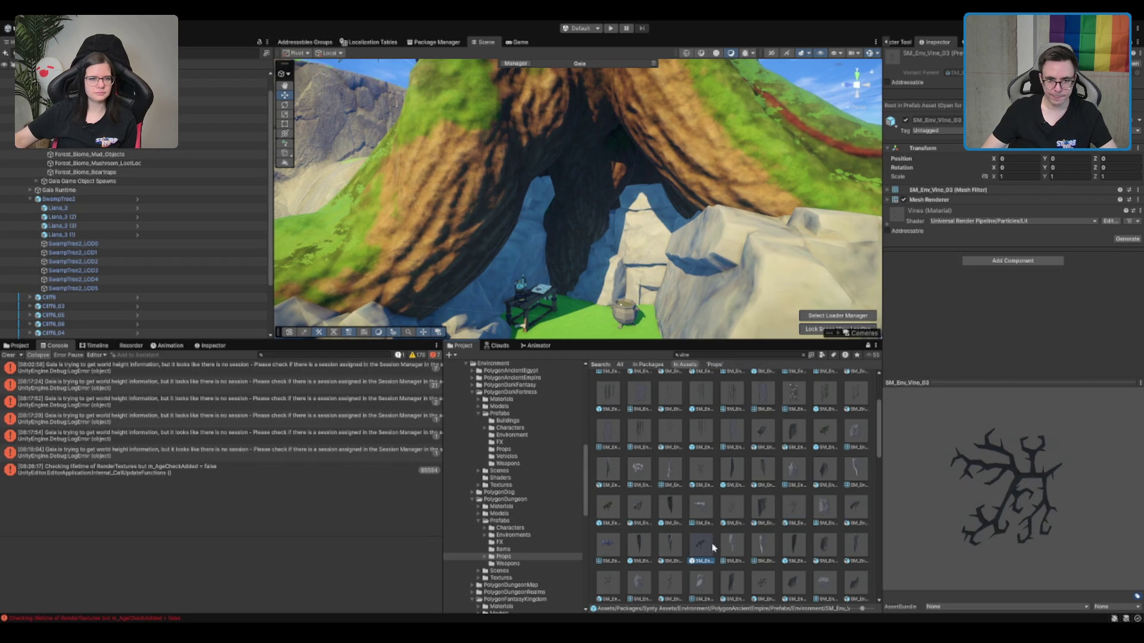
{"action": "left_click", "coordinate": [684, 588]}
{"action": "scroll", "coordinate": [732, 522], "scroll_direction": "down", "scroll_amount": 3}
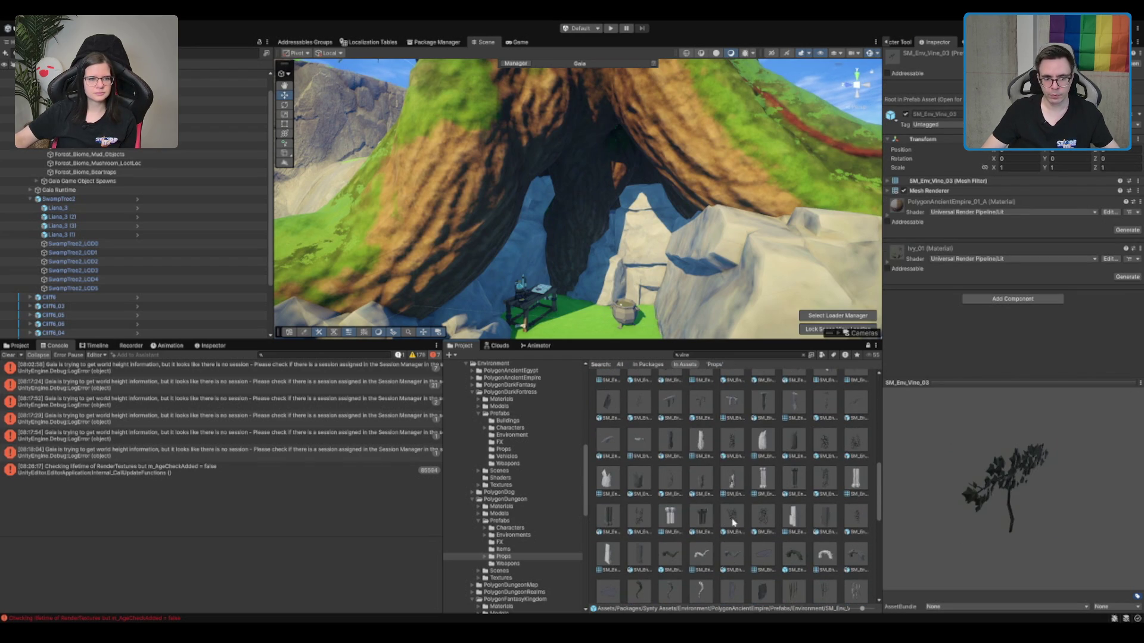
{"action": "left_click", "coordinate": [731, 522]}
{"action": "scroll", "coordinate": [745, 524], "scroll_direction": "down", "scroll_amount": 2}
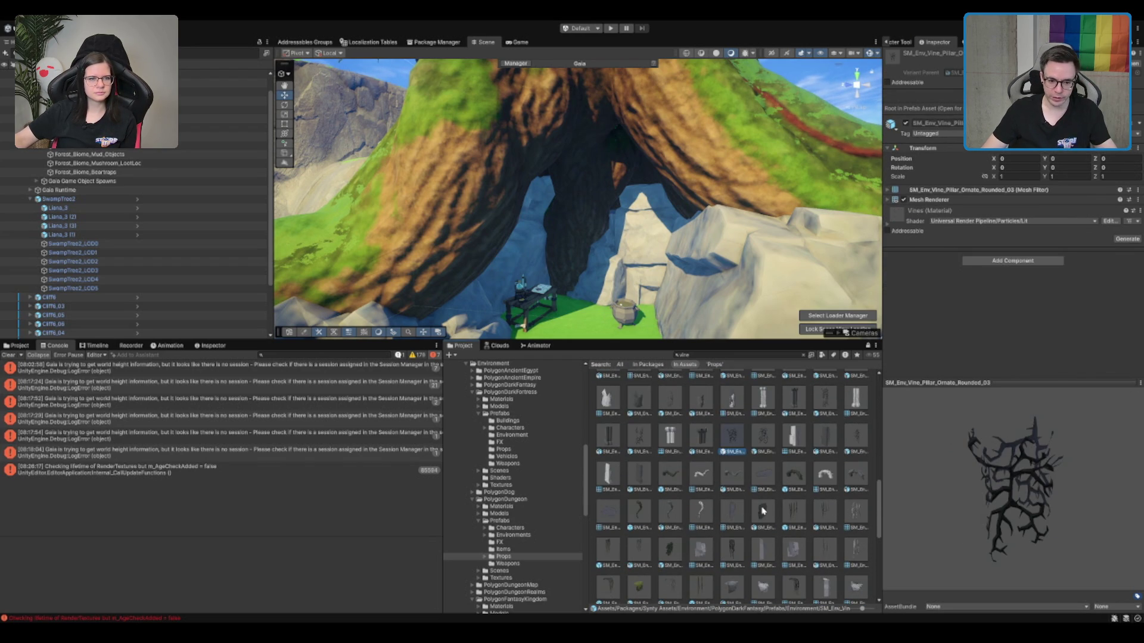
{"action": "left_click", "coordinate": [640, 584]}
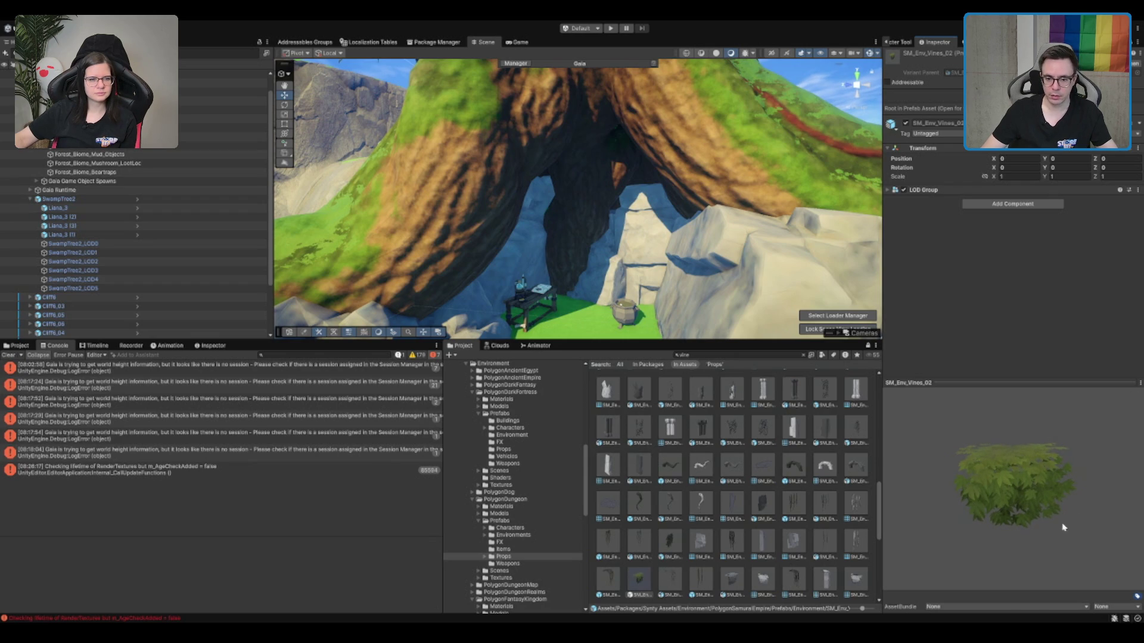
{"action": "left_click_drag", "start_coordinate": [1066, 521], "coordinate": [981, 532]}
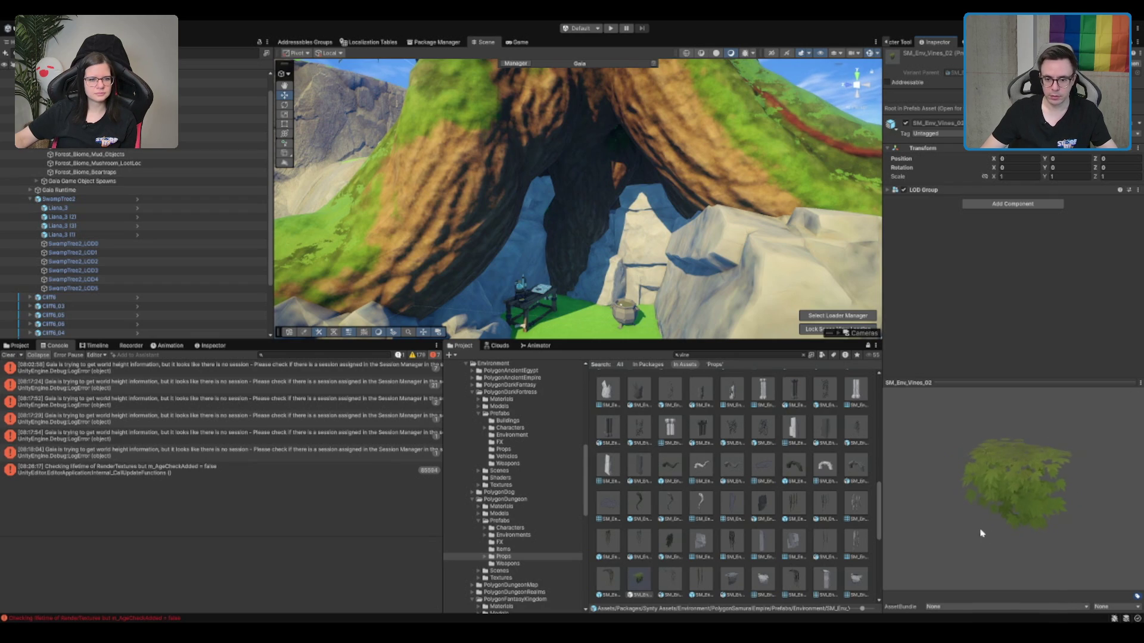
Drag SM_Env_Vines_01 onto the tree above the cave.
{"action": "left_click", "coordinate": [826, 501]}
{"action": "left_click", "coordinate": [800, 505]}
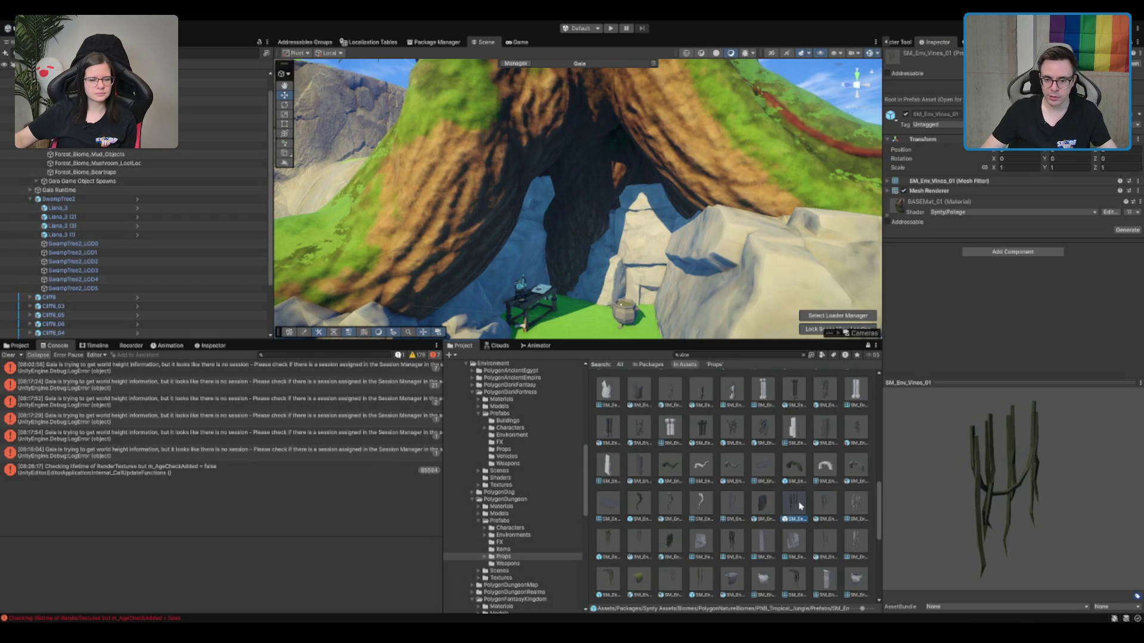
{"action": "mouse_move", "coordinate": [802, 511]}
{"action": "left_mouse_down"}
{"action": "mouse_move", "coordinate": [733, 444]}
{"action": "mouse_move", "coordinate": [582, 153]}
{"action": "mouse_move", "coordinate": [543, 161]}
{"action": "left_mouse_up"}
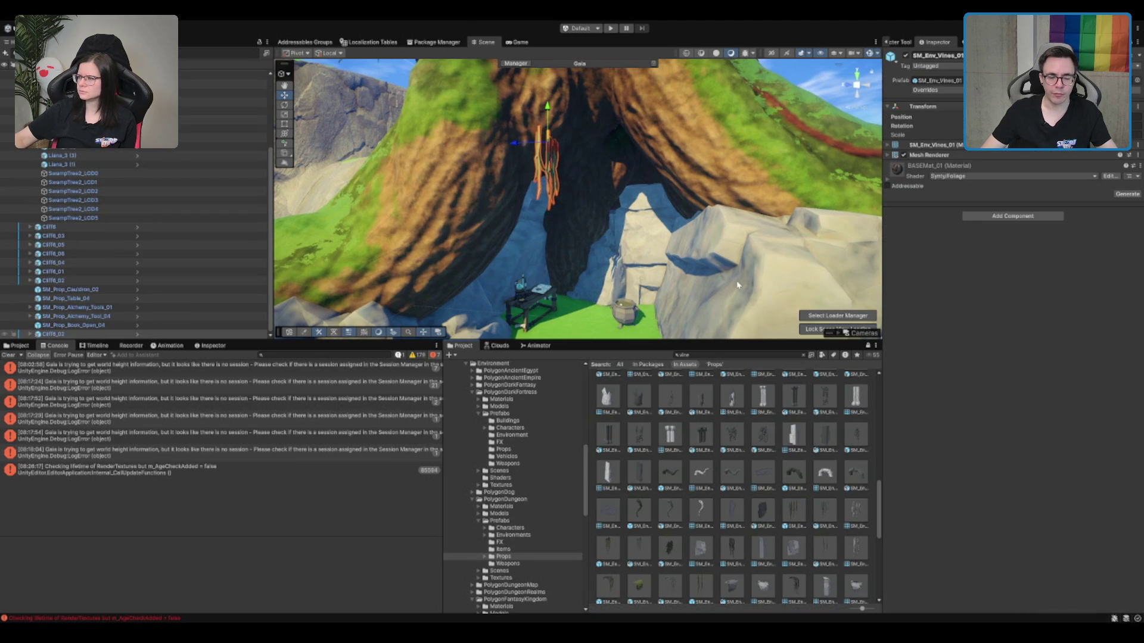
Delete the placed SM_Env_Vines_01 and preview SM_Env_Vine_Spikes_03 instead.
{"action": "left_click_drag", "start_coordinate": [734, 277], "coordinate": [556, 248]}
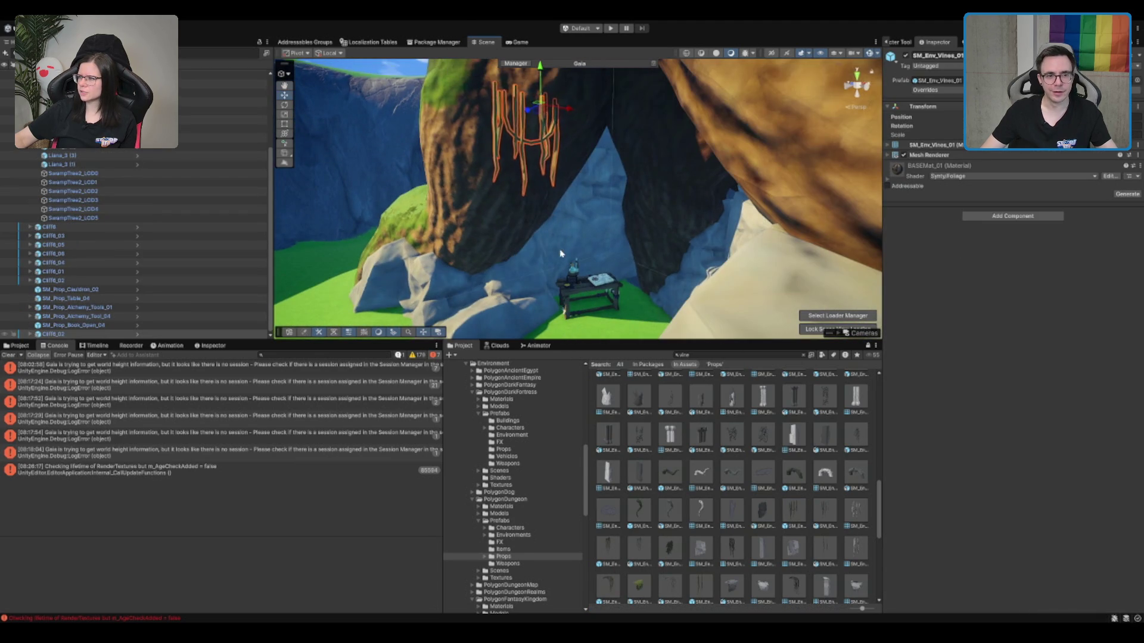
{"action": "key", "text": "f"}
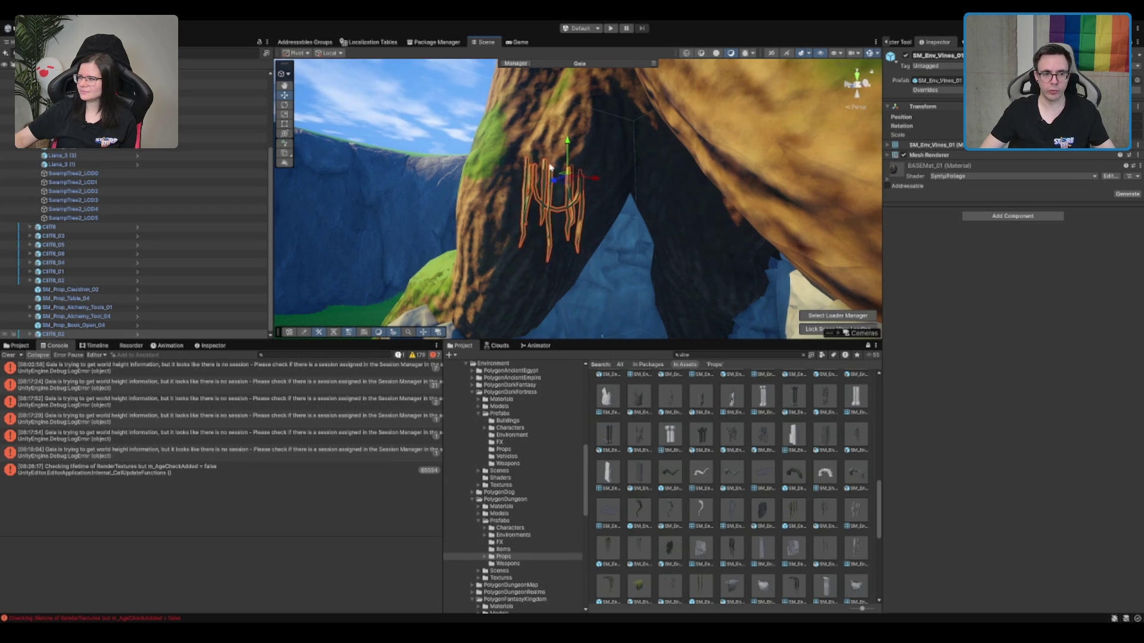
{"action": "key", "text": "Delete"}
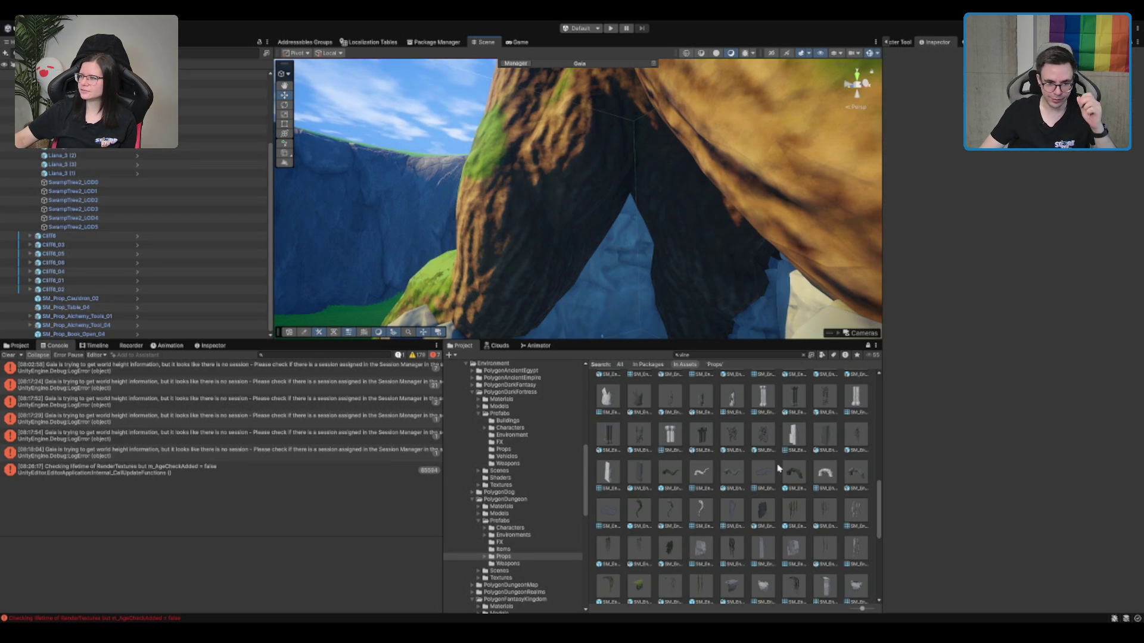
{"action": "left_click", "coordinate": [639, 511]}
{"action": "left_click_drag", "start_coordinate": [1007, 489], "coordinate": [968, 512]}
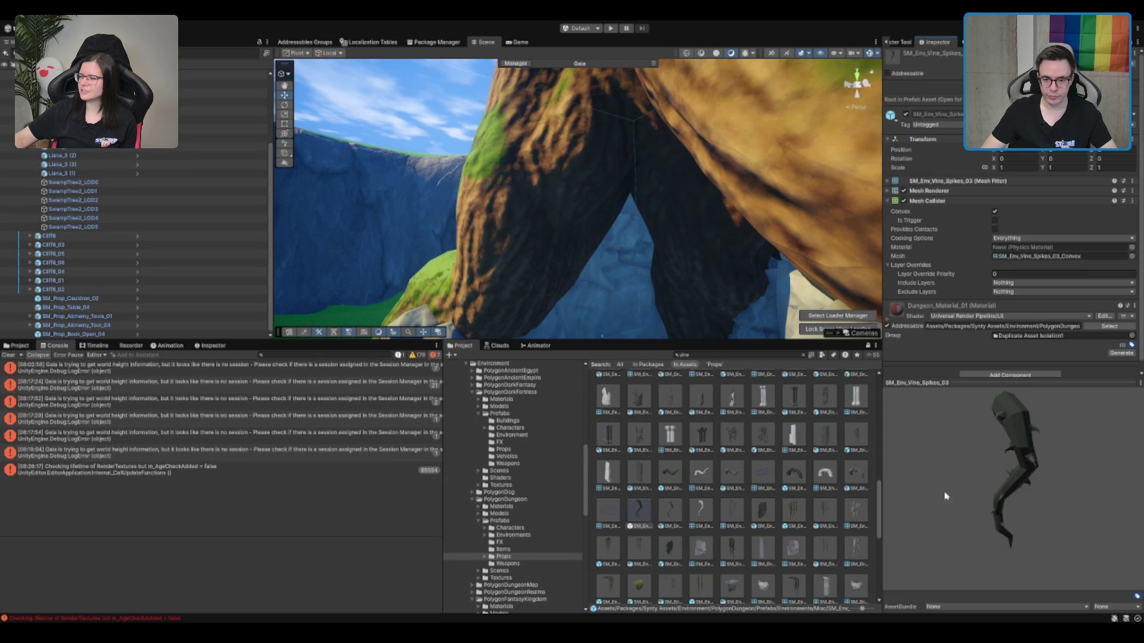
{"action": "scroll", "coordinate": [678, 236], "scroll_direction": "down", "scroll_amount": 5}
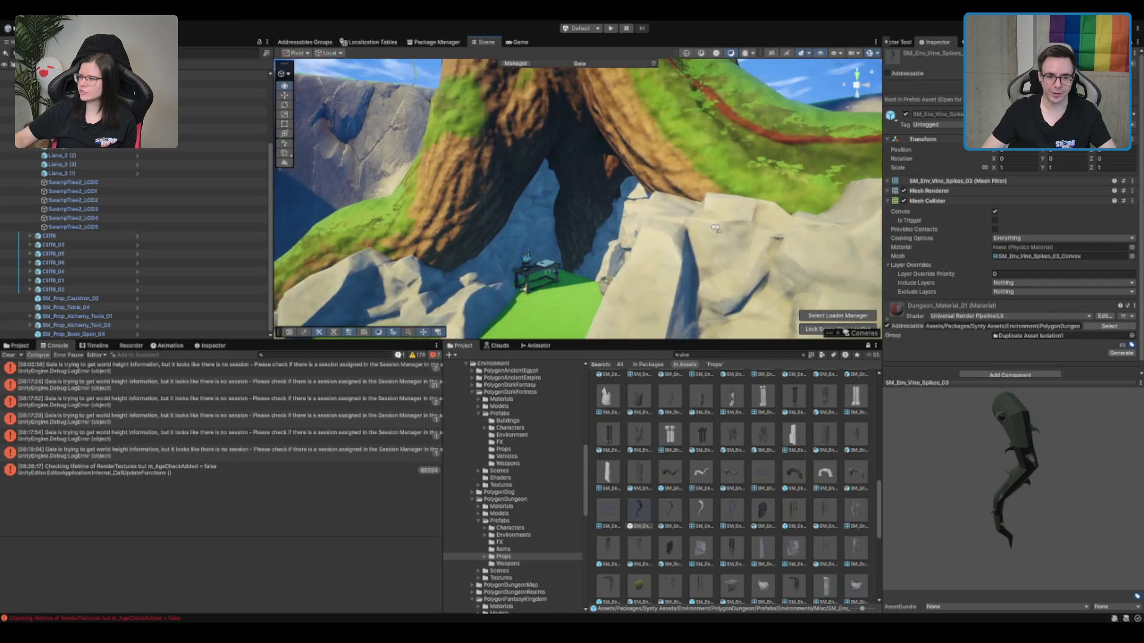
{"action": "mouse_move", "coordinate": [832, 451]}
{"action": "left_mouse_down"}
{"action": "mouse_move", "coordinate": [655, 382]}
{"action": "mouse_move", "coordinate": [506, 291]}
{"action": "mouse_move", "coordinate": [680, 234]}
{"action": "left_mouse_up"}
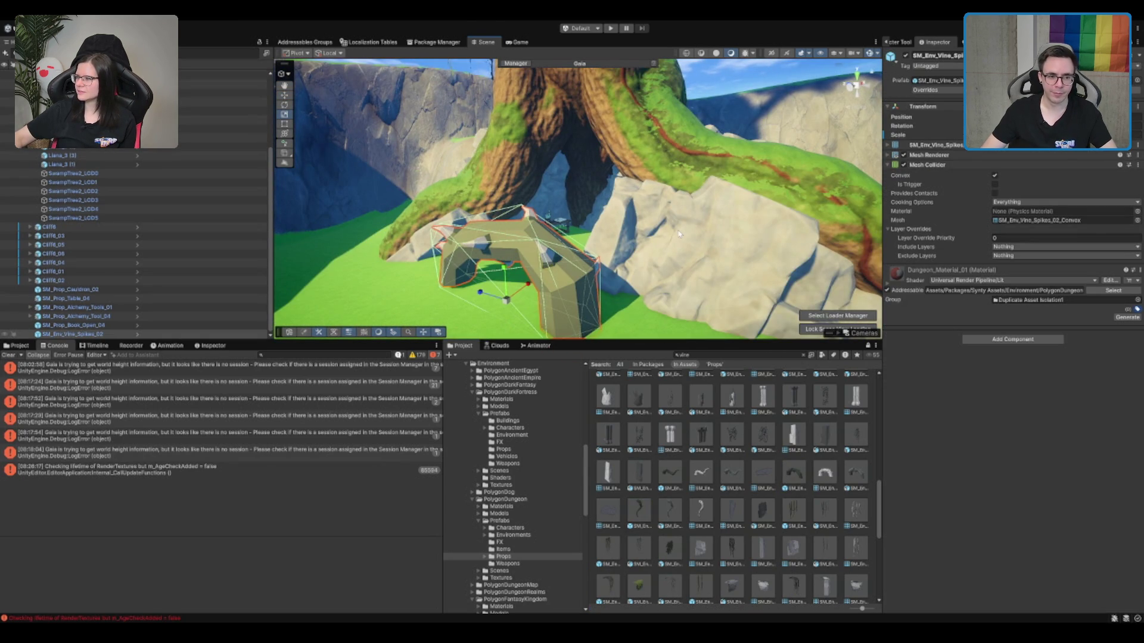
{"action": "key", "text": "ctrl+z"}
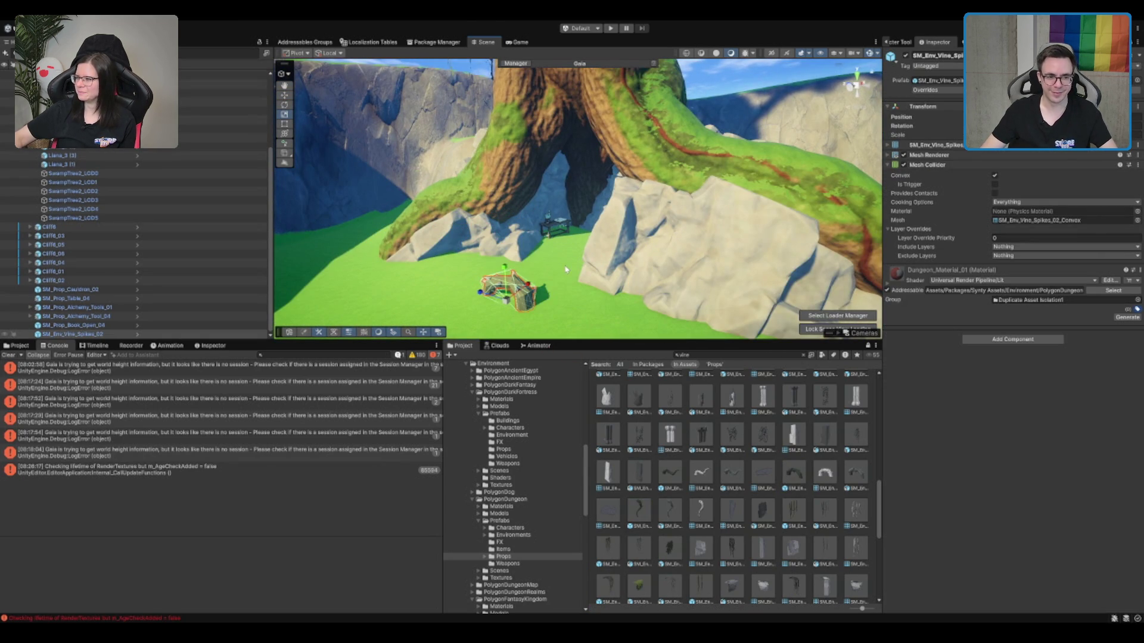
{"action": "key", "text": "t"}
{"action": "key", "text": "r"}
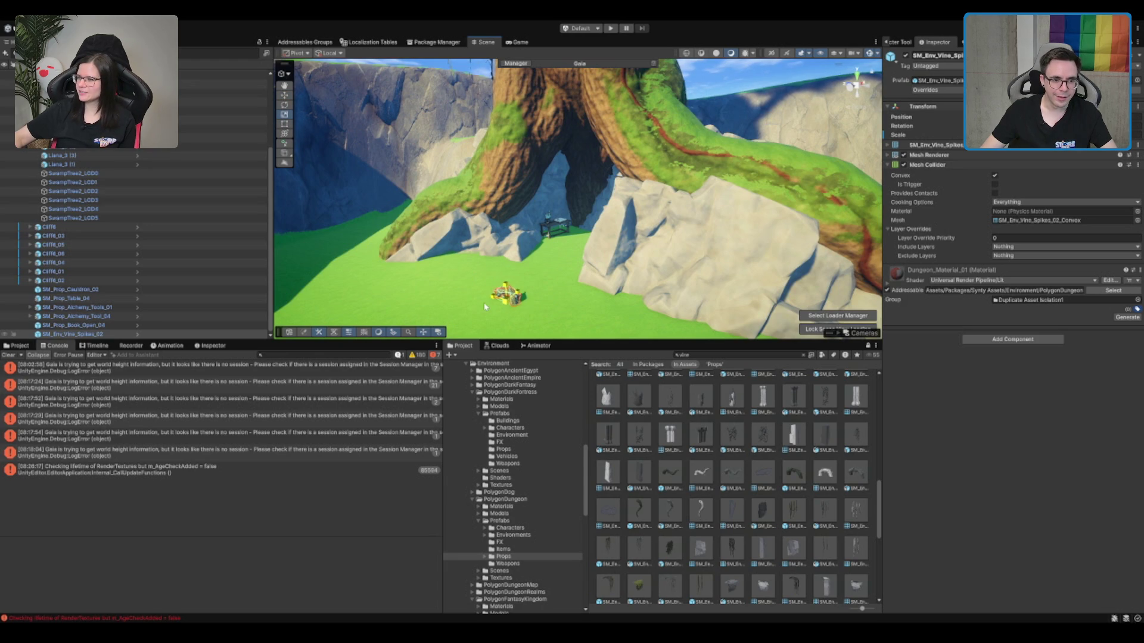
{"action": "key", "text": "f"}
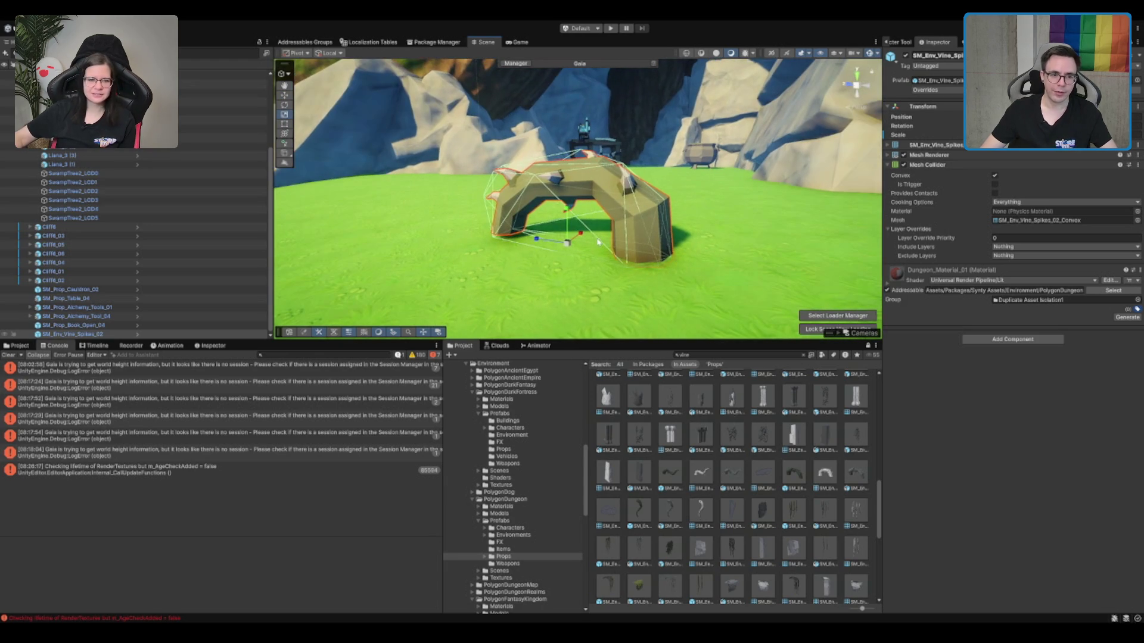
{"action": "key", "text": "ctrl+z"}
{"action": "key", "text": "w"}
{"action": "scroll", "coordinate": [608, 184], "scroll_direction": "down", "scroll_amount": 5}
{"action": "left_click_drag", "start_coordinate": [536, 184], "coordinate": [608, 183]}
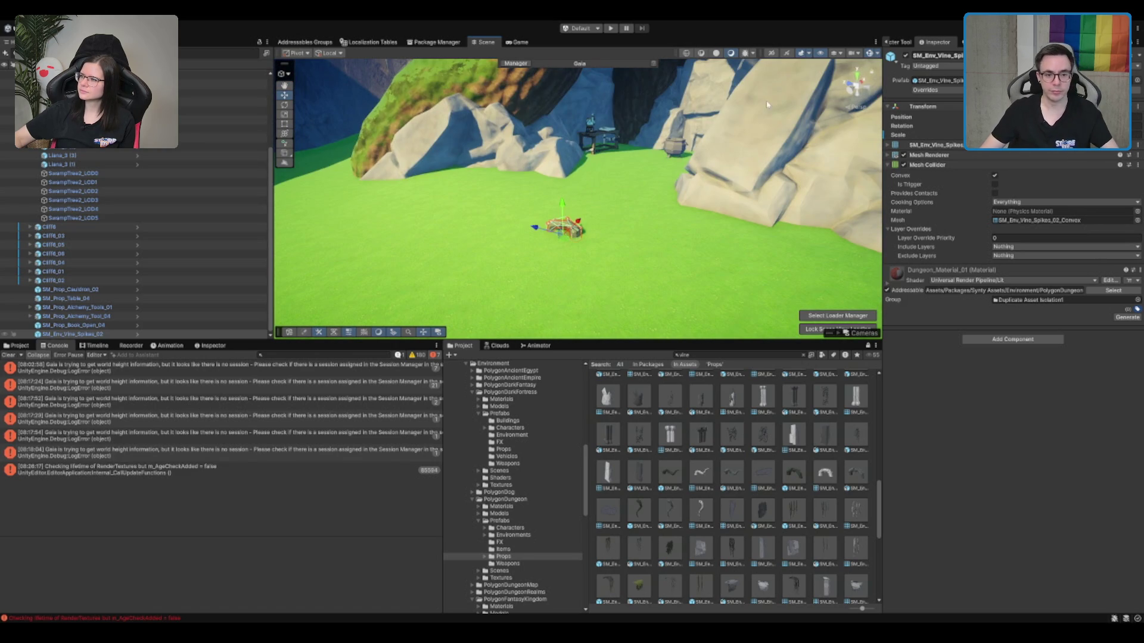
{"action": "mouse_move", "coordinate": [638, 511]}
{"action": "left_mouse_down"}
{"action": "mouse_move", "coordinate": [585, 245]}
{"action": "mouse_move", "coordinate": [574, 253]}
{"action": "mouse_move", "coordinate": [603, 202]}
{"action": "mouse_move", "coordinate": [583, 252]}
{"action": "mouse_move", "coordinate": [597, 217]}
{"action": "mouse_move", "coordinate": [571, 211]}
{"action": "left_mouse_up"}
{"action": "key", "text": "e"}
{"action": "scroll", "coordinate": [603, 201], "scroll_direction": "down", "scroll_amount": 4}
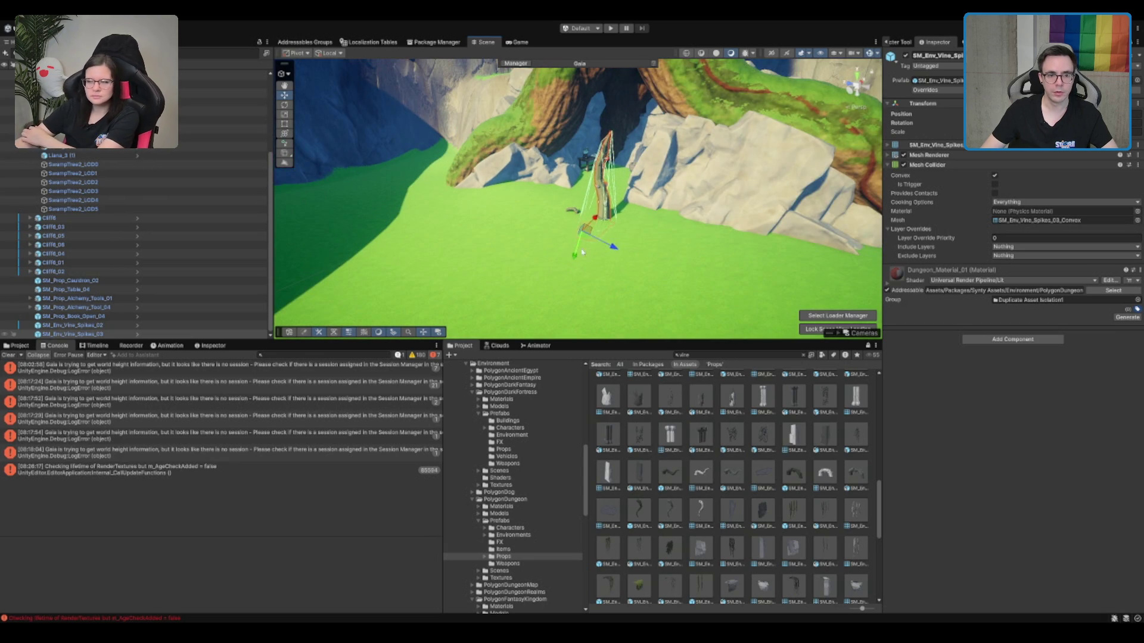
{"action": "key", "text": "e"}
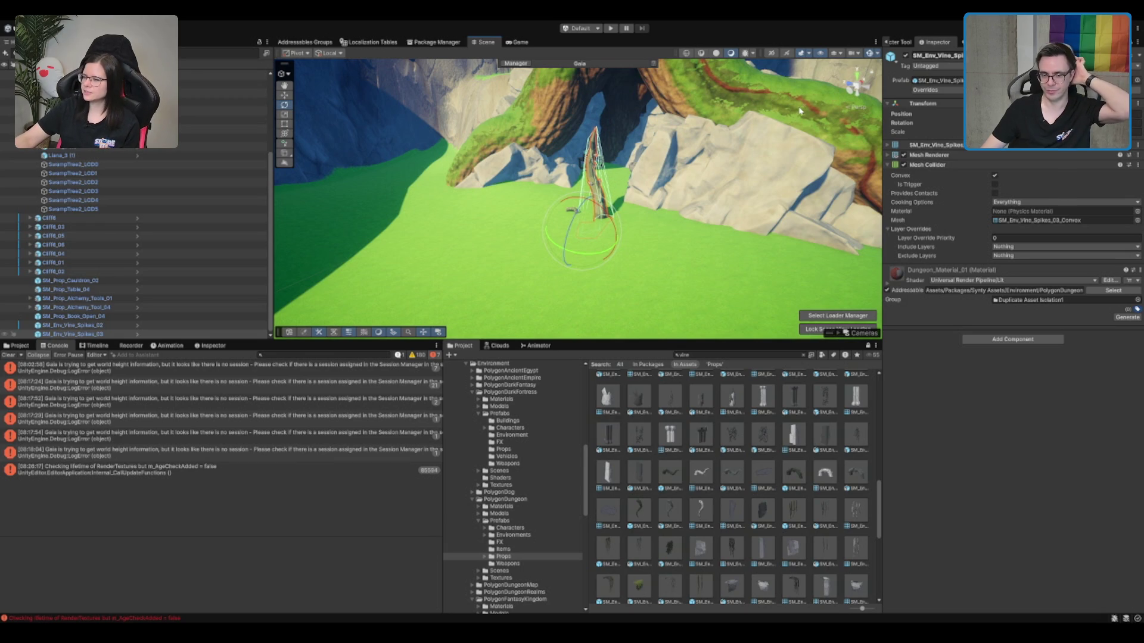
{"action": "mouse_move", "coordinate": [688, 127]}
{"action": "left_mouse_down"}
{"action": "mouse_move", "coordinate": [606, 265]}
{"action": "mouse_move", "coordinate": [619, 310]}
{"action": "mouse_move", "coordinate": [734, 416]}
{"action": "left_mouse_up"}
{"action": "left_click", "coordinate": [577, 267]}
{"action": "key", "text": "Delete"}
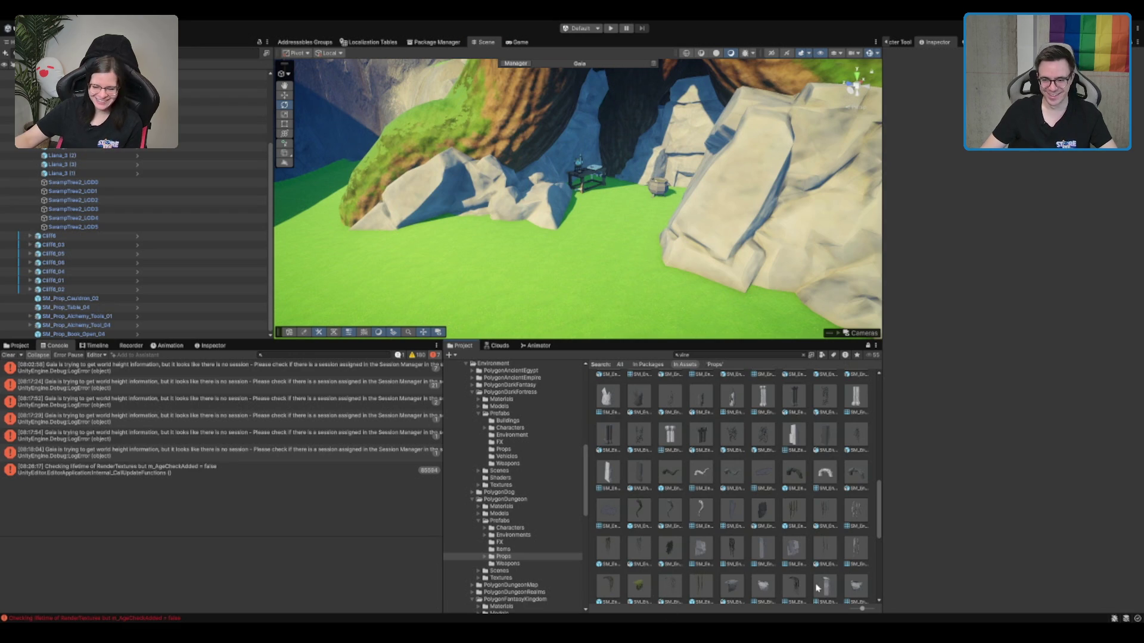
Preview the vine assets SM_Env_Vines_02_LOD0, _03, _05 and SM_Env_Vines_Wall_01.
{"action": "scroll", "coordinate": [817, 589], "scroll_direction": "down", "scroll_amount": 1}
{"action": "scroll", "coordinate": [804, 579], "scroll_direction": "down", "scroll_amount": 1}
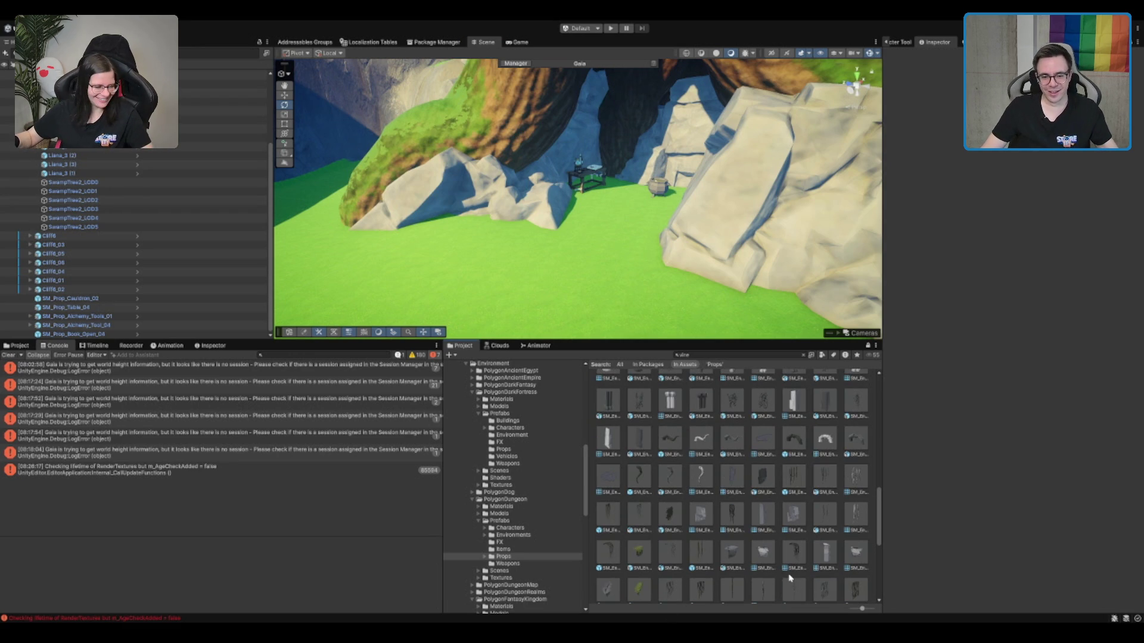
{"action": "left_click", "coordinate": [799, 554]}
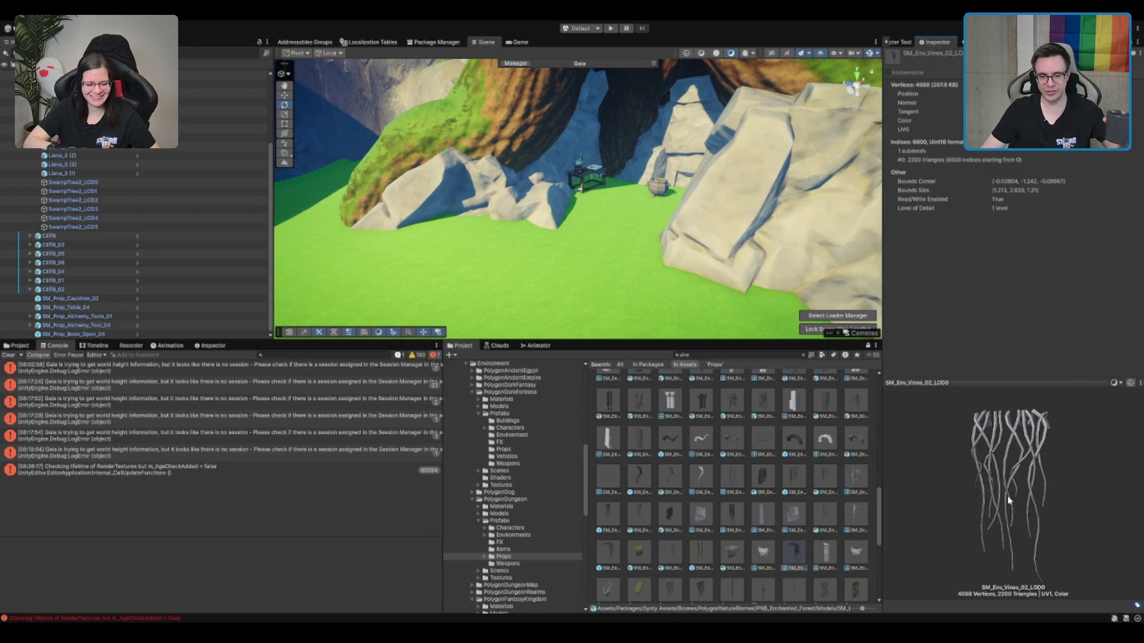
{"action": "scroll", "coordinate": [807, 507], "scroll_direction": "down", "scroll_amount": 3}
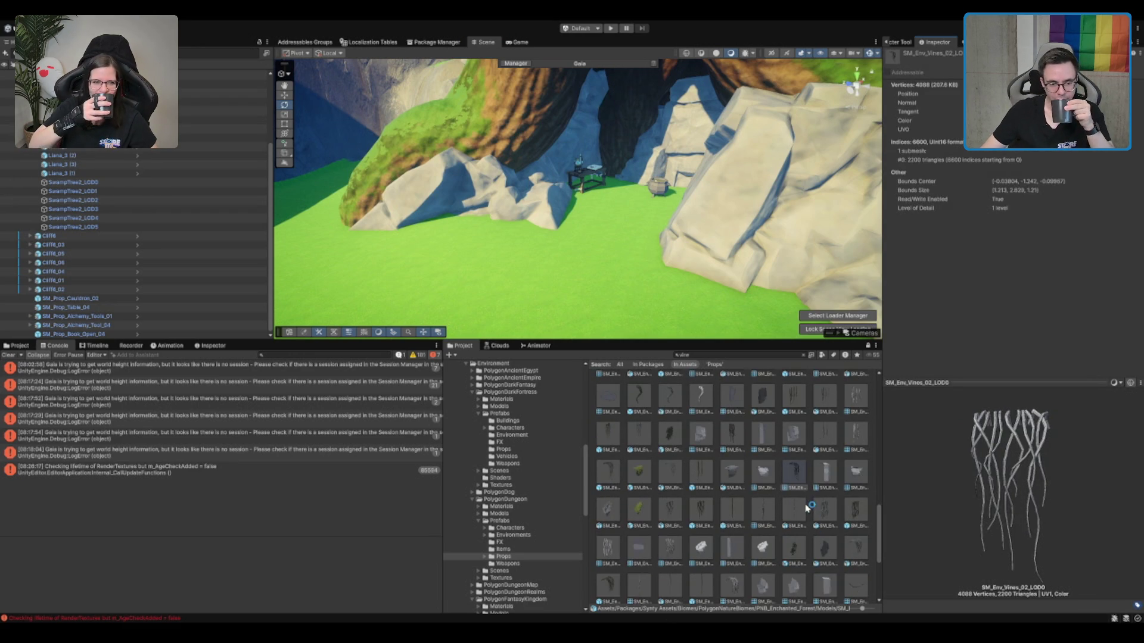
{"action": "left_click", "coordinate": [635, 513]}
{"action": "scroll", "coordinate": [640, 546], "scroll_direction": "down", "scroll_amount": 2}
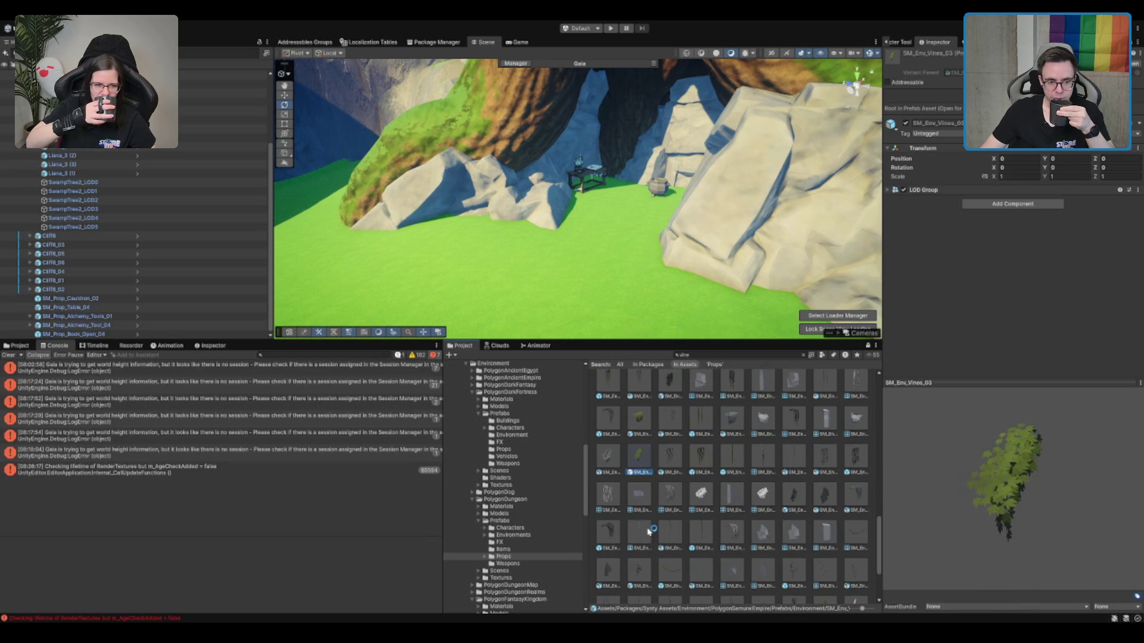
{"action": "left_click", "coordinate": [639, 569]}
{"action": "scroll", "coordinate": [832, 497], "scroll_direction": "down", "scroll_amount": 2}
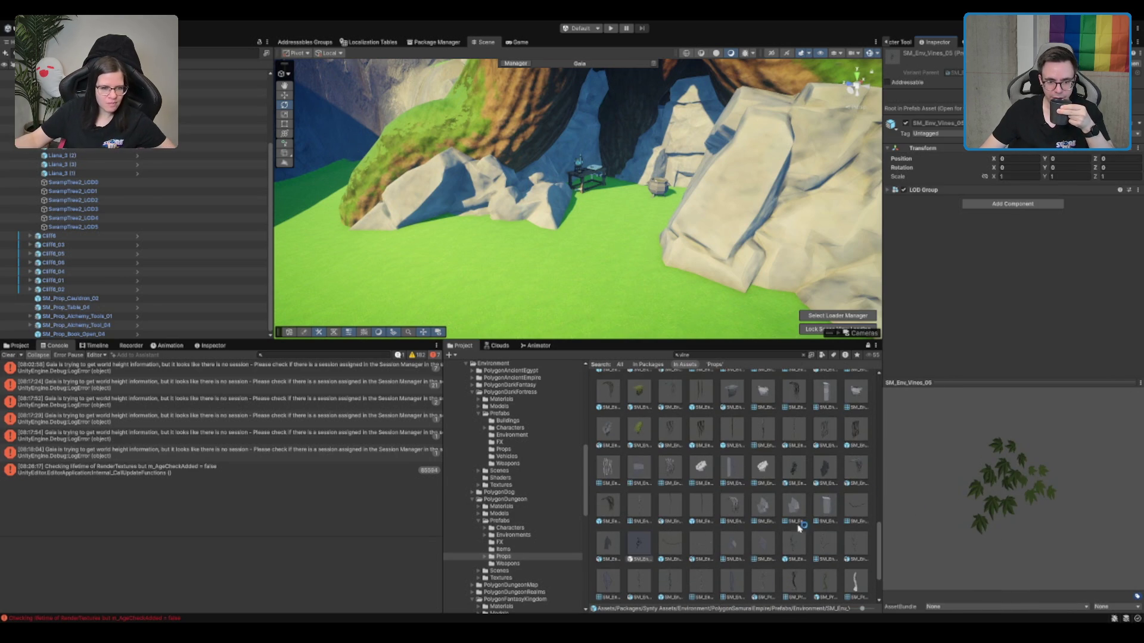
{"action": "left_click", "coordinate": [794, 536]}
Inspect the Vines material and SM_Env_Vines_Wall_01_Convex mesh, ending on SM_Env_Vines_04.
{"action": "scroll", "coordinate": [766, 512], "scroll_direction": "down", "scroll_amount": 1}
{"action": "scroll", "coordinate": [768, 536], "scroll_direction": "down", "scroll_amount": 1}
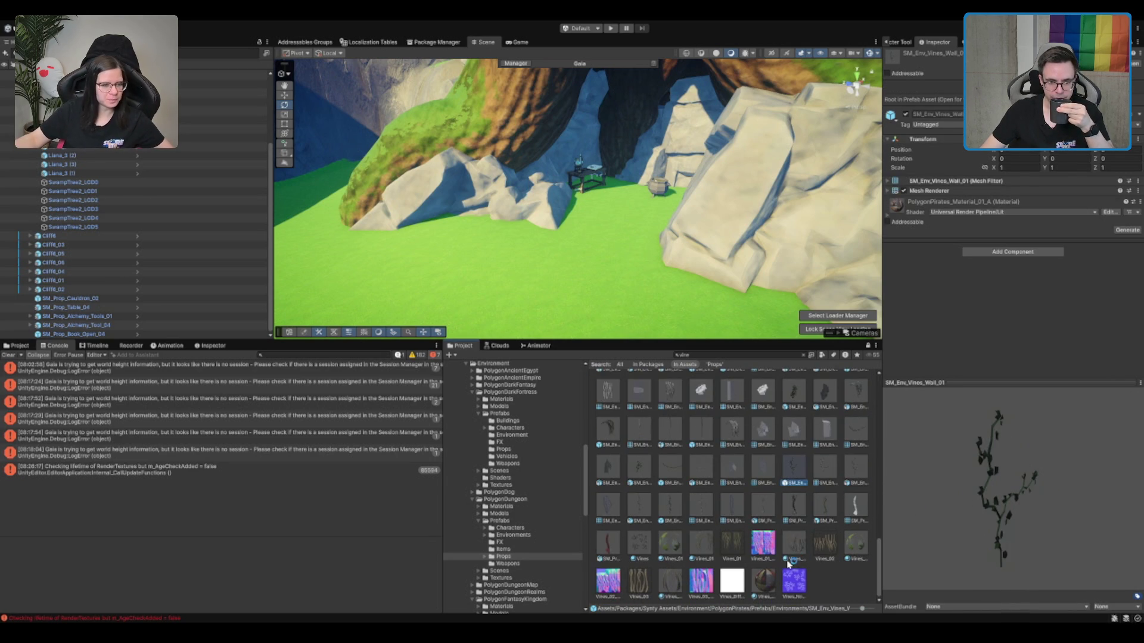
{"action": "left_click", "coordinate": [639, 545]}
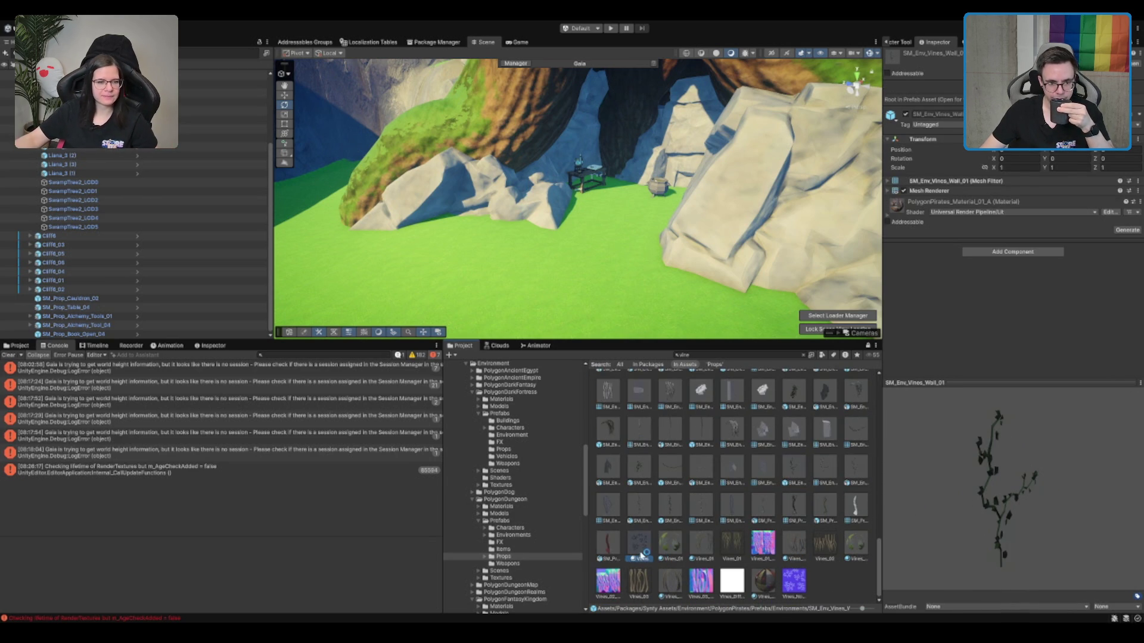
{"action": "left_click", "coordinate": [616, 523]}
{"action": "left_click", "coordinate": [852, 471]}
{"action": "scroll", "coordinate": [846, 462], "scroll_direction": "up", "scroll_amount": 3}
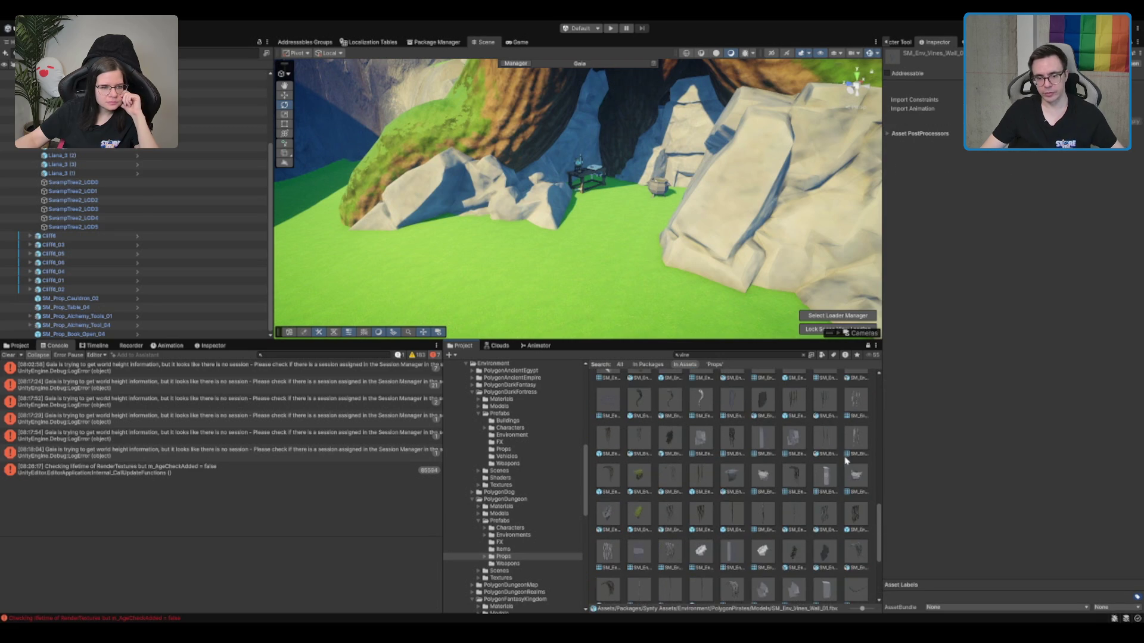
{"action": "left_click", "coordinate": [799, 543]}
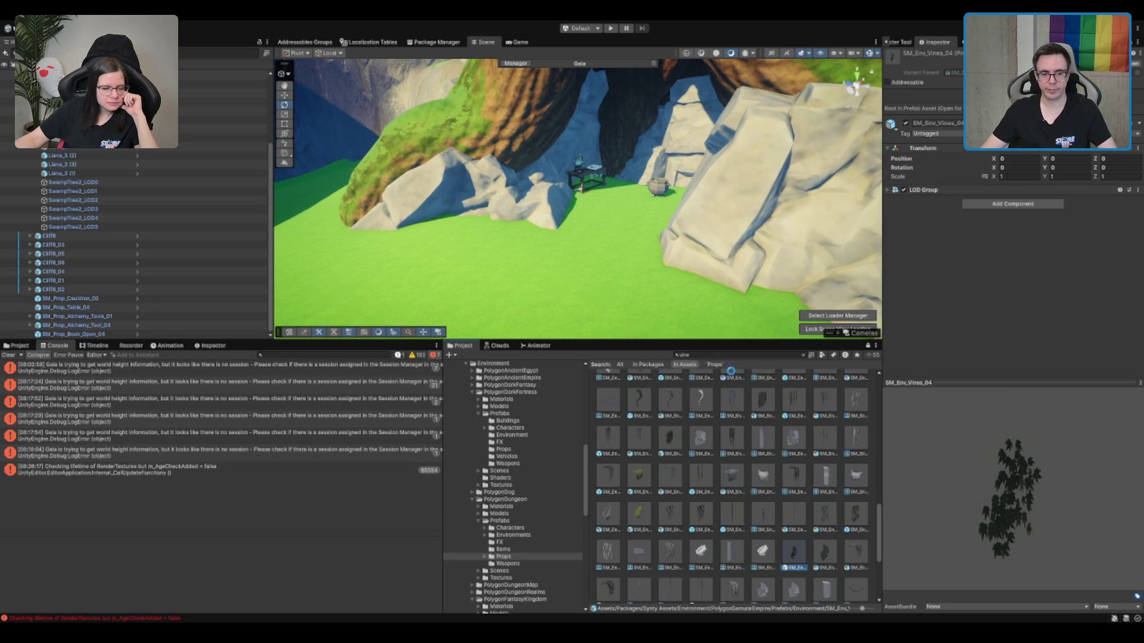
{"action": "left_click", "coordinate": [538, 519]}
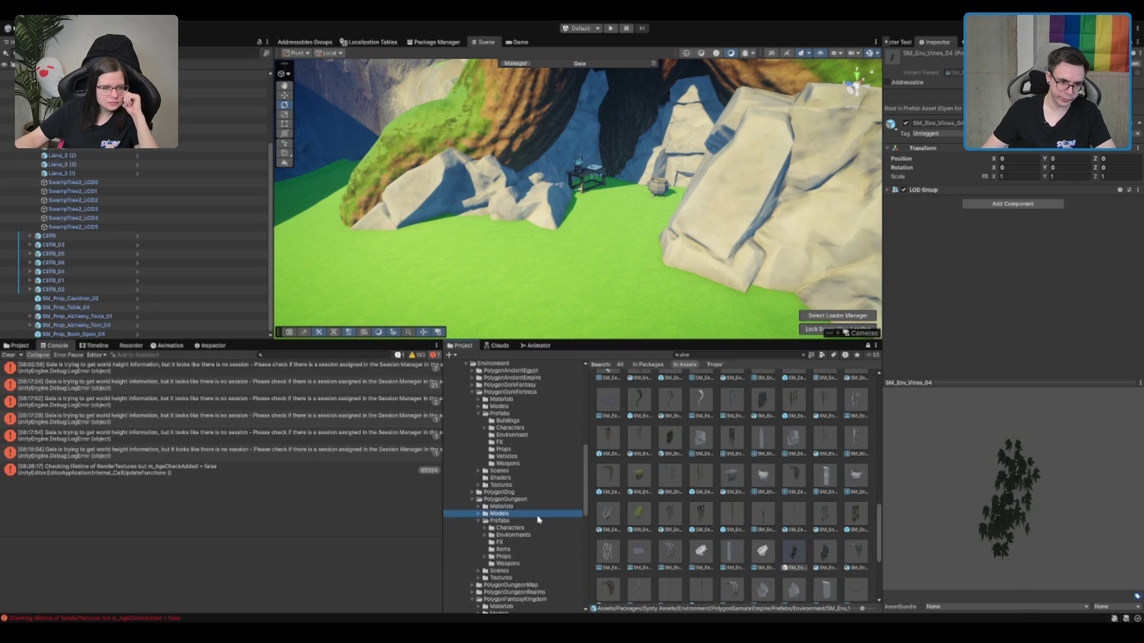
Navigate the Project tree from Scenes into the Forest map tiles folder.
{"action": "left_click", "coordinate": [538, 485]}
{"action": "scroll", "coordinate": [519, 493], "scroll_direction": "down", "scroll_amount": 10}
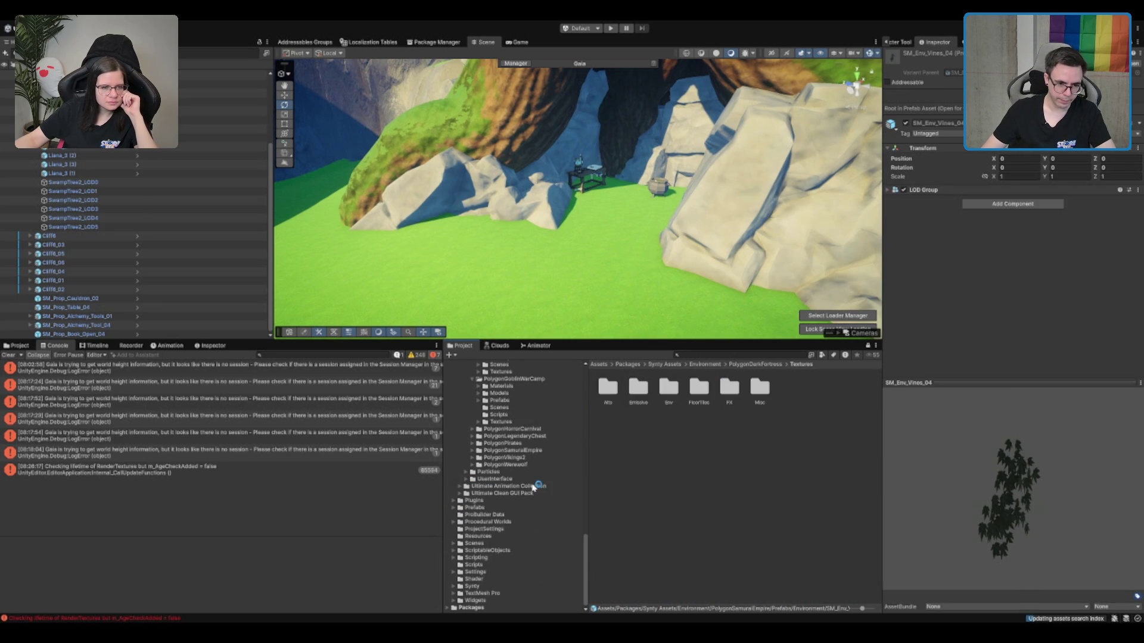
{"action": "left_click", "coordinate": [504, 544]}
{"action": "key", "text": "Right"}
{"action": "key", "text": "Down"}
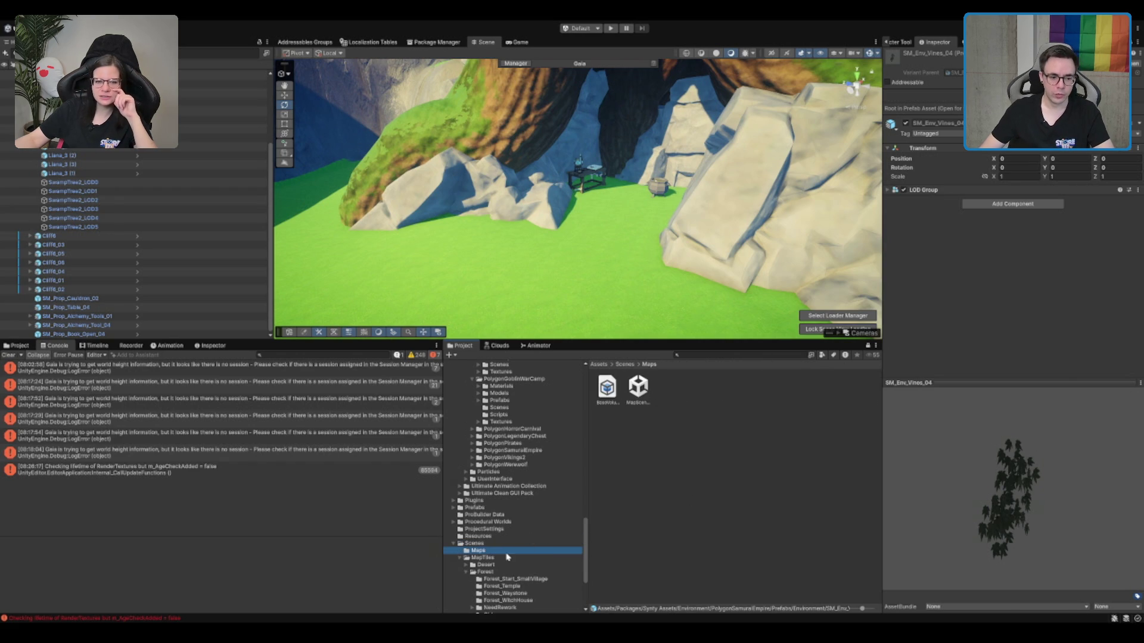
{"action": "key", "text": "Down"}
{"action": "key", "text": "Down"}
{"action": "key", "text": "Down"}
{"action": "key", "text": "Down"}
{"action": "key", "text": "Up"}
Open the TerrainScene in NeedRework > 02_Forest_MageTower.
{"action": "key", "text": "Down"}
{"action": "scroll", "coordinate": [545, 563], "scroll_direction": "down", "scroll_amount": 3}
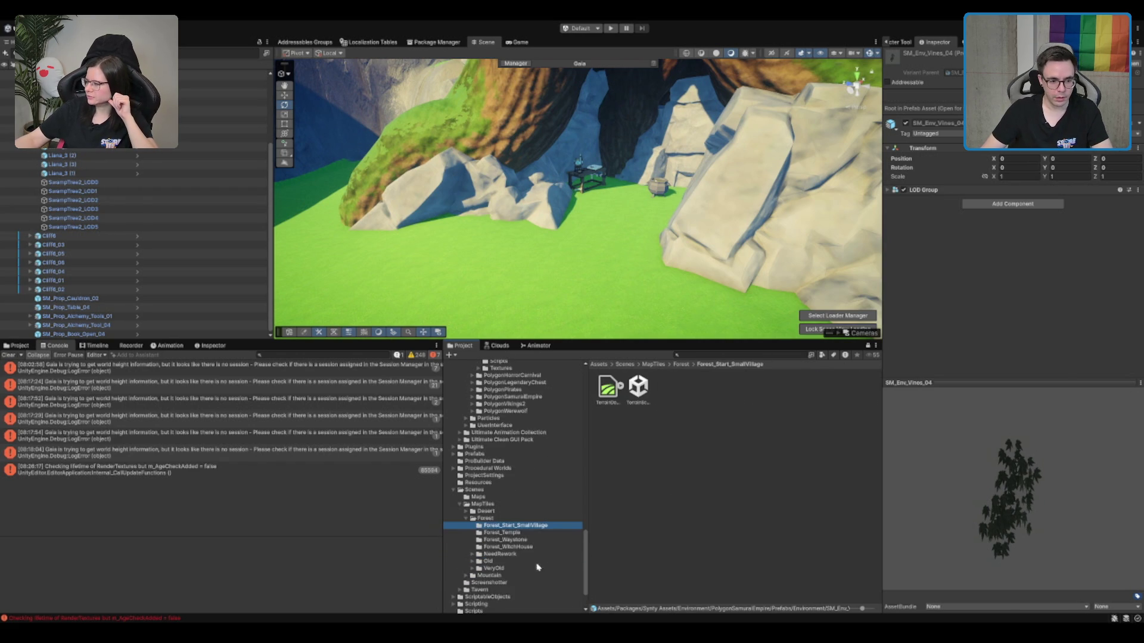
{"action": "left_click", "coordinate": [534, 554]}
{"action": "key", "text": "Right"}
{"action": "key", "text": "Right"}
{"action": "key", "text": "Down"}
{"action": "key", "text": "Down"}
{"action": "key", "text": "Down"}
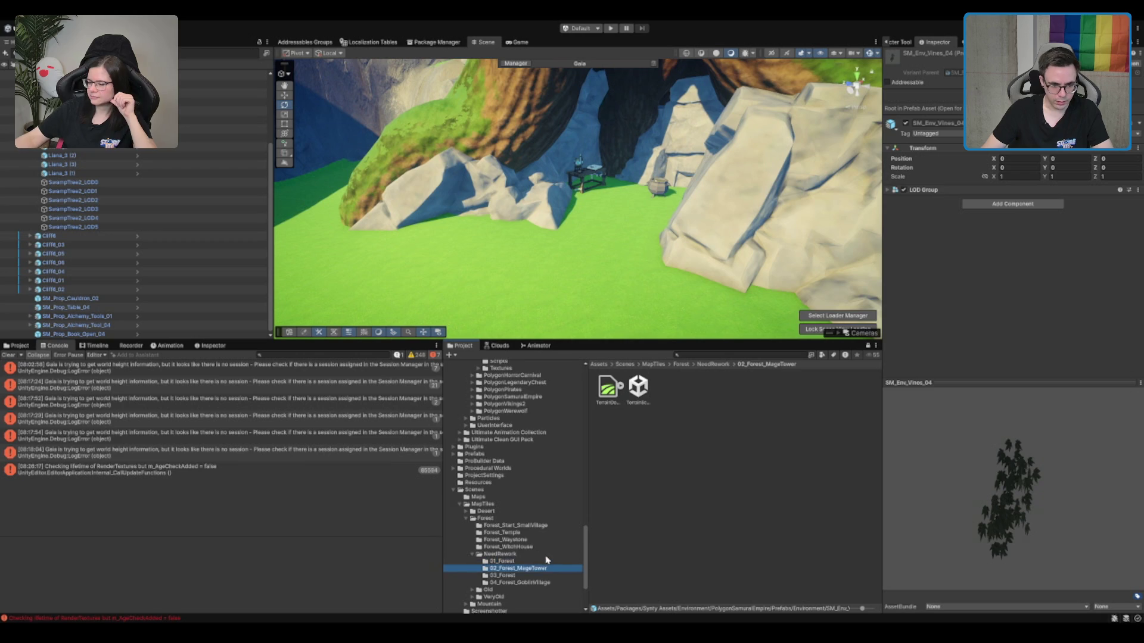
{"action": "key", "text": "Down"}
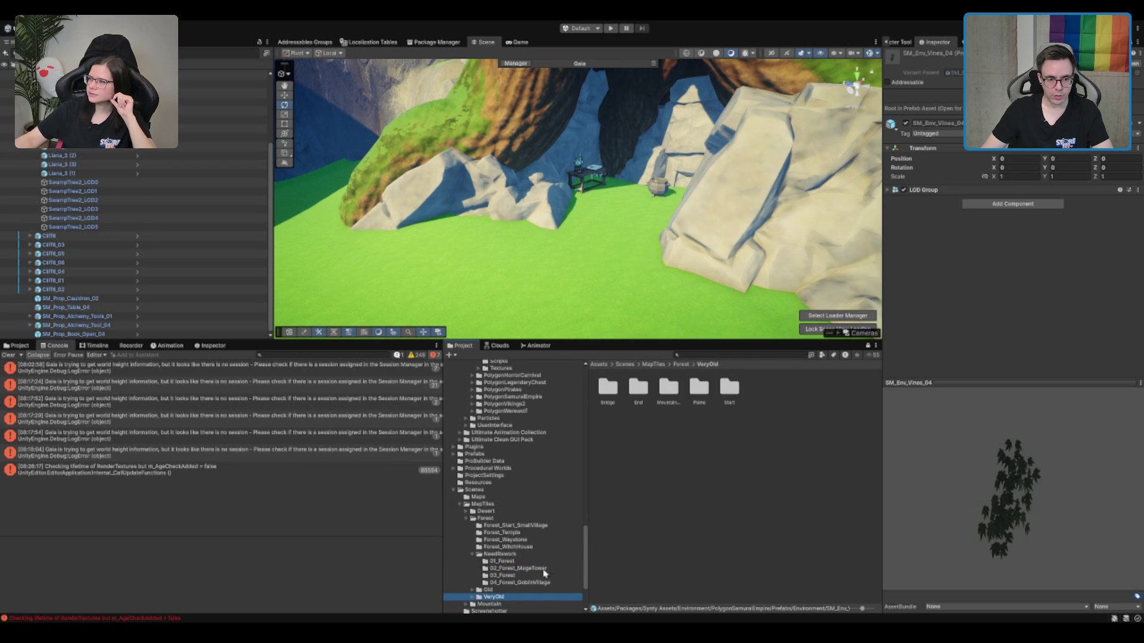
{"action": "left_click", "coordinate": [536, 570]}
{"action": "left_click", "coordinate": [638, 389]}
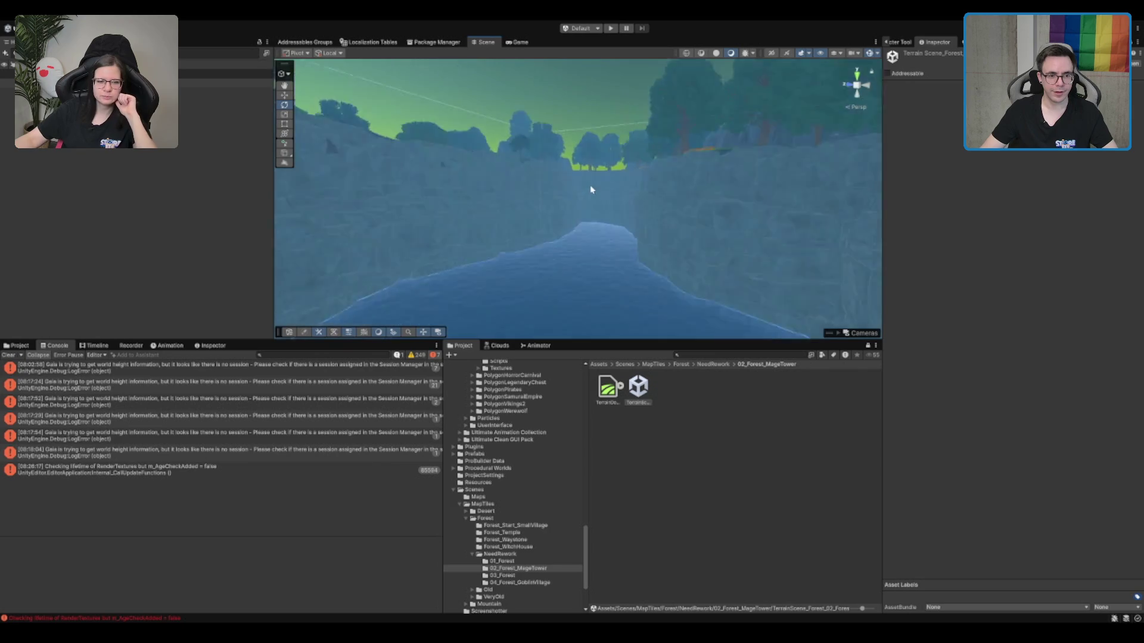
Fly the view over the forest terrain and into the rock cave.
{"action": "mouse_move", "coordinate": [554, 120]}
{"action": "left_mouse_down"}
{"action": "mouse_move", "coordinate": [350, 173]}
{"action": "mouse_move", "coordinate": [547, 225]}
{"action": "mouse_move", "coordinate": [740, 166]}
{"action": "mouse_move", "coordinate": [726, 148]}
{"action": "mouse_move", "coordinate": [661, 152]}
{"action": "mouse_move", "coordinate": [643, 167]}
{"action": "mouse_move", "coordinate": [723, 196]}
{"action": "mouse_move", "coordinate": [687, 184]}
{"action": "left_mouse_up"}
{"action": "scroll", "coordinate": [686, 183], "scroll_direction": "down", "scroll_amount": 3}
{"action": "left_click", "coordinate": [715, 165]}
{"action": "scroll", "coordinate": [715, 165], "scroll_direction": "down", "scroll_amount": 2}
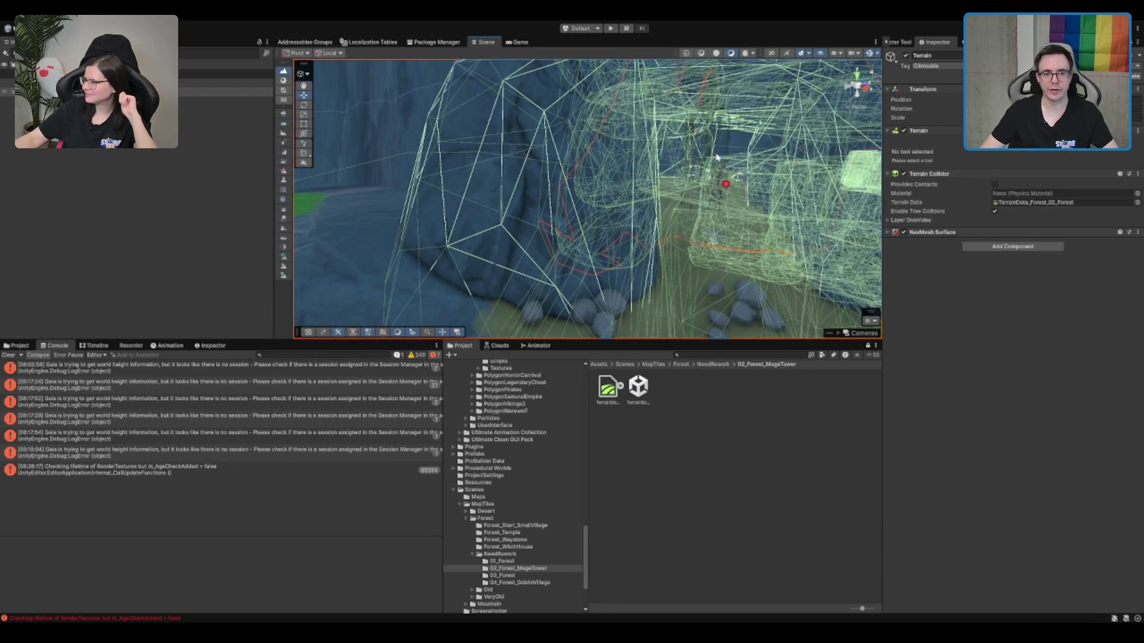
{"action": "left_click_drag", "start_coordinate": [704, 146], "coordinate": [584, 221]}
{"action": "left_click", "coordinate": [566, 190]}
{"action": "key", "text": "f"}
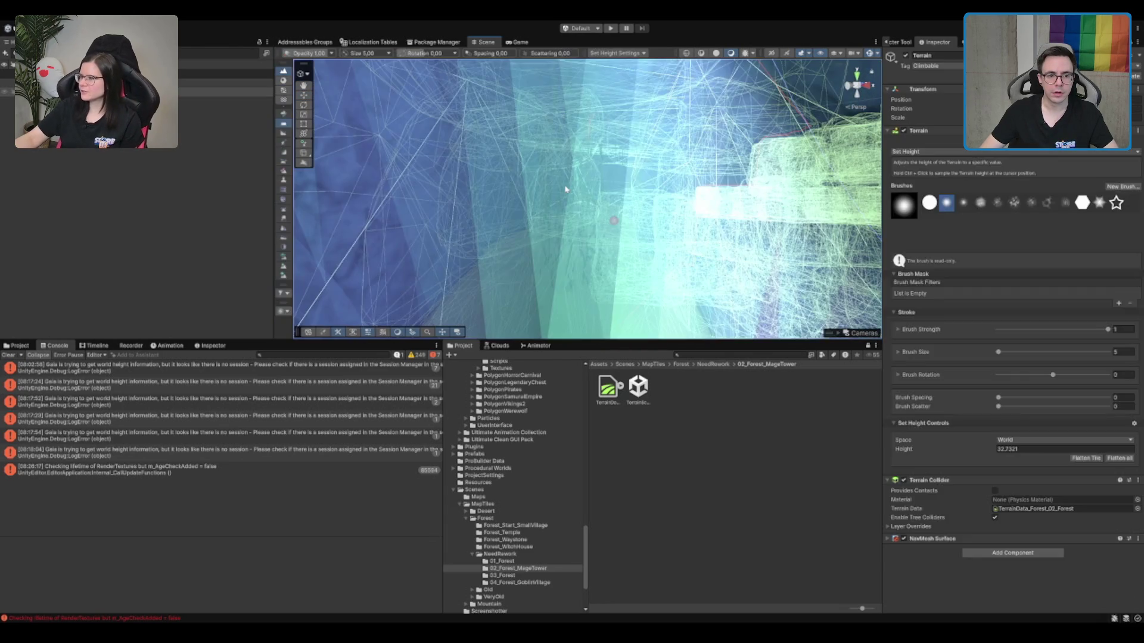
{"action": "key", "text": "ctrl+z"}
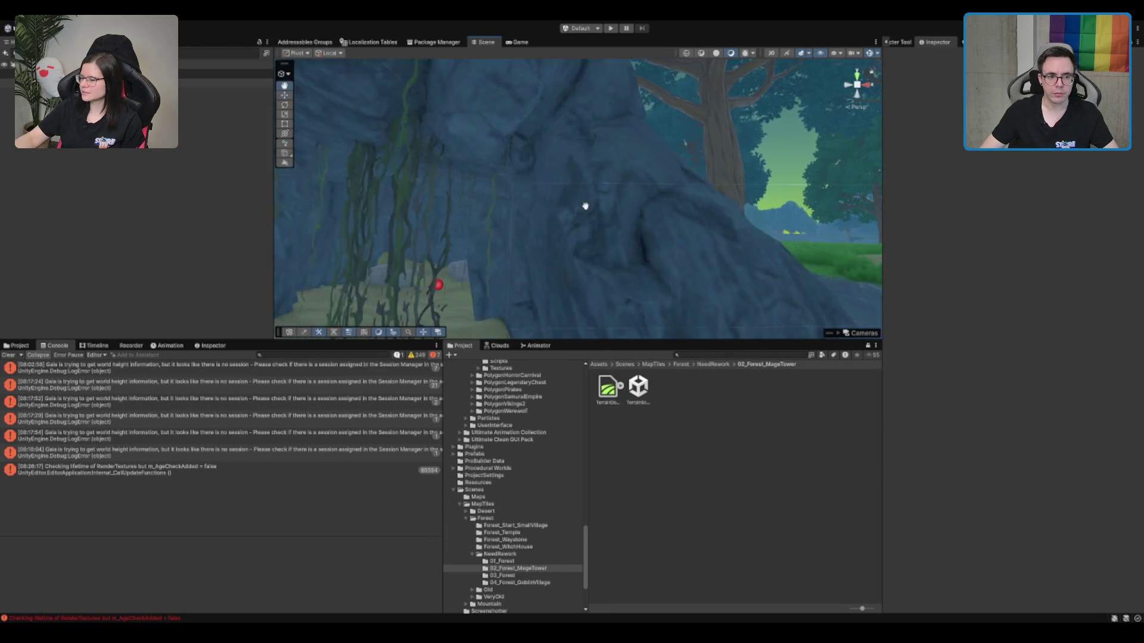
{"action": "key", "text": "ctrl+z"}
{"action": "key", "text": "ctrl+z"}
Filter the Hierarchy for Cave, then frame and orbit around the Liana_03 vines.
{"action": "left_click", "coordinate": [207, 220]}
{"action": "key", "text": "ctrl+f"}
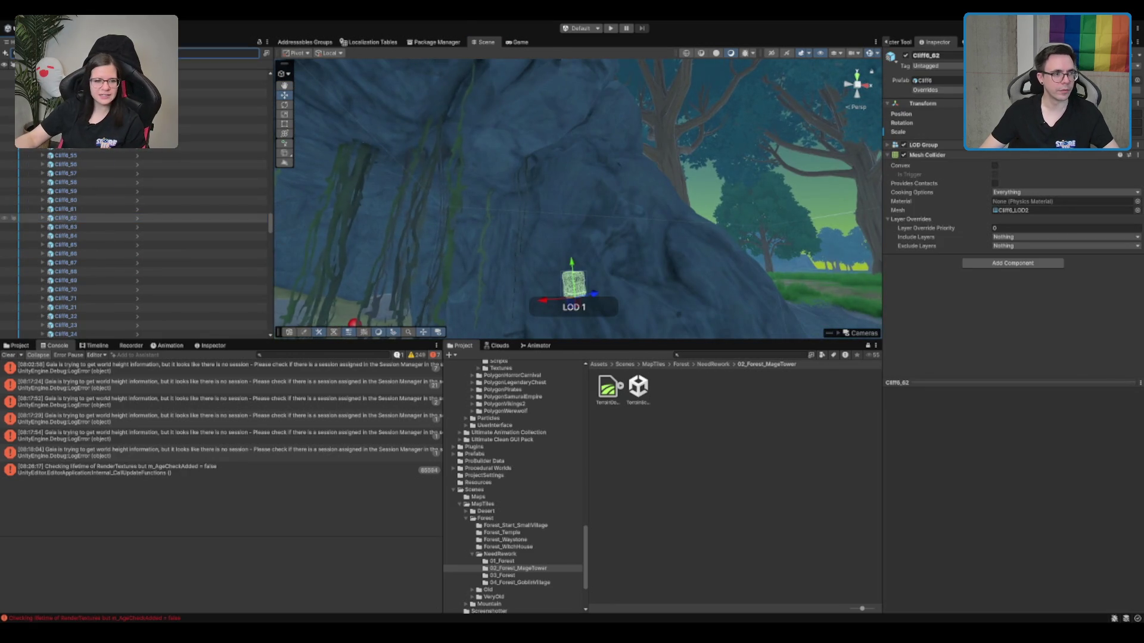
{"action": "key", "text": "ctrl+v"}
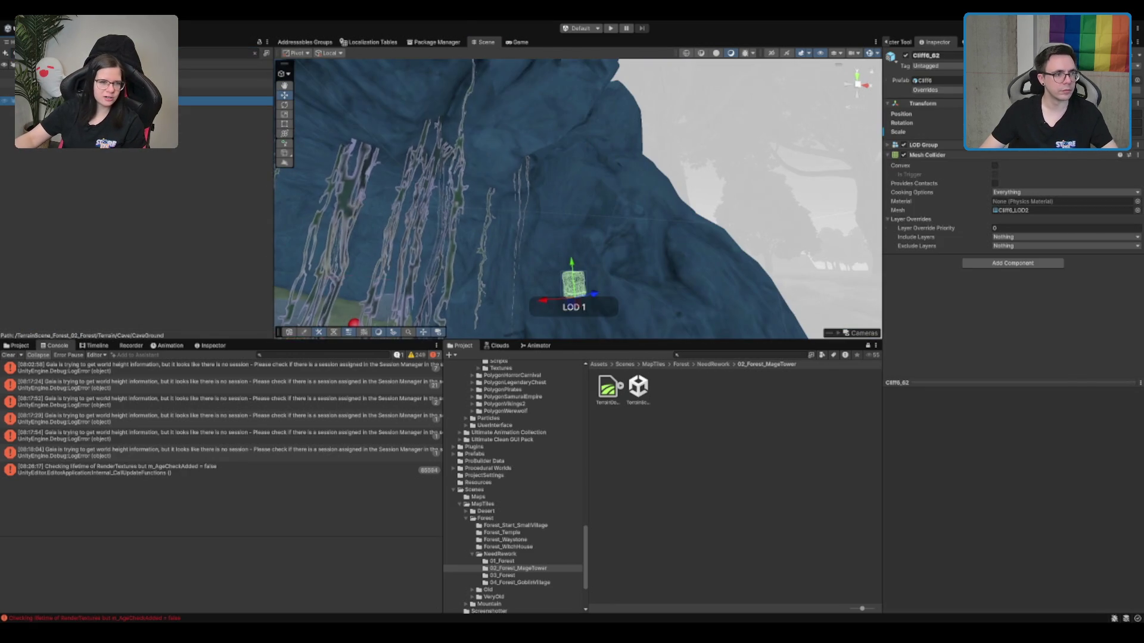
{"action": "left_click", "coordinate": [226, 91]}
{"action": "left_click", "coordinate": [255, 53]}
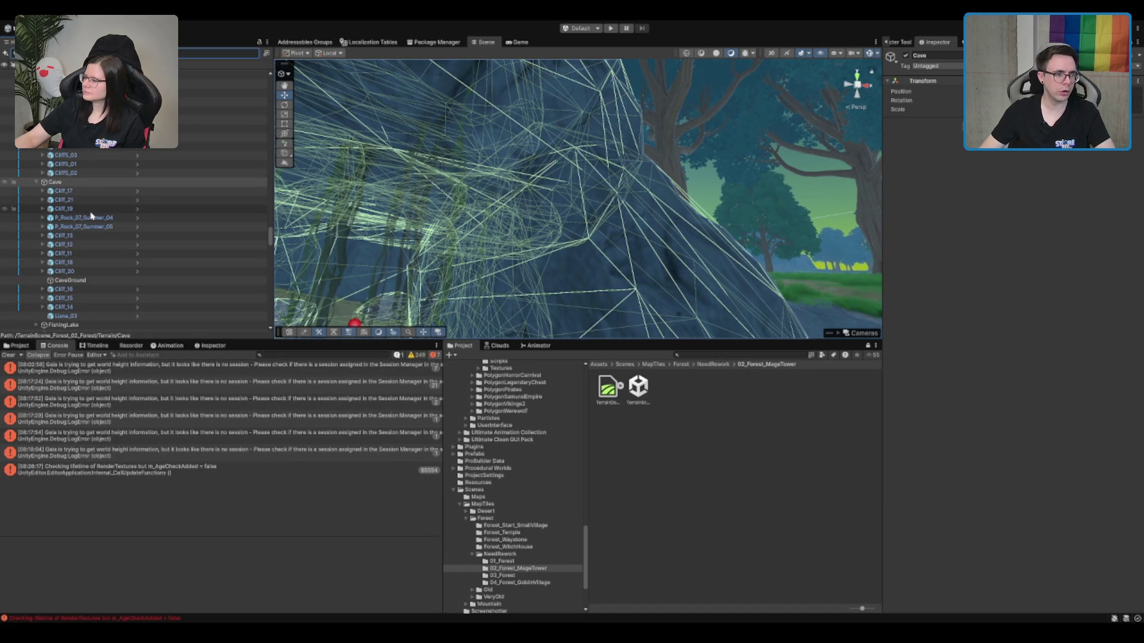
{"action": "scroll", "coordinate": [94, 217], "scroll_direction": "down", "scroll_amount": 3}
{"action": "double_click", "coordinate": [113, 243]}
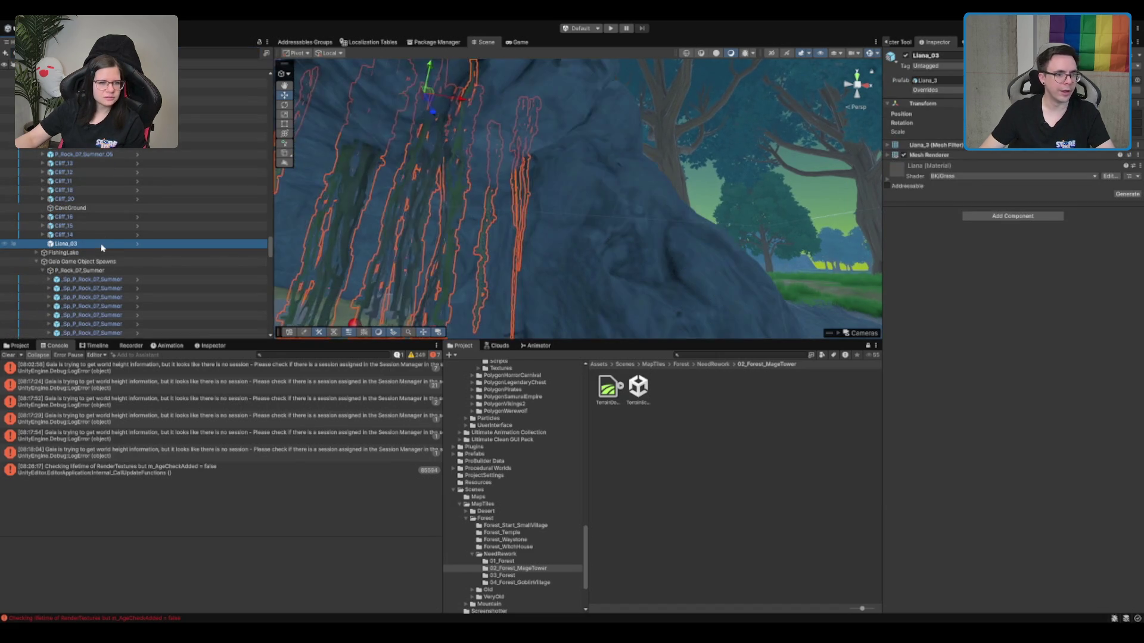
{"action": "mouse_move", "coordinate": [492, 216]}
{"action": "left_mouse_down"}
{"action": "mouse_move", "coordinate": [608, 180]}
{"action": "mouse_move", "coordinate": [625, 229]}
{"action": "left_mouse_up"}
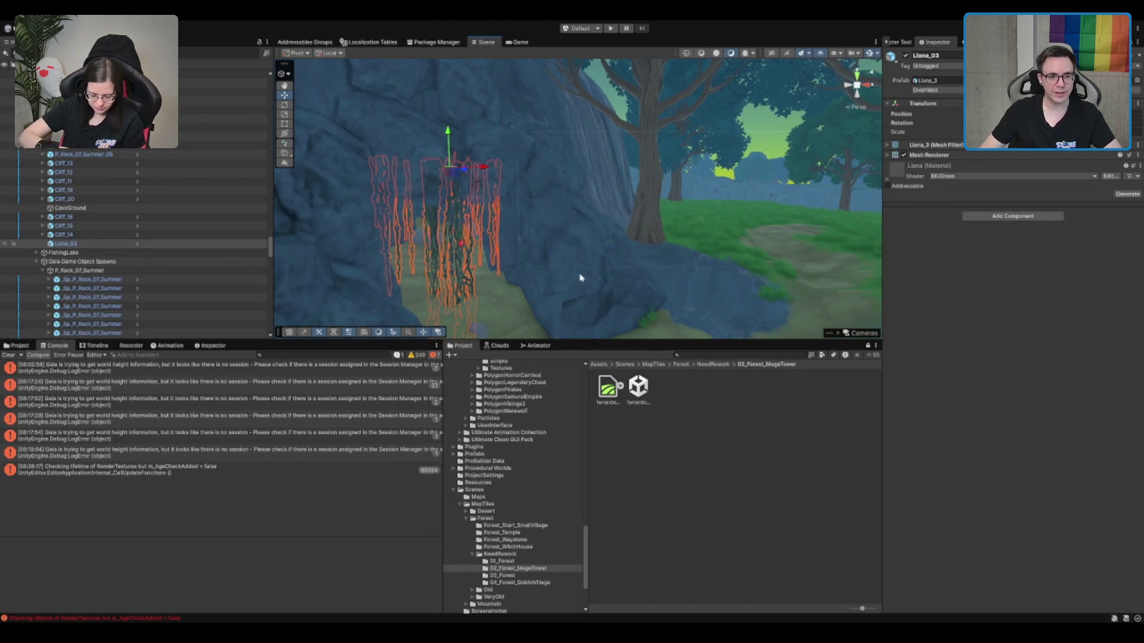
Open the Forest_WitchHouse scenes folder and select its terrain scene.
{"action": "left_click", "coordinate": [783, 512]}
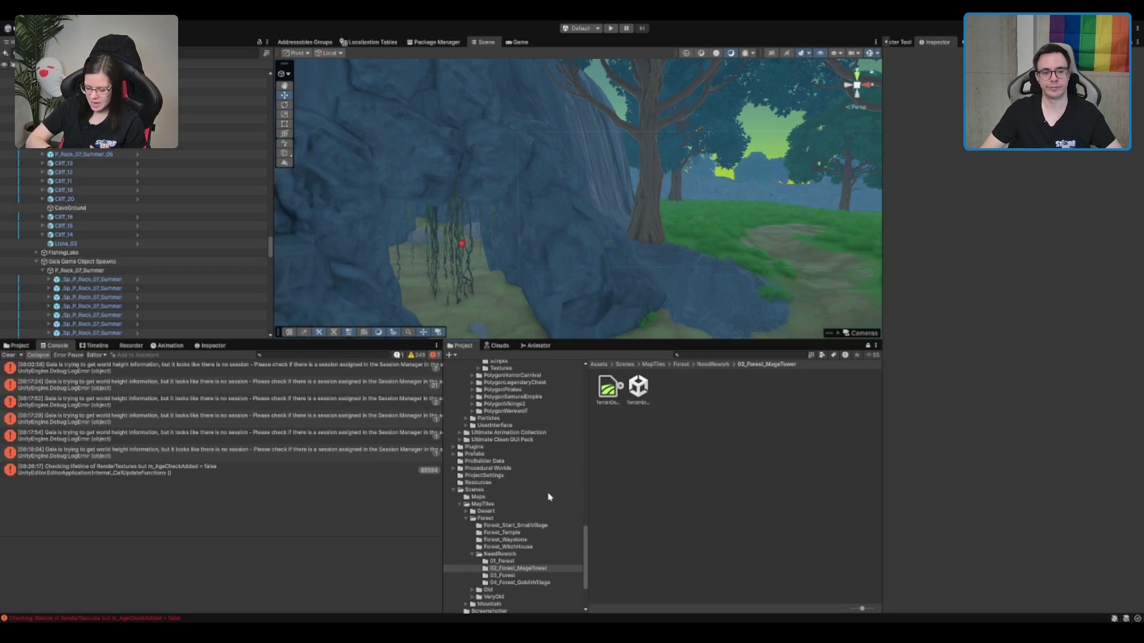
{"action": "left_click", "coordinate": [509, 546]}
{"action": "left_click", "coordinate": [638, 388]}
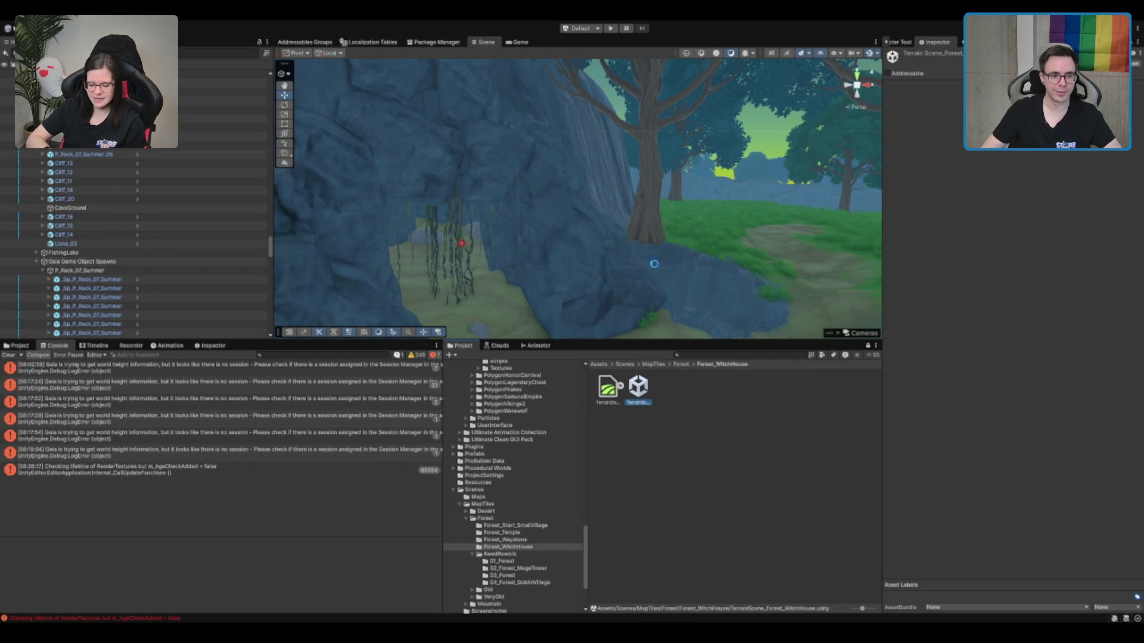
Open the witch-house TerrainScene, select SwampTree2's Liana_04 vines, and locate the Liana_3 prefab.
{"action": "double_click", "coordinate": [638, 387]}
{"action": "left_click", "coordinate": [603, 179]}
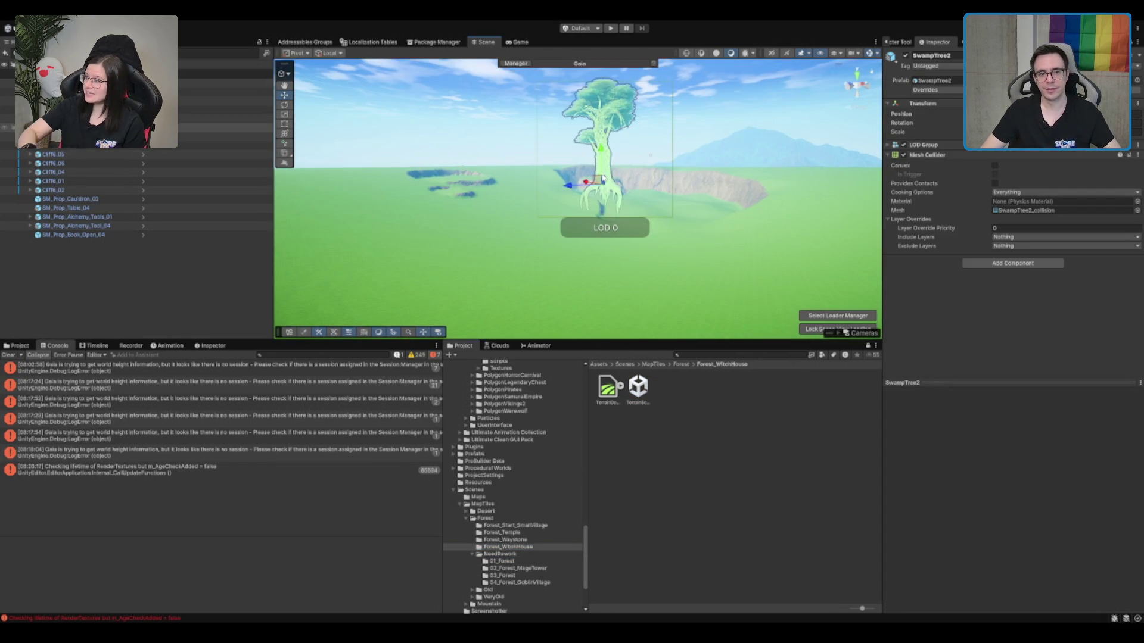
{"action": "scroll", "coordinate": [604, 196], "scroll_direction": "up", "scroll_amount": 8}
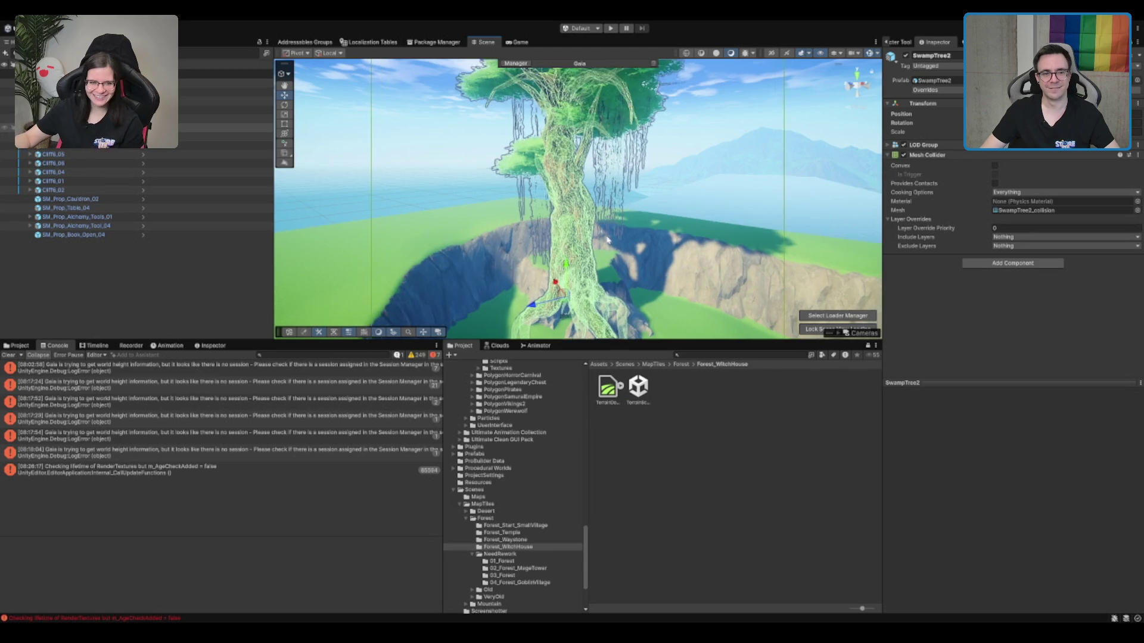
{"action": "left_click", "coordinate": [604, 170]}
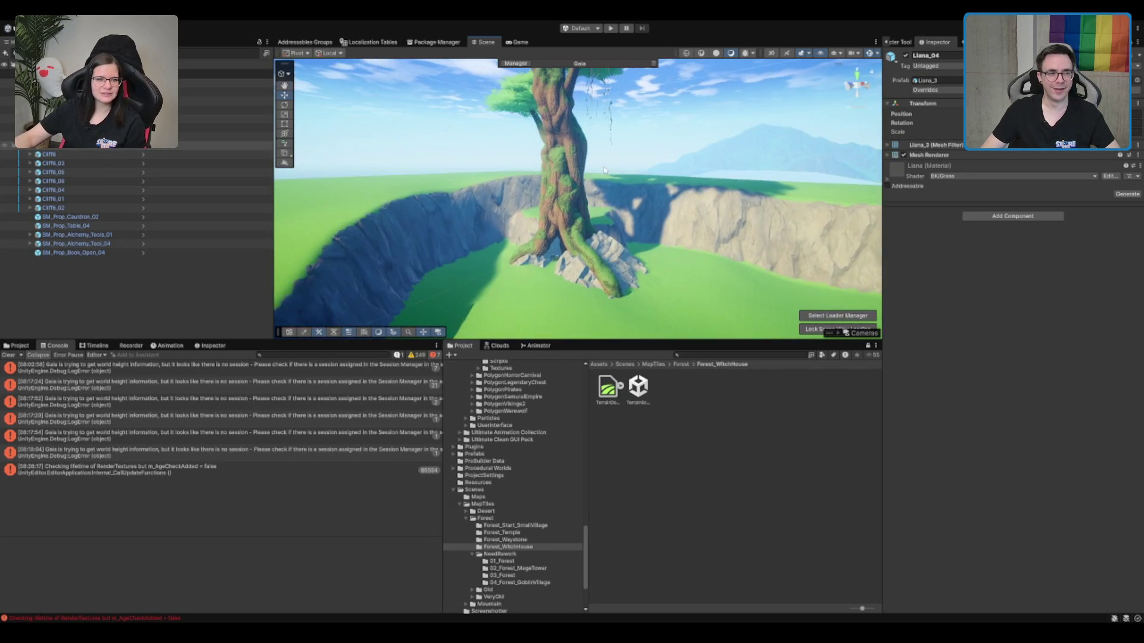
{"action": "scroll", "coordinate": [605, 170], "scroll_direction": "down", "scroll_amount": 10}
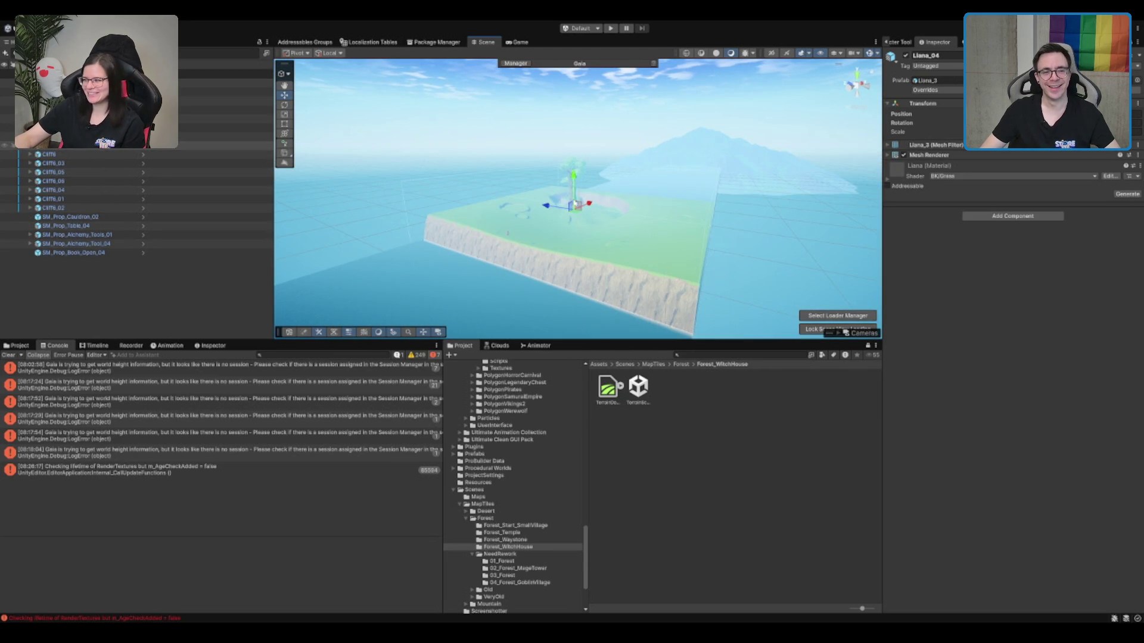
{"action": "scroll", "coordinate": [573, 184], "scroll_direction": "up", "scroll_amount": 10}
{"action": "scroll", "coordinate": [573, 184], "scroll_direction": "down", "scroll_amount": 5}
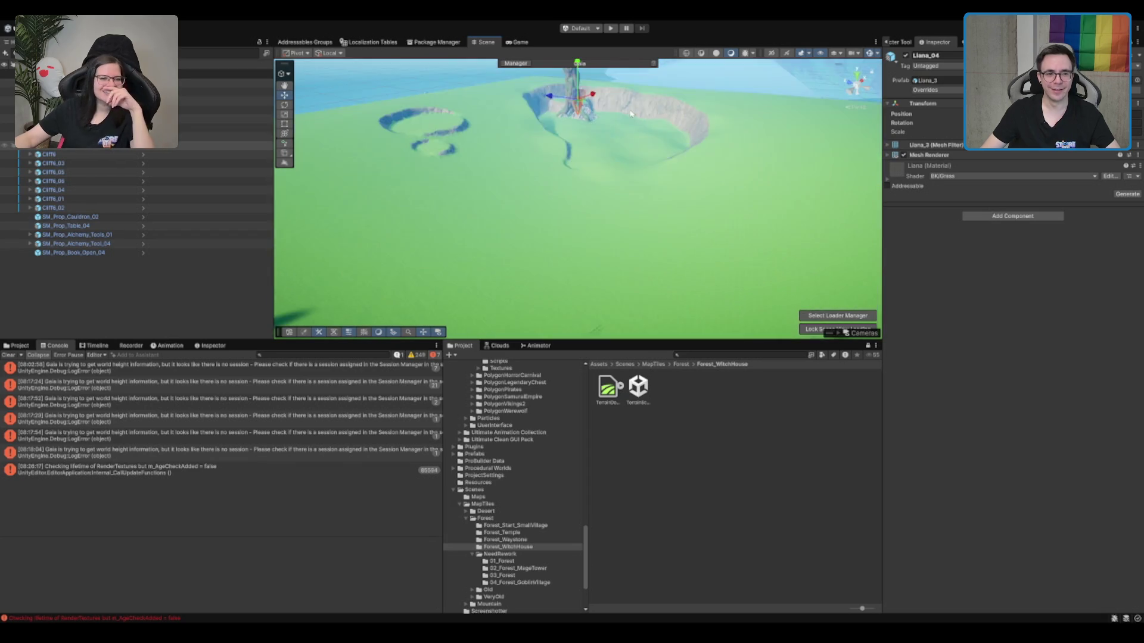
{"action": "scroll", "coordinate": [631, 114], "scroll_direction": "up", "scroll_amount": 5}
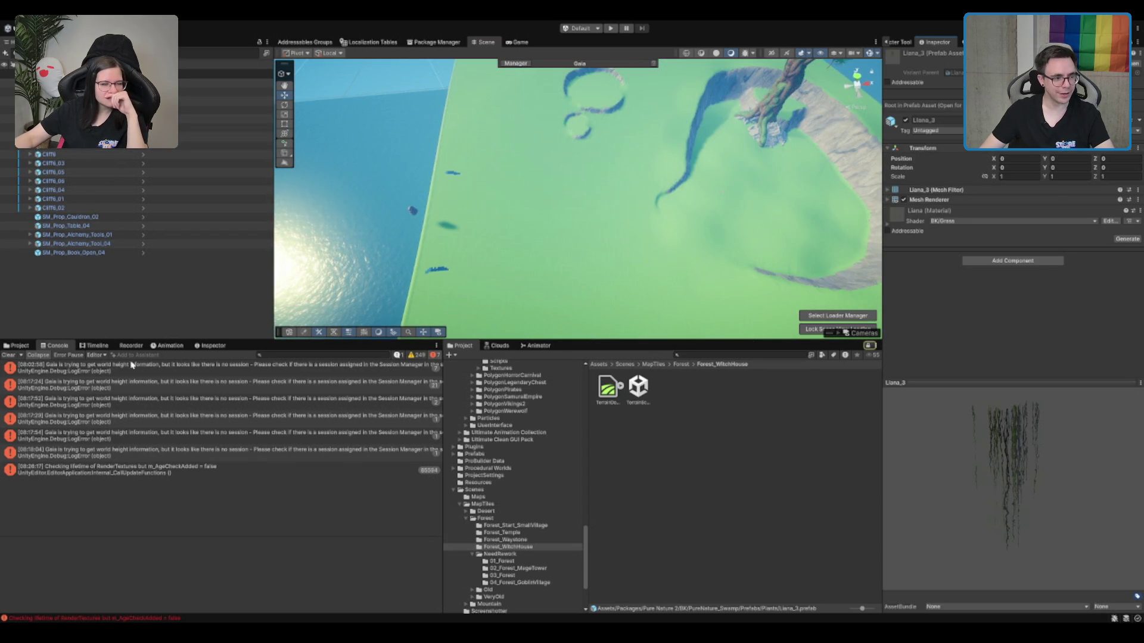
{"action": "left_click", "coordinate": [18, 346]}
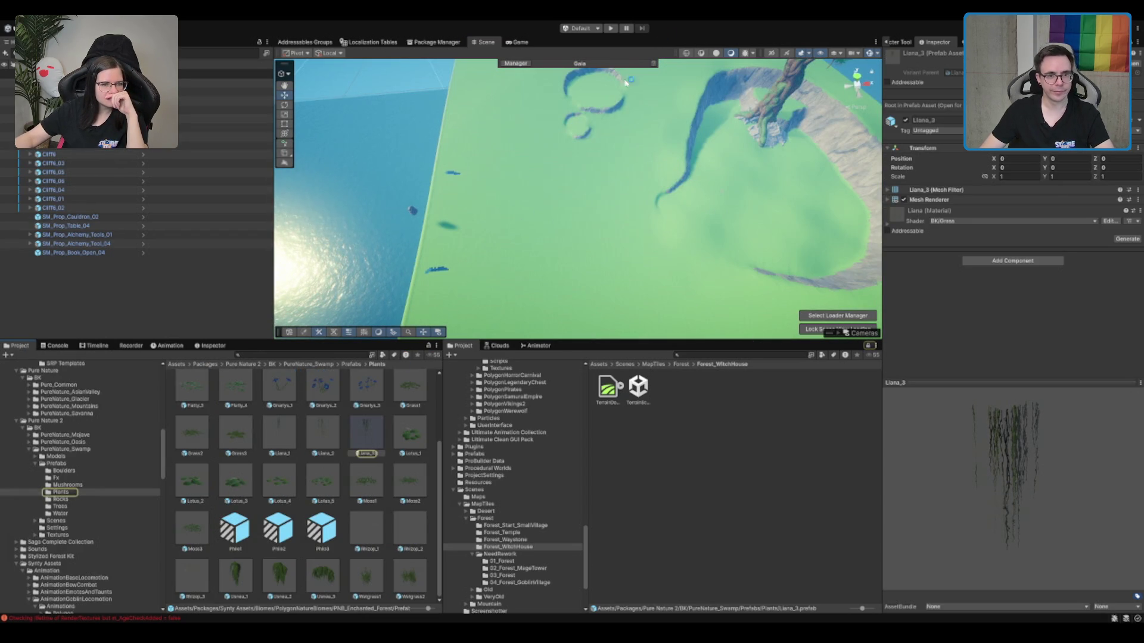
Remove a misplaced Liana_3 copy and frame the Cliffs_01 rock by the cave.
{"action": "scroll", "coordinate": [549, 204], "scroll_direction": "down", "scroll_amount": 3}
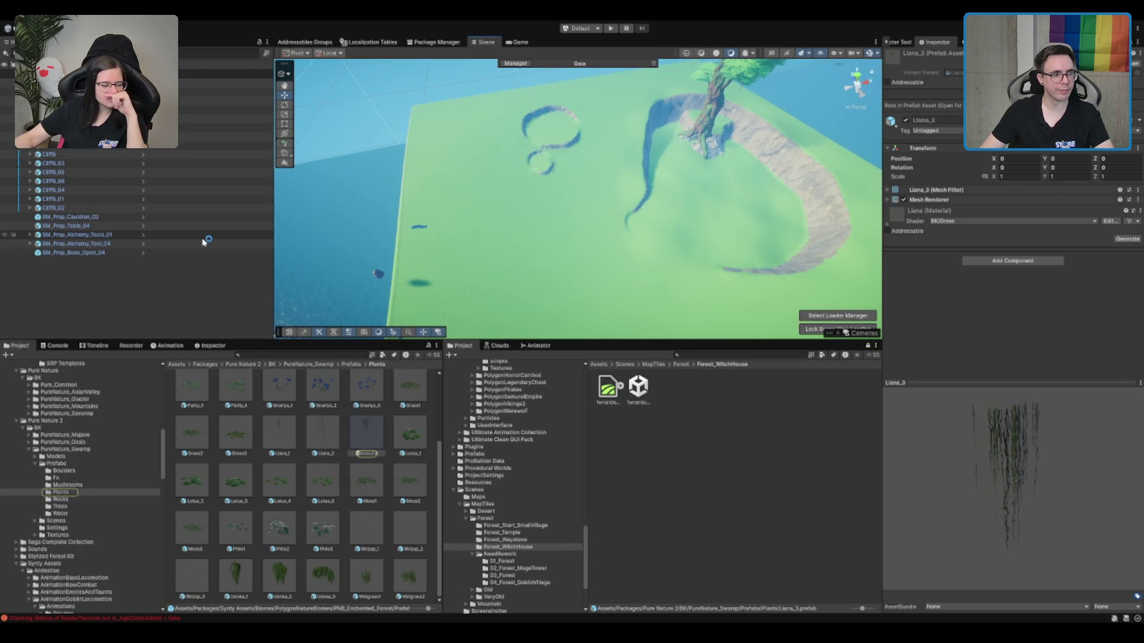
{"action": "left_click_drag", "start_coordinate": [366, 435], "coordinate": [89, 136]}
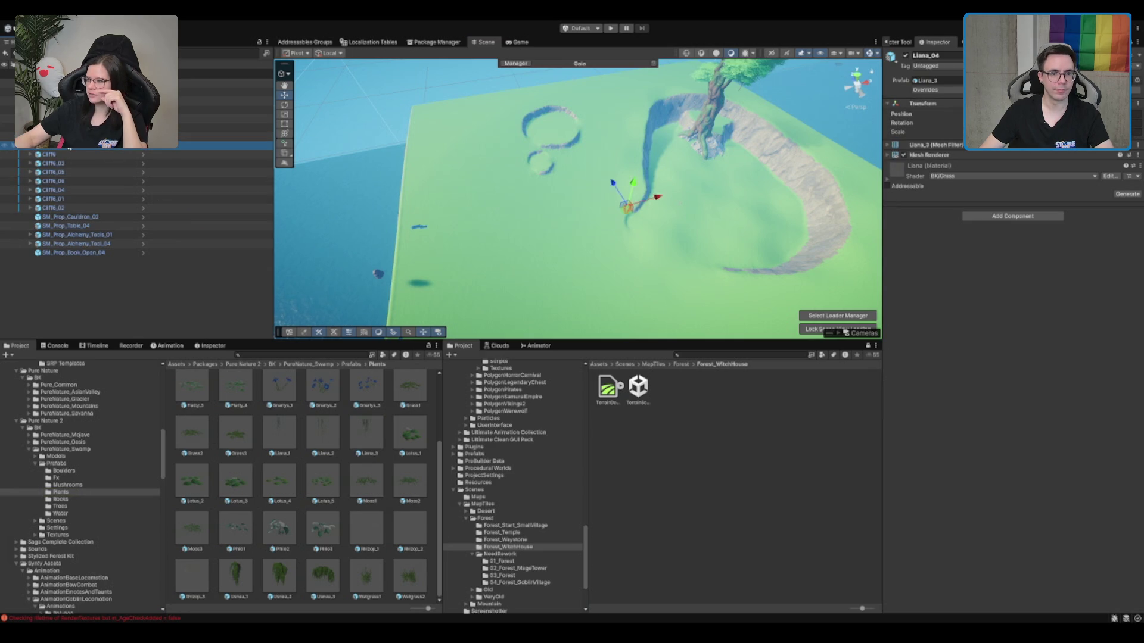
{"action": "key", "text": "f"}
{"action": "key", "text": "Delete"}
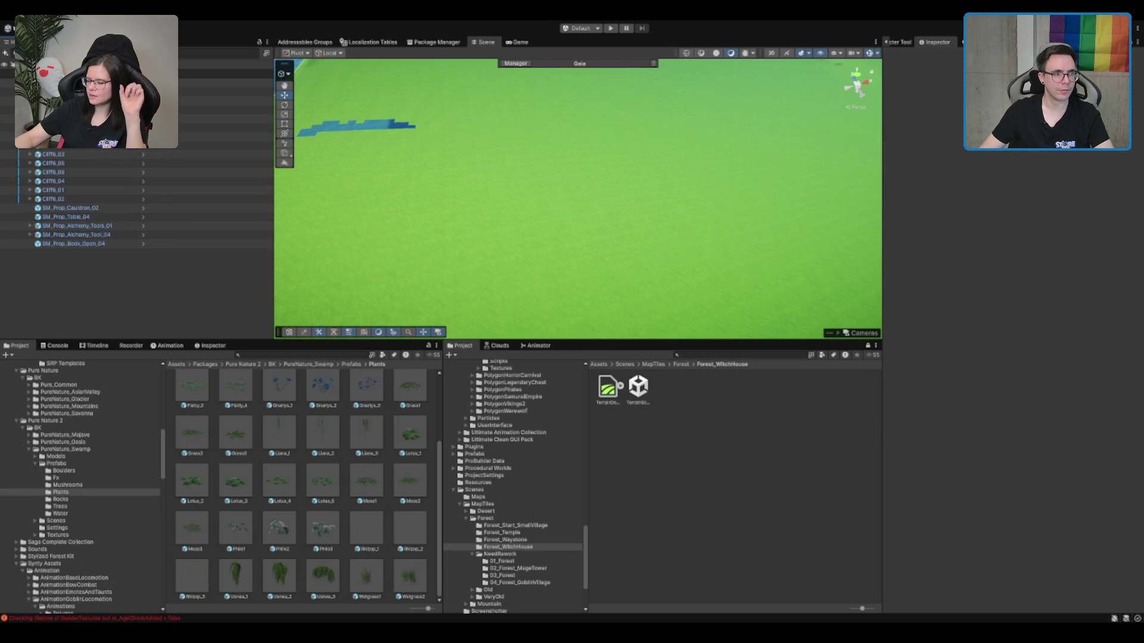
{"action": "scroll", "coordinate": [775, 77], "scroll_direction": "down", "scroll_amount": 3}
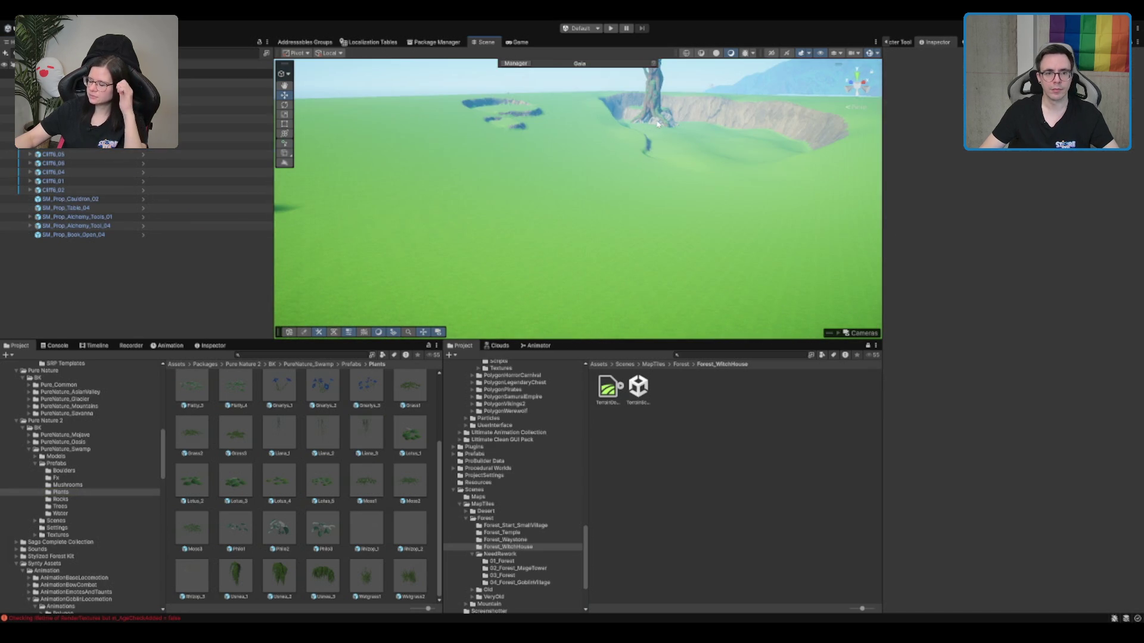
{"action": "left_click", "coordinate": [658, 123]}
{"action": "key", "text": "f"}
{"action": "left_click_drag", "start_coordinate": [584, 187], "coordinate": [653, 258]}
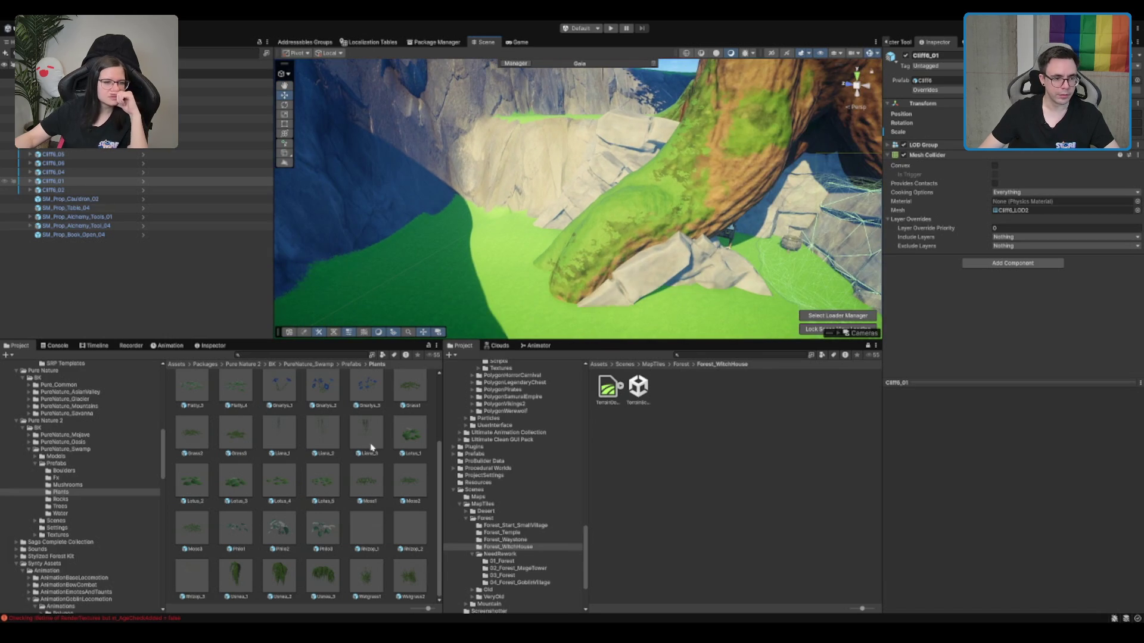
{"action": "left_click", "coordinate": [383, 419]}
Hang Liana_3 on the tree trunk and Liana_2 inside the tree-root cave.
{"action": "mouse_move", "coordinate": [555, 313]}
{"action": "left_mouse_down"}
{"action": "mouse_move", "coordinate": [769, 214]}
{"action": "mouse_move", "coordinate": [792, 143]}
{"action": "mouse_move", "coordinate": [823, 118]}
{"action": "mouse_move", "coordinate": [775, 160]}
{"action": "mouse_move", "coordinate": [772, 89]}
{"action": "mouse_move", "coordinate": [708, 161]}
{"action": "left_mouse_up"}
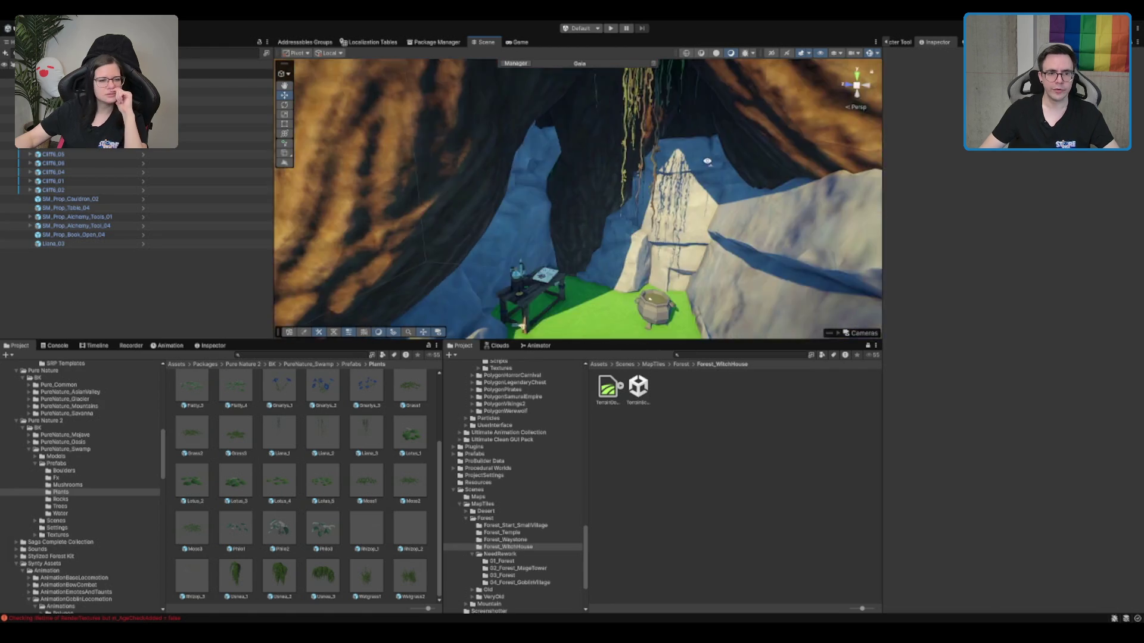
{"action": "scroll", "coordinate": [707, 160], "scroll_direction": "down", "scroll_amount": 5}
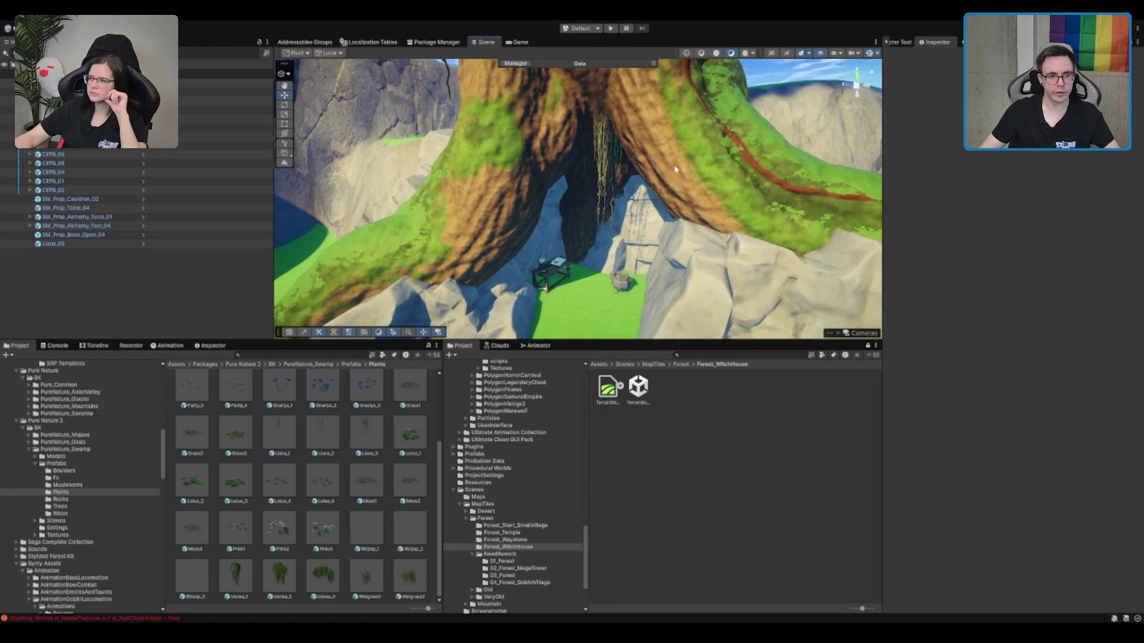
{"action": "mouse_move", "coordinate": [323, 435]}
{"action": "left_mouse_down"}
{"action": "mouse_move", "coordinate": [590, 292]}
{"action": "mouse_move", "coordinate": [555, 262]}
{"action": "mouse_move", "coordinate": [521, 205]}
{"action": "mouse_move", "coordinate": [534, 203]}
{"action": "mouse_move", "coordinate": [548, 227]}
{"action": "mouse_move", "coordinate": [532, 189]}
{"action": "left_mouse_up"}
{"action": "scroll", "coordinate": [534, 189], "scroll_direction": "down", "scroll_amount": 10}
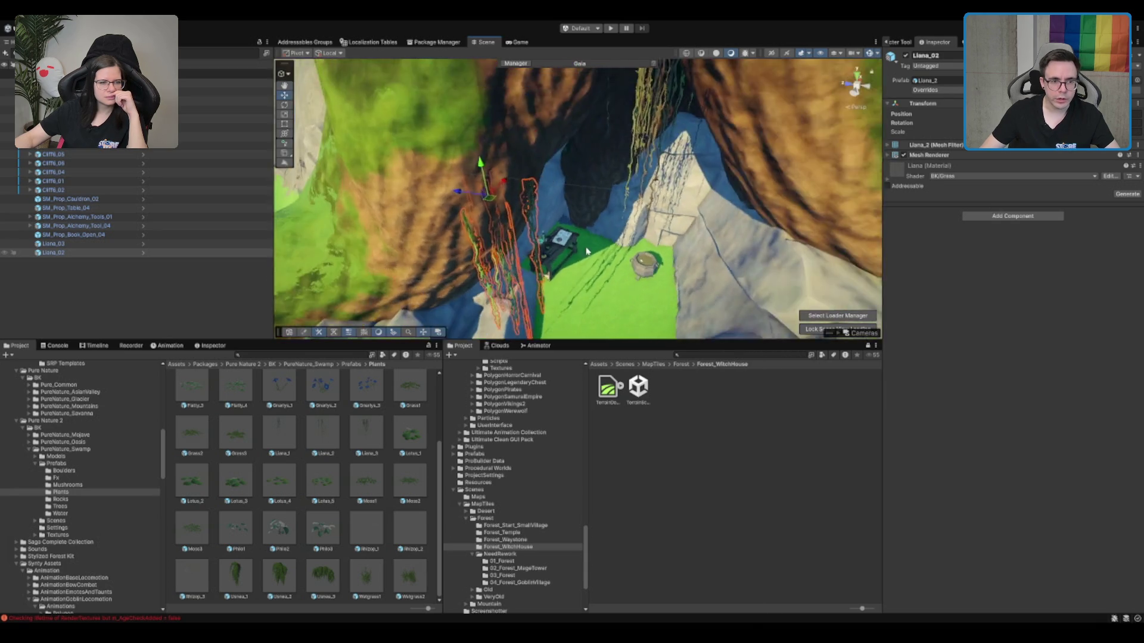